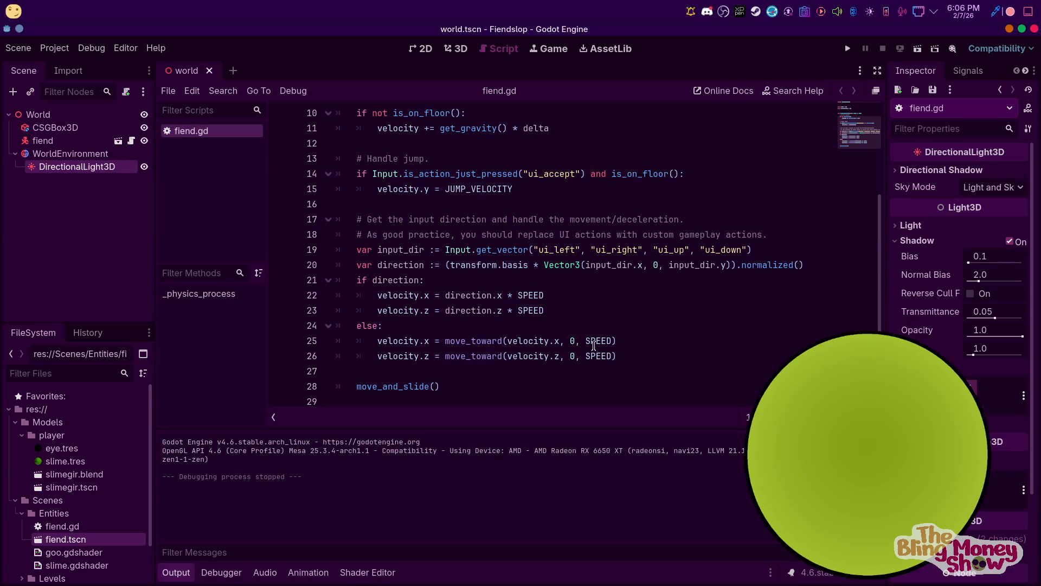
Start a new indented line under 'if direction:', then remove the stray character
click(593, 298)
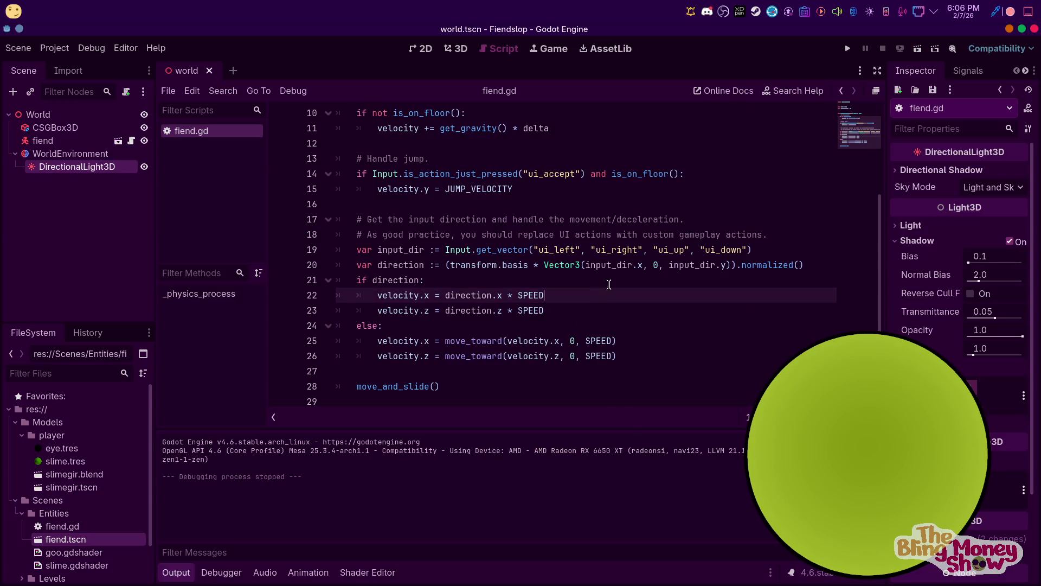
click(610, 284)
key(Return)
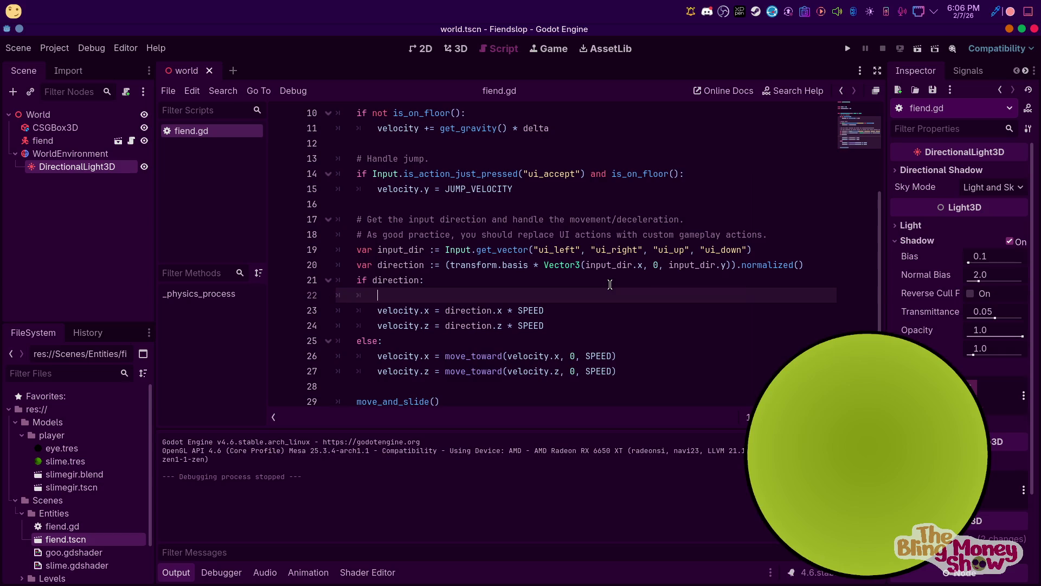
text(ve)
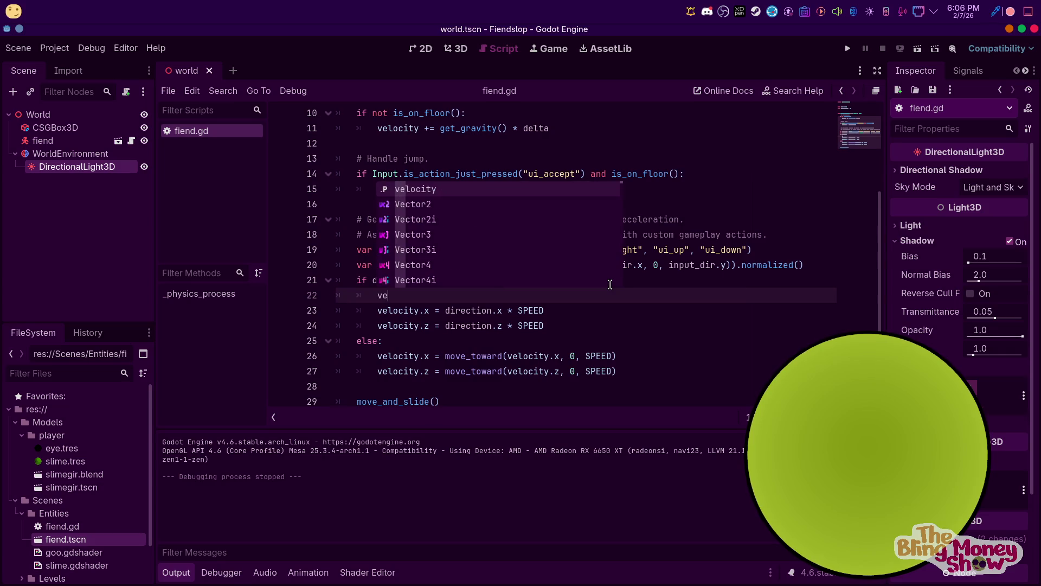
key(BackSpace)
key(BackSpace)
key(BackSpace)
key(BackSpace)
scroll(594, 231, up, 3)
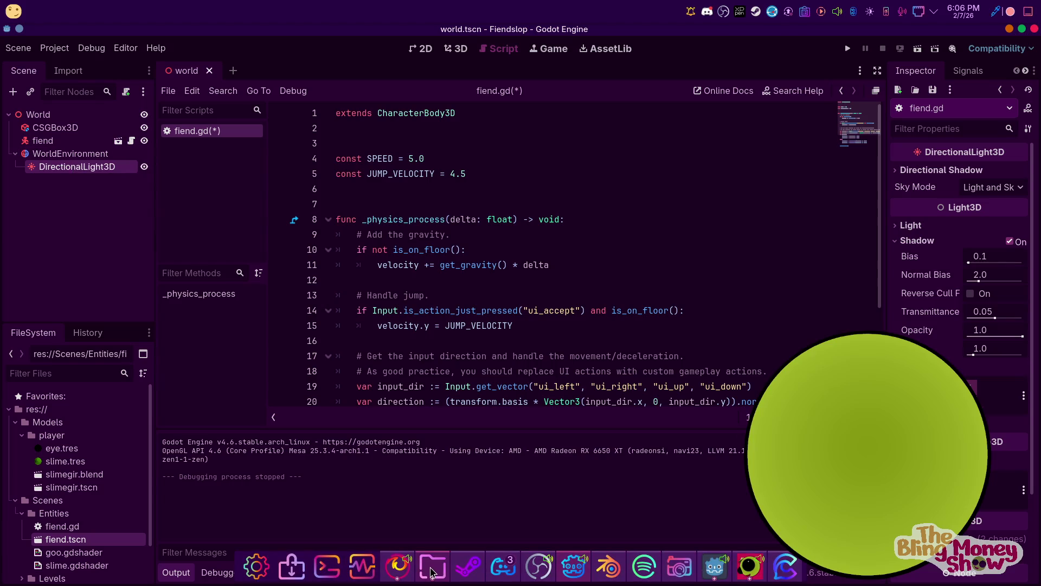
Browse the file manager into Godot Projects' casualcontroller folder and back
mouse_move(432, 570)
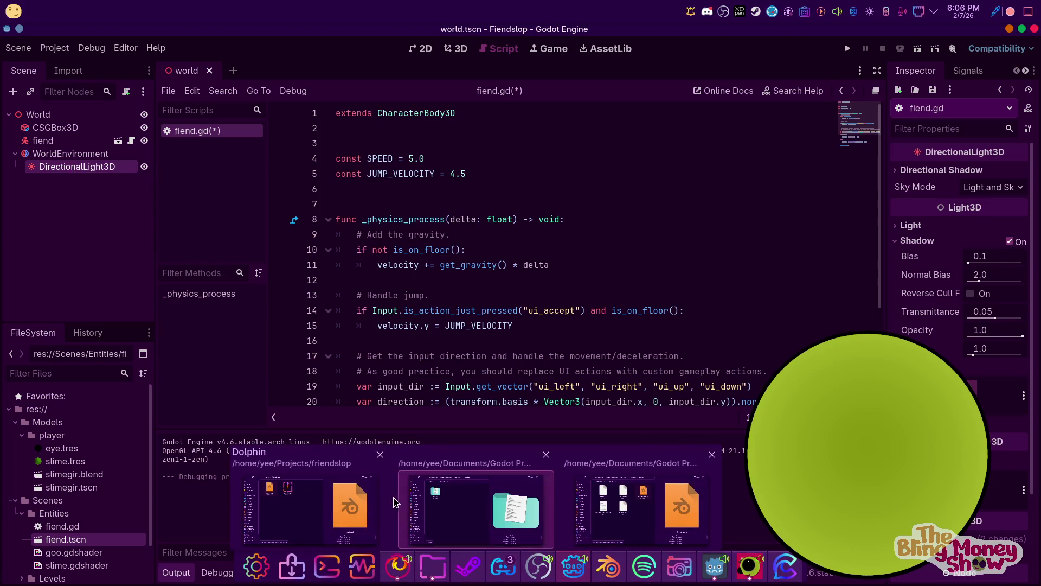
click(326, 502)
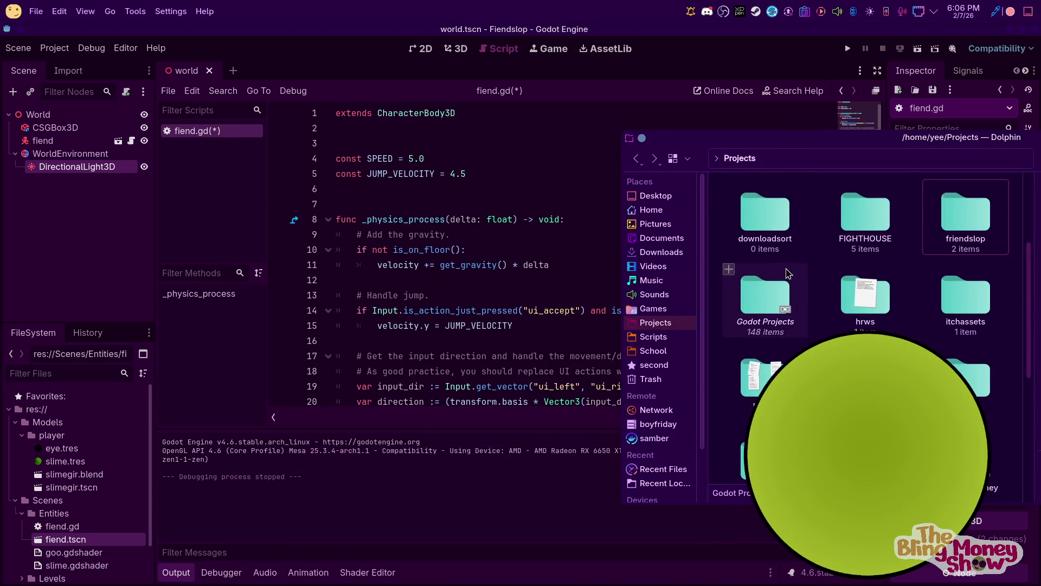
drag(799, 143, 514, 104)
double_click(495, 278)
scroll(495, 278, down, 5)
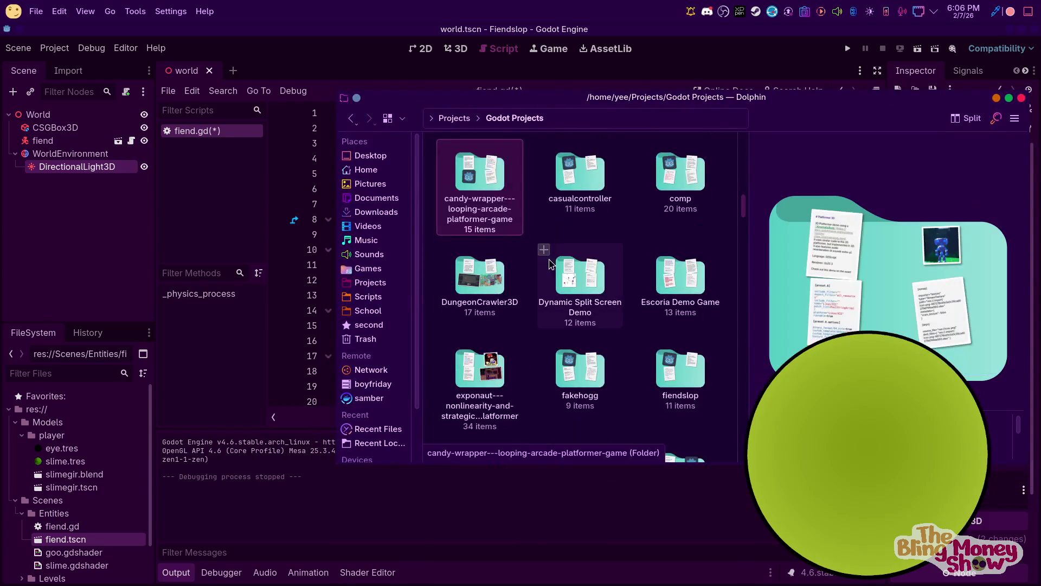
double_click(592, 179)
double_click(592, 186)
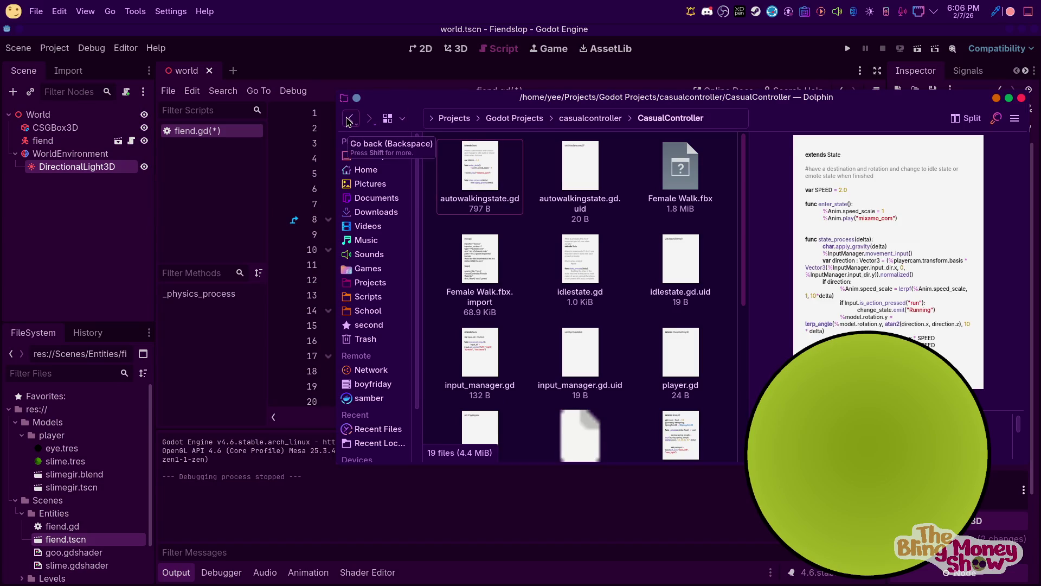
click(349, 120)
Back in the script editor, put the caret at the end of 'if direction:'
click(643, 275)
scroll(642, 274, down, 3)
click(643, 280)
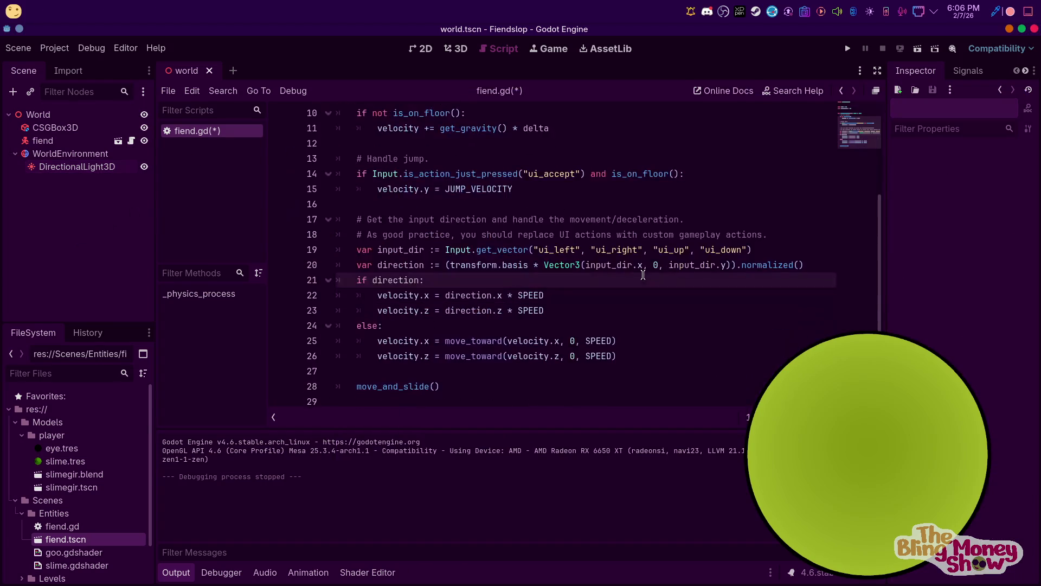
scroll(635, 273, up, 2)
scroll(632, 272, down, 2)
scroll(629, 271, up, 1)
scroll(630, 271, up, 2)
scroll(630, 271, down, 3)
scroll(543, 244, up, 1)
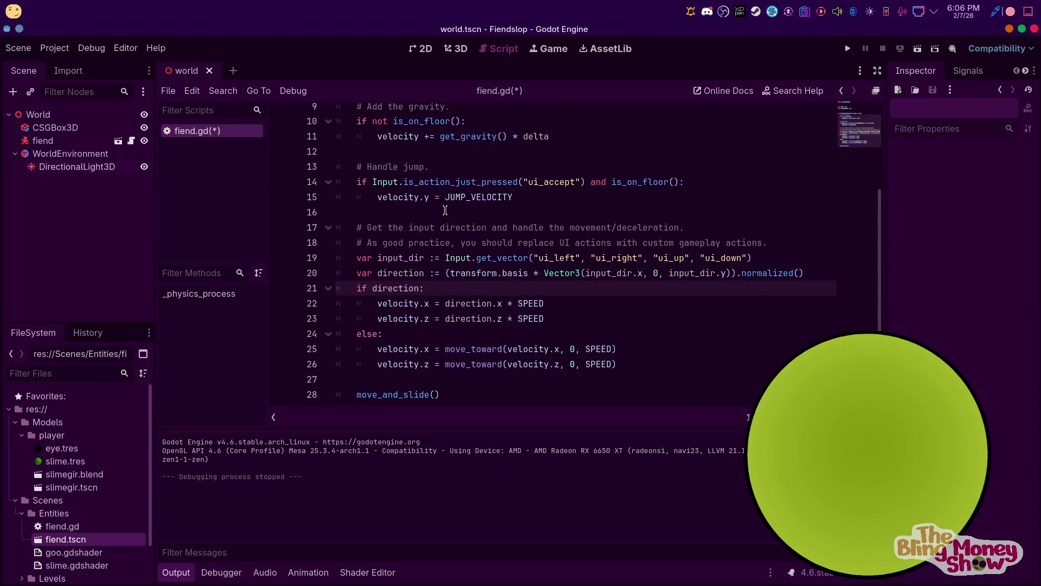
click(527, 113)
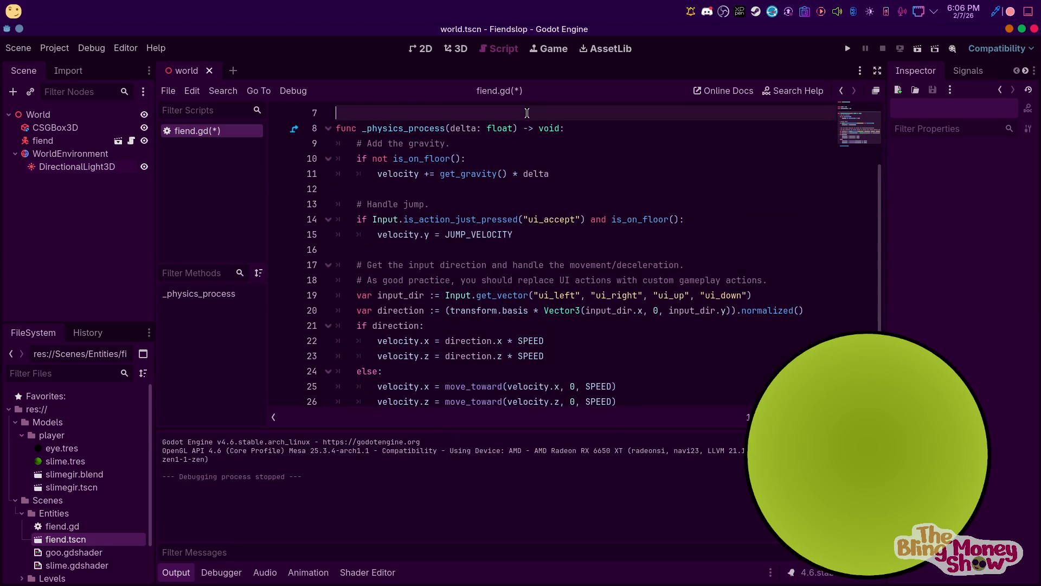
click(572, 271)
click(437, 327)
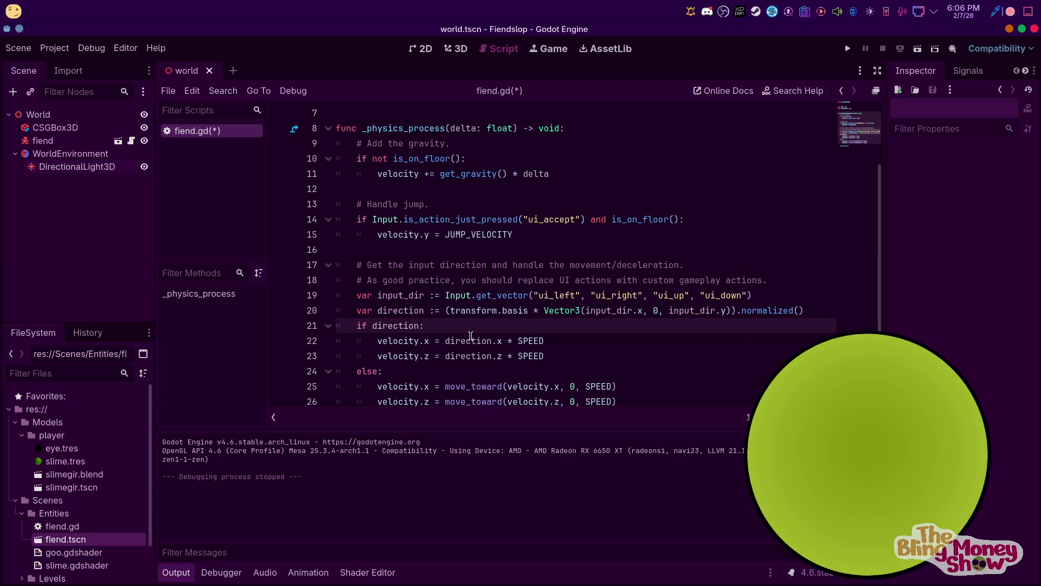
click(119, 141)
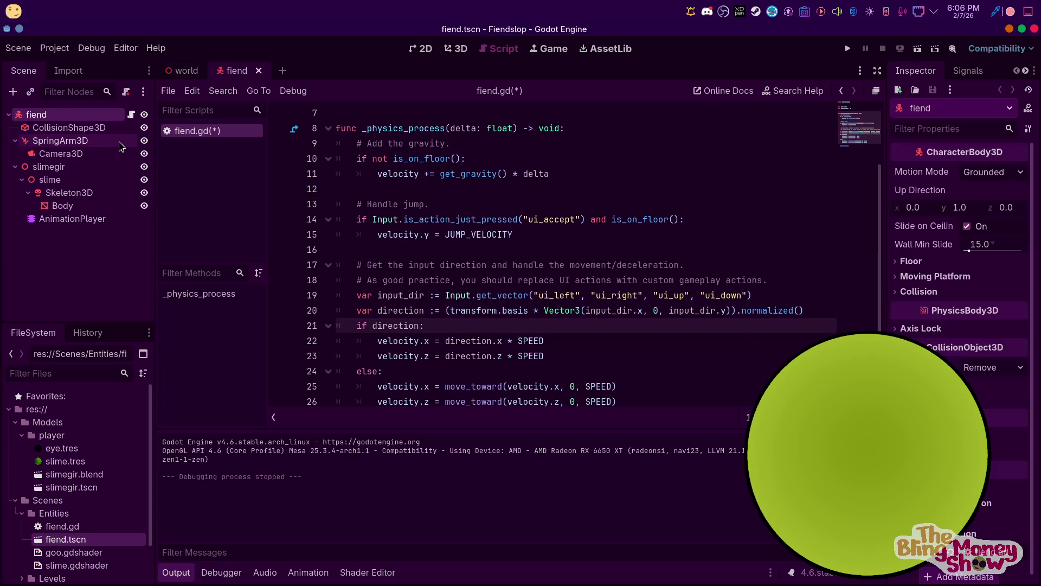
click(16, 167)
drag(57, 168, 404, 206)
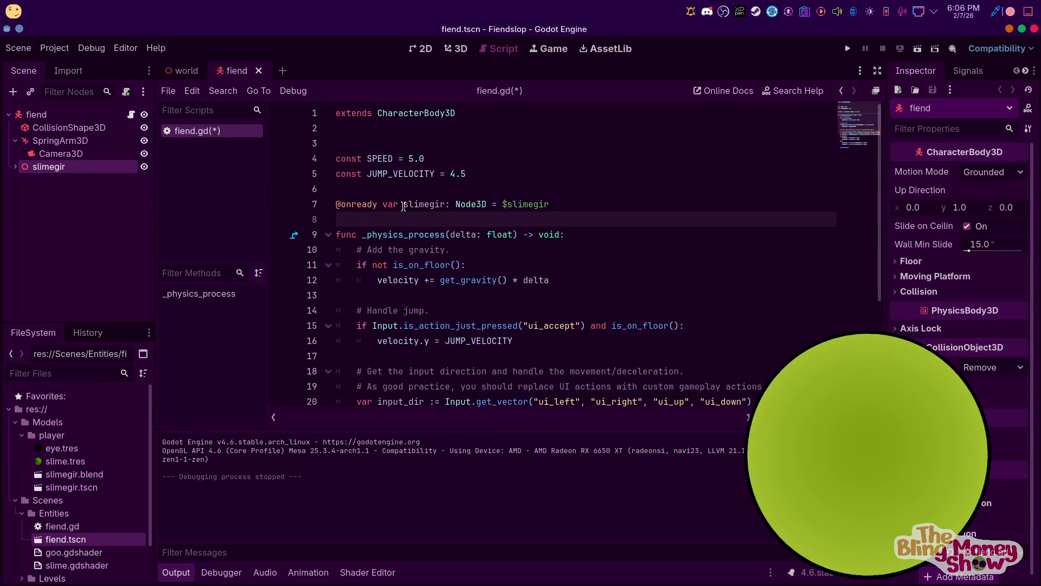
double_click(438, 205)
text(model)
Add a blank line after the direction calculation and a new line inside the 'if direction:' block
click(592, 340)
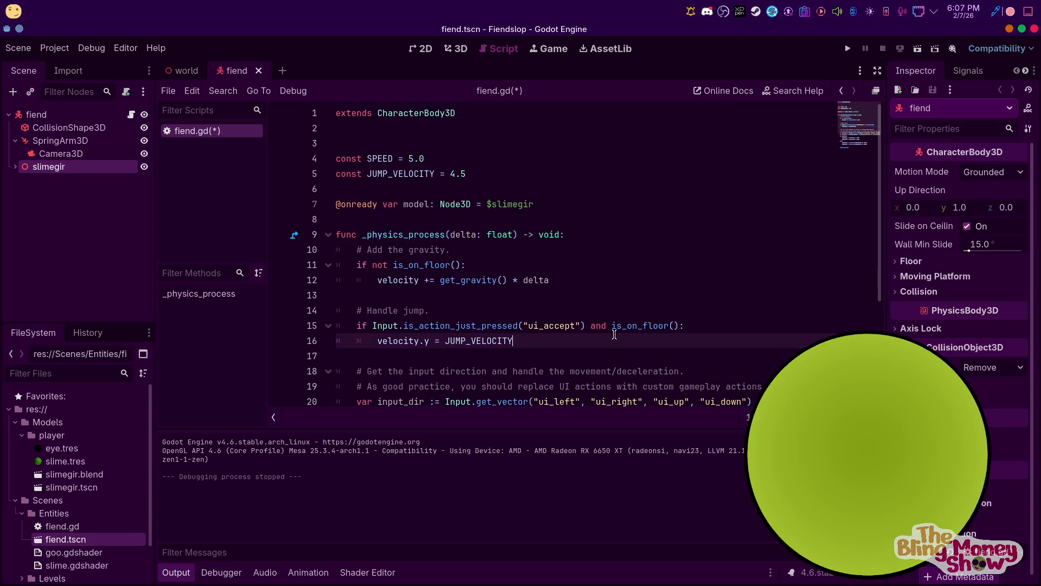
scroll(592, 341, down, 3)
mouse_move(47, 174)
mouse_down()
mouse_move(640, 344)
mouse_move(613, 327)
mouse_up()
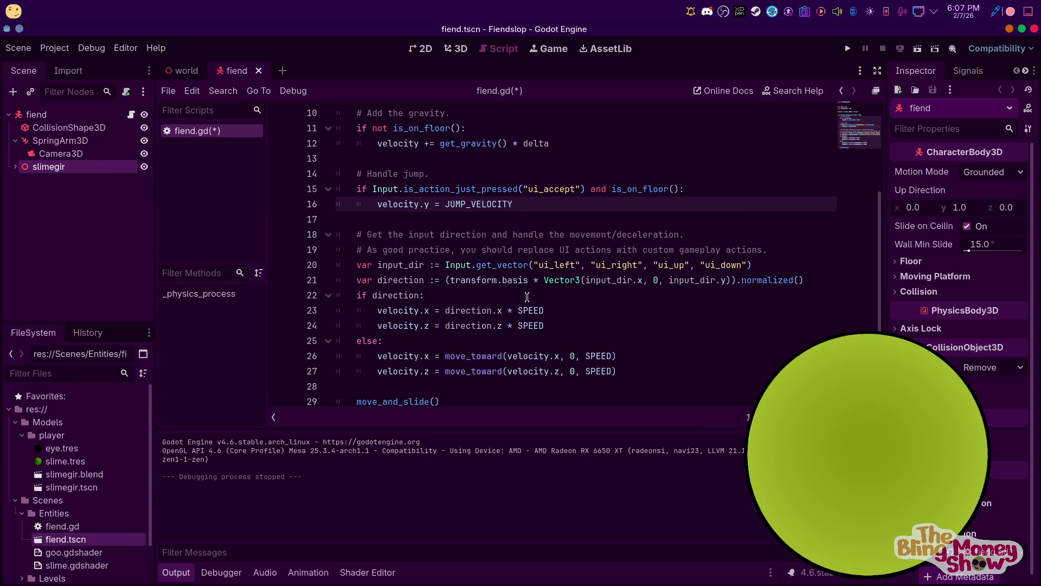
click(826, 289)
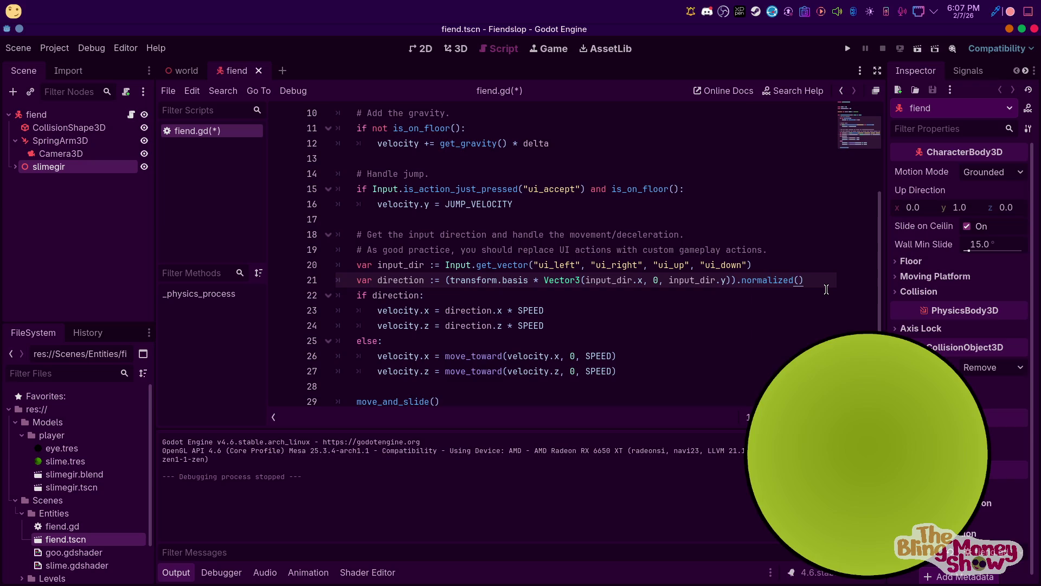
key(Return)
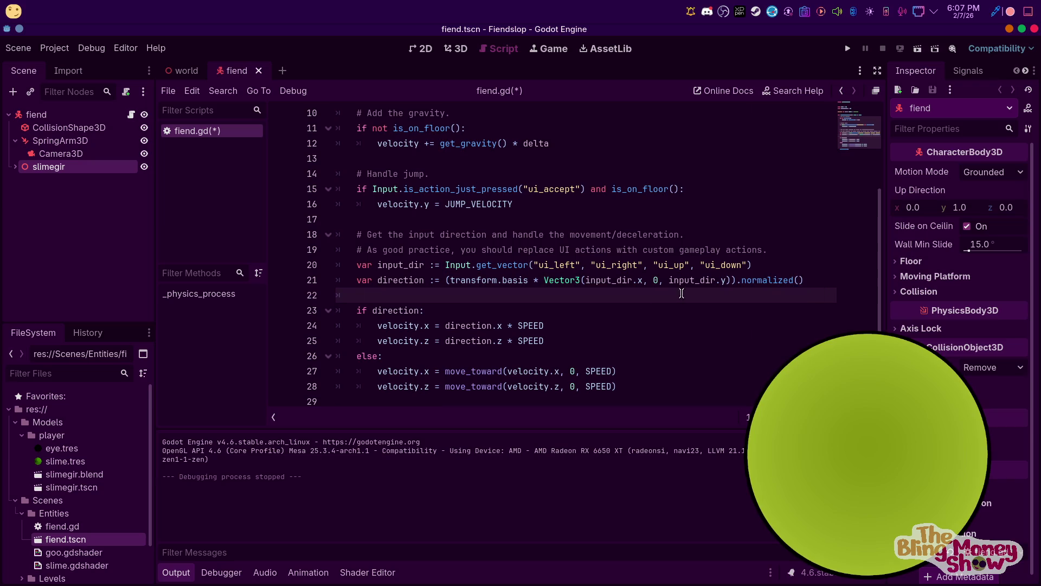
click(508, 312)
click(529, 301)
click(529, 301)
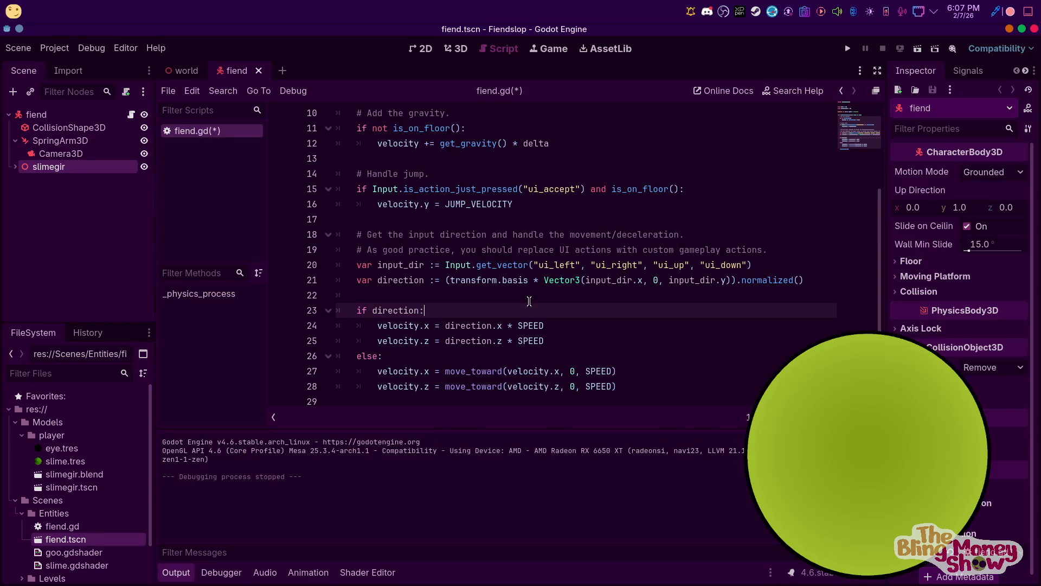
key(Return)
Begin line 24 as model.rotation.y =, trying direction and then deg_to_rad(direction)
text(model.rotatio)
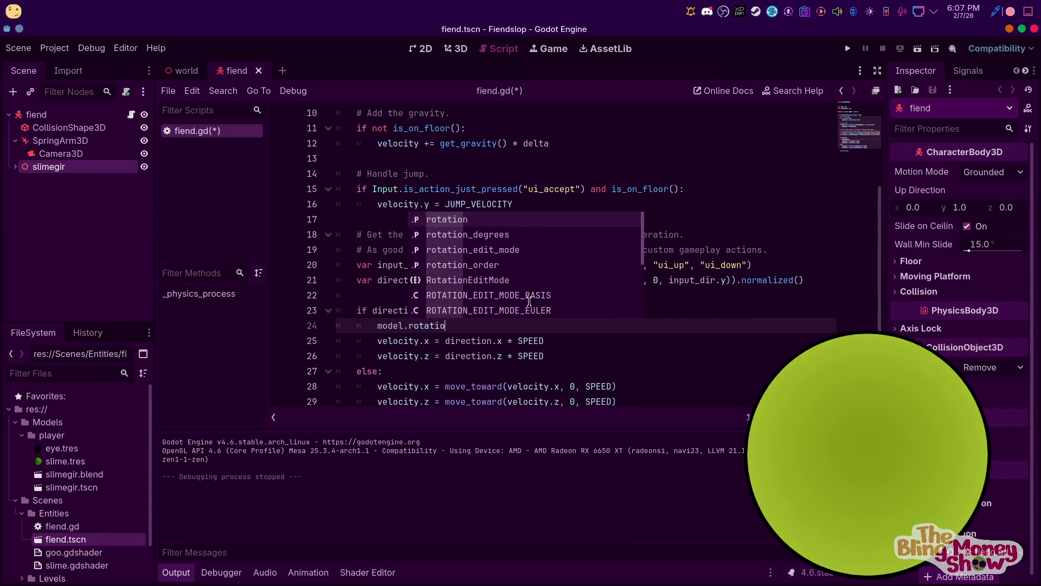
text(n.y = d)
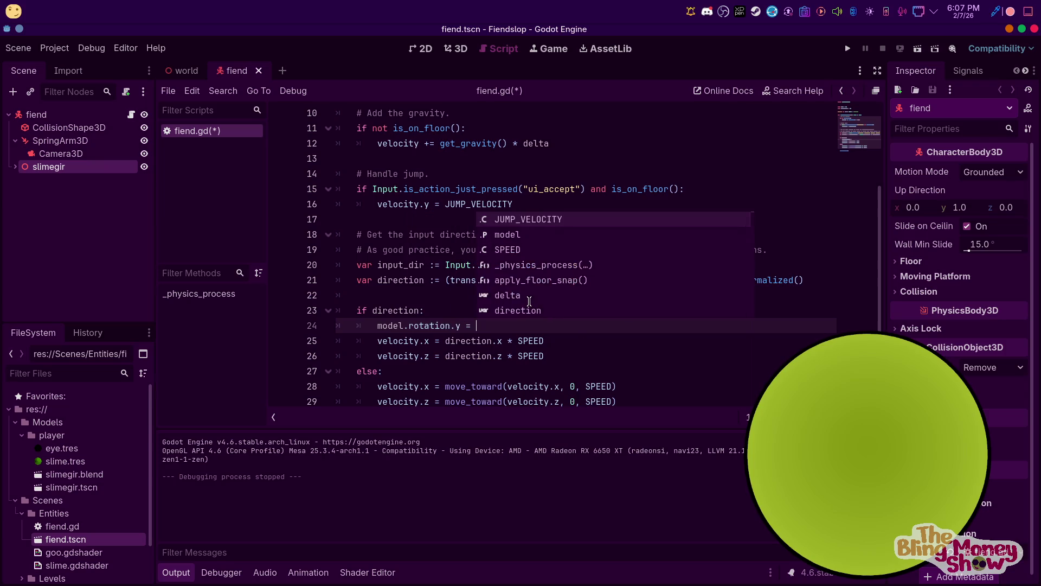
key(Down)
key(Return)
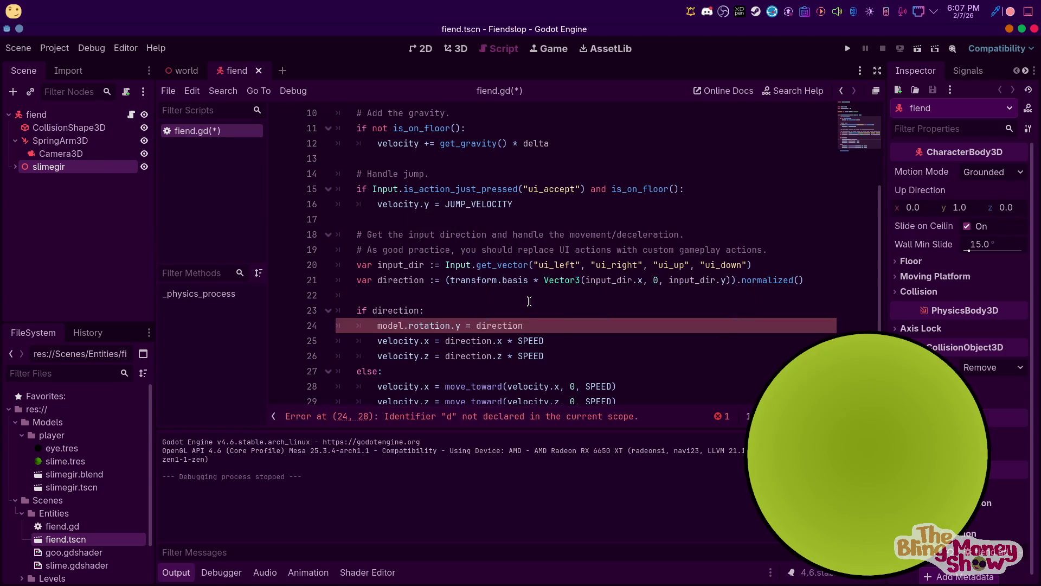
text(.andl)
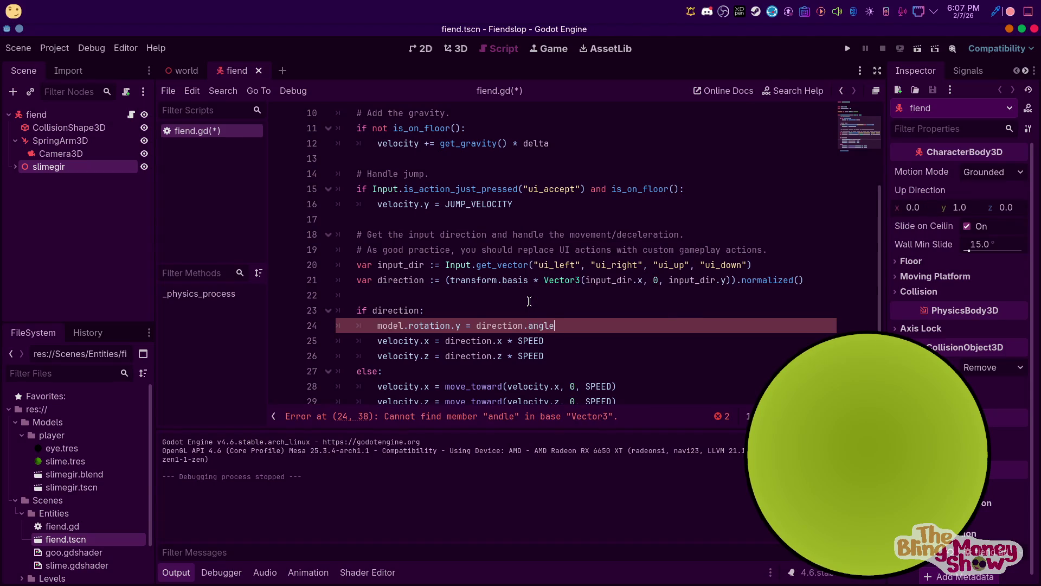
key(BackSpace)
key(BackSpace)
key(BackSpace)
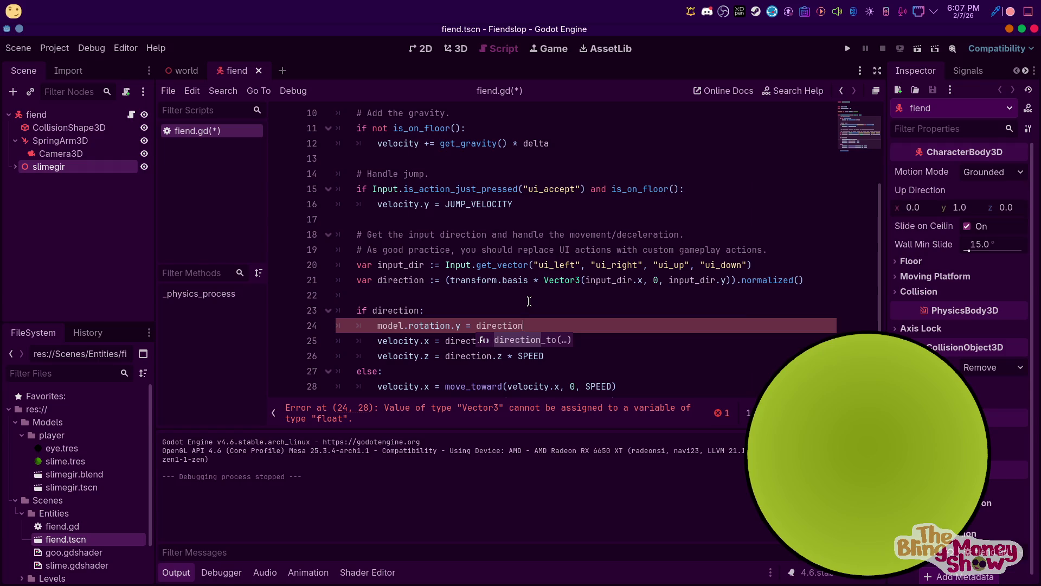
key(ctrl+BackSpace)
text(deg)
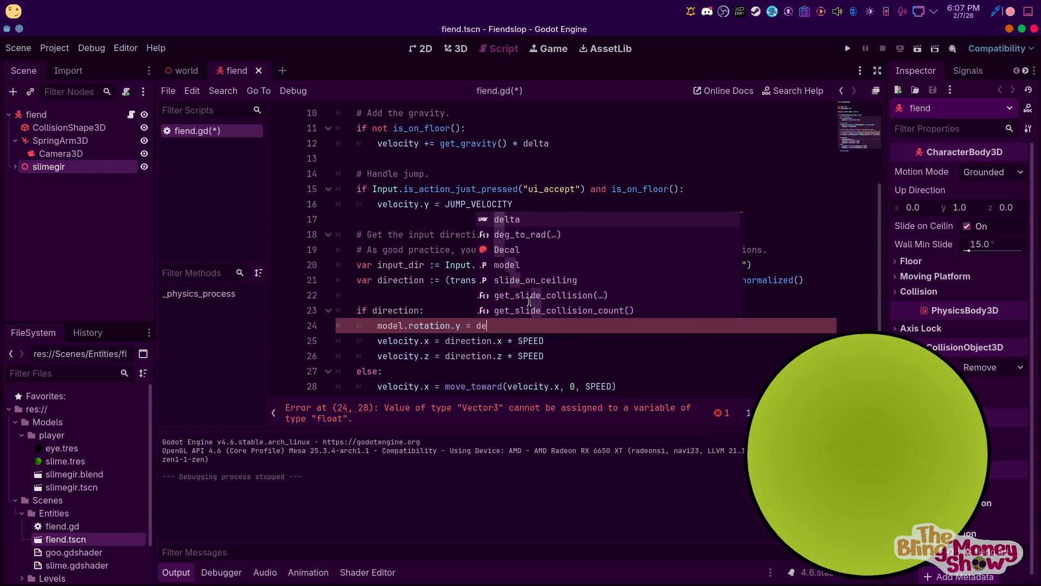
key(Return)
text(d(d)
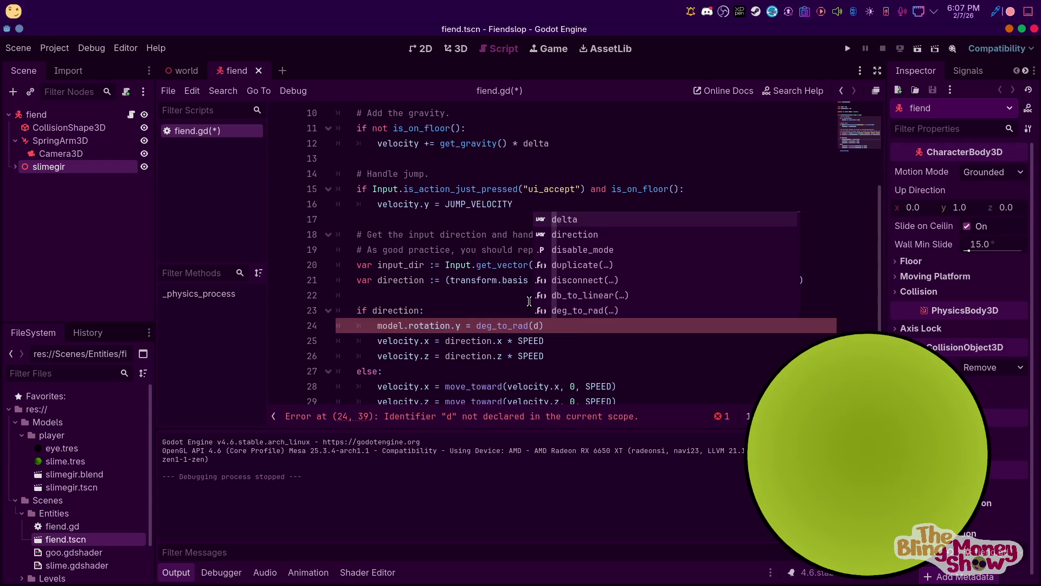
key(Return)
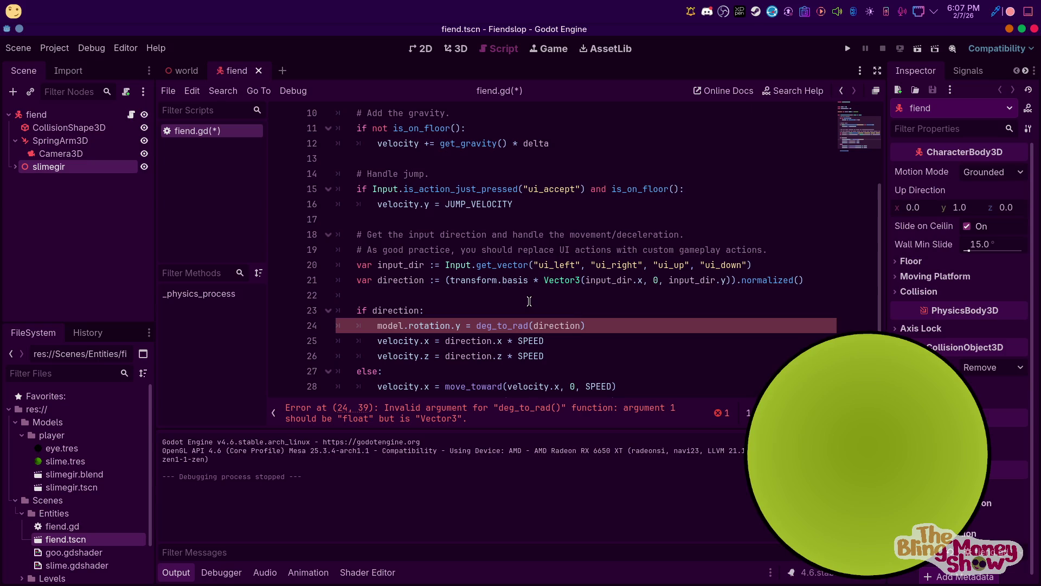
Try rad_to_deg(direction.angle_to) on line 24, then erase the broken expression
key(BackSpace)
key(BackSpace)
key(BackSpace)
text(ad)
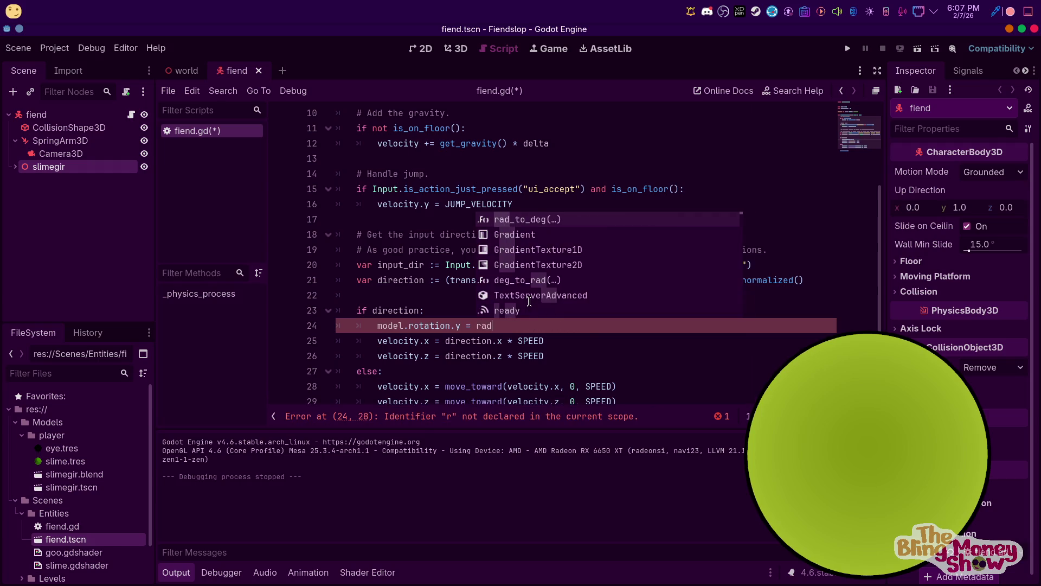
key(Return)
text(direction.))
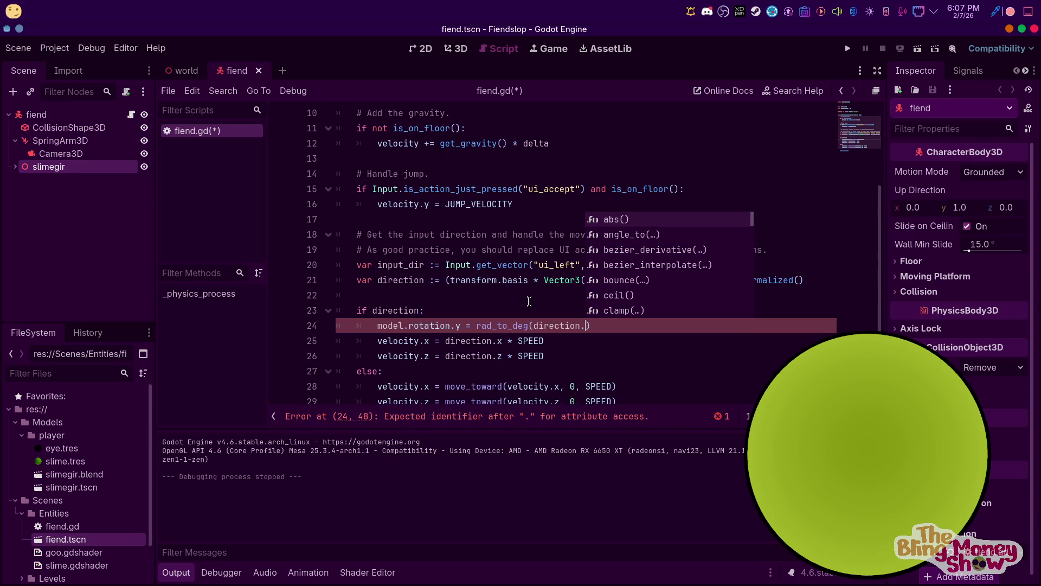
key(Down)
key(Down)
key(Down)
key(Down)
key(Down)
key(Down)
key(Down)
key(Down)
key(Down)
key(Down)
key(Down)
key(Down)
key(Down)
key(Down)
key(Down)
key(Down)
key(Down)
key(Down)
text(a)
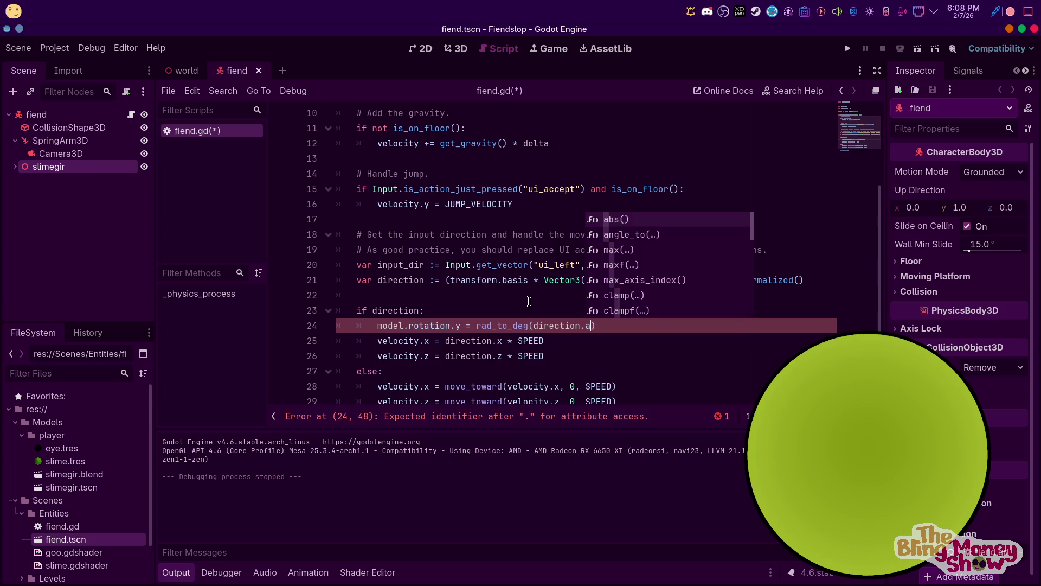
text(m)
key(BackSpace)
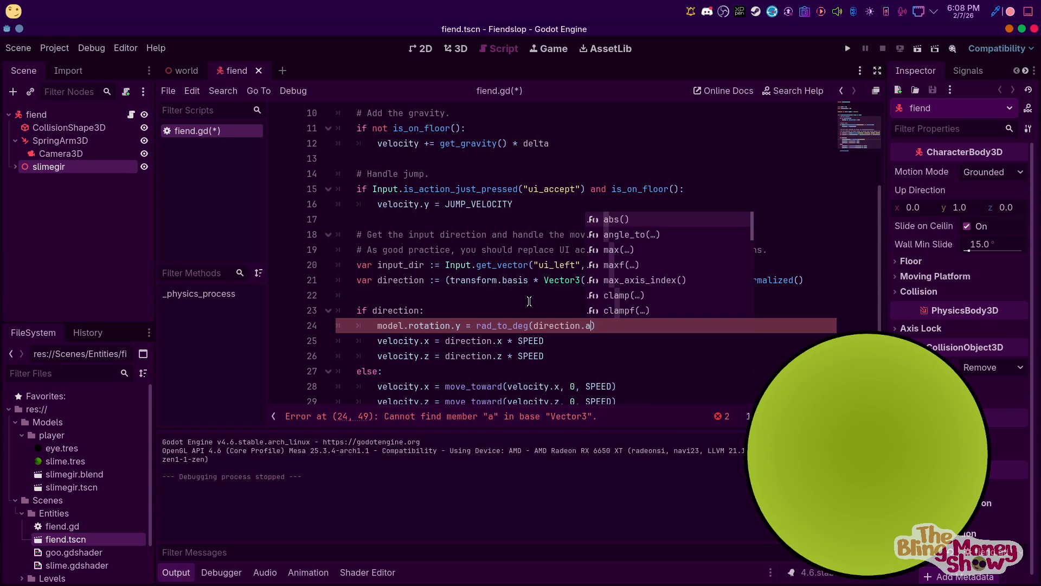
key(Down)
key(Return)
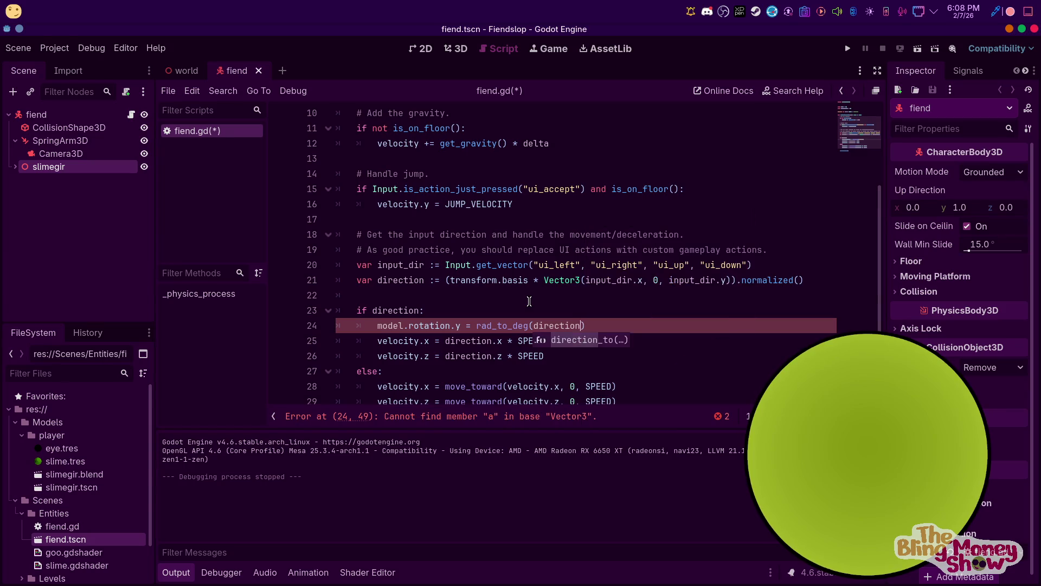
key(BackSpace)
key(BackSpace)
key(BackSpace)
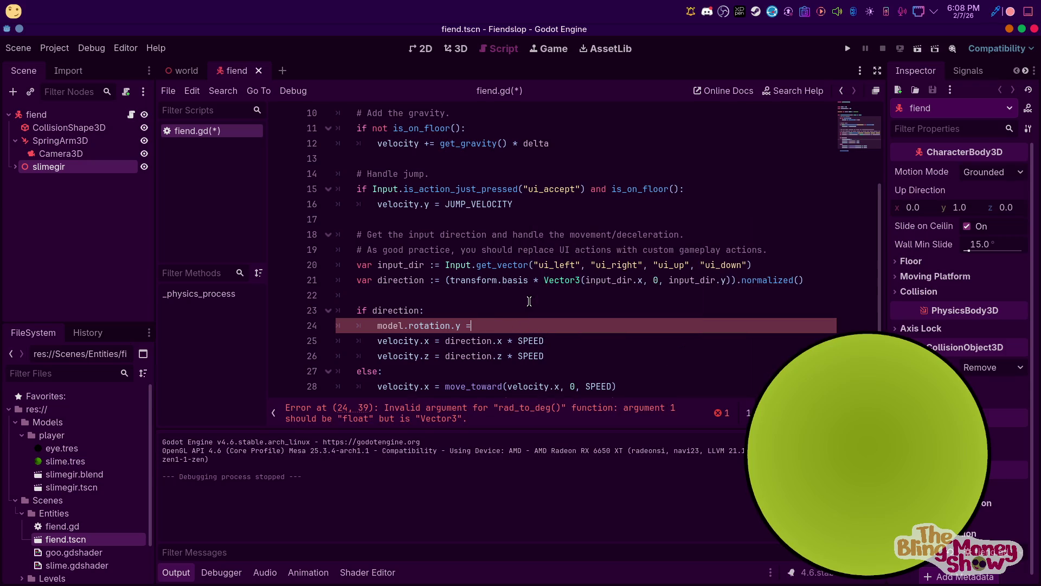
key(BackSpace)
key(BackSpace)
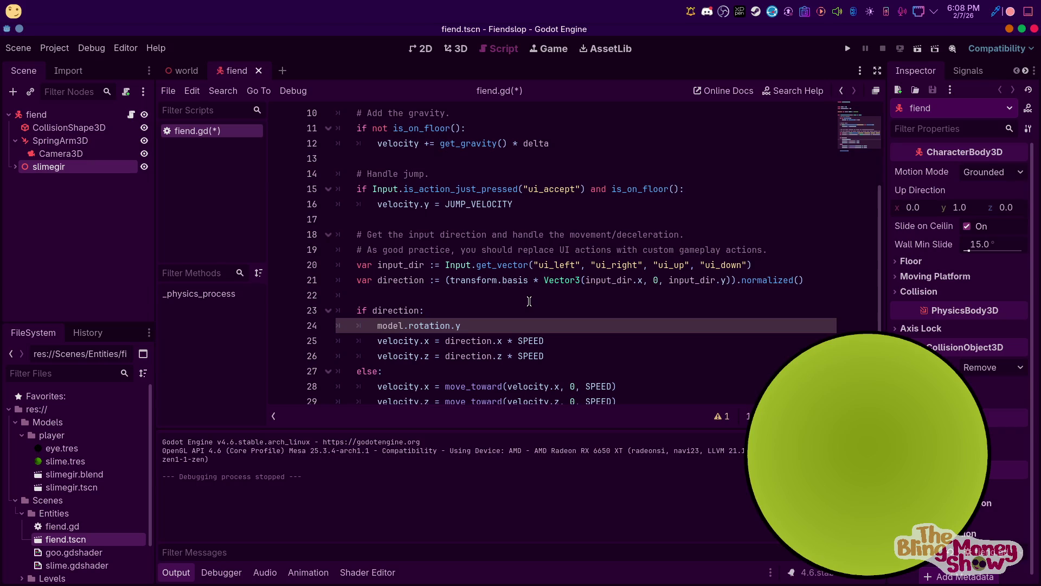
Try a deg_to_rad completion on the rotation line, then erase it
text( = d)
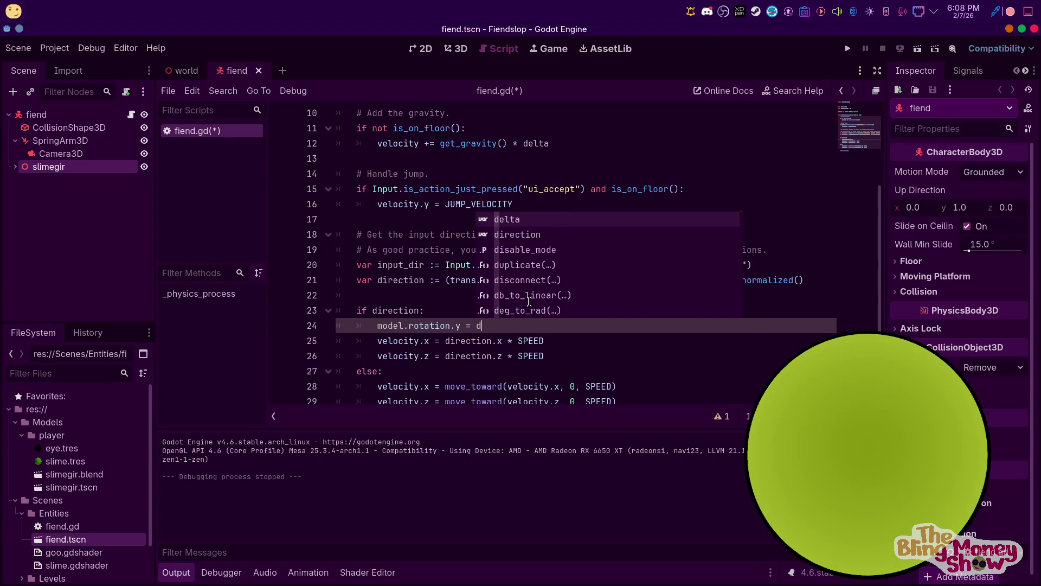
key(Down)
key(Escape)
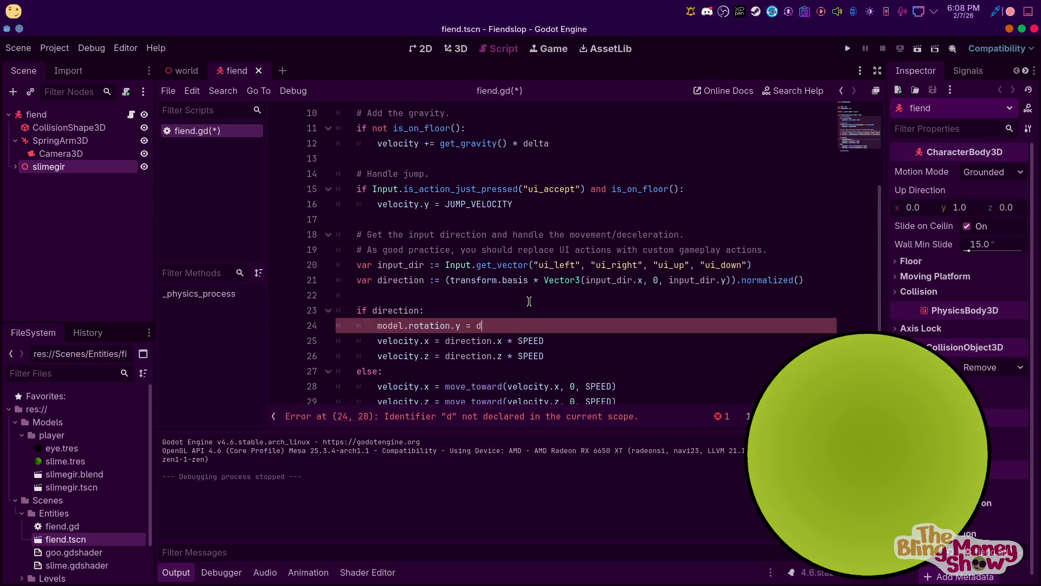
text(eg)
key(Return)
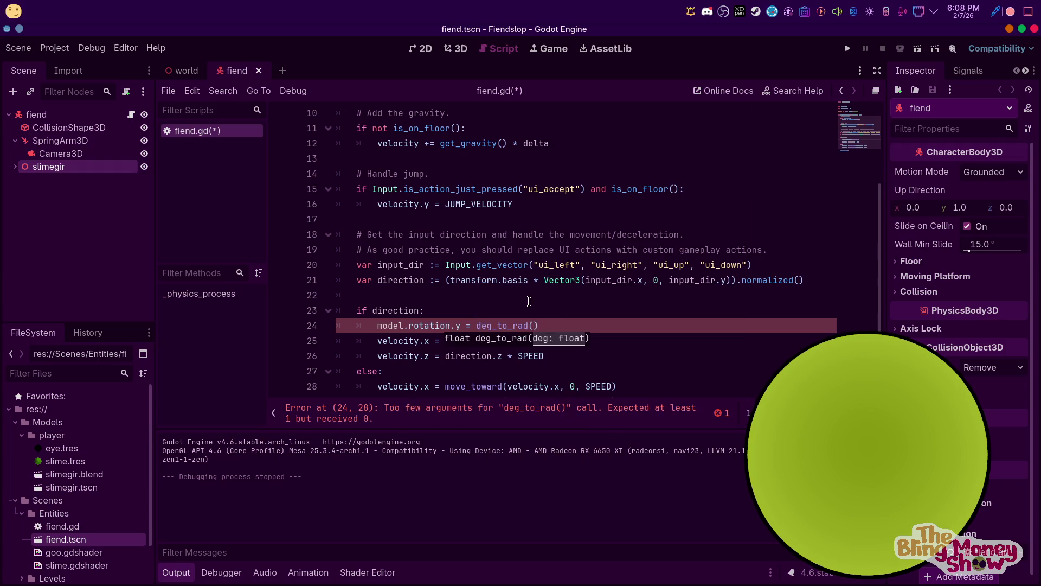
key(BackSpace)
key(BackSpace)
key(BackSpace)
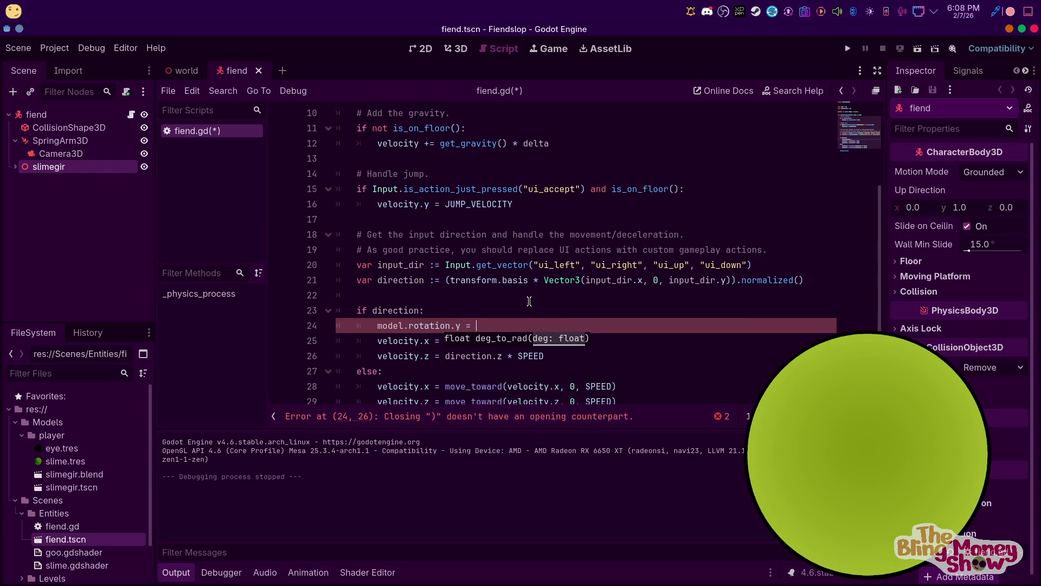
Complete line 24 as model.rotation.y = rad_to_deg(input_dir.angle()) and run the game
text(rad)
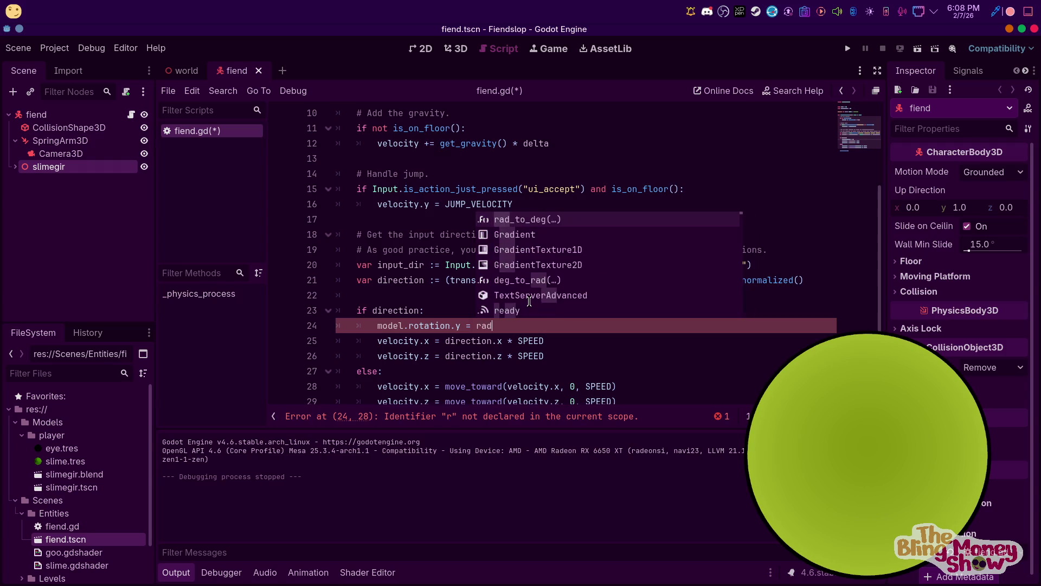
key(Return)
key(Escape)
key(Escape)
text(np)
key(Return)
text(.an)
key(Return)
click(848, 48)
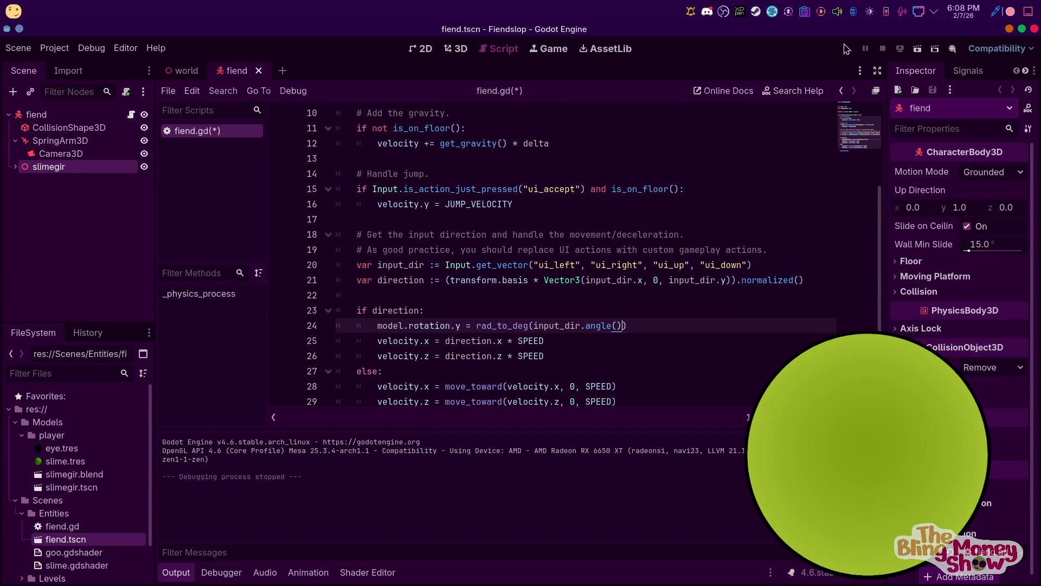
Test the turning, stop the game, and change line 24 to model.rotation.y = -input_dir.angle()
key(s)
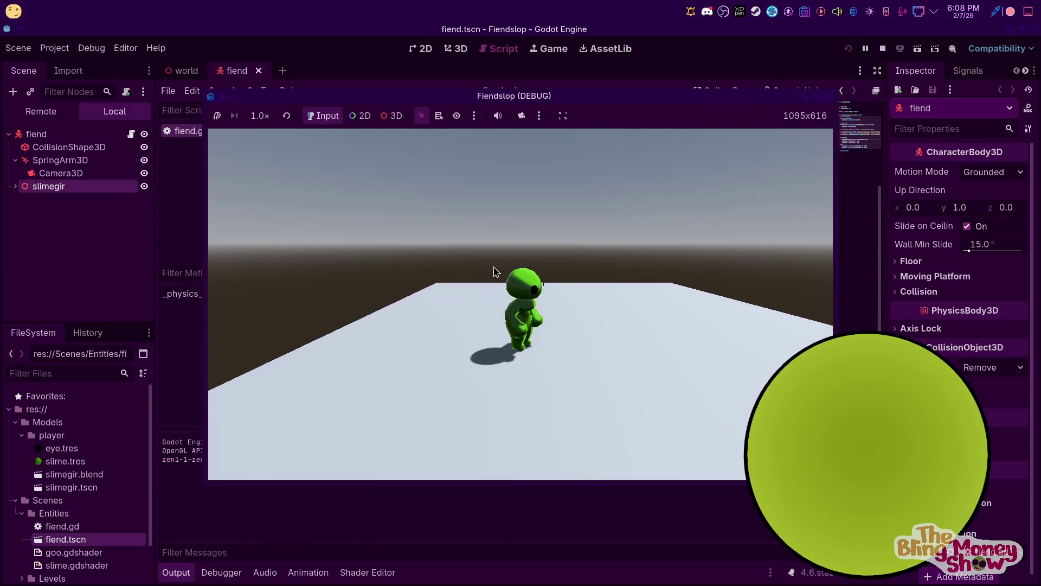
click(883, 49)
click(475, 326)
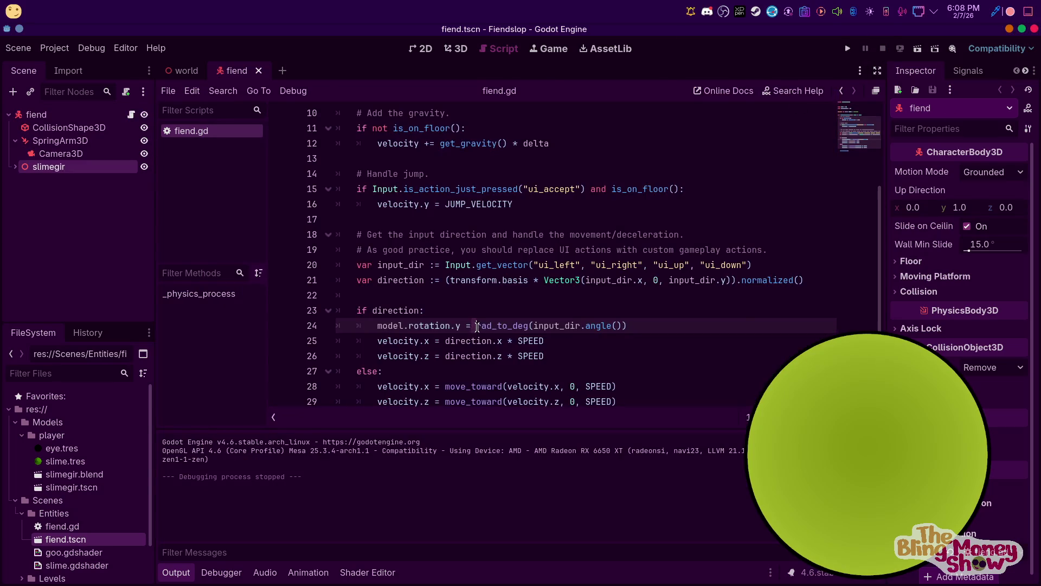
text(-)
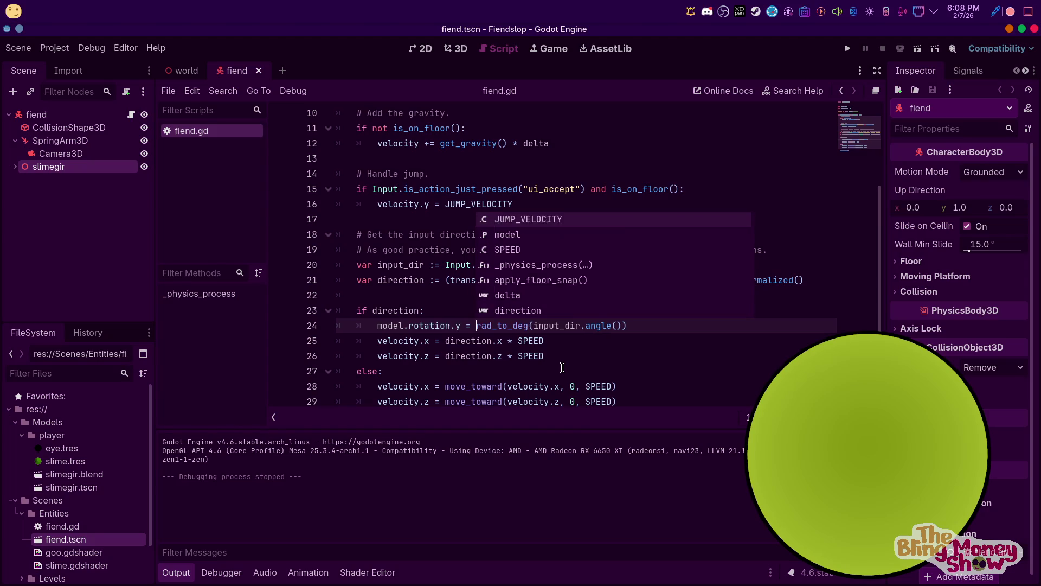
key(ctrl+Delete)
key(ctrl+Delete)
key(ctrl+z)
key(ctrl+z)
key(Delete)
key(Delete)
key(Delete)
key(Delete)
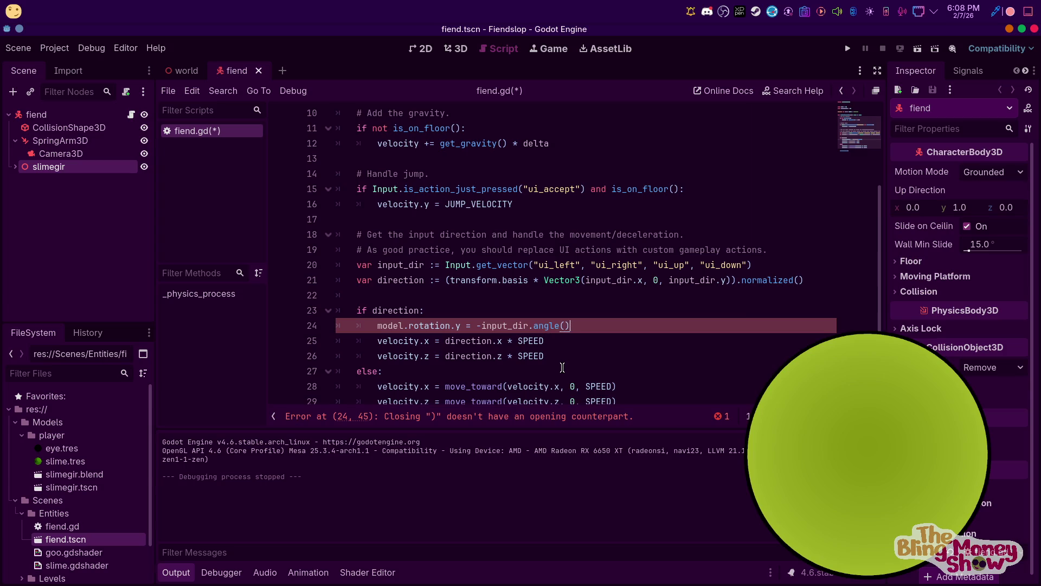
Run the game again, move the character with S and A to check facing, then stop
click(848, 48)
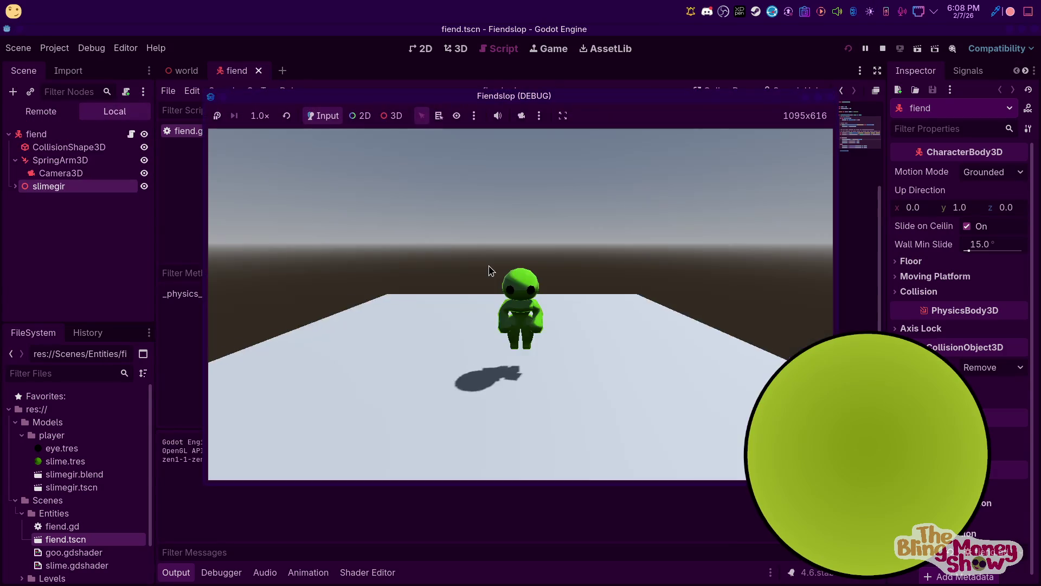
key(s)
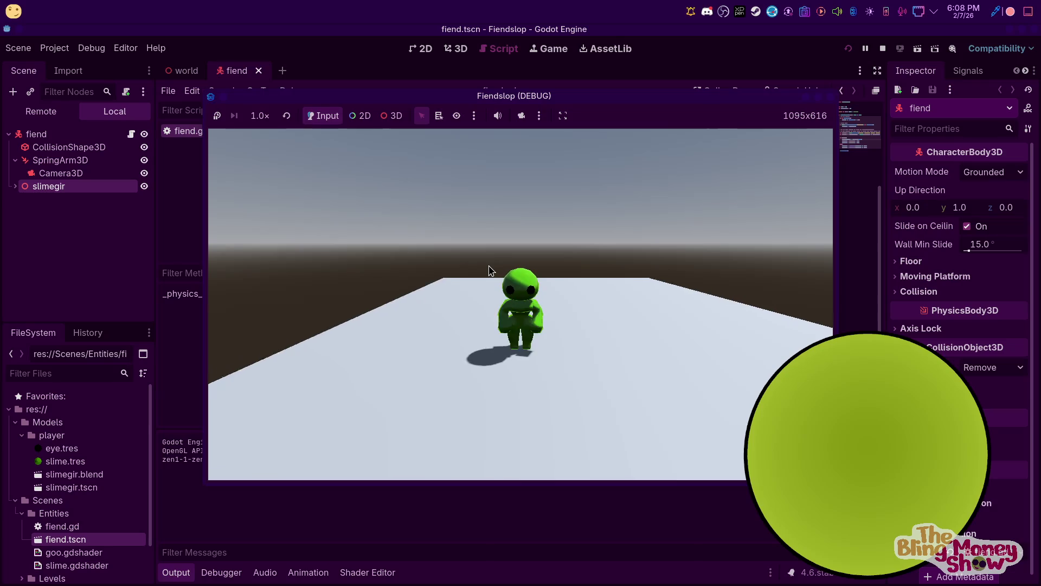
key(a)
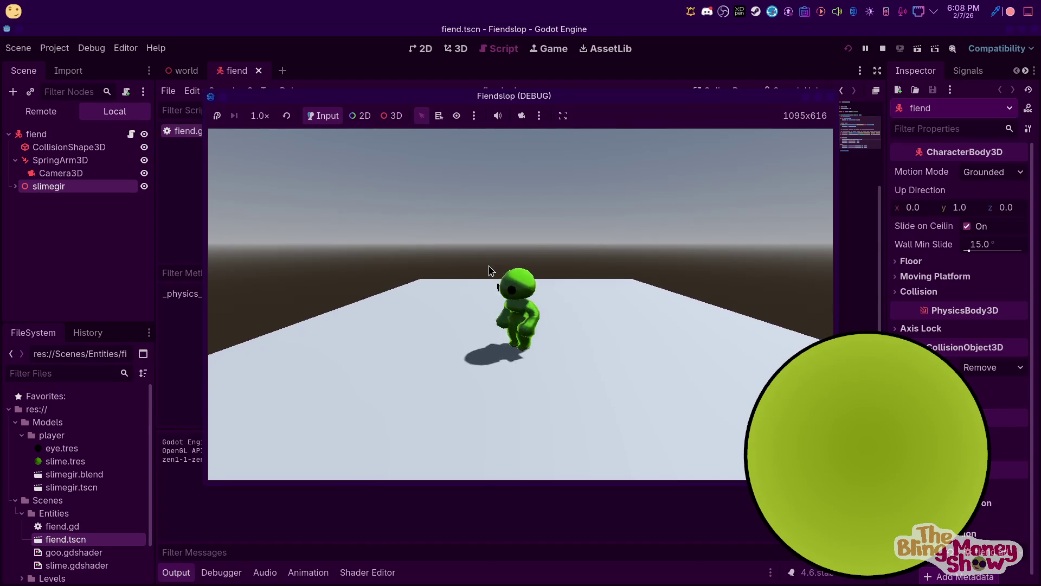
click(883, 48)
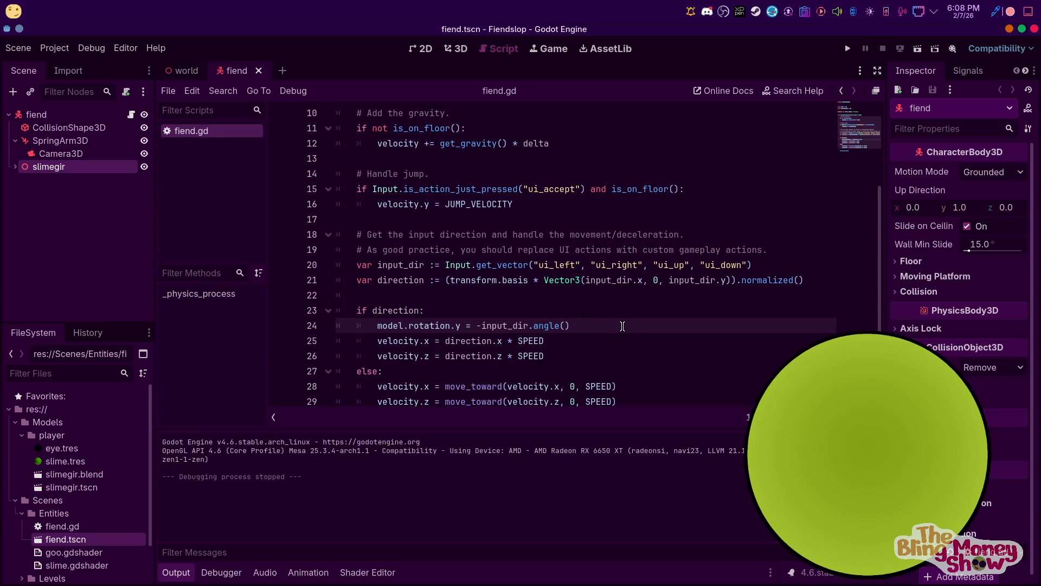
Append a + deg_to_rad(90) offset to the model rotation on line 24
key(BackSpace)
text(a)
key(BackSpace)
key(BackSpace)
text(d)
text(eg_t)
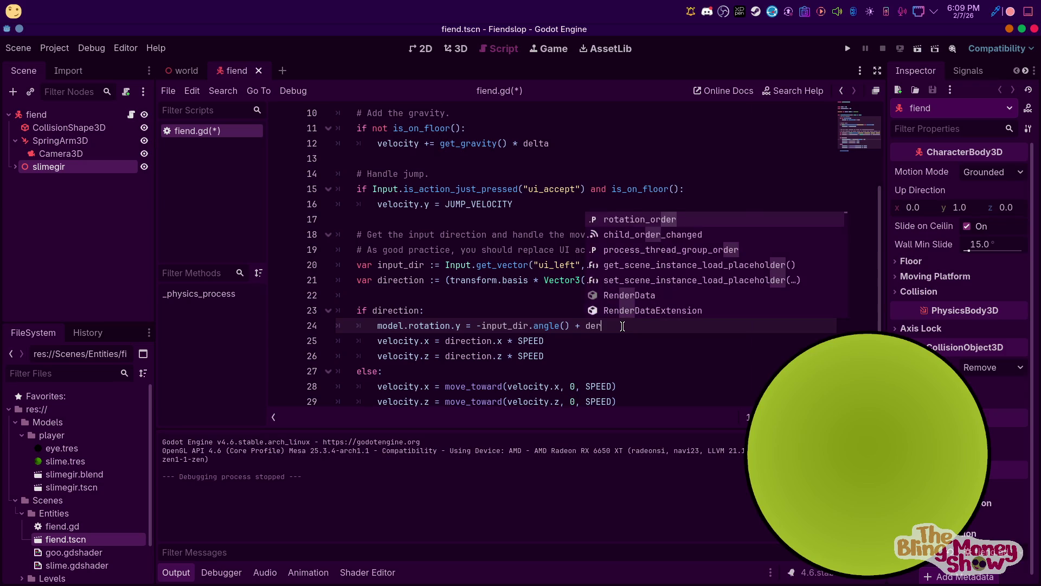
key(Return)
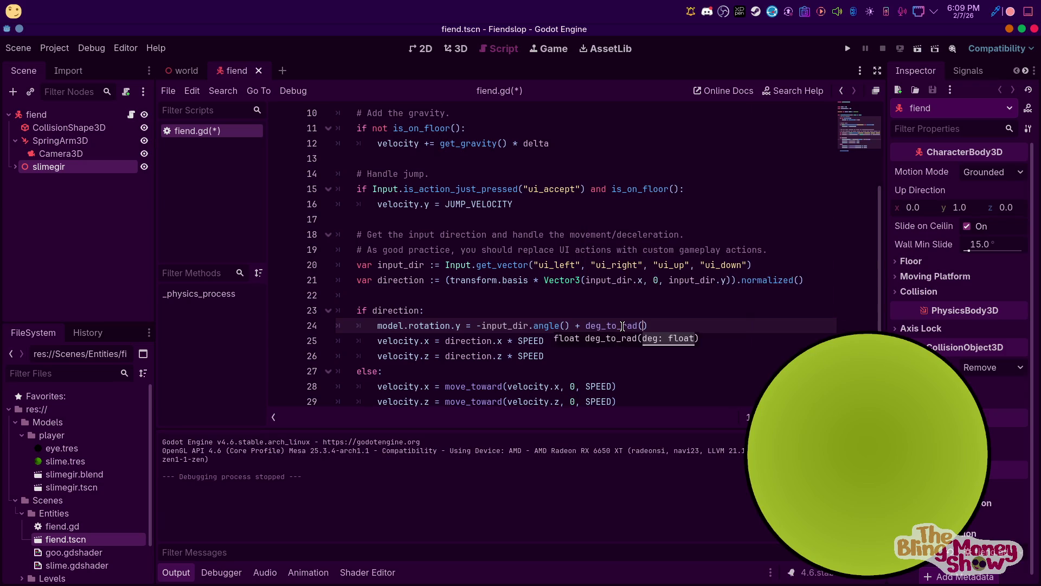
Run the game, move the character with D and A to check facing, then stop it
click(847, 48)
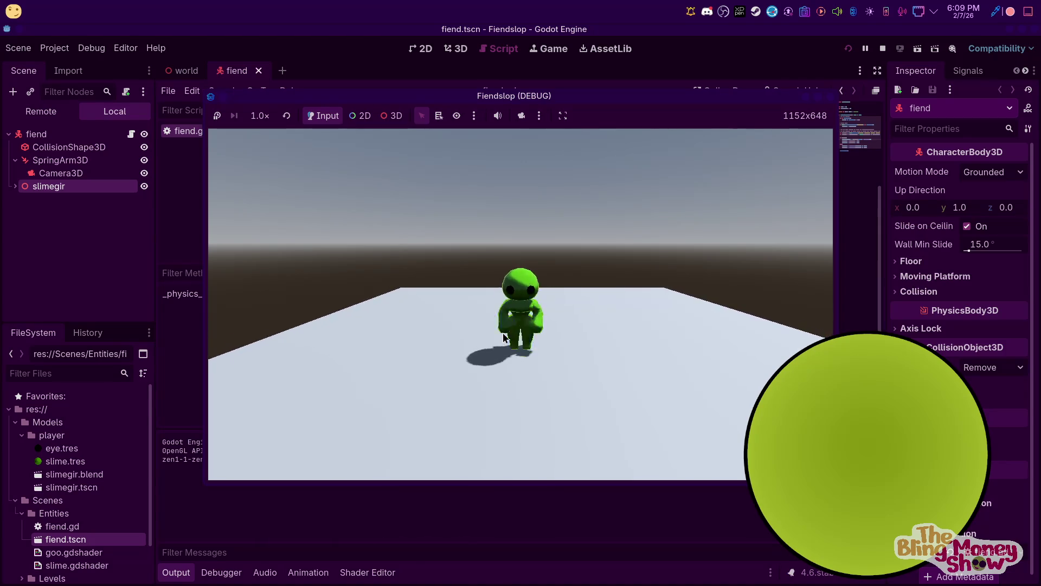
key(d)
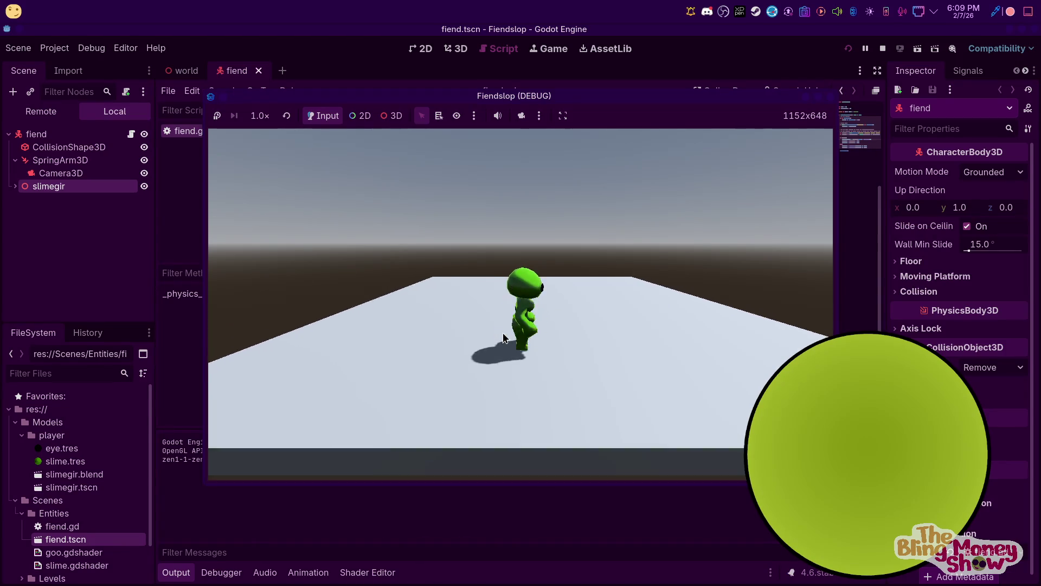
key(a)
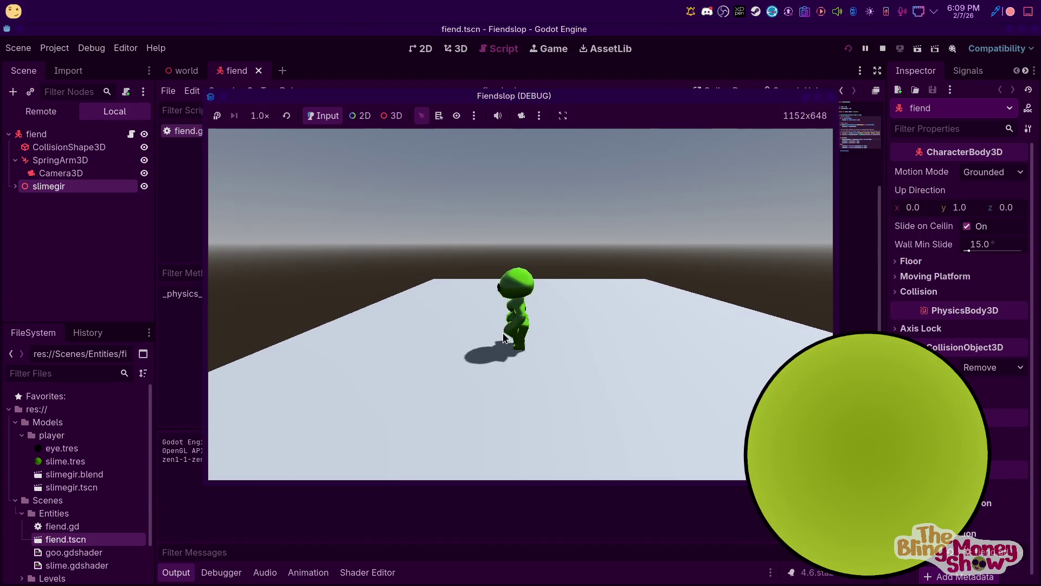
key(d)
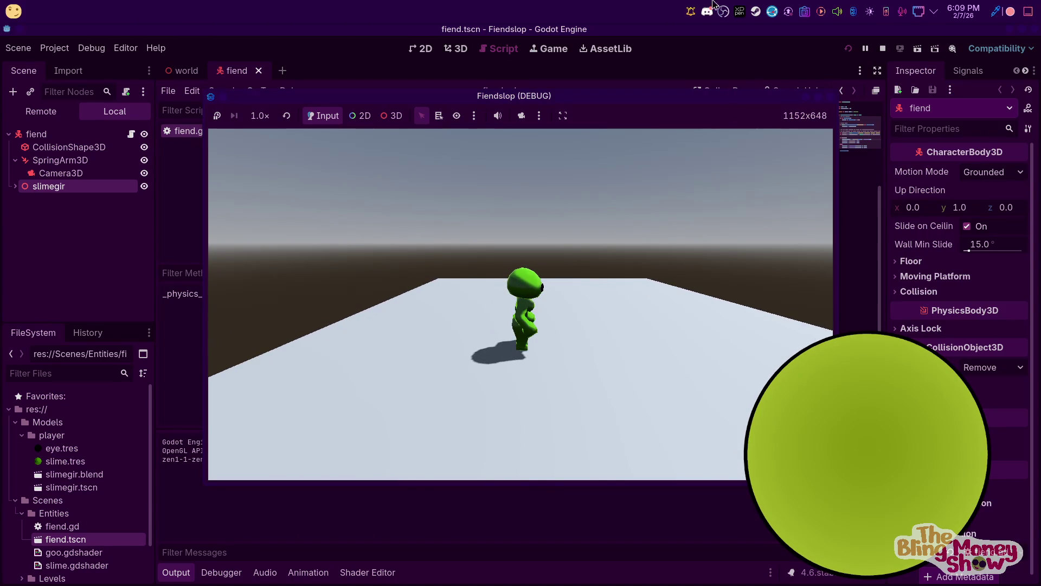
click(882, 48)
scroll(671, 313, down, 1)
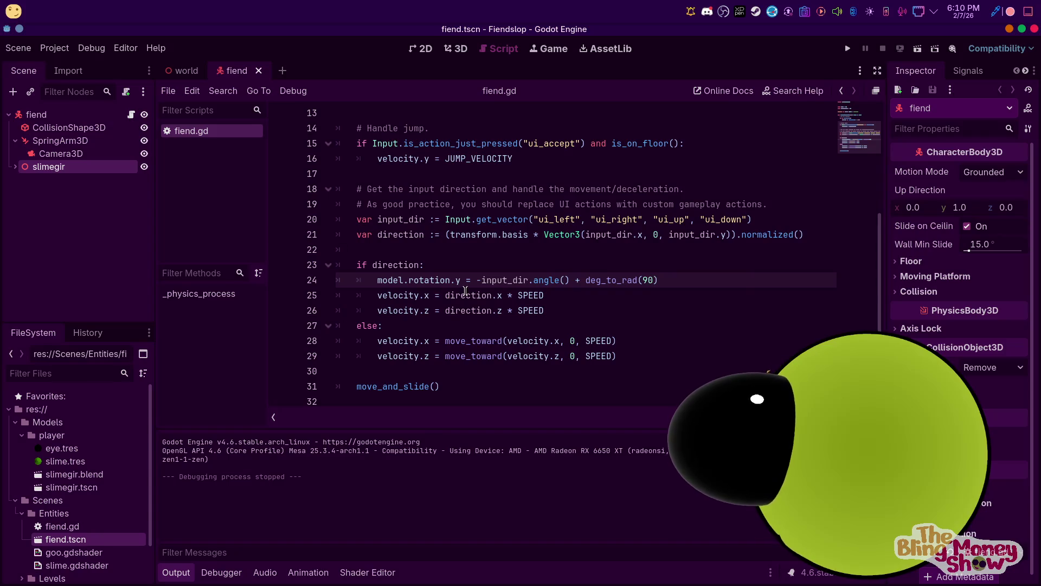
Switch to Firefox showing the godotshaders.com search results for 'goo'
key(alt+Tab)
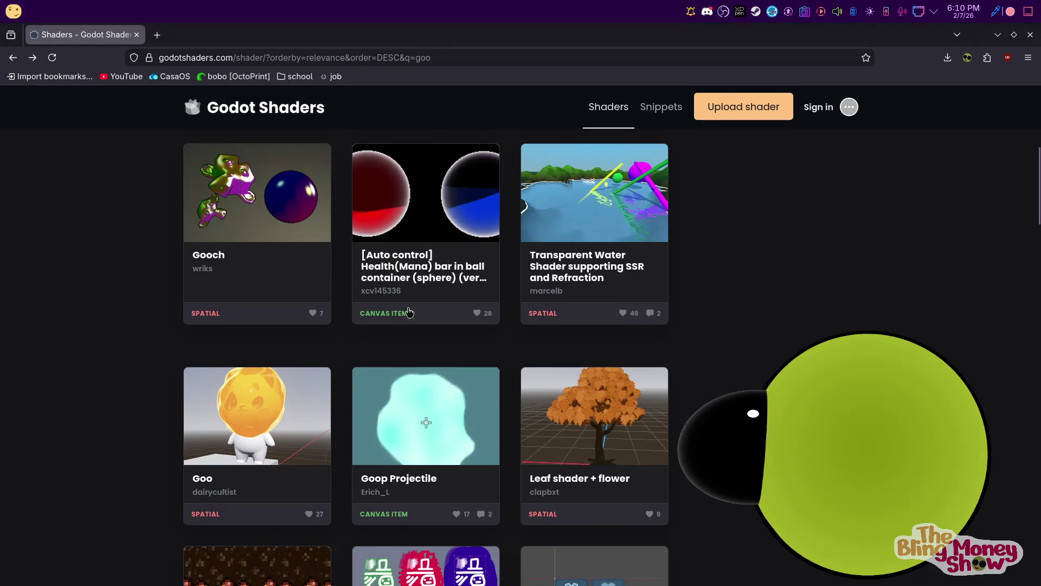
Look over the goo shader results, then go back to fiend.gd in the Godot editor from the dock
mouse_move(394, 567)
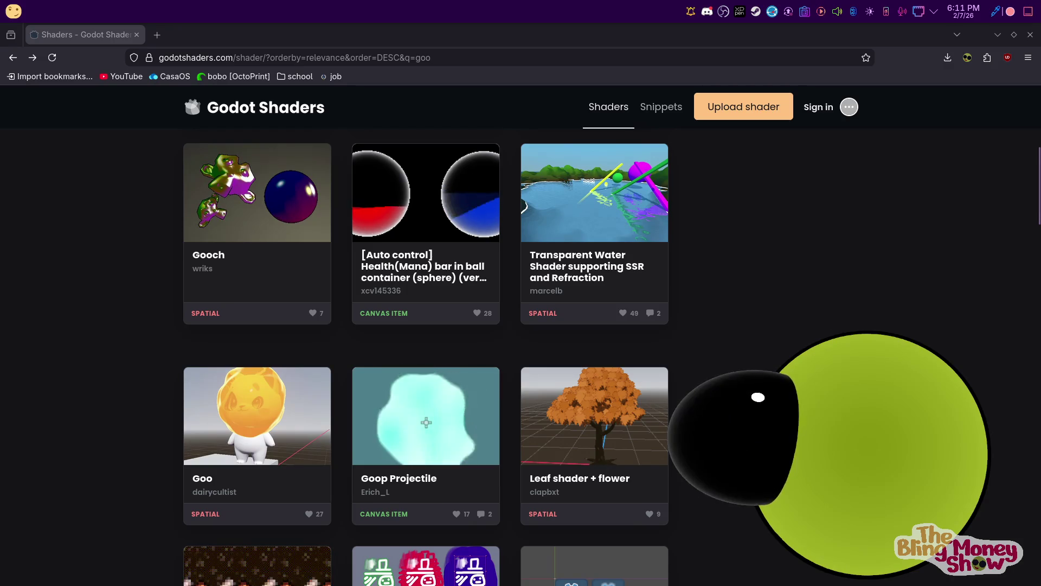
mouse_move(738, 577)
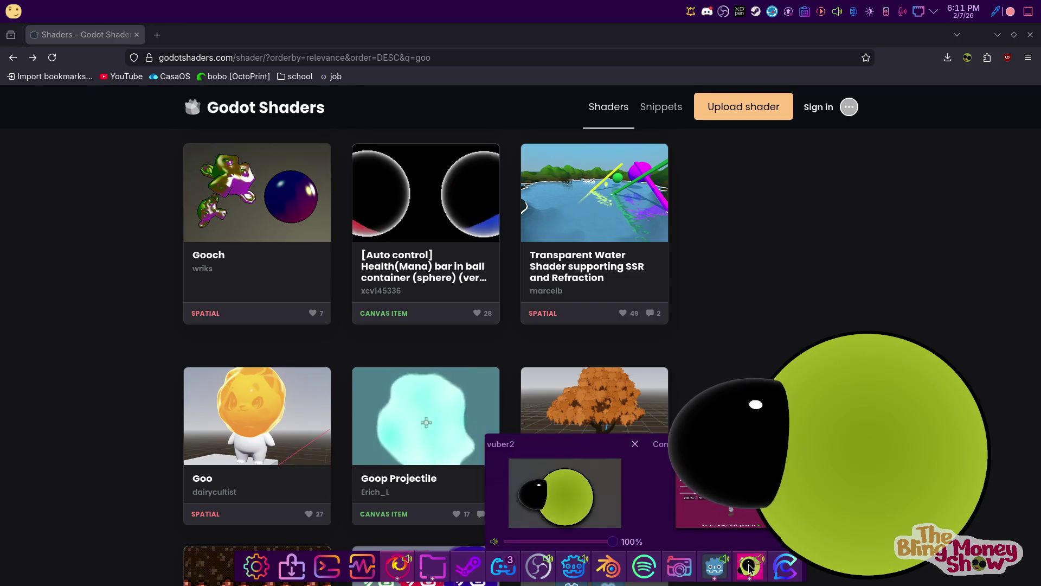
click(594, 514)
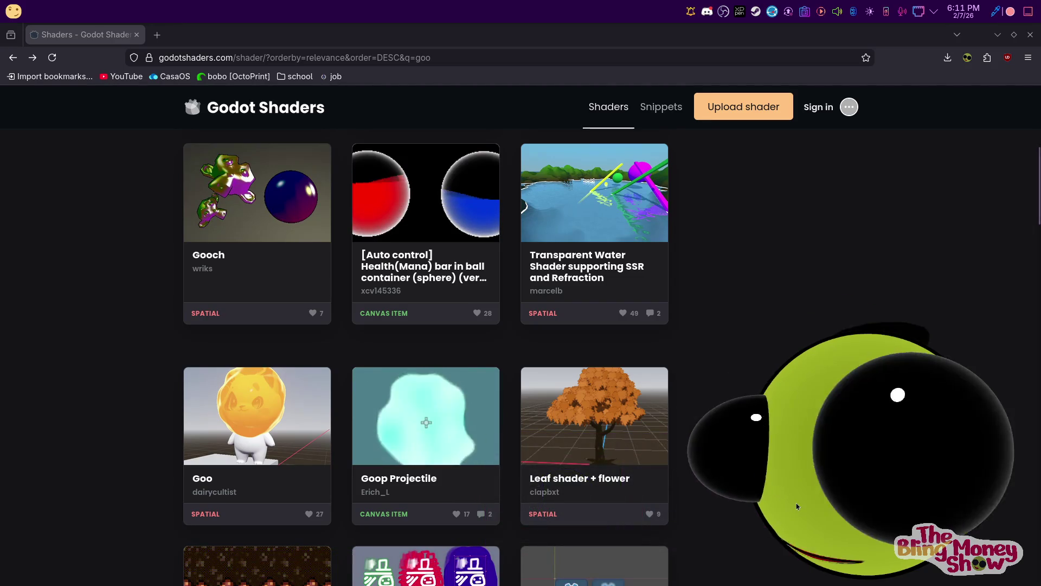
click(714, 567)
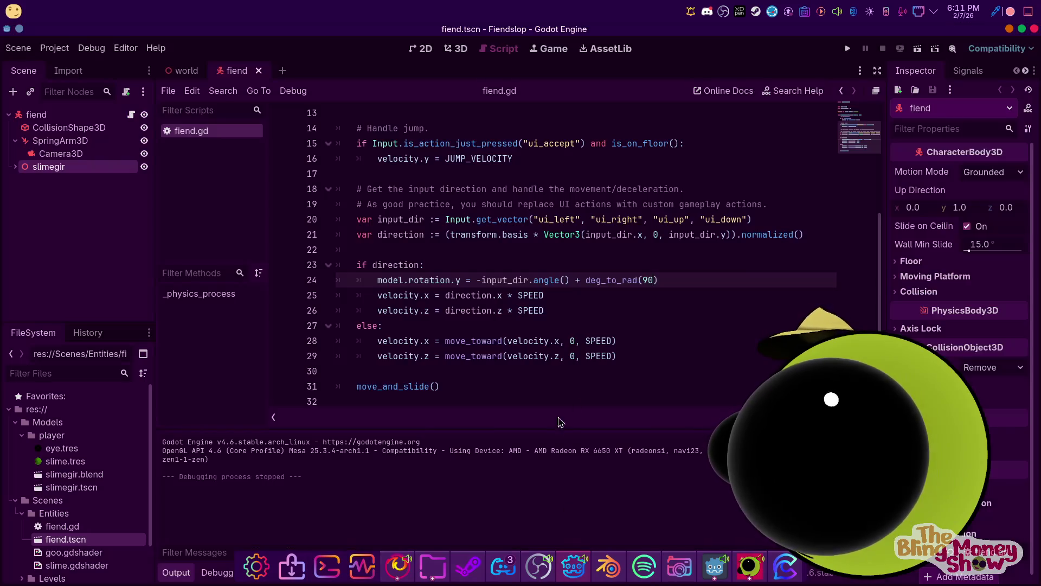
Insert a new line 22 declaring 'var rotdir ='
click(556, 233)
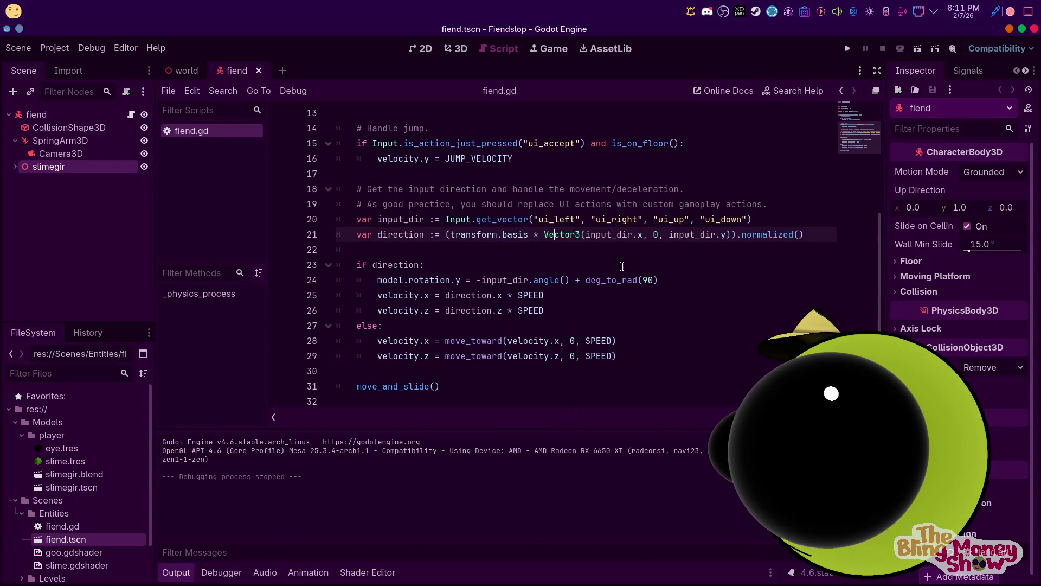
click(477, 280)
click(438, 248)
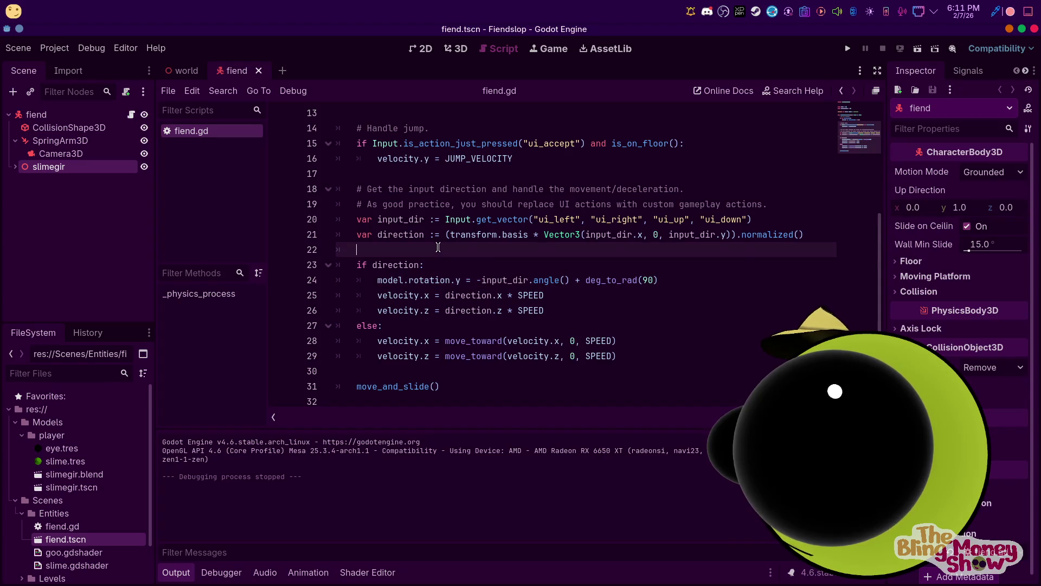
text(var l)
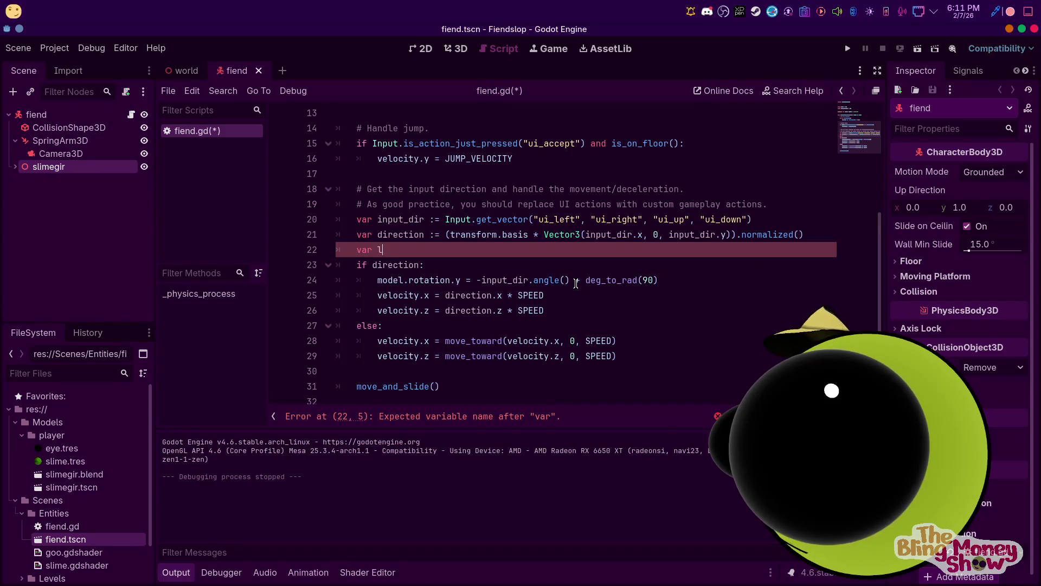
key(BackSpace)
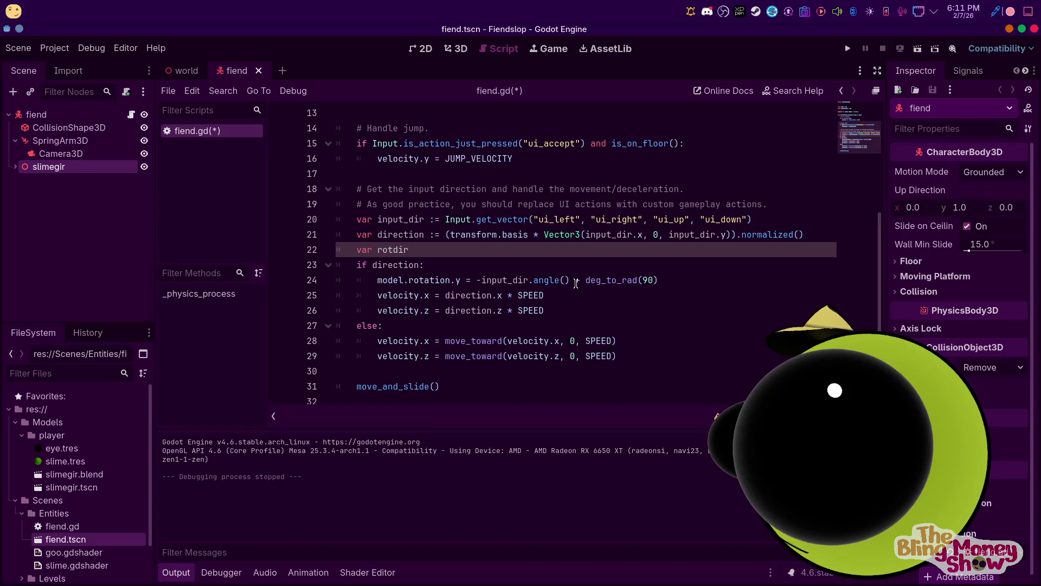
text( = le)
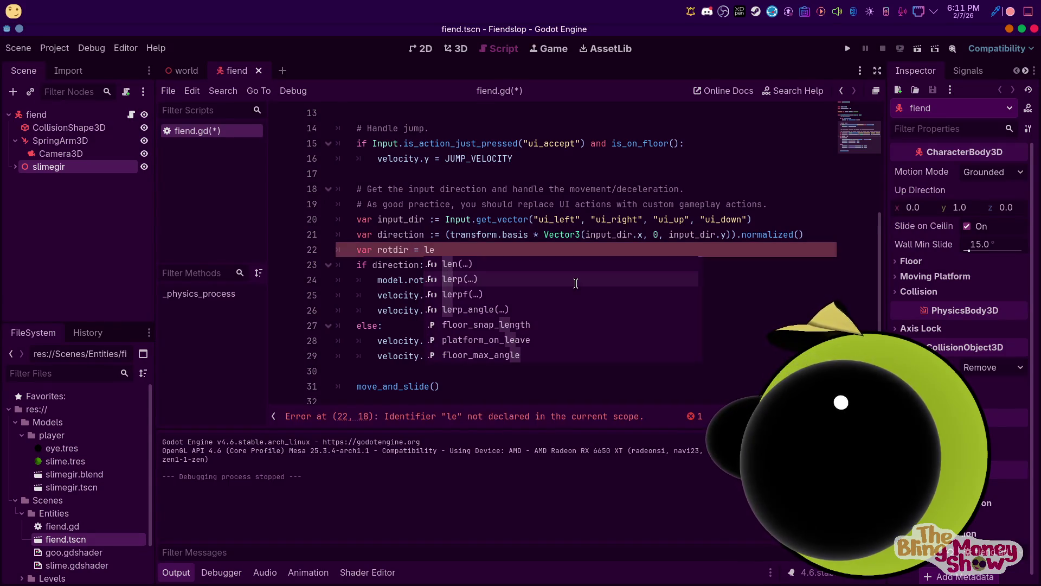
click(576, 283)
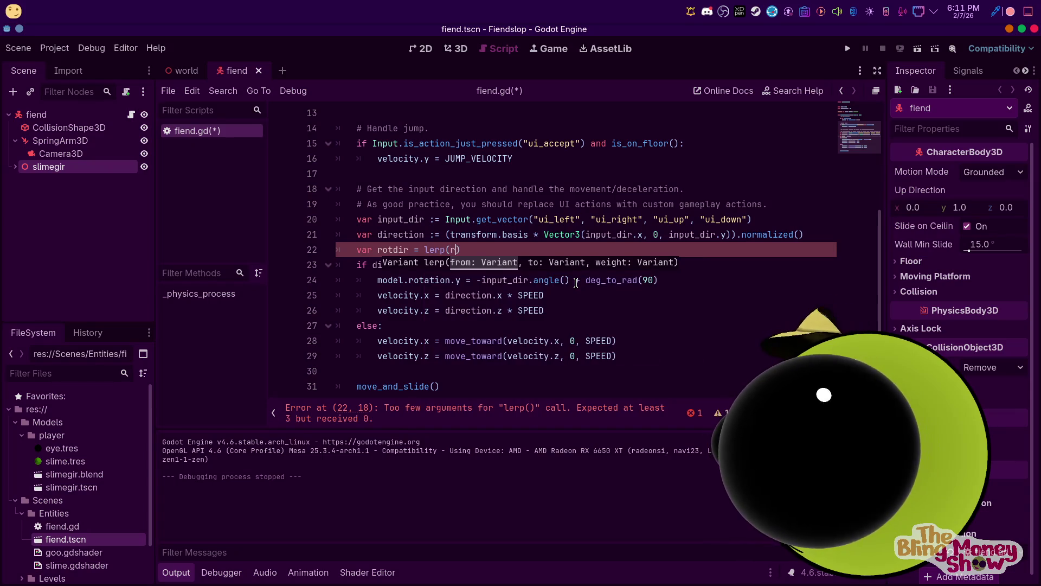
text(otdir)
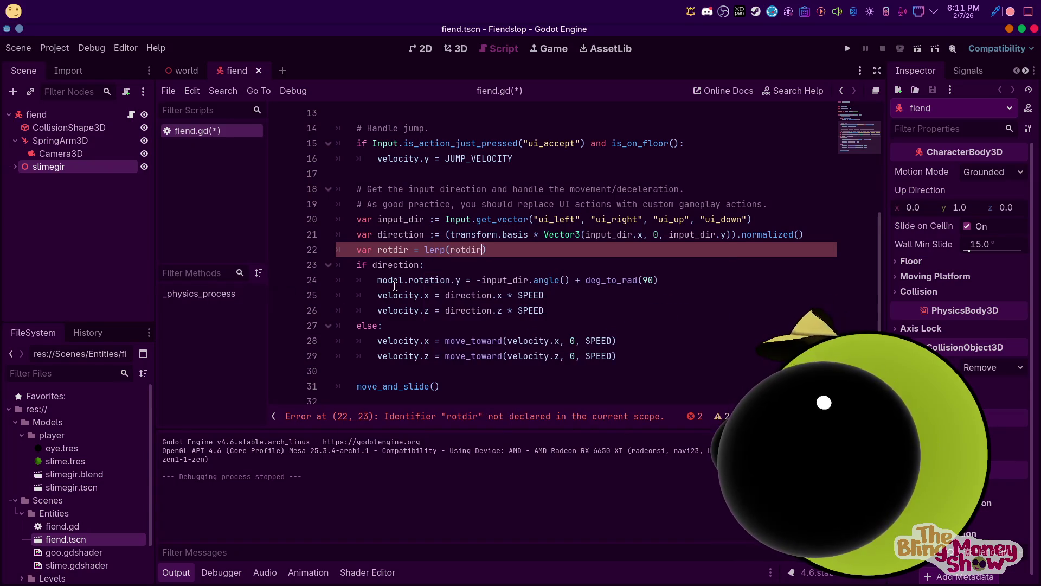
text(,)
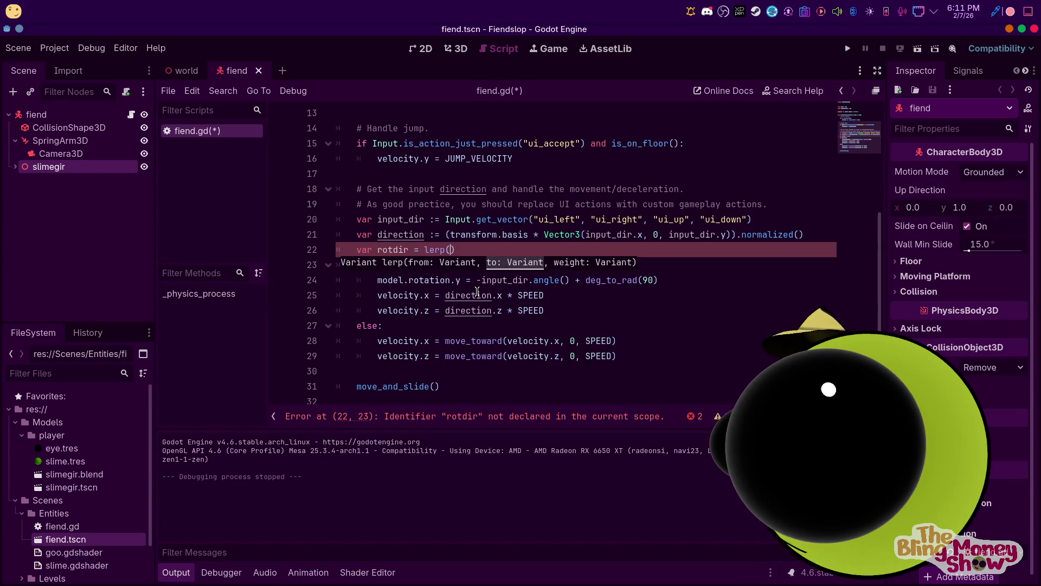
key(BackSpace)
key(BackSpace)
key(BackSpace)
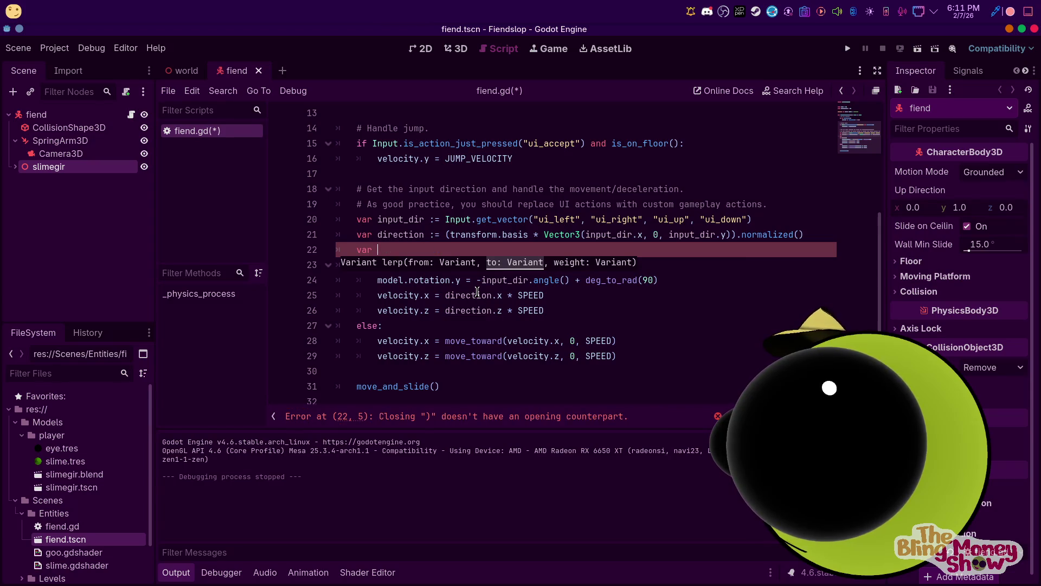
text(r rot)
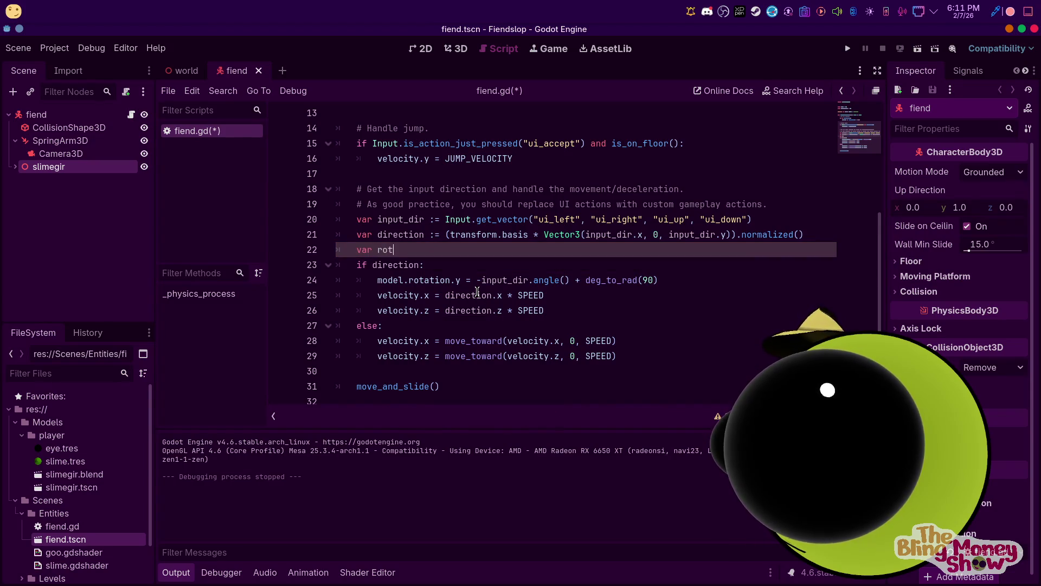
text(dir =)
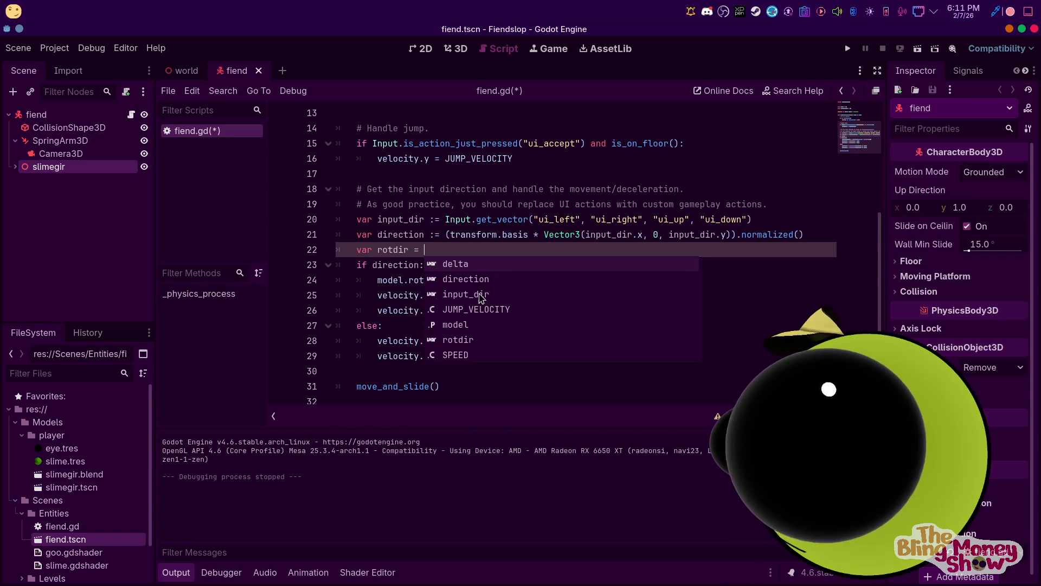
key(Escape)
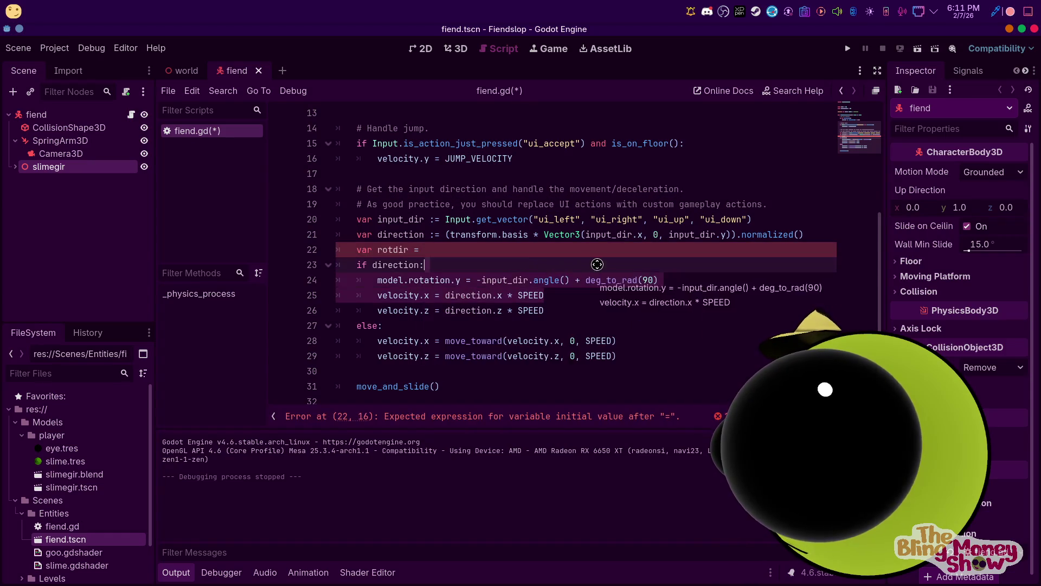
Move -input_dir.angle() + deg_to_rad(90) into rotdir and set model.rotation.y = rotdir
click(686, 269)
drag(658, 280, 477, 281)
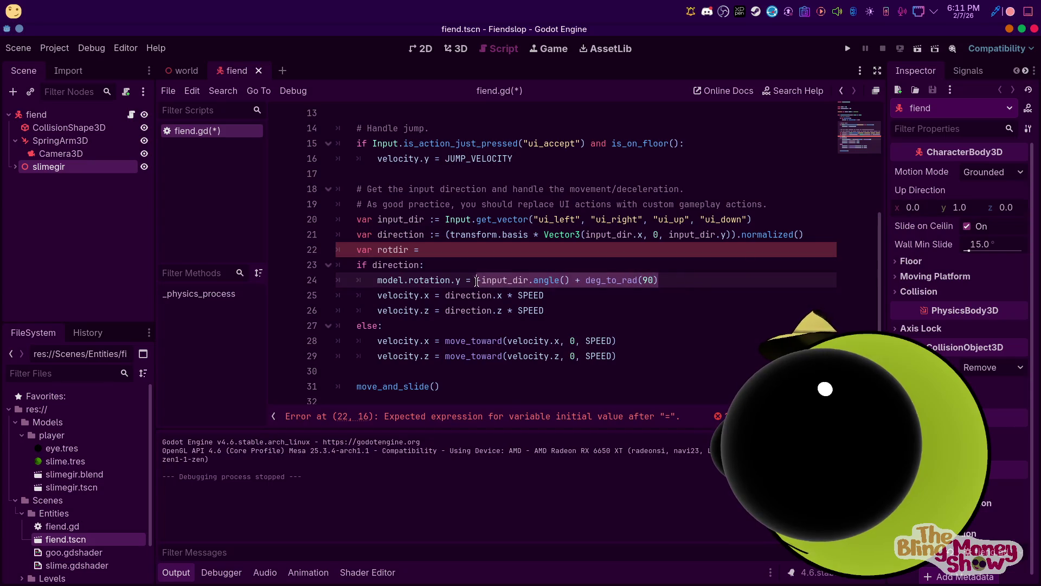
key(ctrl+c)
click(436, 250)
key(ctrl+v)
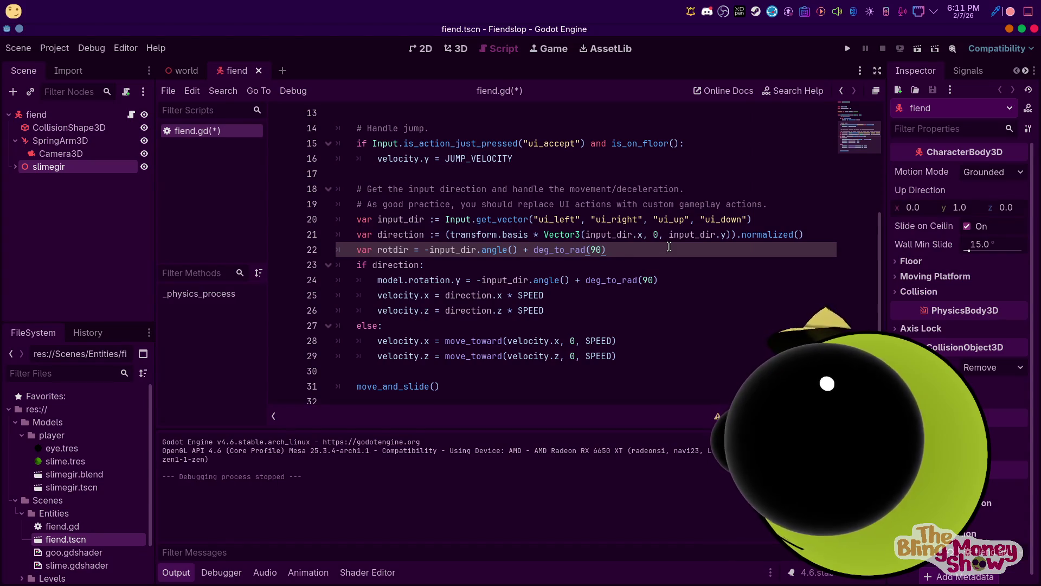
drag(658, 280, 480, 273)
key(BackSpace)
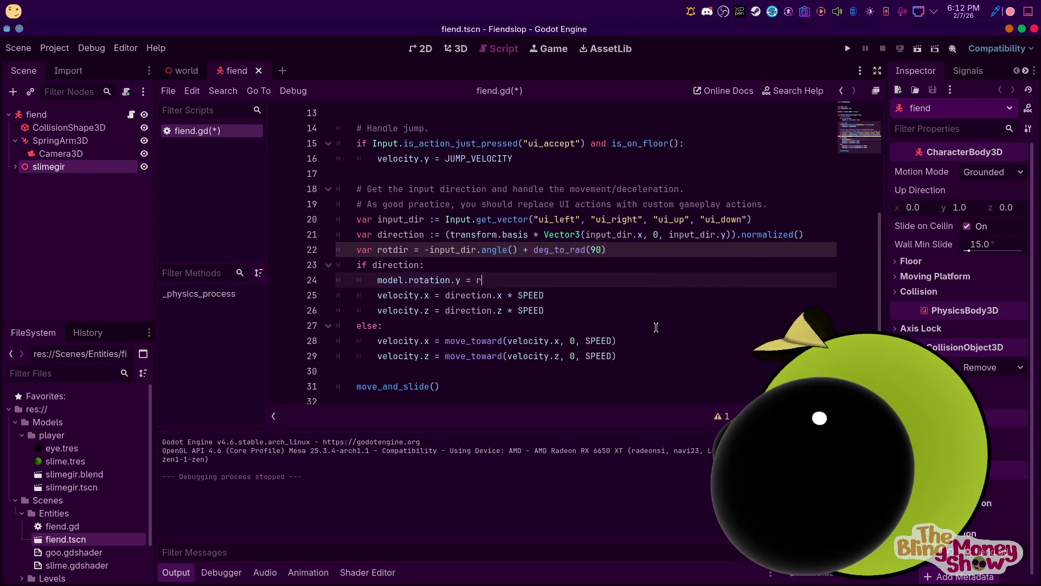
text(r)
click(517, 174)
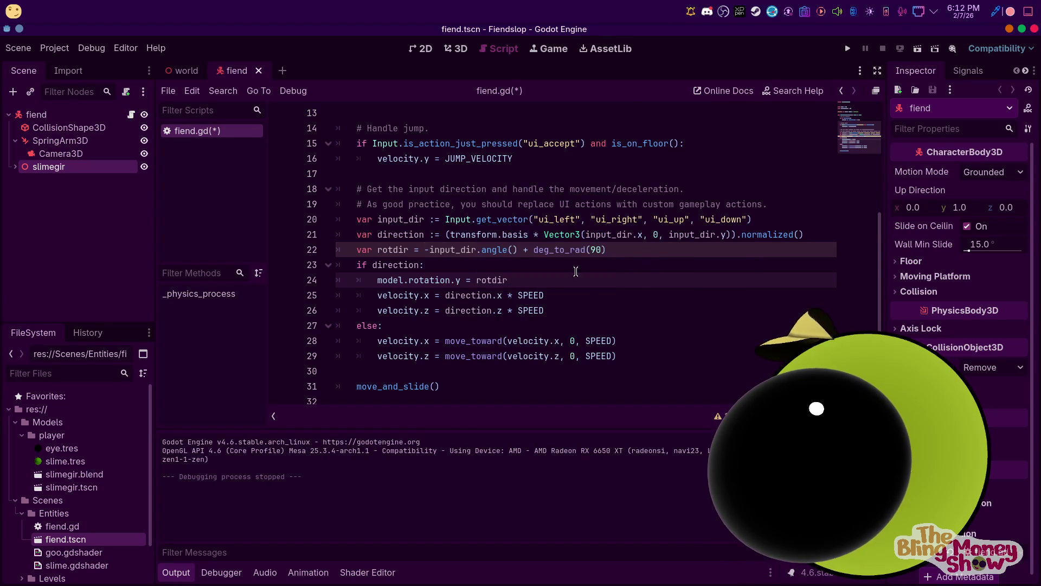
Replace rotdir on line 24 with a lerp call using rotdir and a delta-scaled weight
click(474, 280)
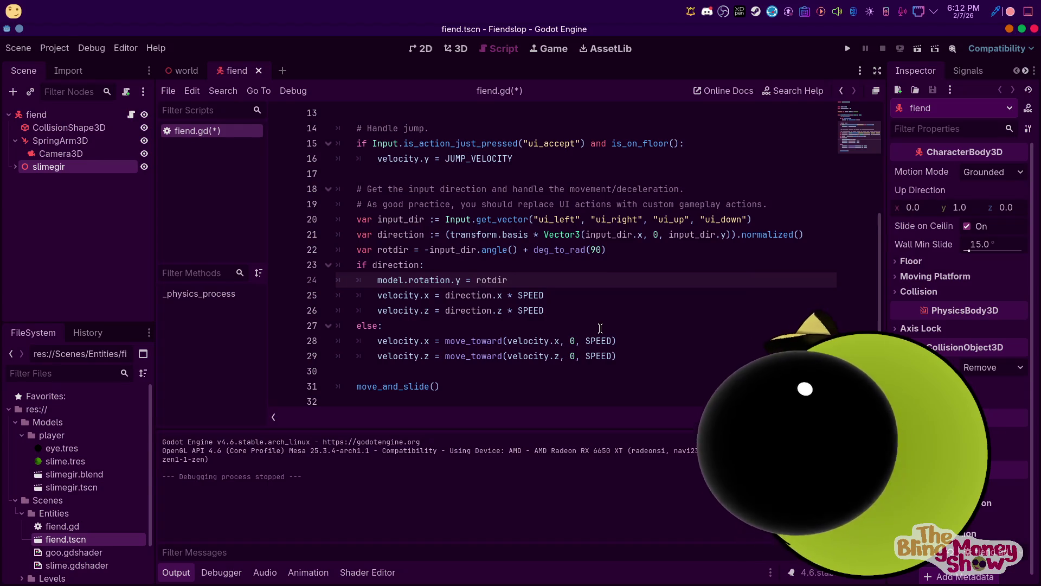
key(ctrl+Delete)
text(lerp)
key(Return)
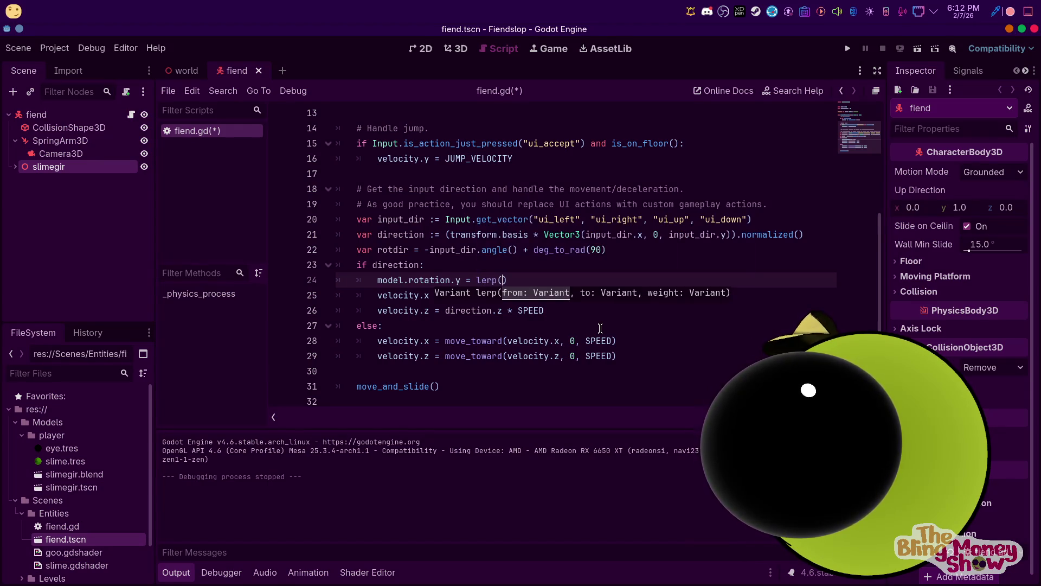
text(rotdir, r)
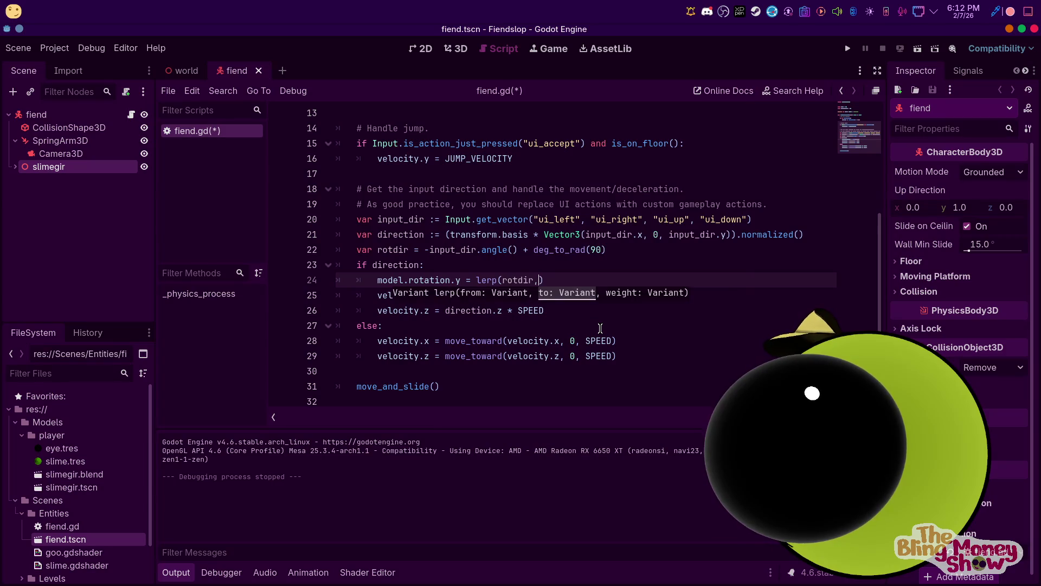
text(otdir, 0.)
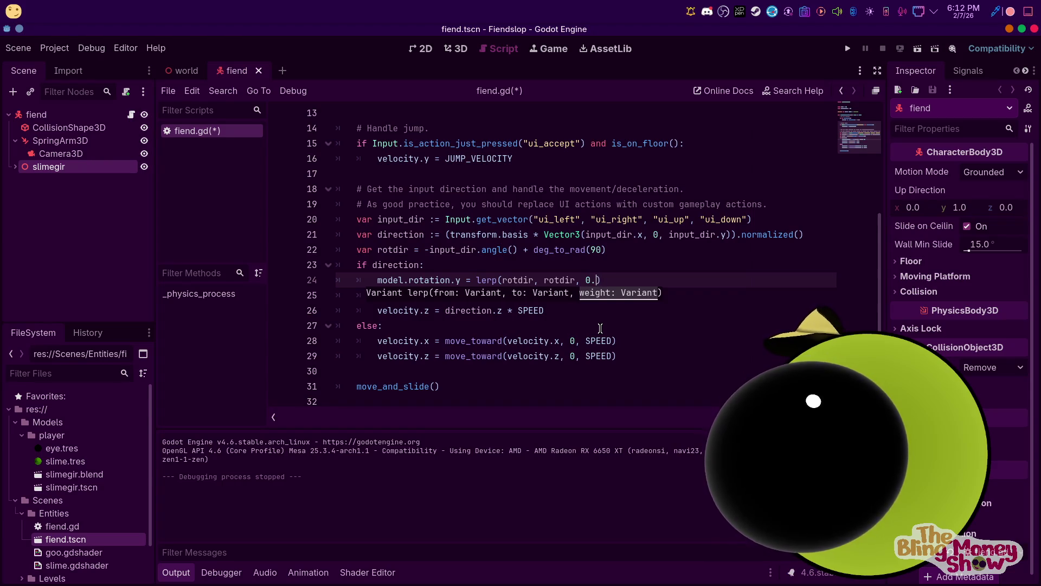
text(* del)
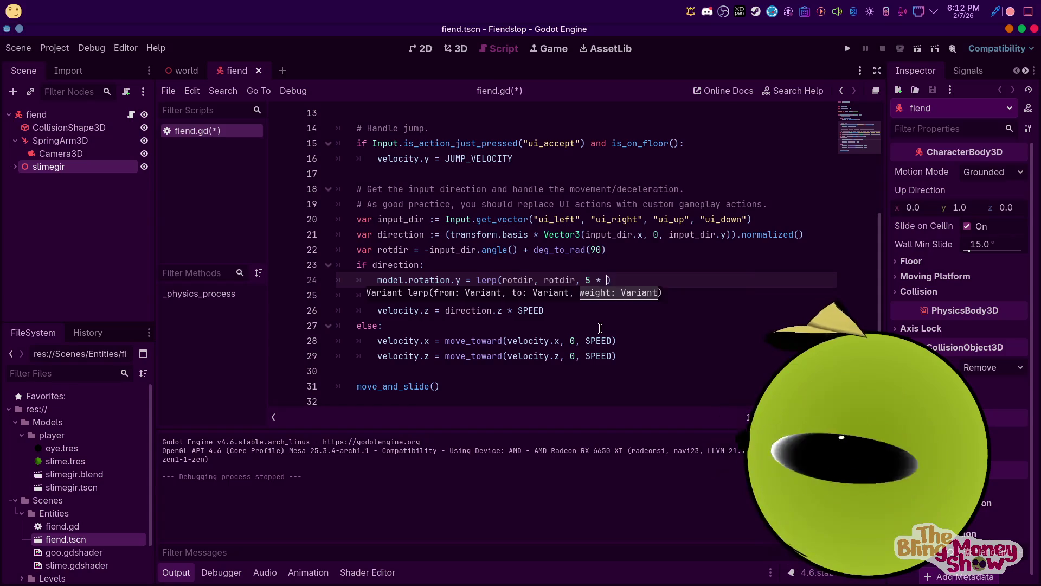
text(ta)
Make model.rotation.y lerp's first argument, then run the game
click(493, 294)
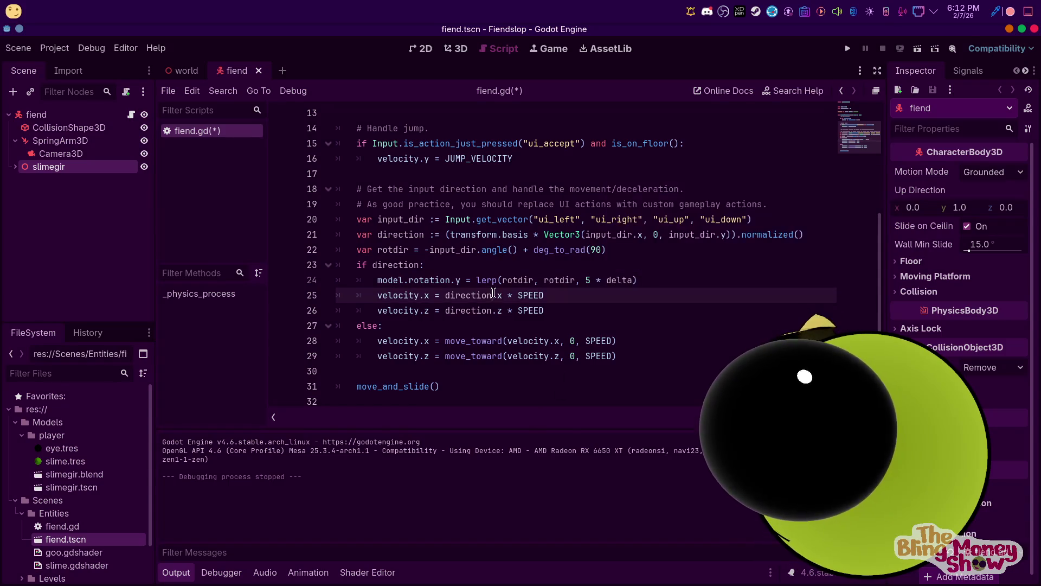
click(496, 278)
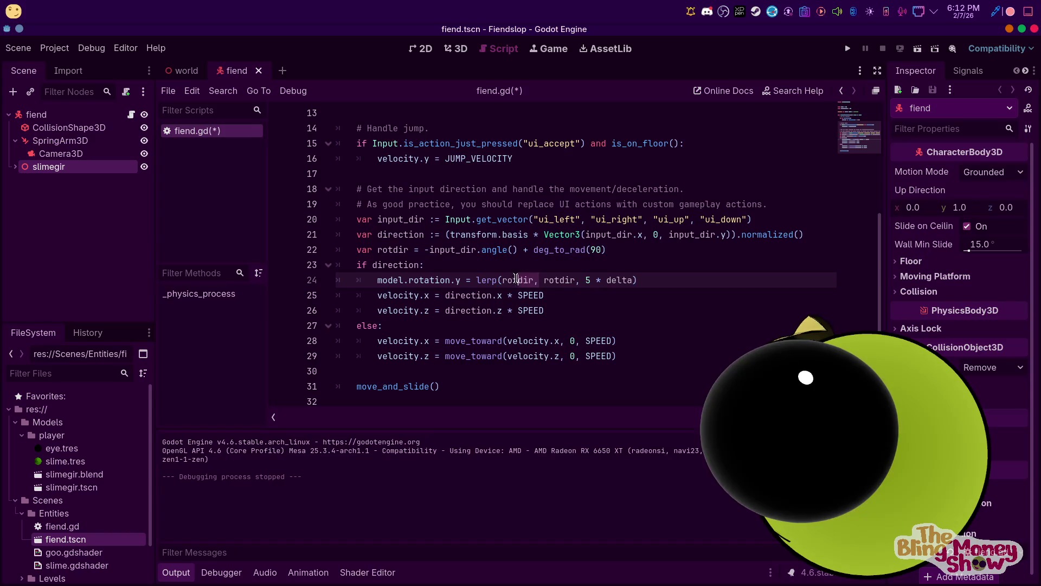
mouse_move(461, 279)
mouse_down()
mouse_move(377, 279)
mouse_move(462, 277)
mouse_up()
click(375, 281)
click(488, 272)
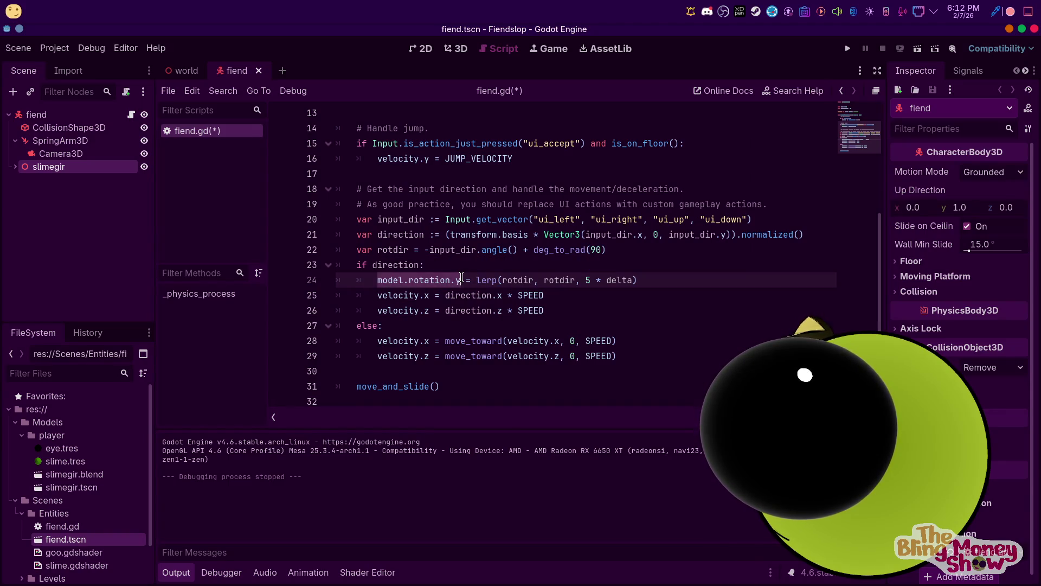
double_click(517, 280)
key(ctrl+v)
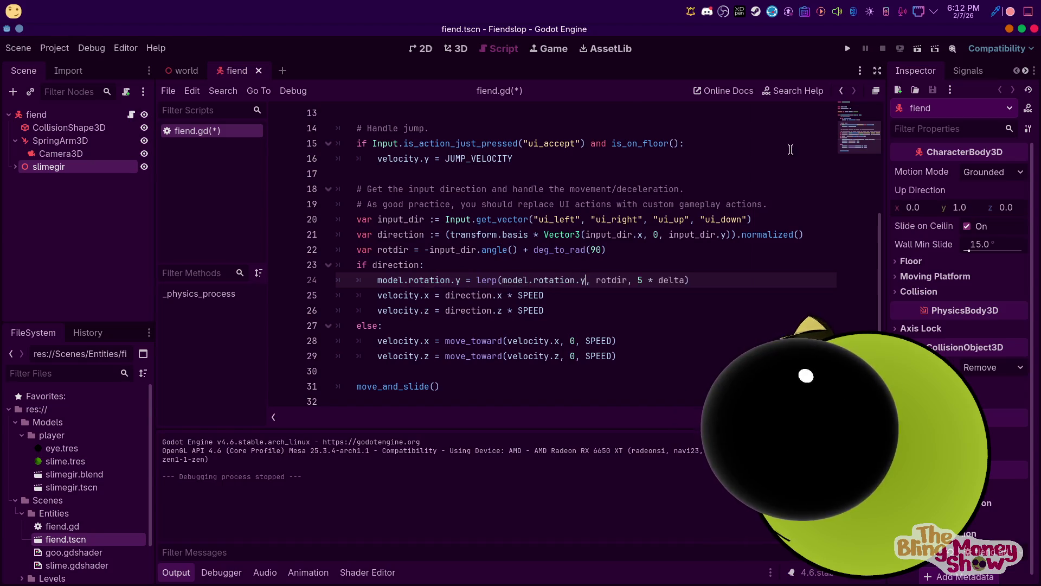
click(846, 49)
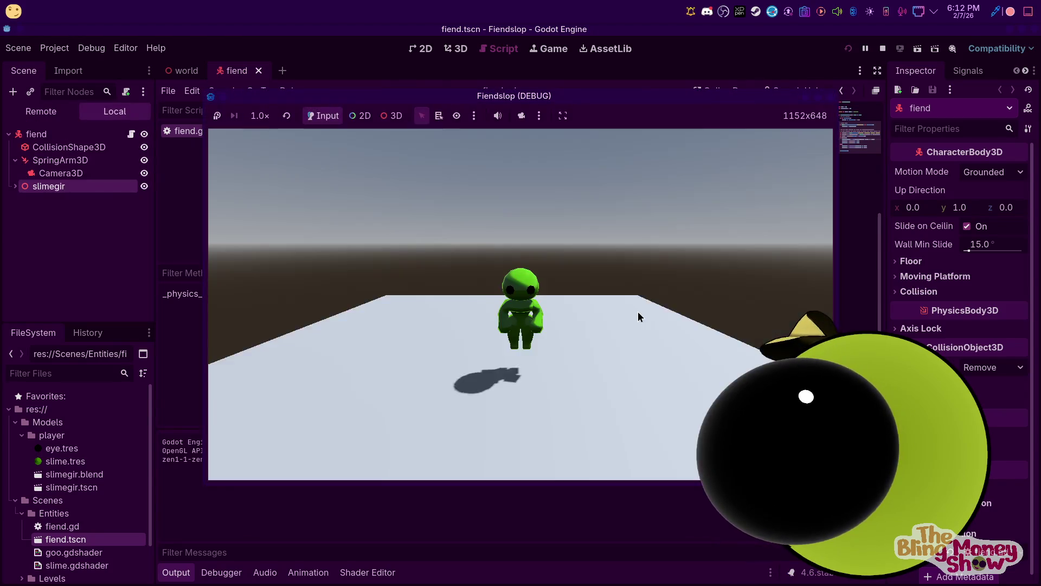
Walk the character with W, A and D to test the smoother turning, stop, then begin typing rad_to_deg before lerp
key(w)
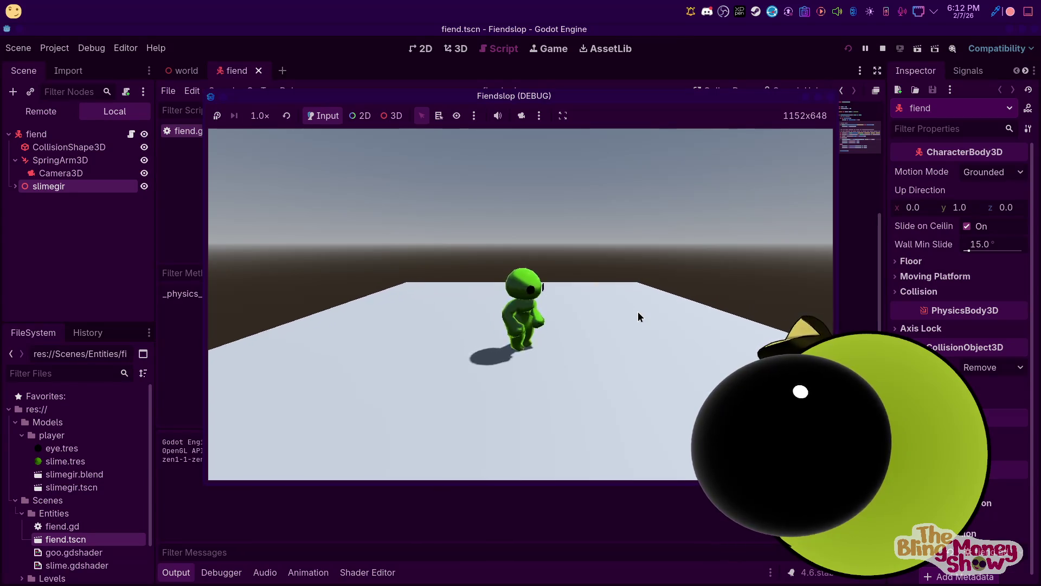
key(a)
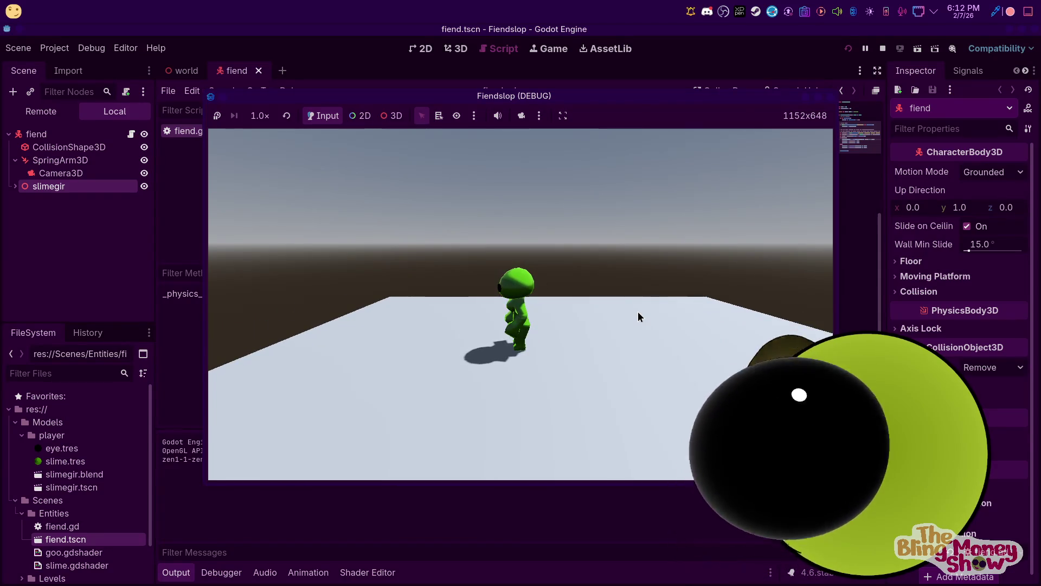
key(d)
key(a)
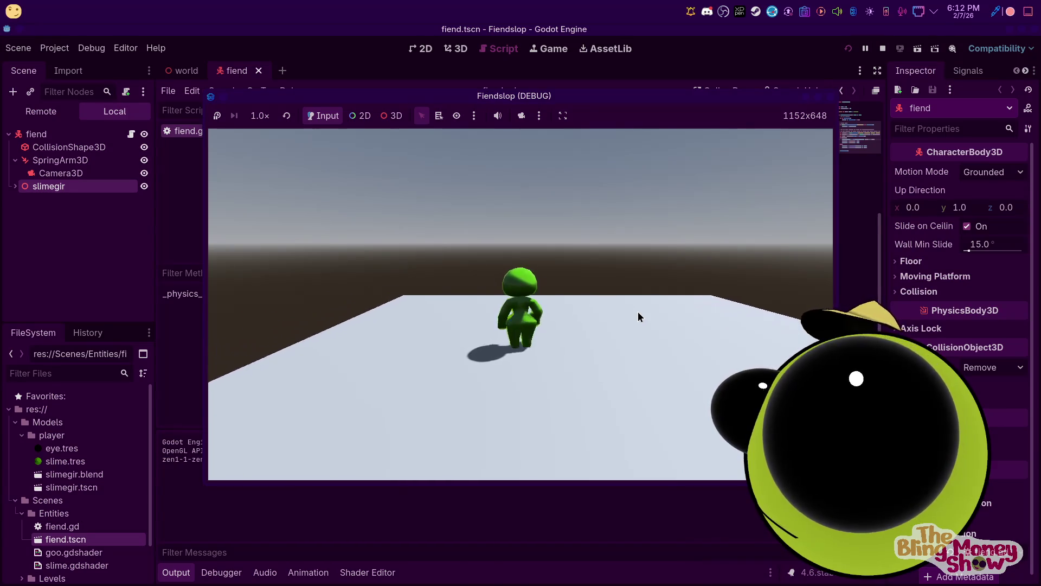
key(w)
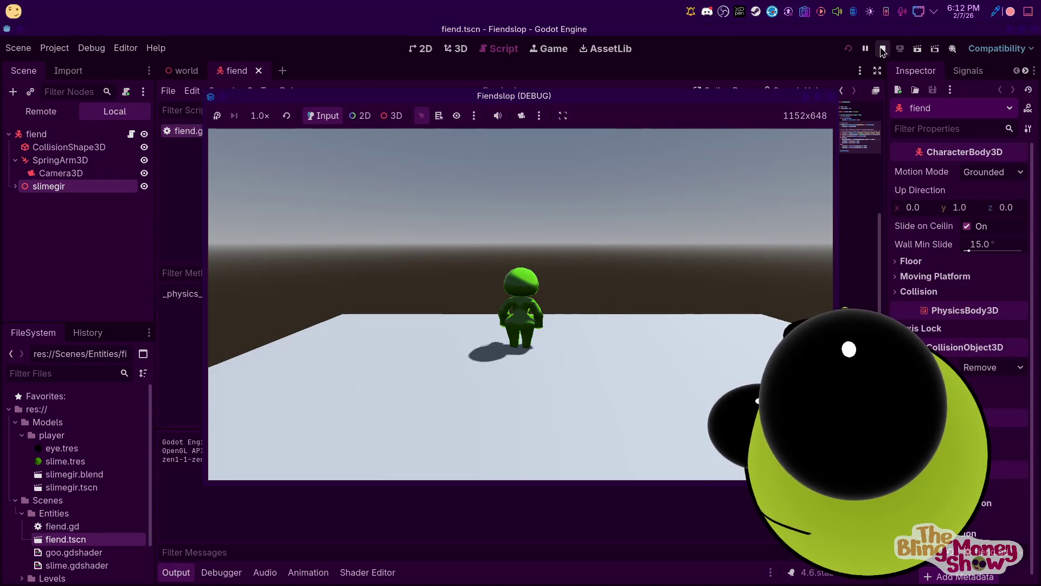
key(F8)
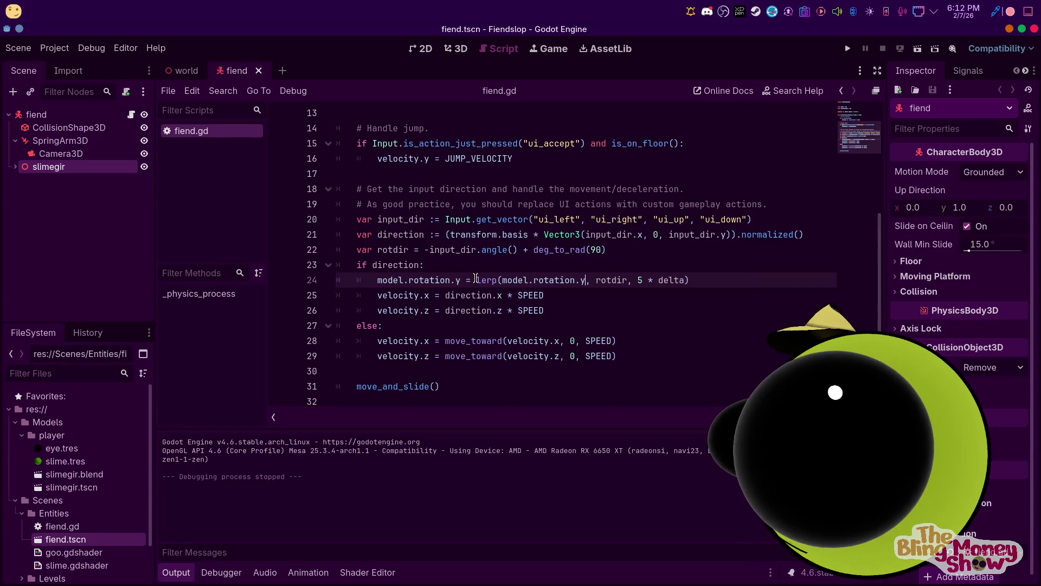
text(rad)
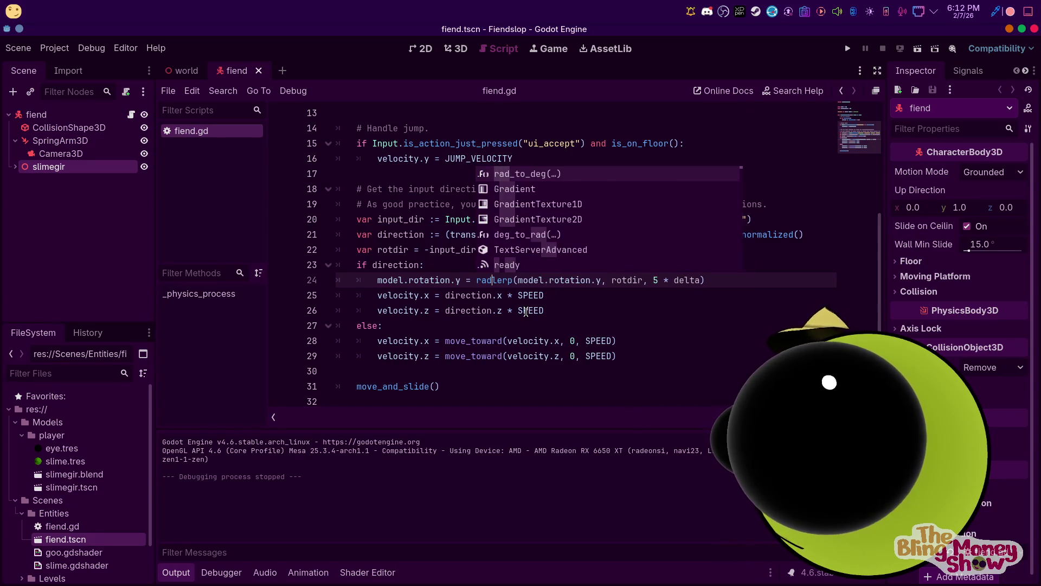
text(_to_d)
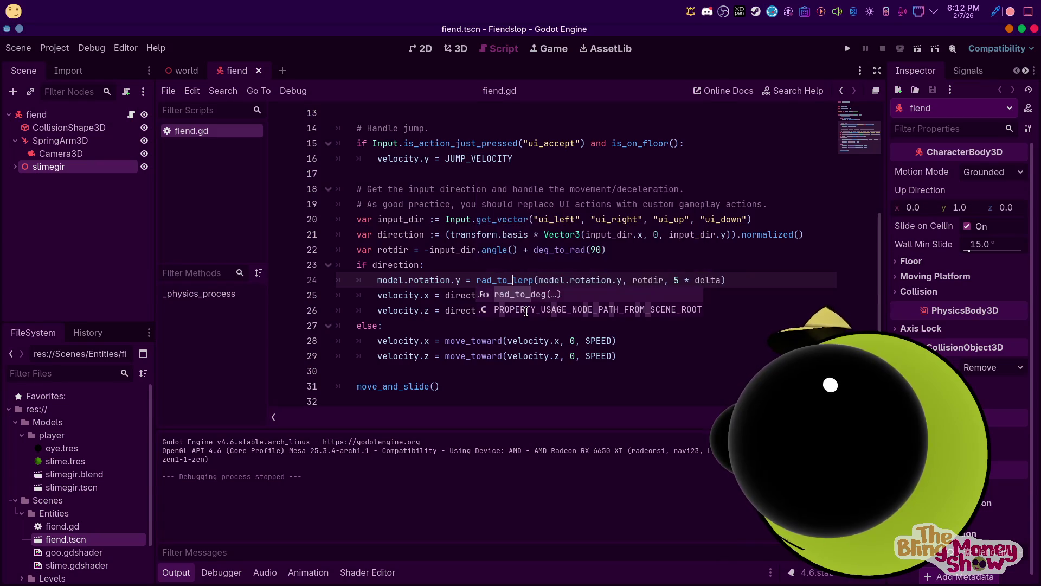
text(ef)
text(()
Close the rad_to_deg(lerp(...)) call on line 24 and test-run the turning with D and S
key(ctrl+Right)
key(ctrl+Right)
key(ctrl+Right)
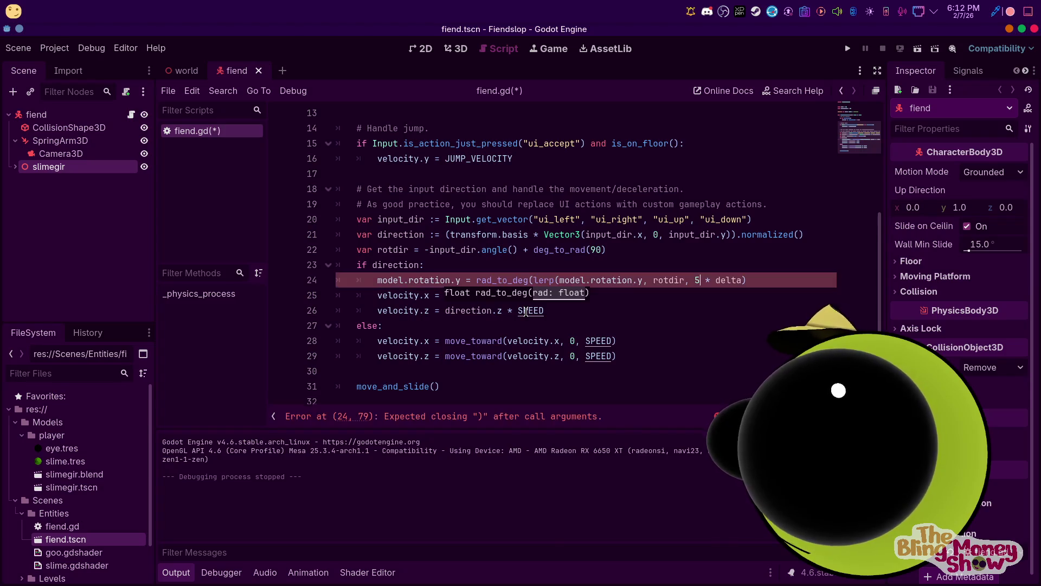
text())
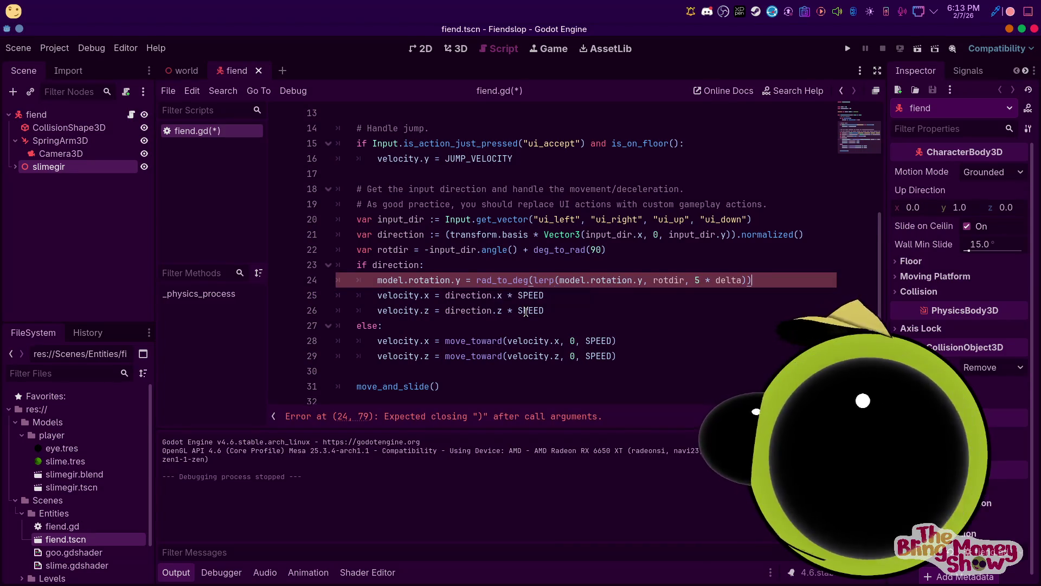
click(847, 48)
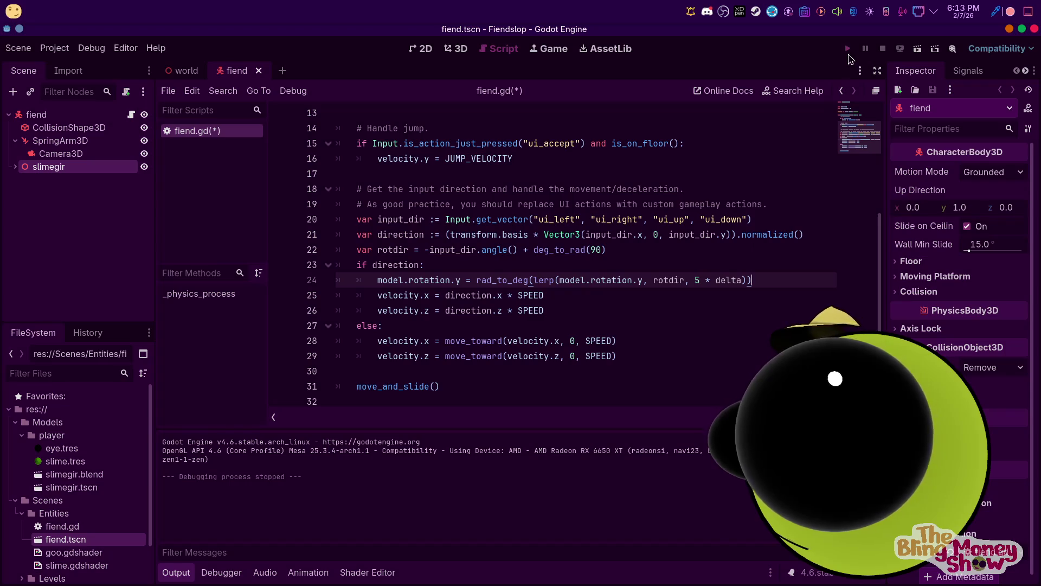
key(d)
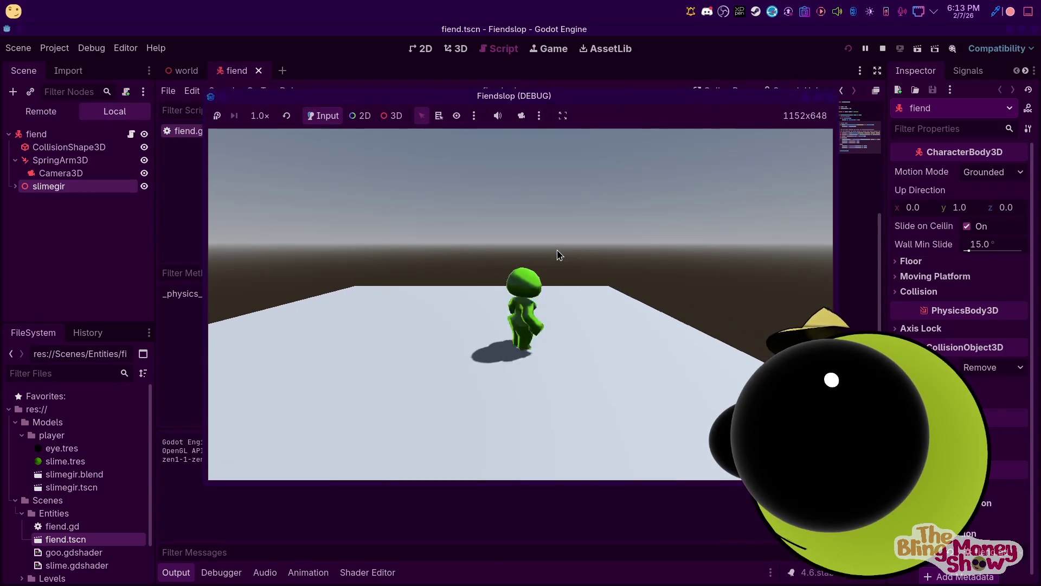
key(s)
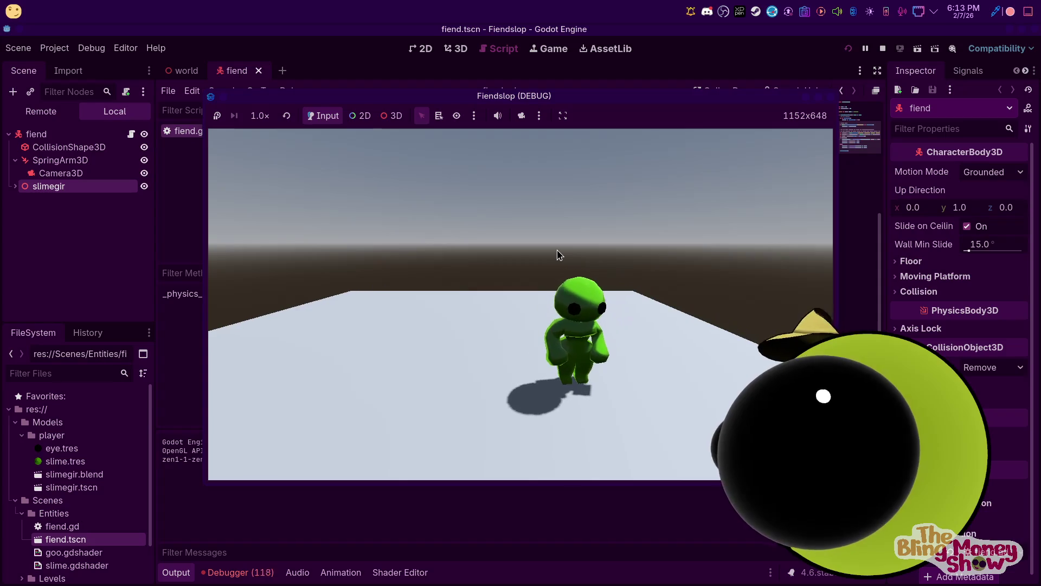
click(883, 49)
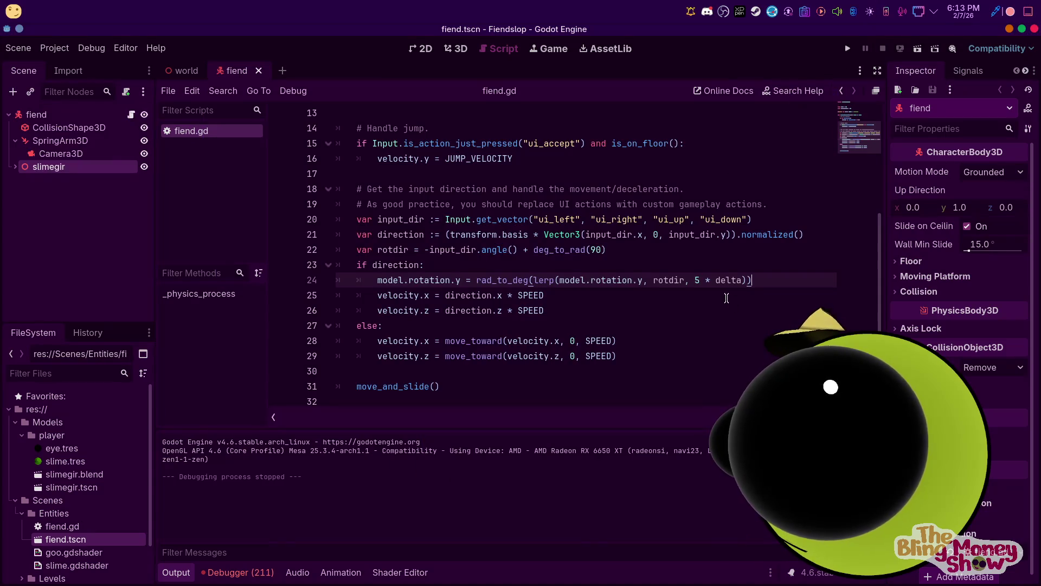
Swap rad_to_deg for deg_to_rad on line 24 and run the game briefly
drag(529, 278, 476, 280)
text(dedf)
key(BackSpace)
key(BackSpace)
text(g_to)
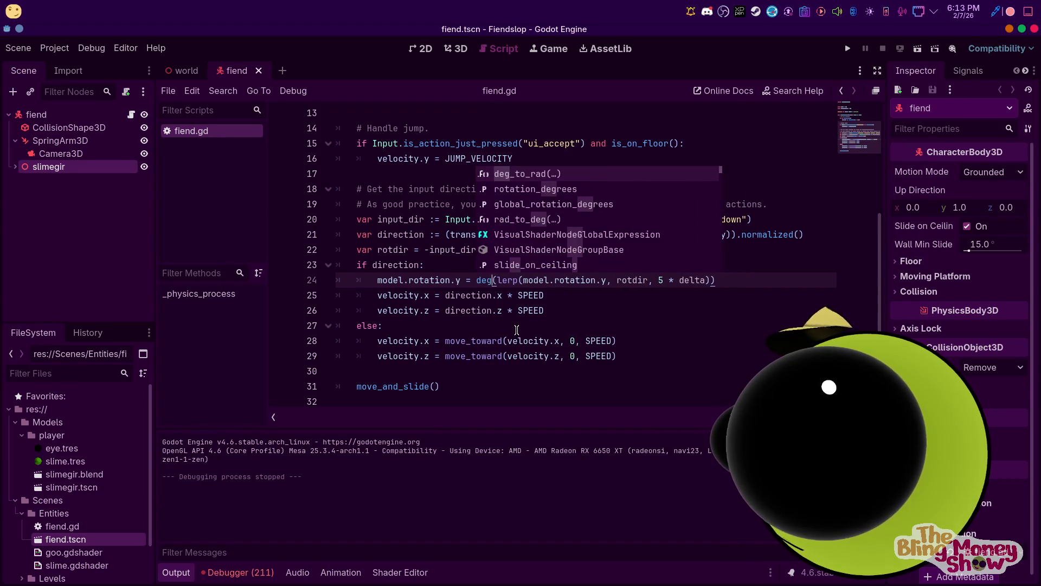
text(_rad)
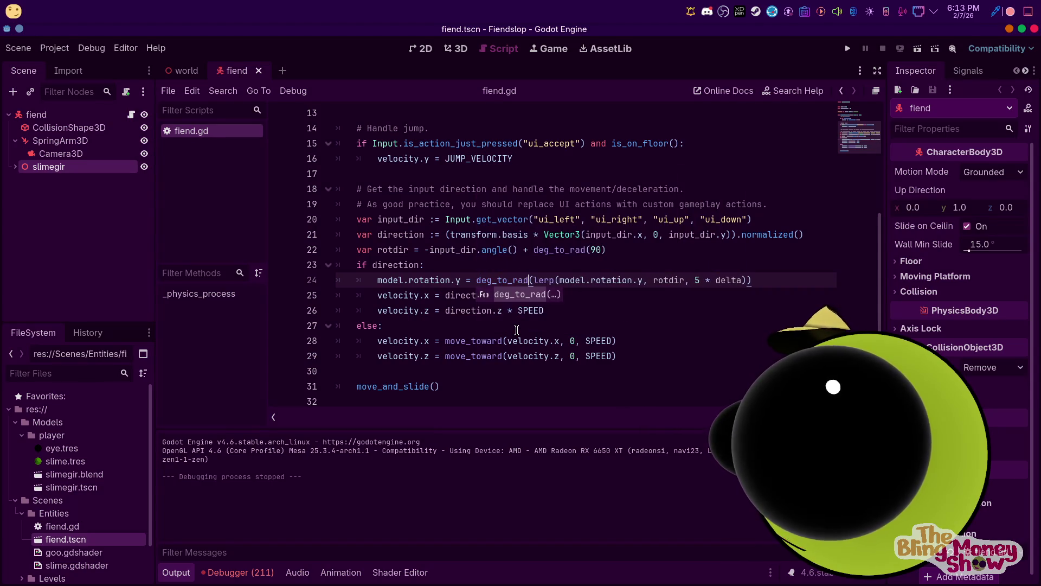
click(848, 49)
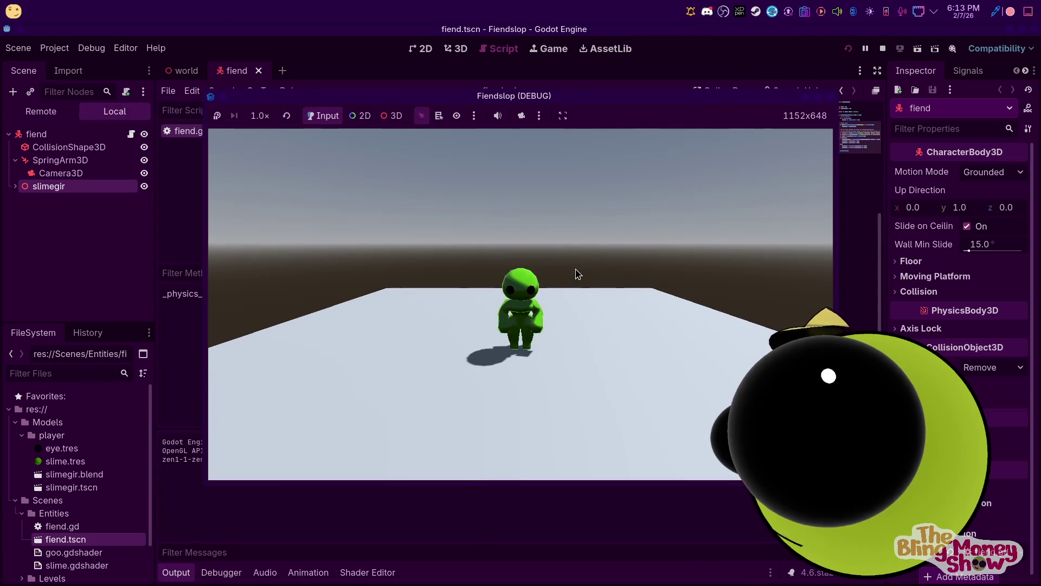
click(883, 48)
Undo the conversion edits so line 24 is a plain lerp toward rotdir again
key(ctrl+z)
key(ctrl+z)
key(ctrl+z)
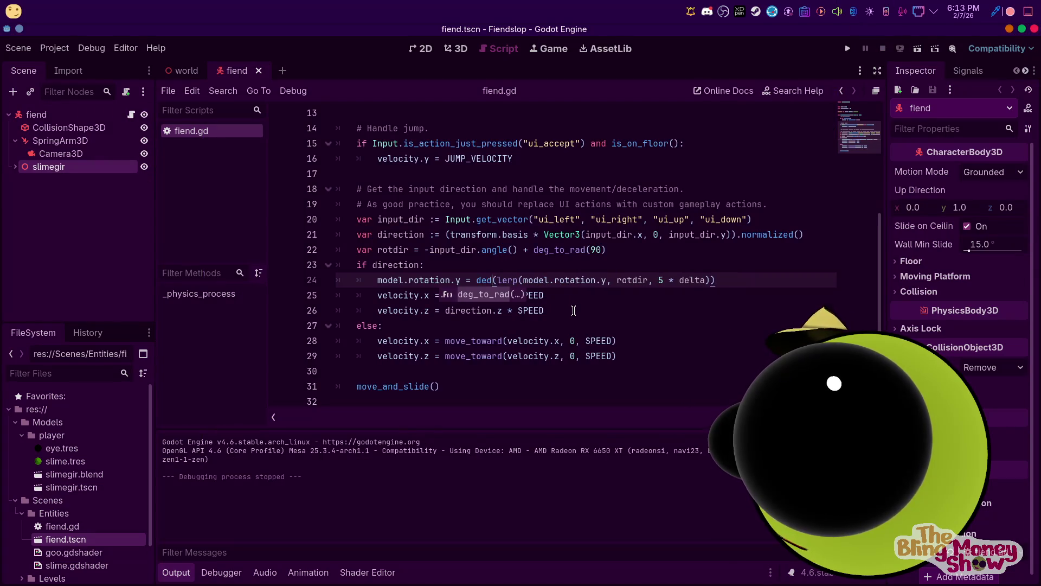
key(ctrl+z)
key(ctrl+z)
key(ctrl+z)
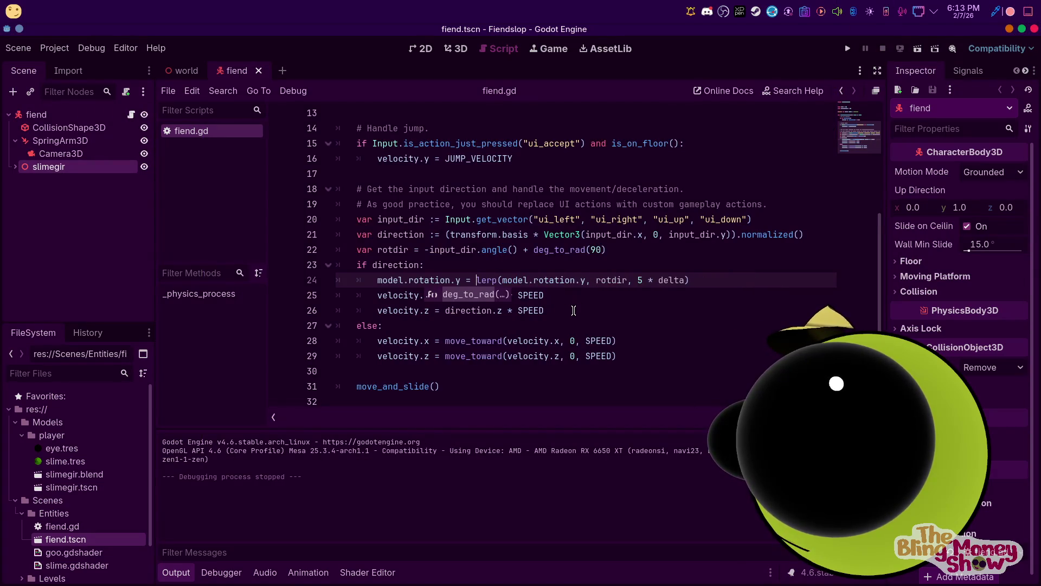
click(533, 260)
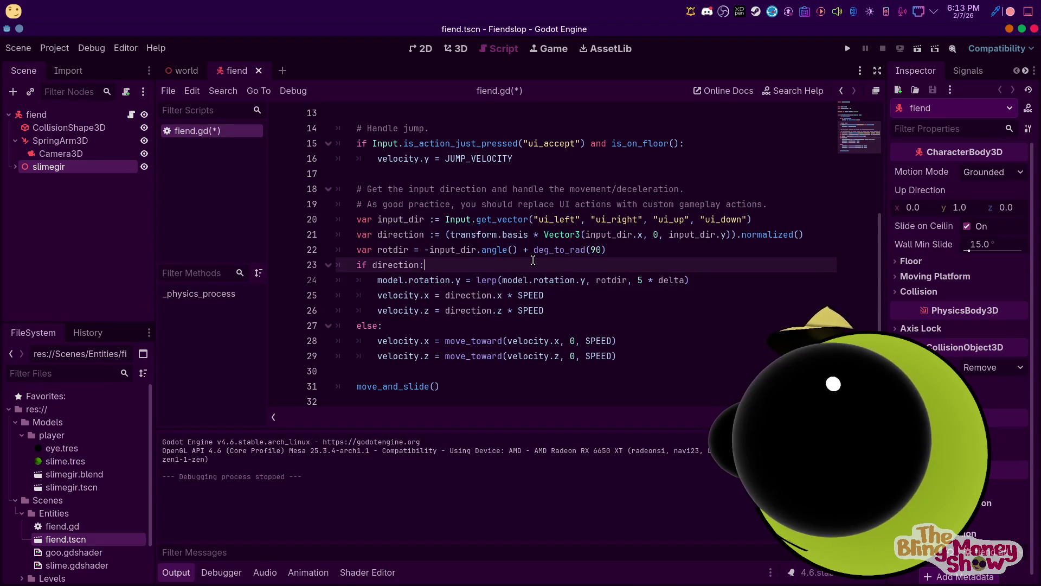
Wrap model.rotation.y in rad_to_deg() inside line 24's lerp and test-run the game
click(518, 251)
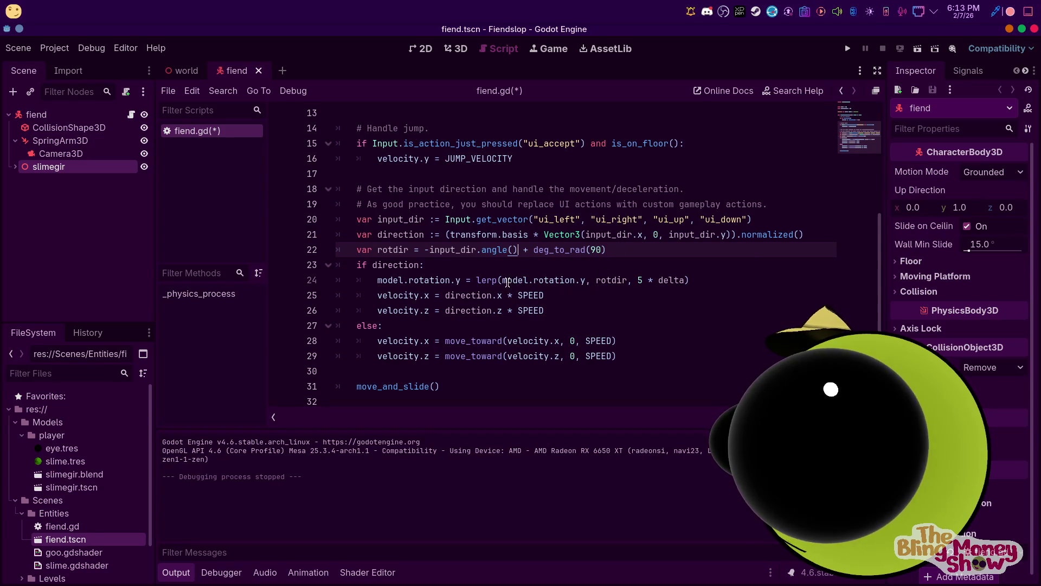
click(587, 280)
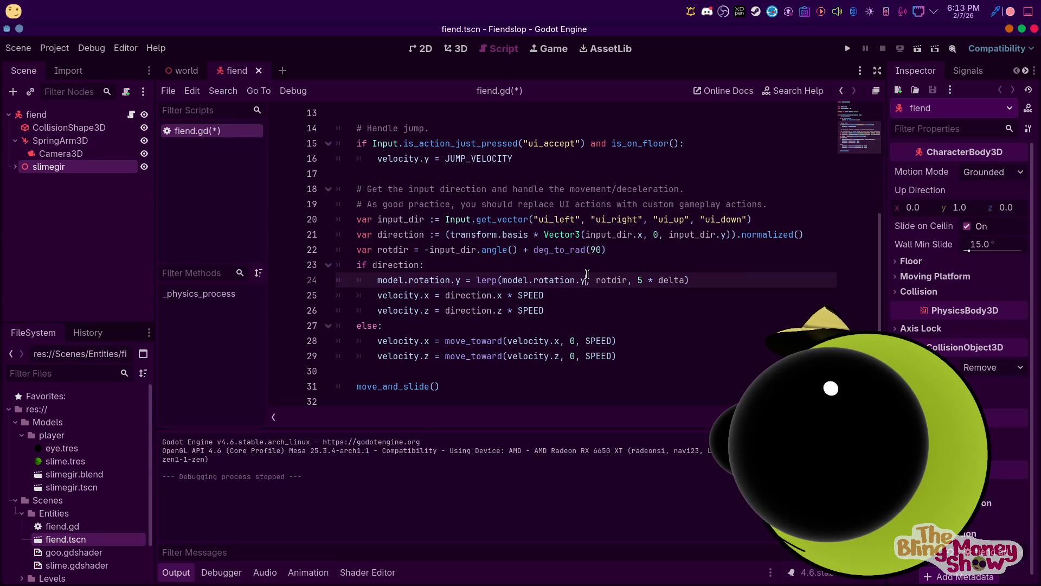
drag(501, 277, 585, 277)
text(()
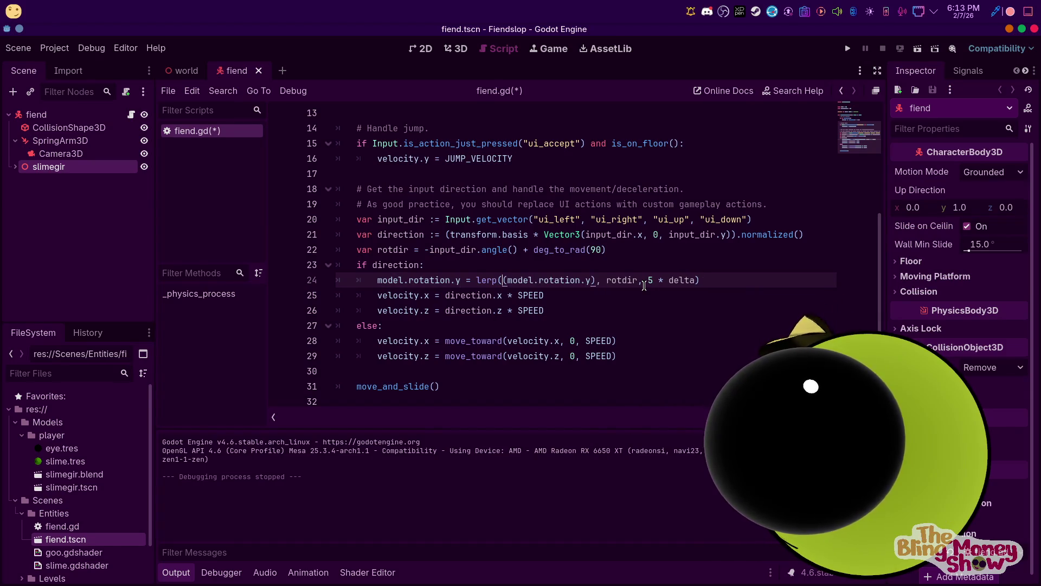
text(ra)
key(Return)
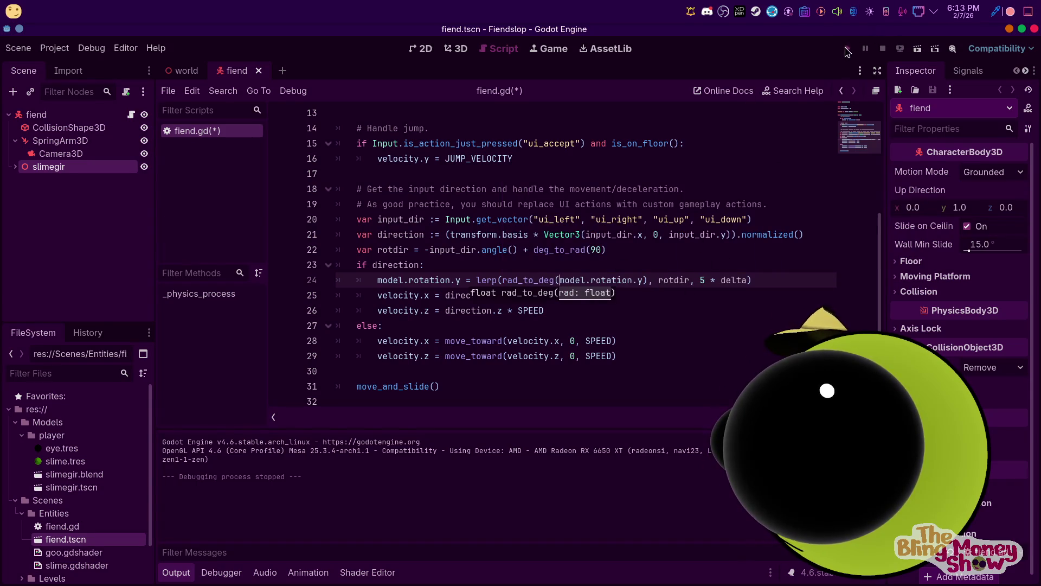
click(845, 49)
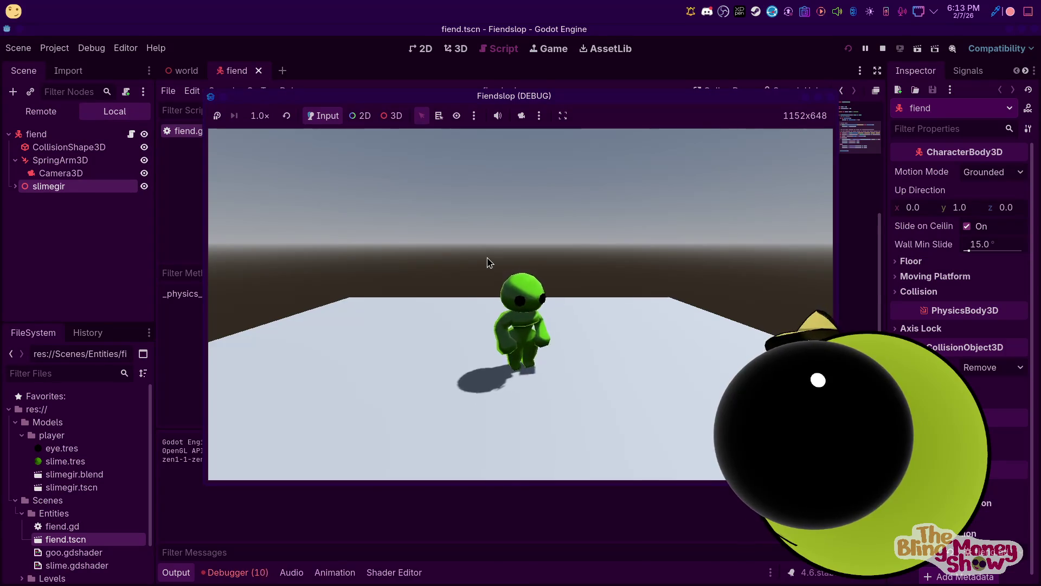
click(883, 48)
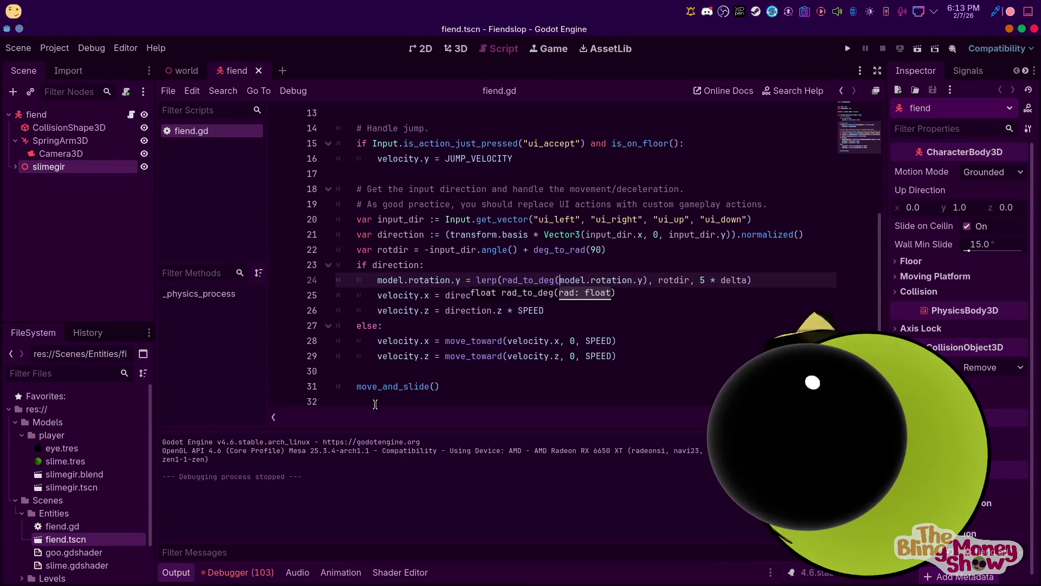
Review the is_finite errors in the Debugger's Errors list, then undo the rad_to_deg wrapper
click(238, 572)
click(261, 437)
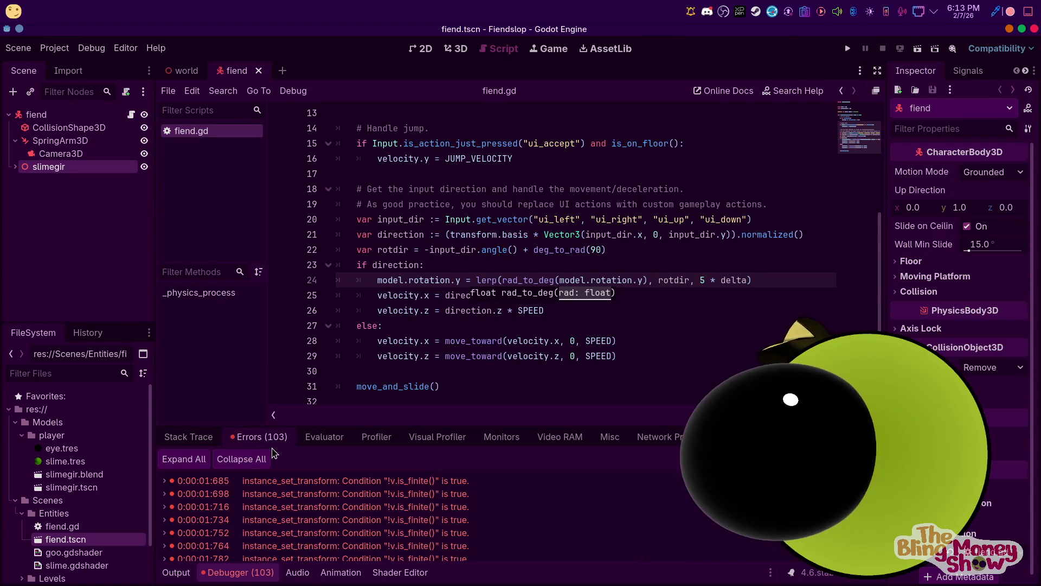
scroll(372, 540, down, 3)
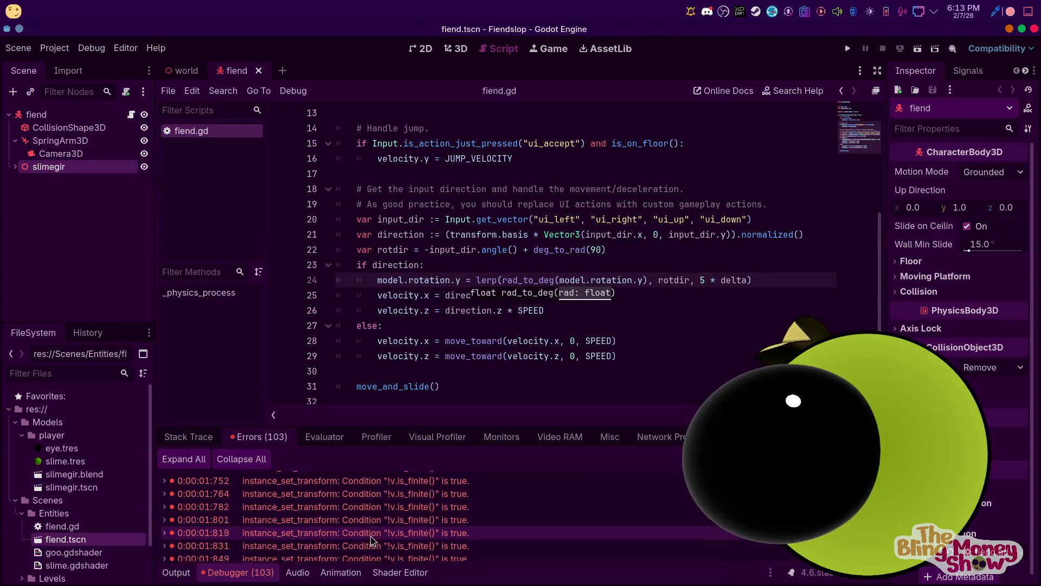
scroll(372, 540, down, 1)
click(556, 289)
click(595, 286)
key(ctrl+z)
key(ctrl+z)
key(ctrl+z)
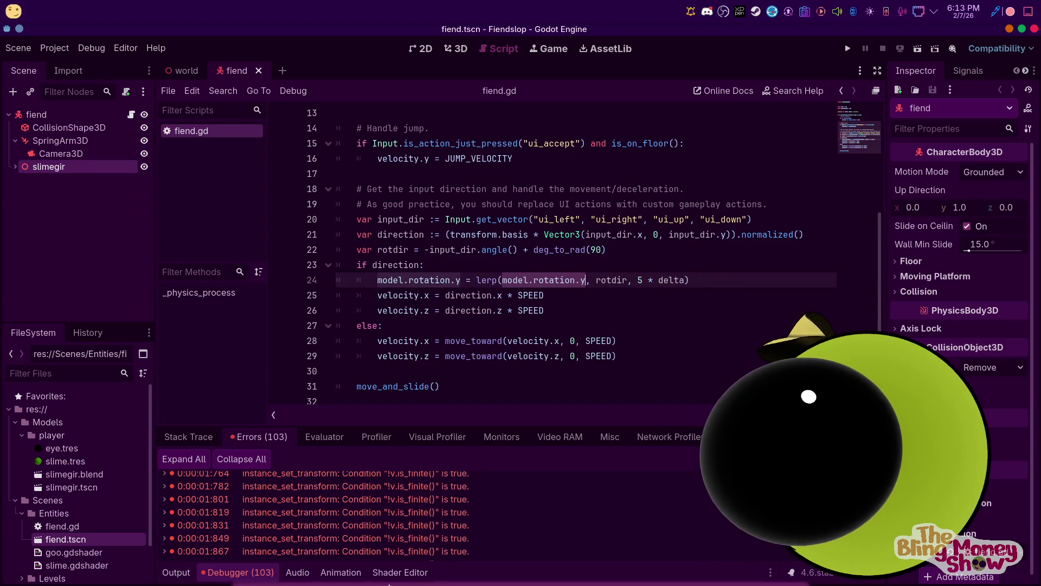
Open walkingstate.gd from the old CasualController project folder in a text editor
click(433, 566)
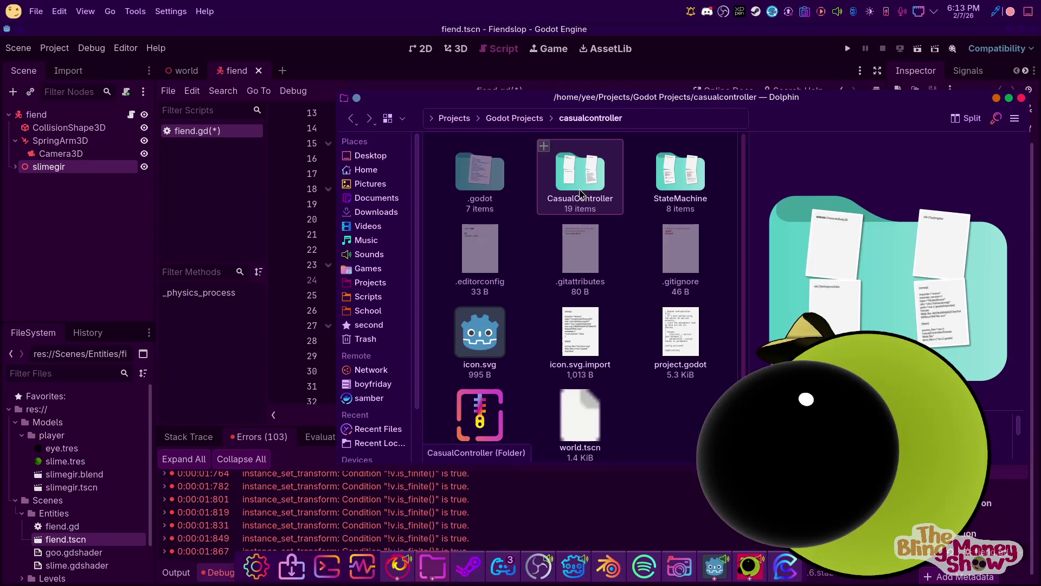
double_click(579, 174)
scroll(547, 228, down, 5)
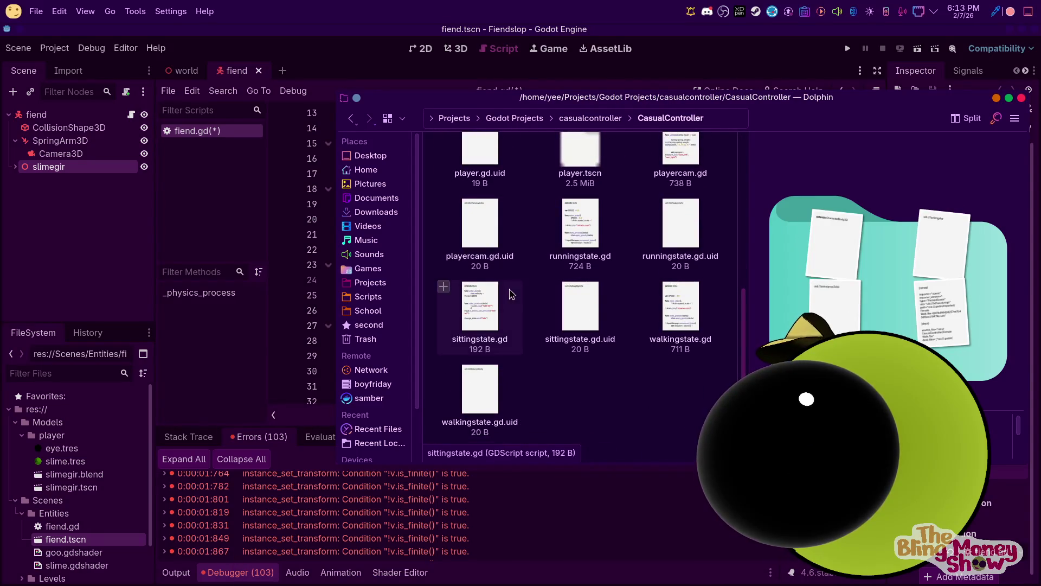
double_click(678, 317)
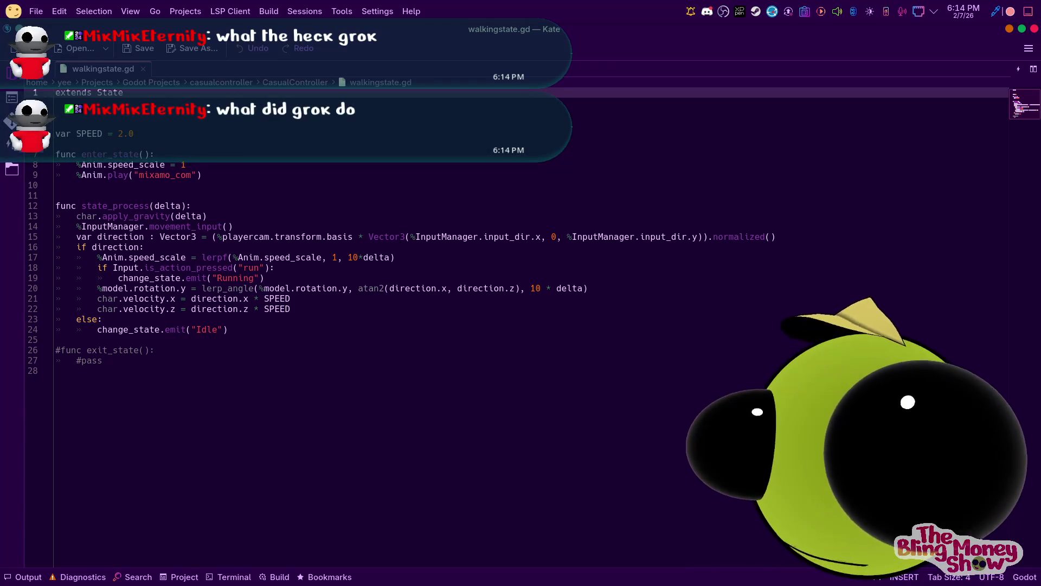
Select walkingstate.gd's lerp_angle and atan2(direction.x, direction.z) expressions on line 20, then return to Godot
drag(203, 290, 648, 289)
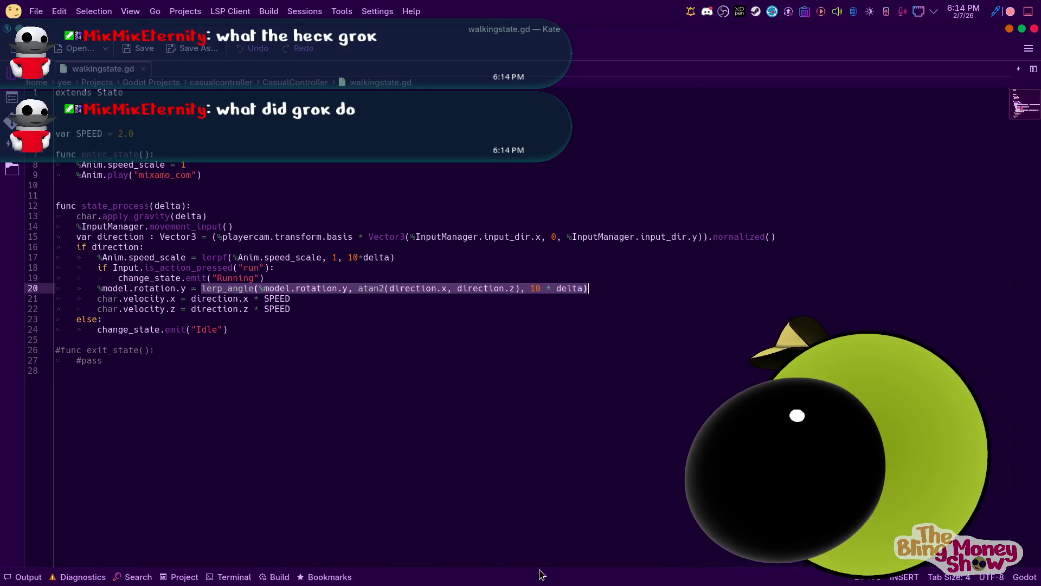
mouse_move(541, 577)
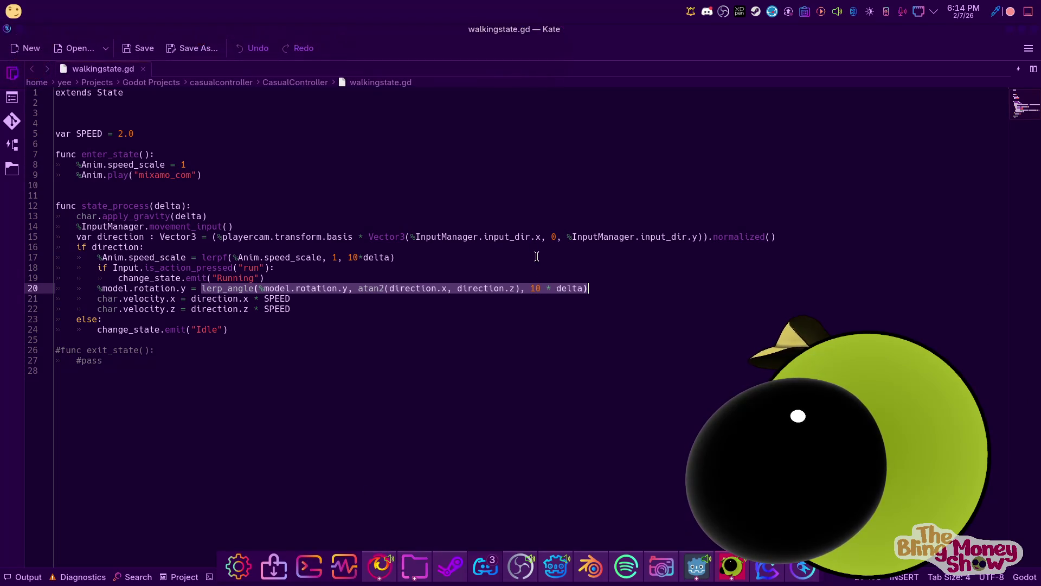
click(363, 288)
drag(358, 288, 503, 288)
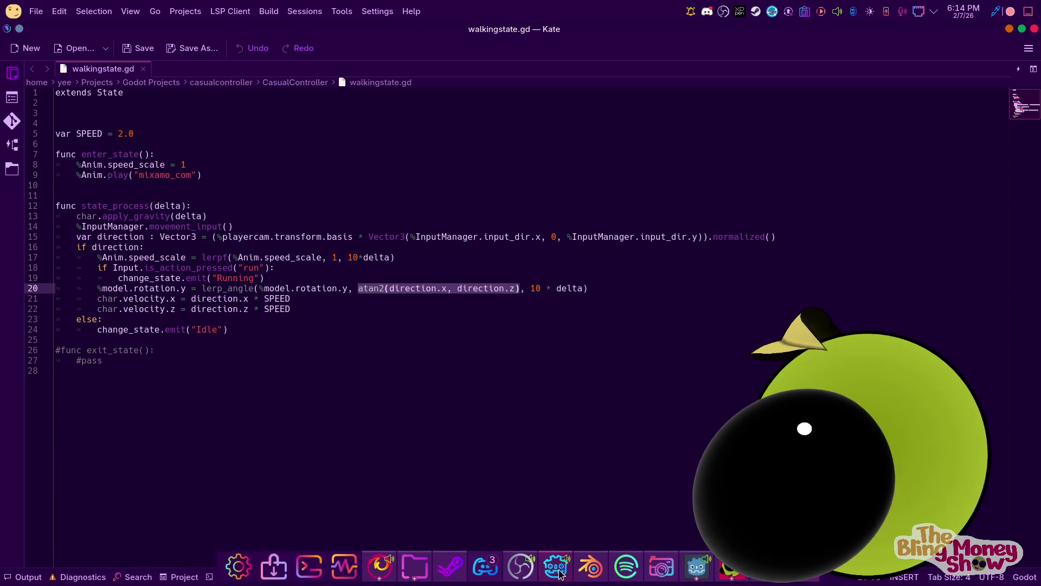
click(555, 567)
click(559, 280)
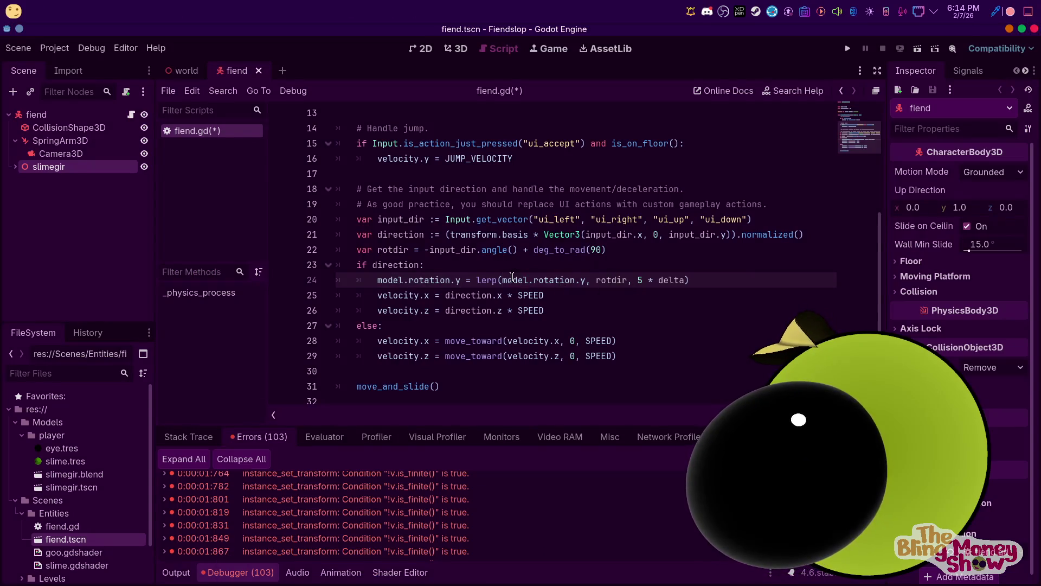
Replace the rotdir calculation on line 22 with the pasted atan2(direction.x, direction.z)
drag(605, 250, 427, 244)
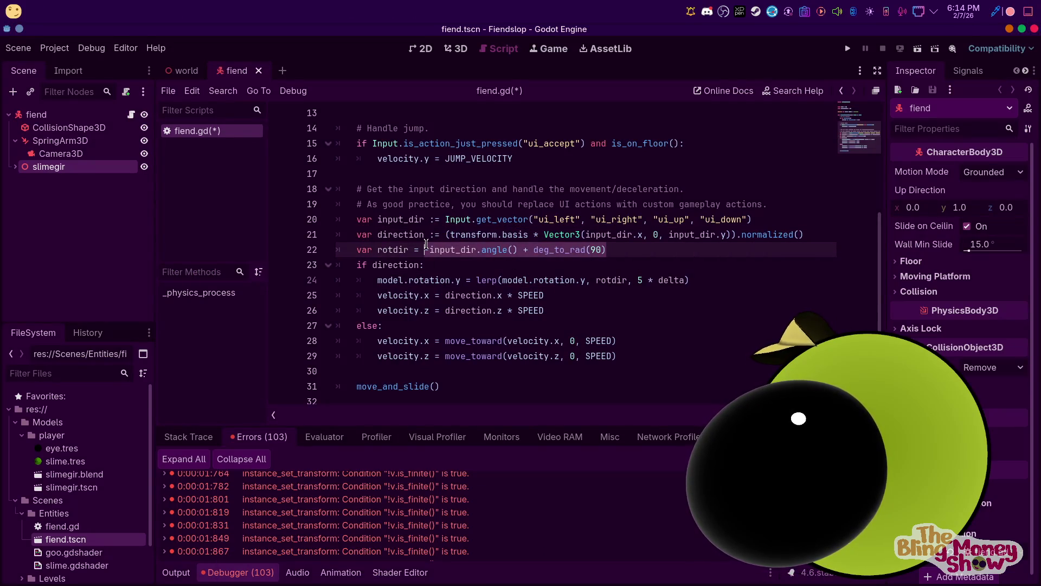
click(465, 250)
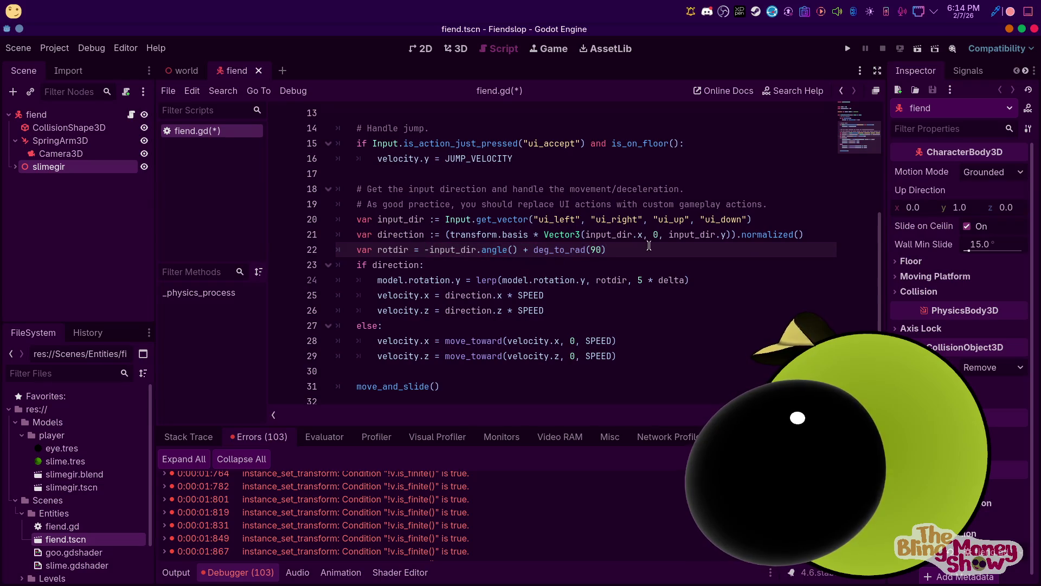
drag(608, 250, 429, 247)
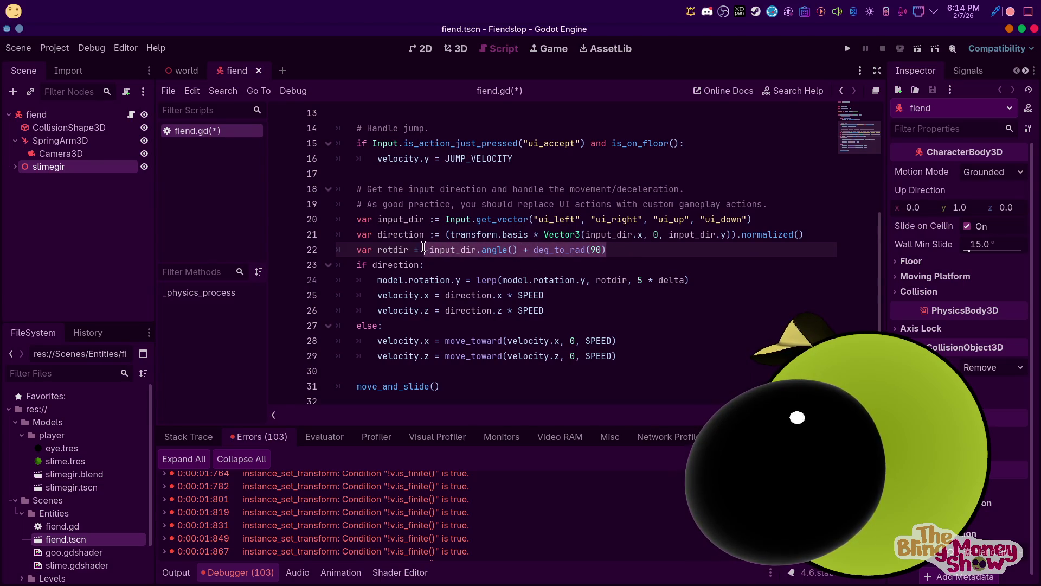
text(atan2(direction.x, direction.z))
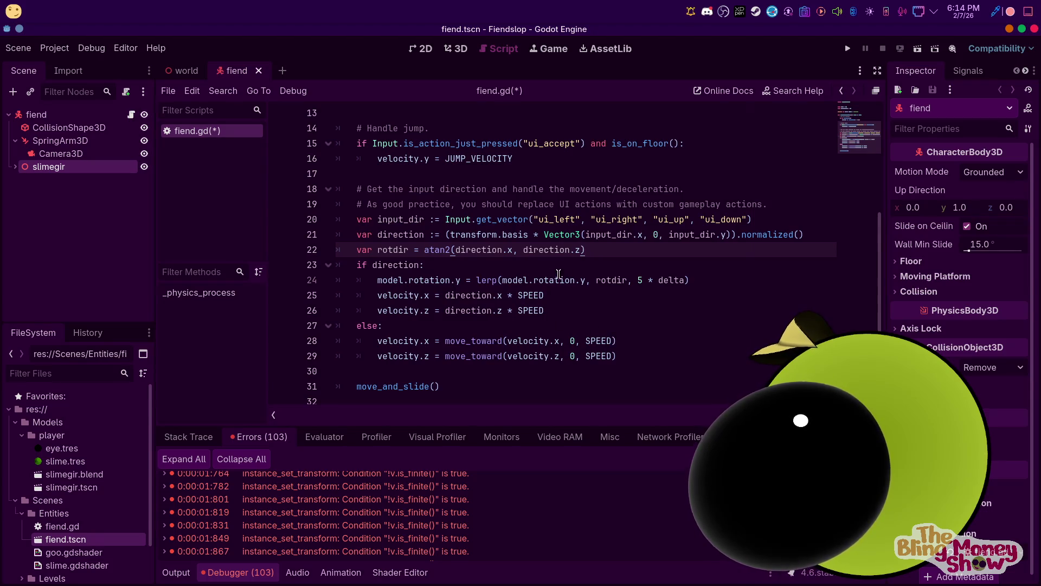
Change lerp to lerp_angle on line 24 and launch the game
click(497, 280)
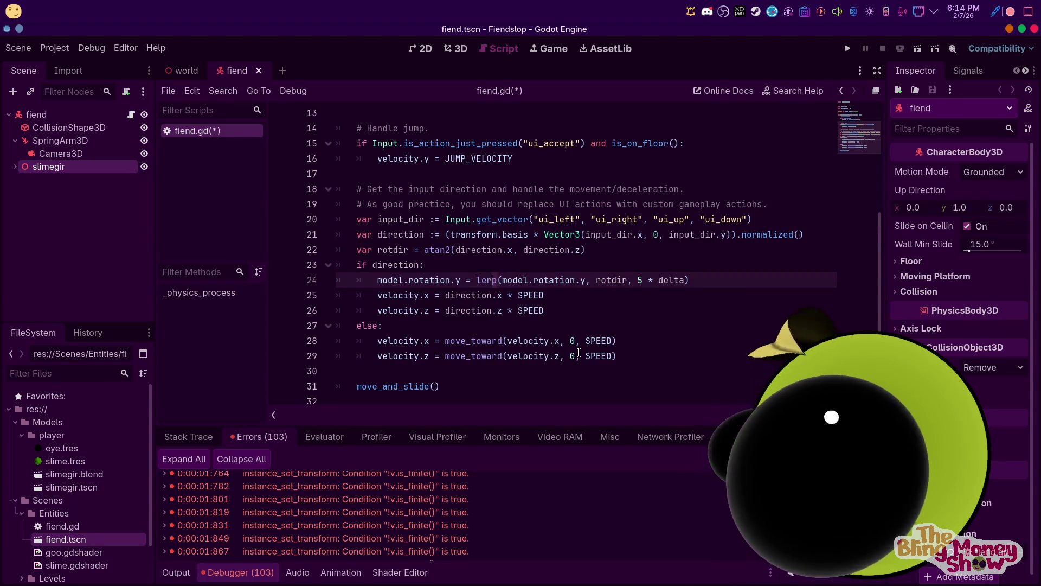
text(_angle)
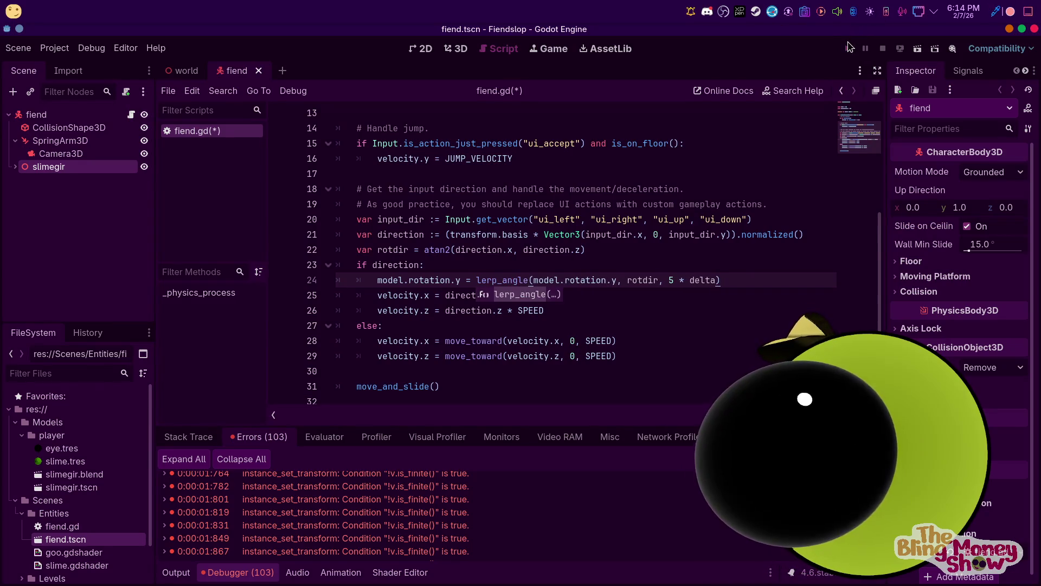
click(850, 48)
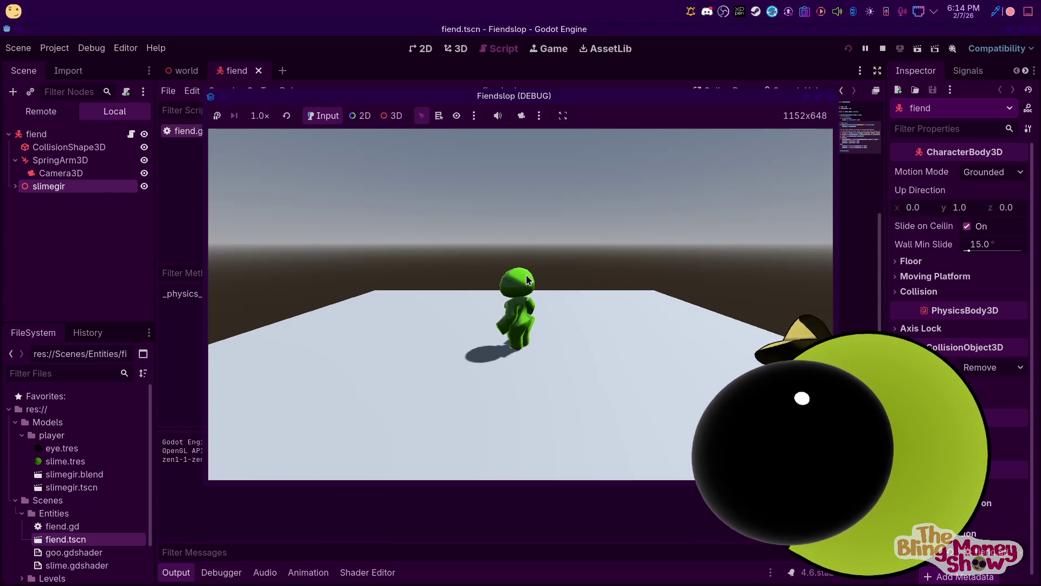
Walk the character forward and turn it right and left with W, D and A, then stop
key(w)
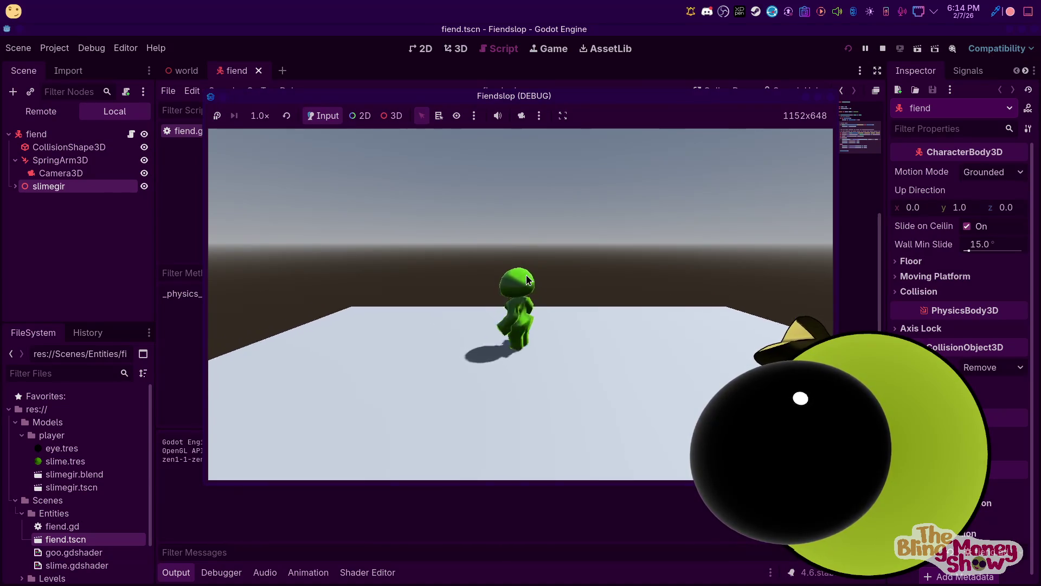
key(d)
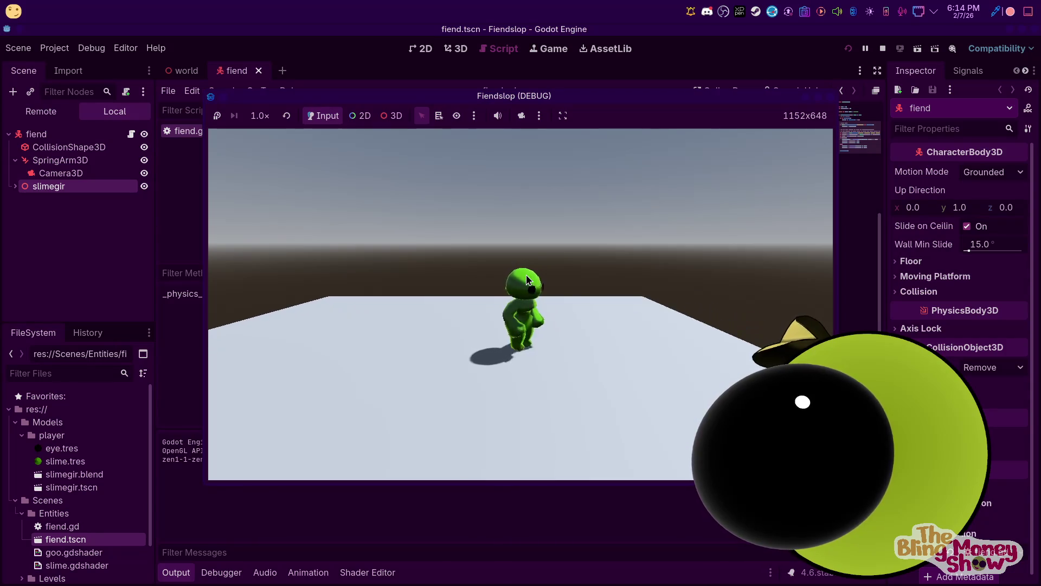
key(a)
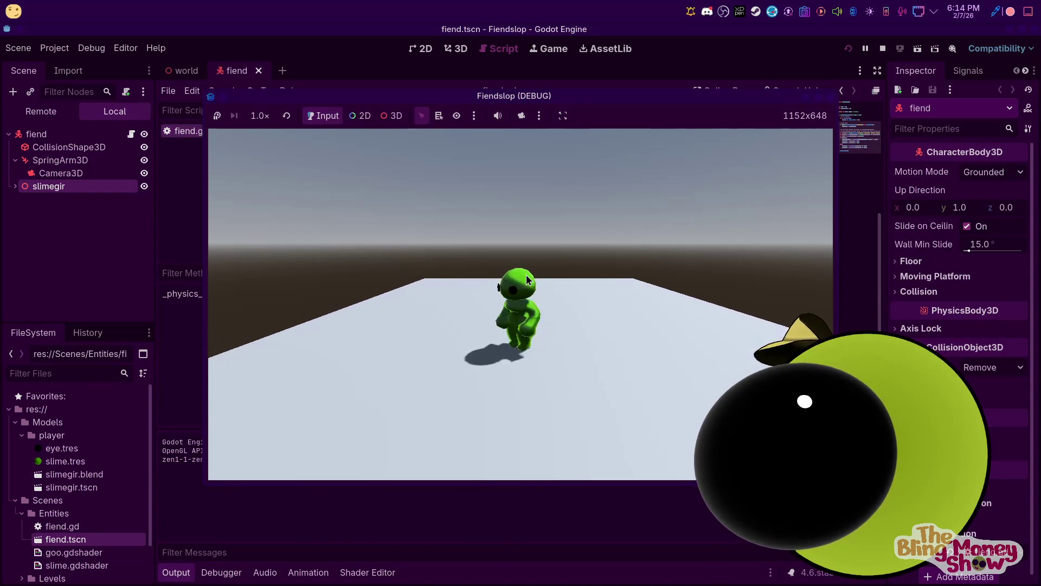
click(882, 51)
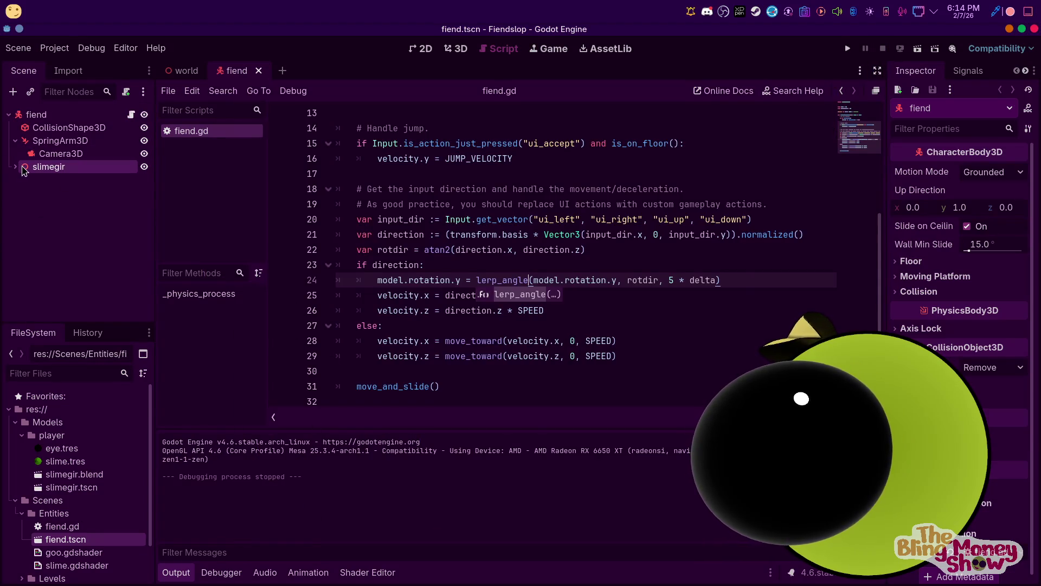
Expand slimegir, select its AnimationPlayer and browse its animation list such as run, walk and idle
click(15, 166)
click(71, 218)
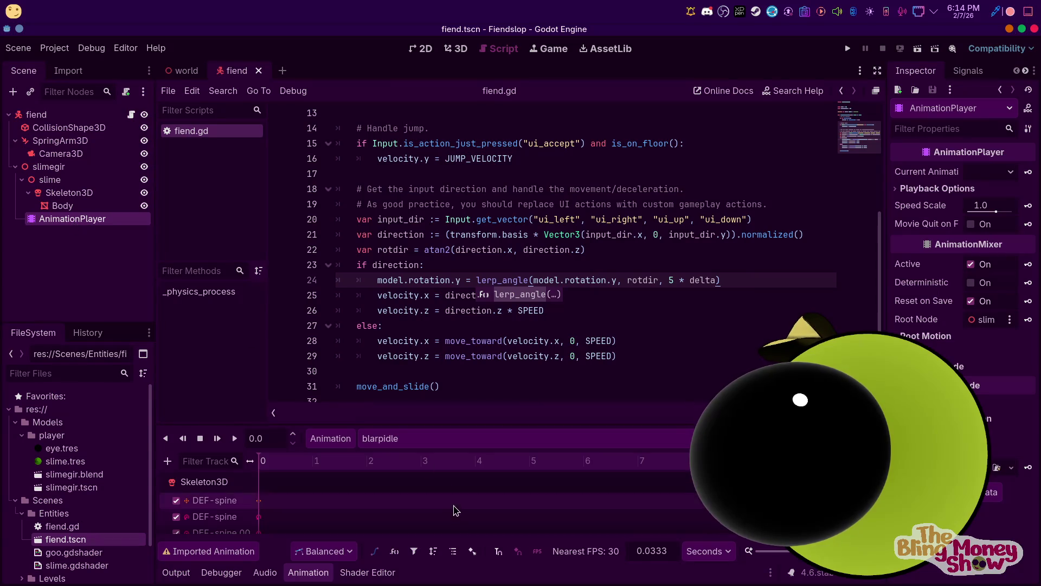
click(412, 439)
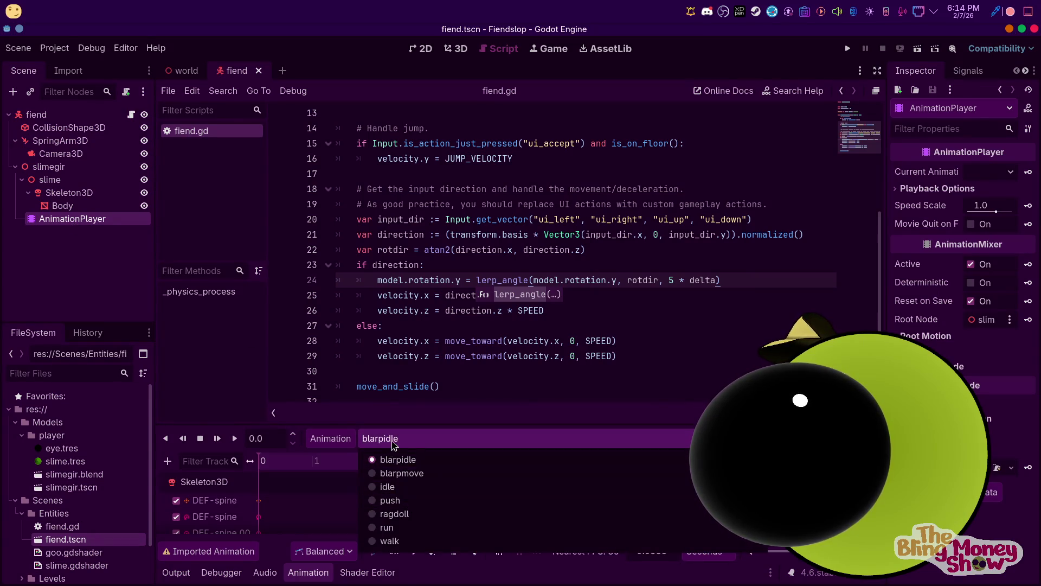
click(389, 458)
scroll(355, 237, down, 1)
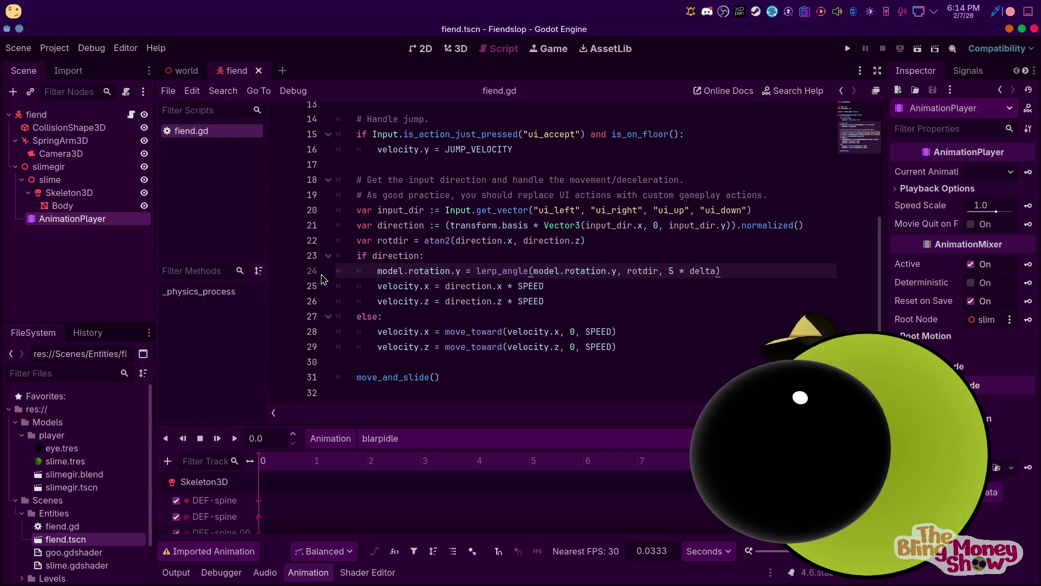
scroll(330, 275, up, 4)
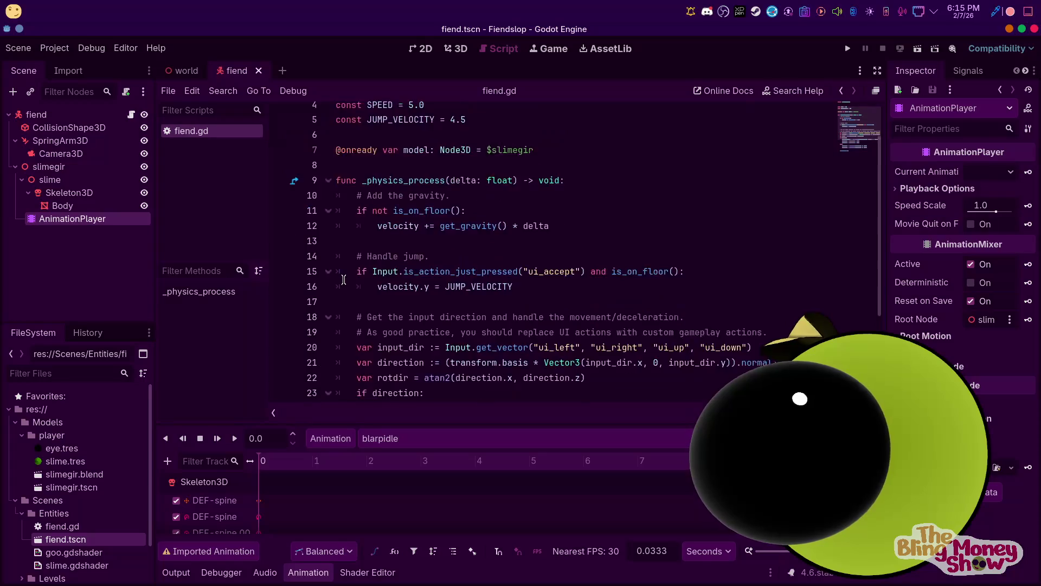
scroll(364, 278, down, 3)
scroll(585, 302, up, 3)
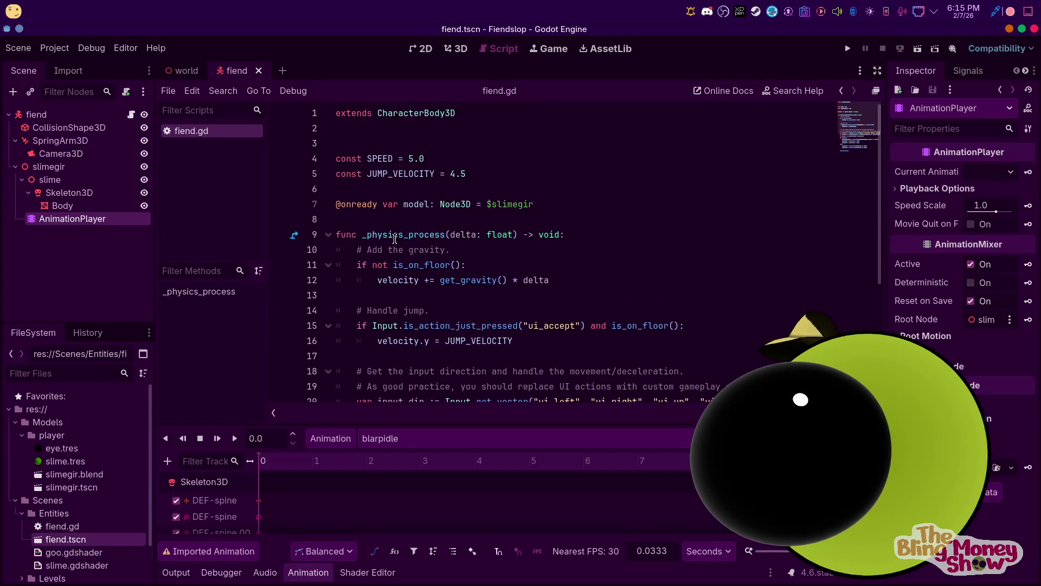
click(54, 48)
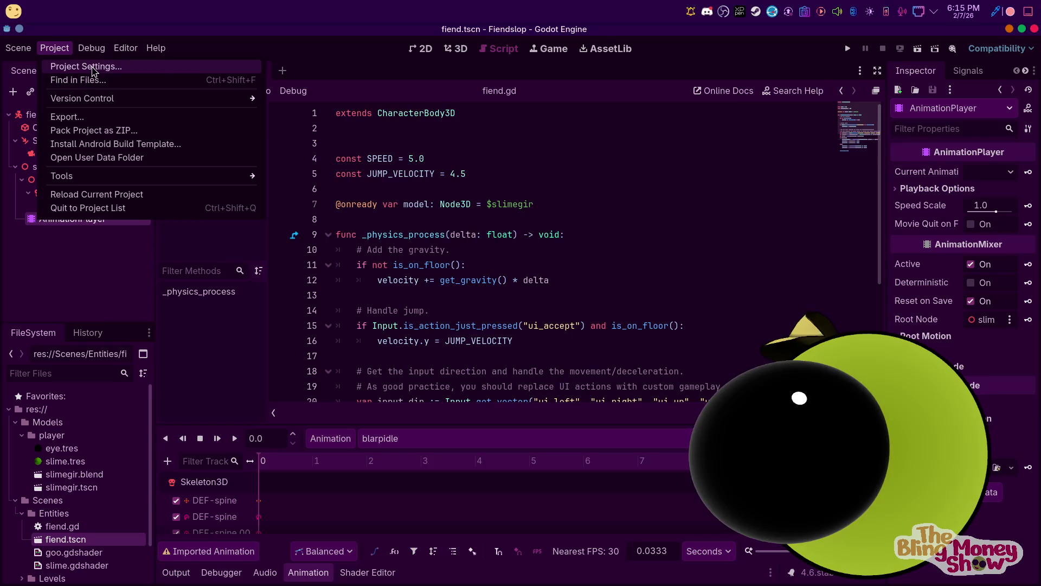
Add forward, back, left and right actions in the Project Settings Input Map
click(84, 65)
click(302, 126)
click(292, 161)
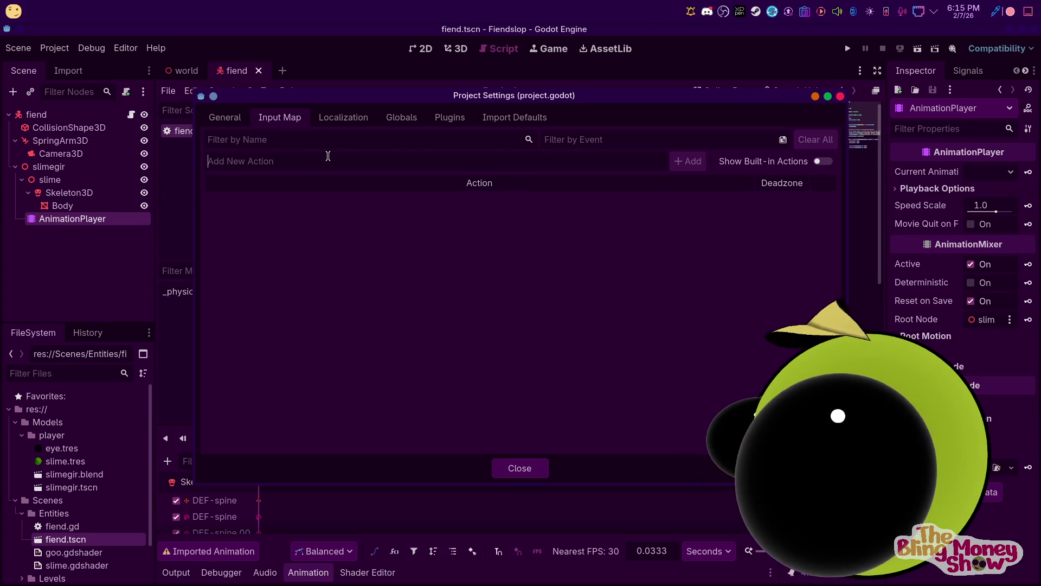
text(forwar)
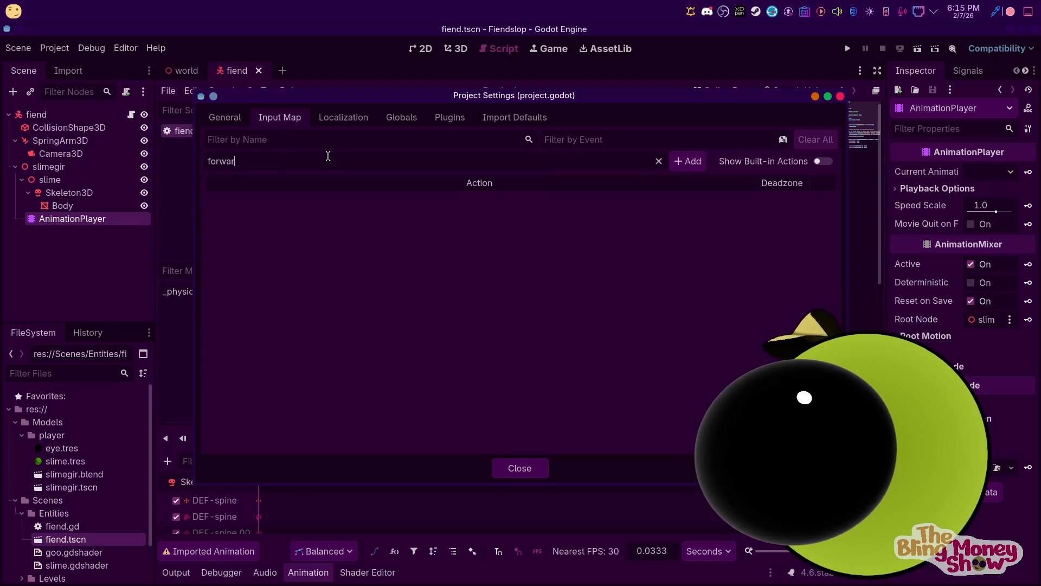
text(d)
key(Return)
text(back)
key(Return)
text(left)
key(Return)
text(right)
key(Return)
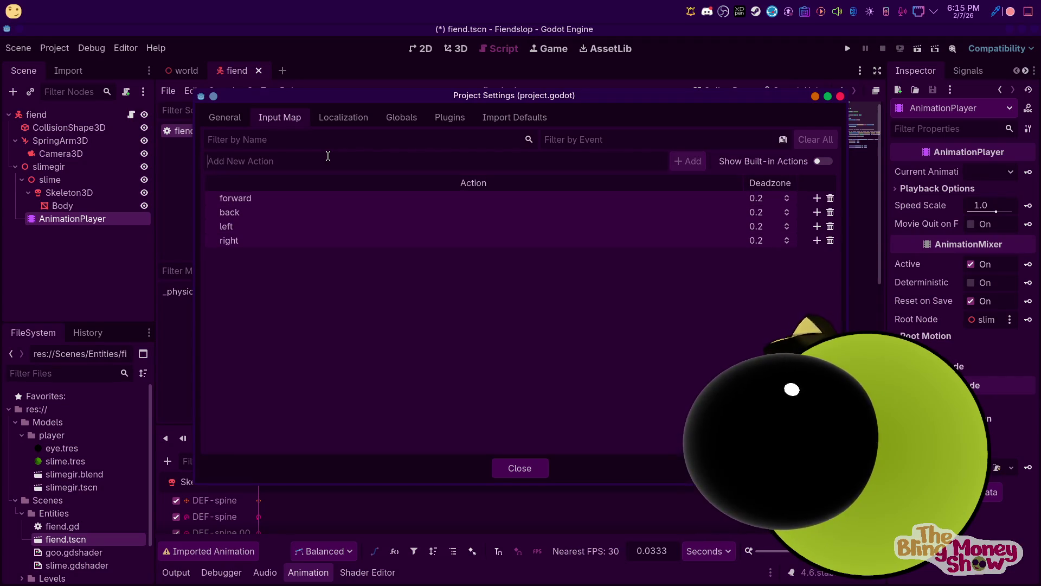
Bind W, S, A and D to forward, back, left and right
click(817, 198)
key(w)
click(434, 386)
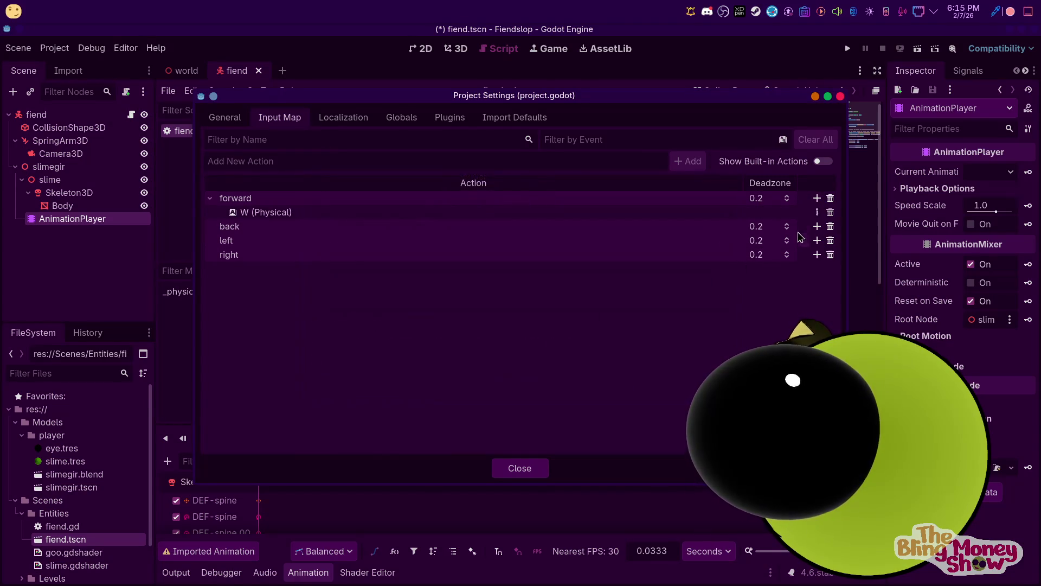
click(816, 226)
key(s)
key(Return)
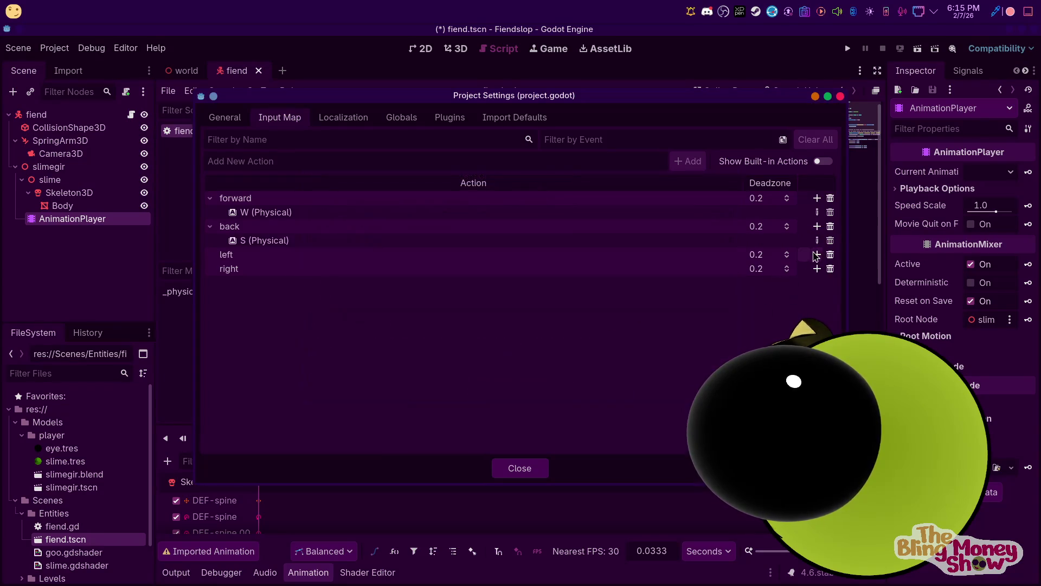
click(817, 255)
key(a)
key(Return)
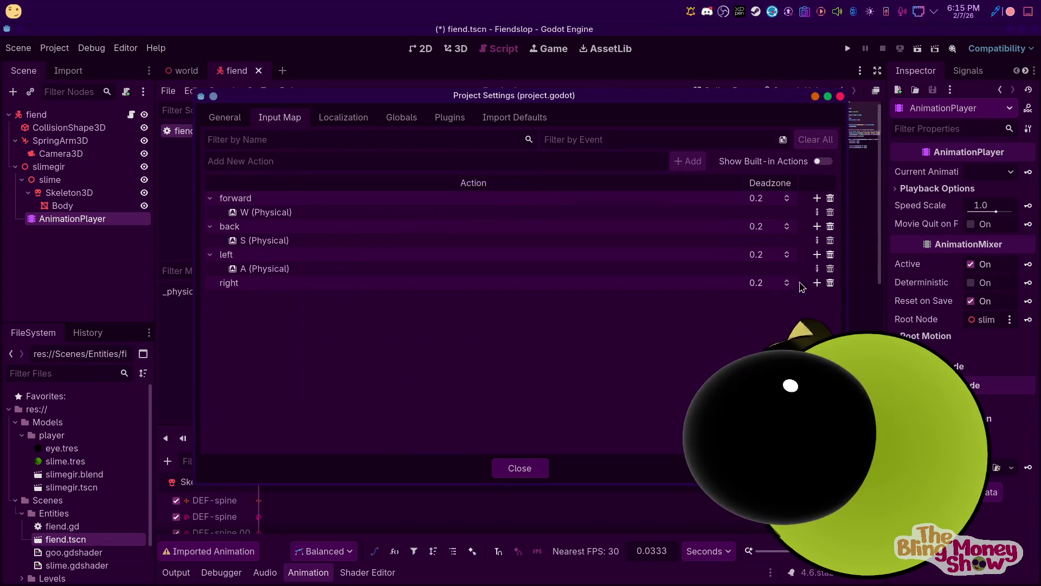
click(817, 282)
key(d)
click(456, 385)
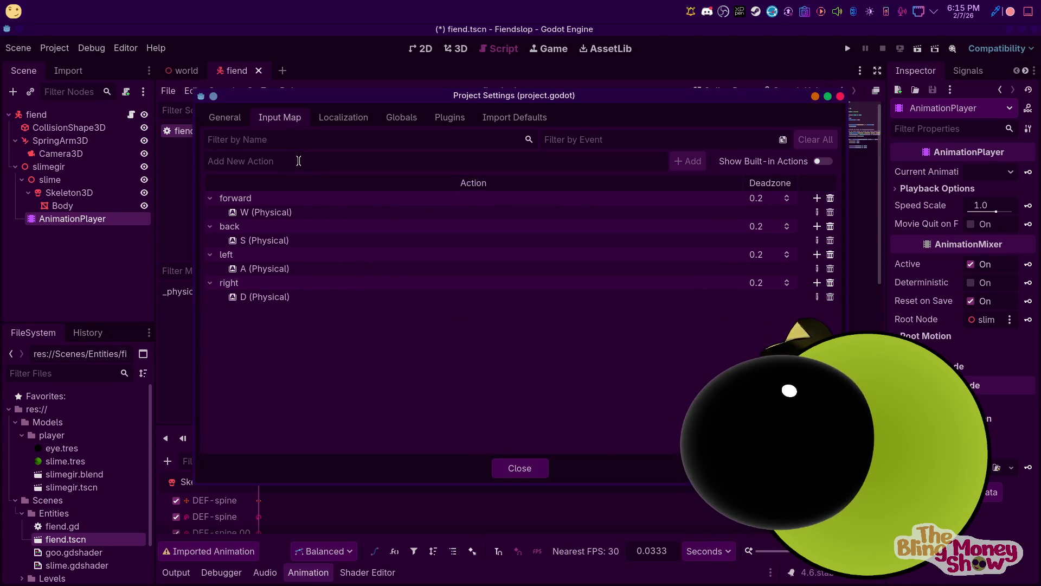
Add run, push and jump actions to the Input Map
text(rin)
key(Return)
text(push)
key(Return)
text(jump)
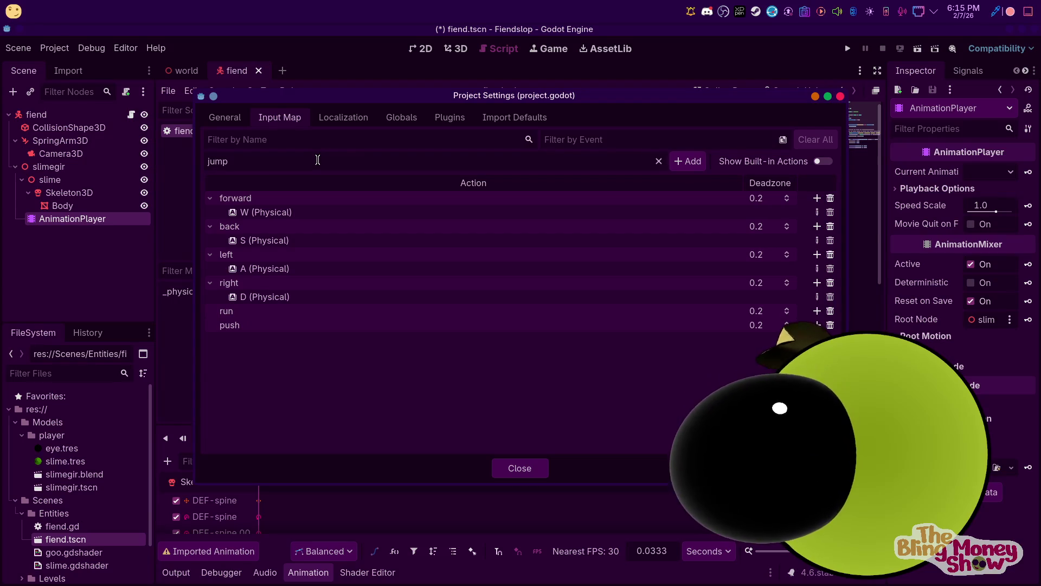
key(Return)
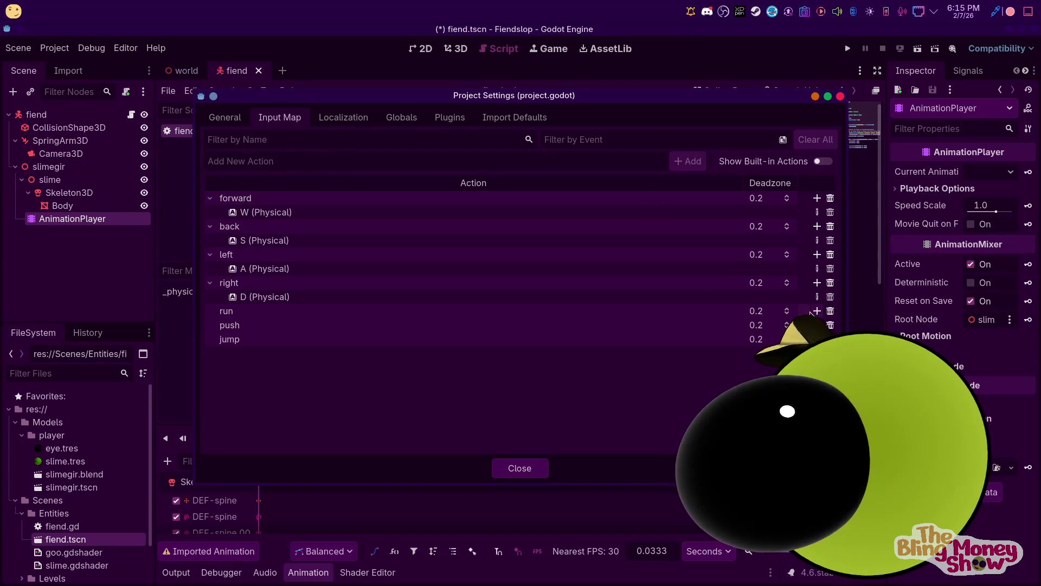
Bind Shift to run, F to push and Space to jump
click(817, 311)
key(shift)
click(440, 386)
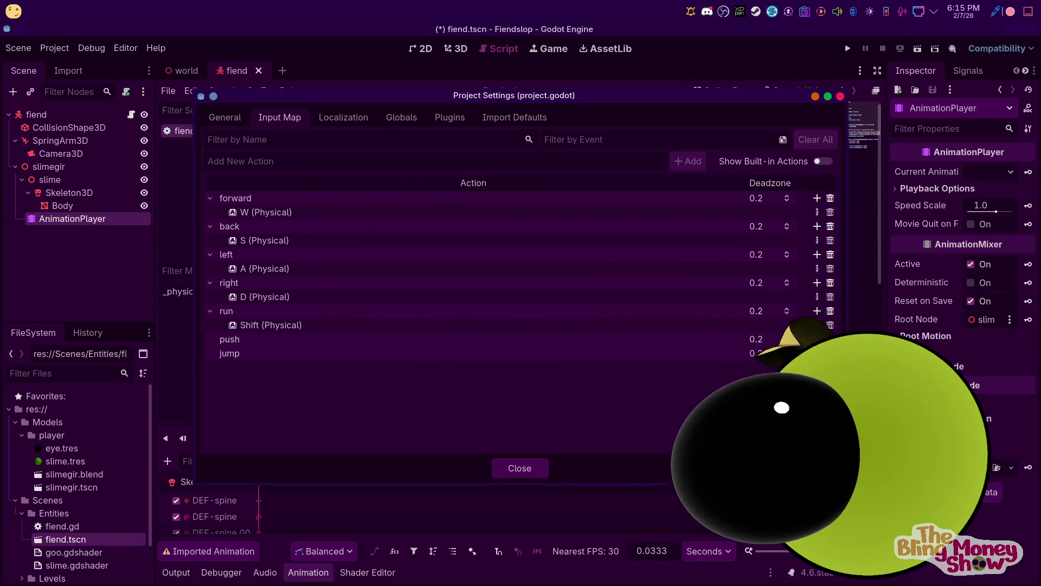
click(816, 339)
key(f)
click(439, 385)
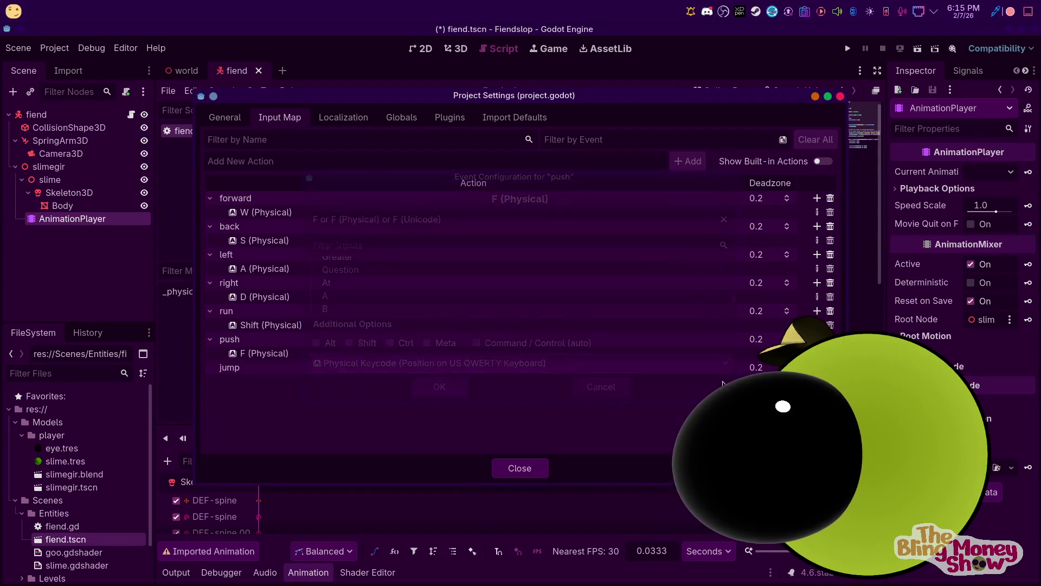
click(817, 367)
key(space)
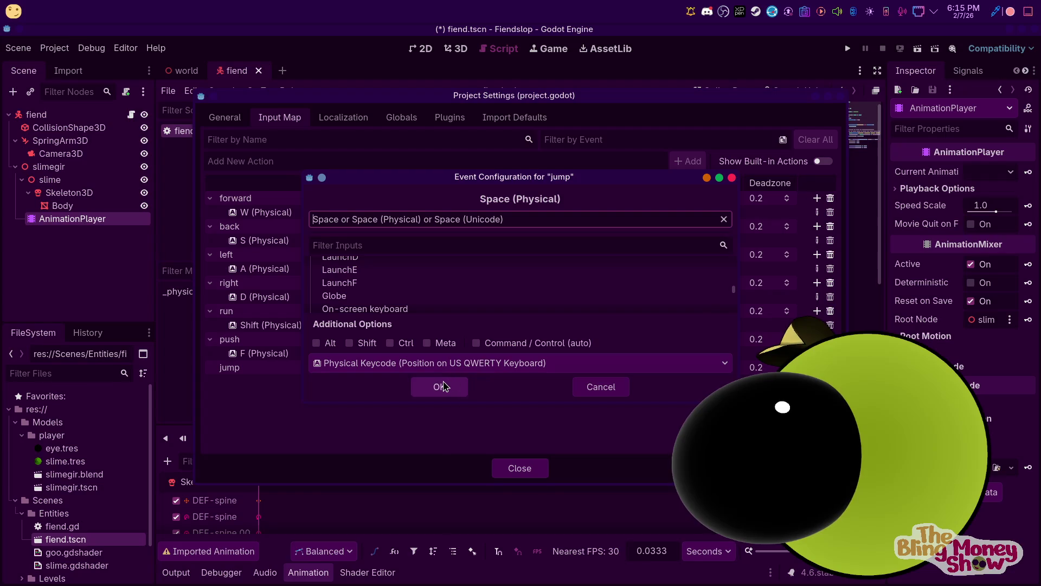
click(439, 385)
click(817, 198)
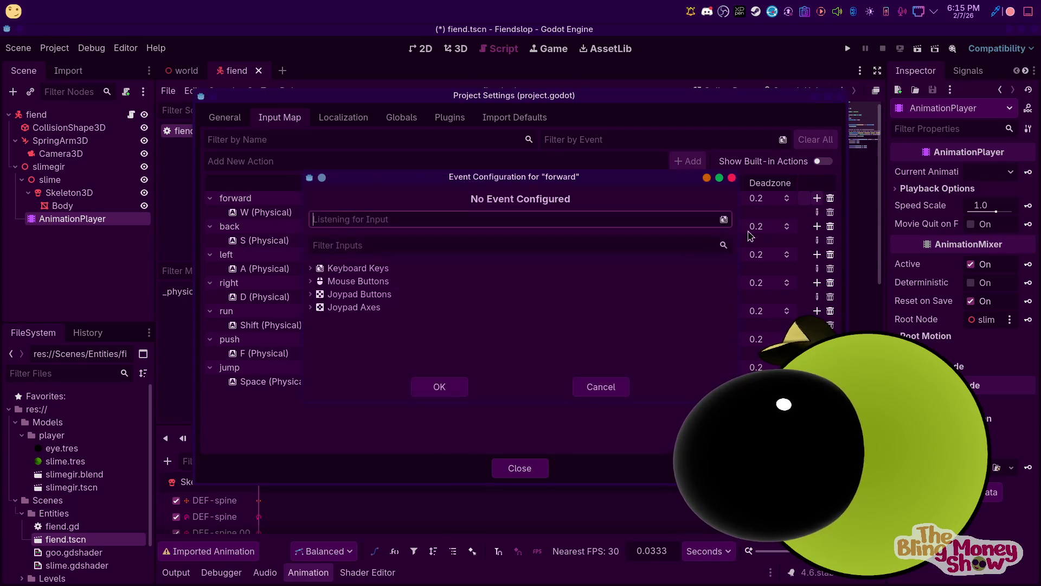
Bind forward to left-stick up and back to left-stick down (Joypad Axis 1+)
click(311, 307)
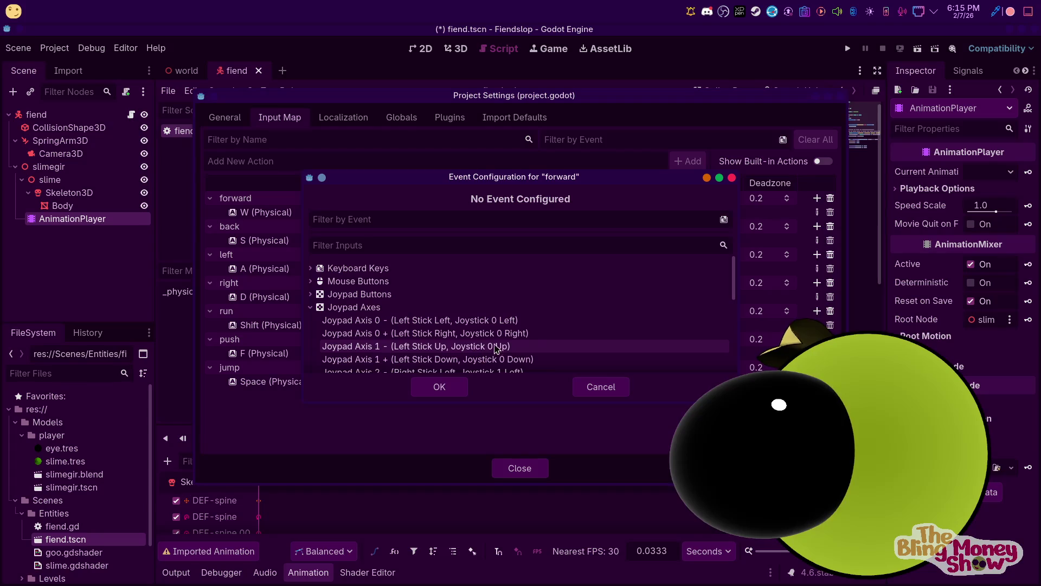
click(531, 351)
click(441, 386)
click(817, 240)
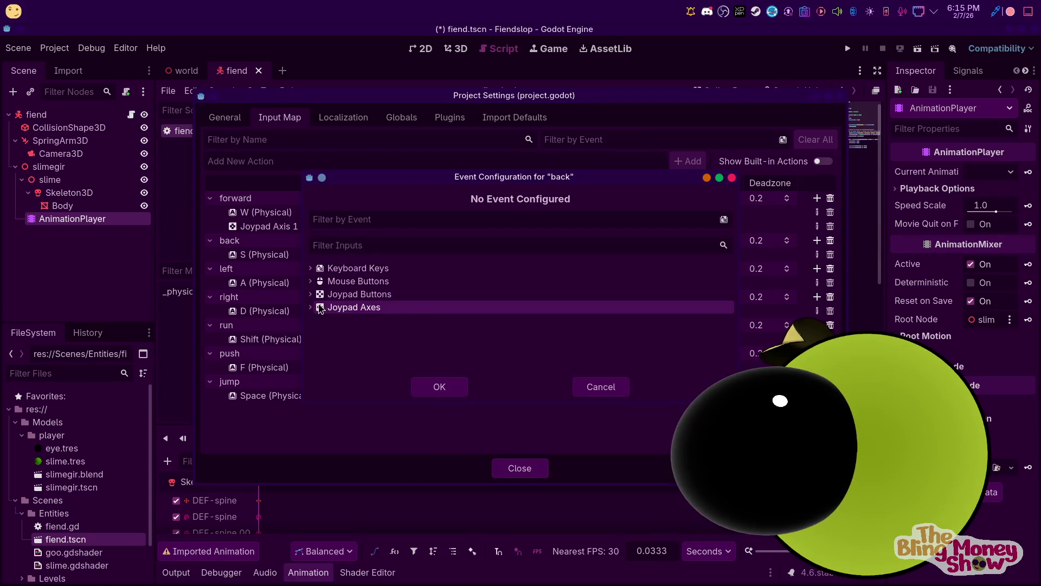
double_click(422, 307)
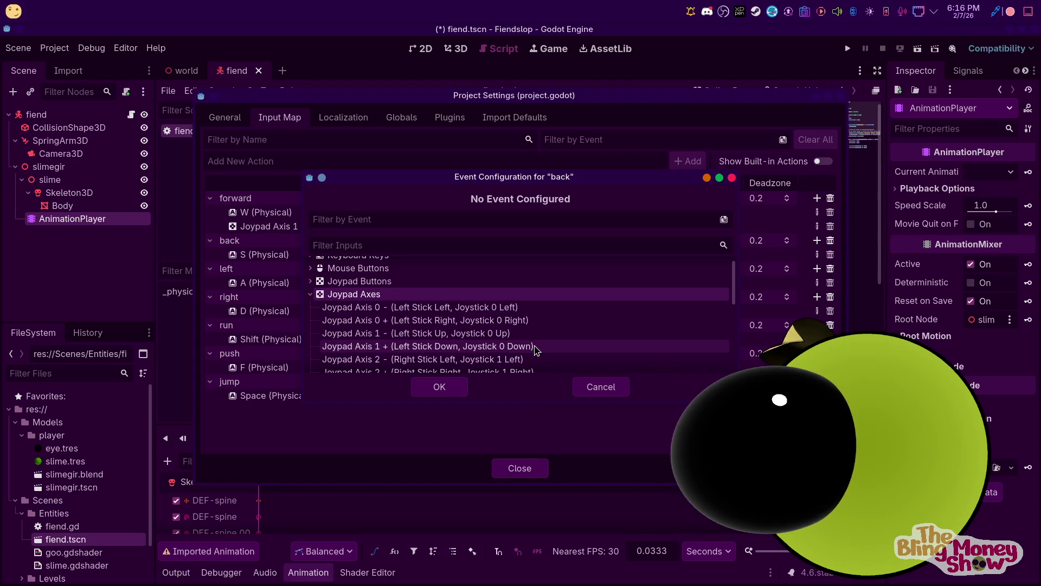
click(536, 348)
click(438, 386)
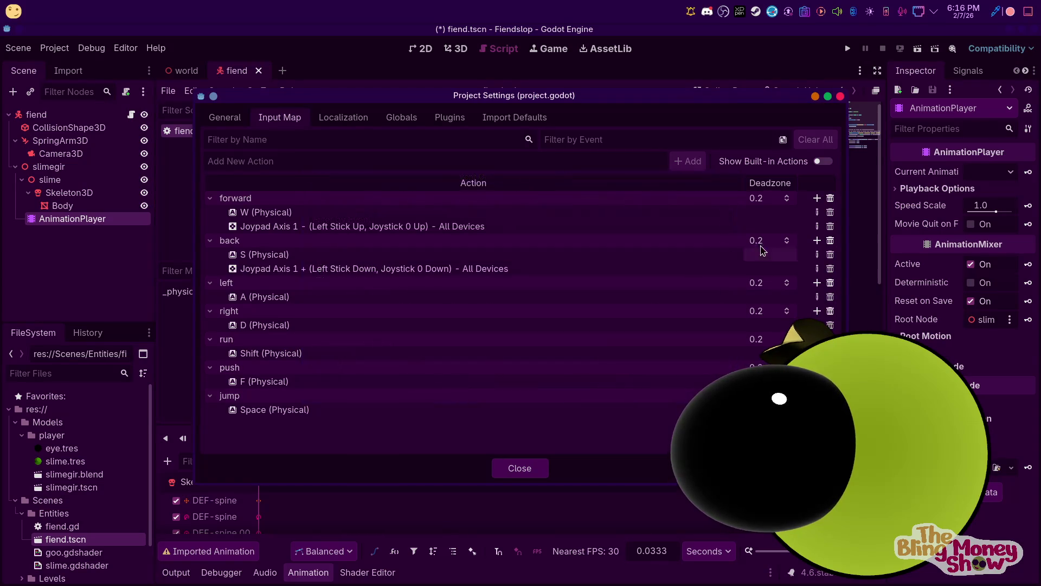
Bind left and right to left-stick left and right (Joypad Axis 0- and 0+)
click(817, 283)
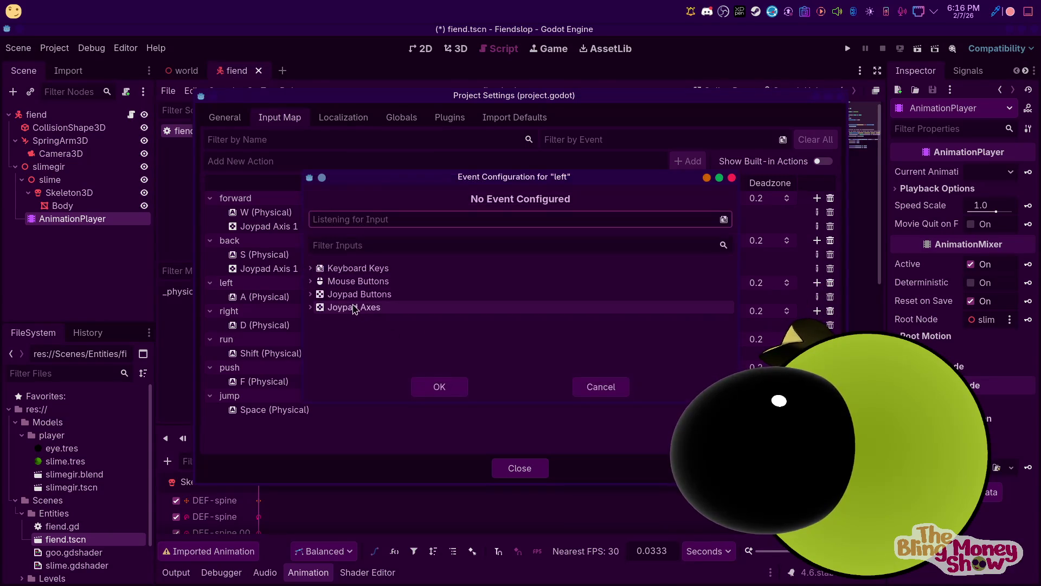
click(317, 308)
click(311, 308)
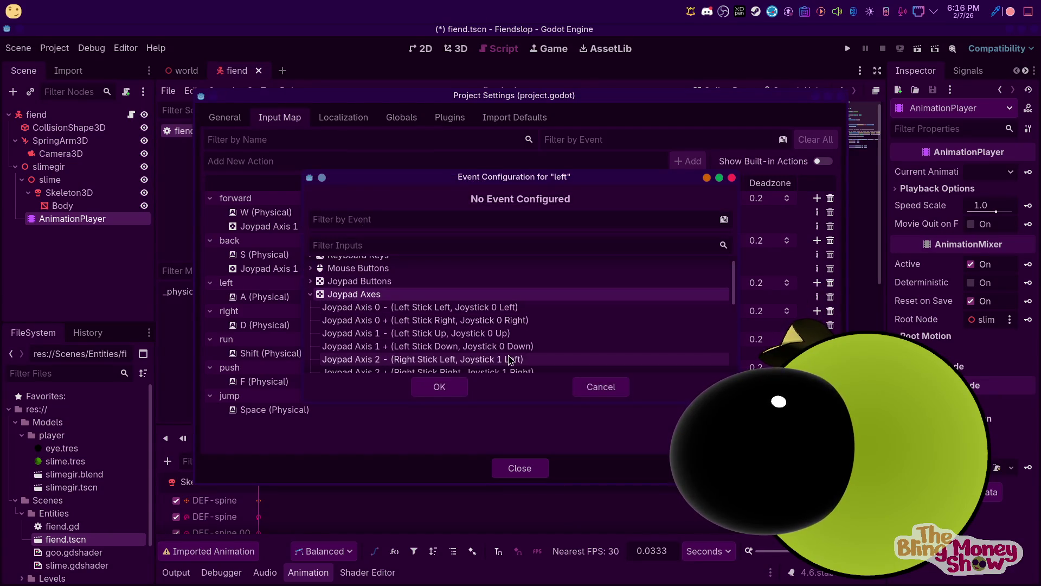
click(482, 310)
click(440, 386)
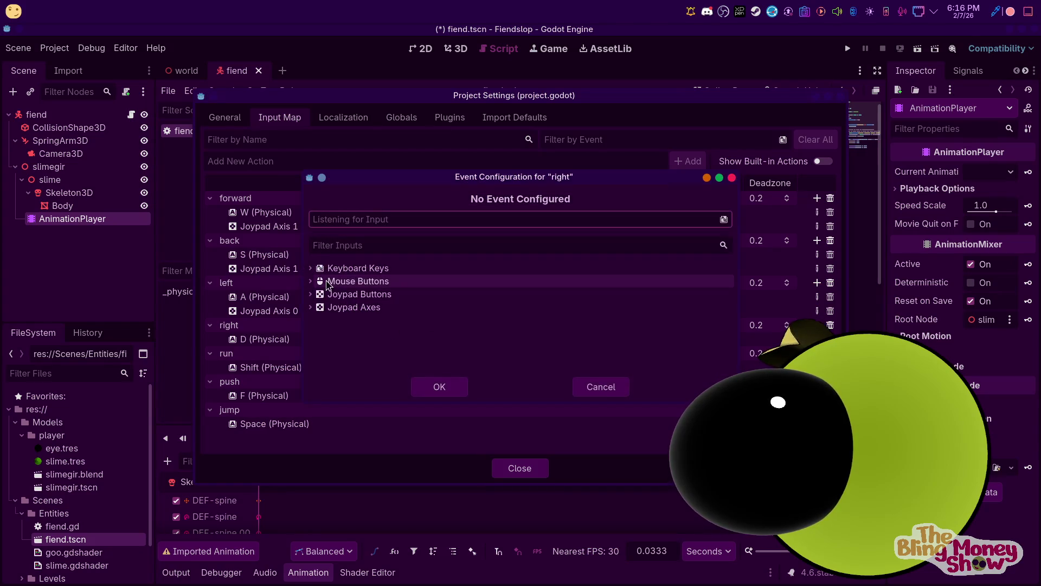
click(311, 307)
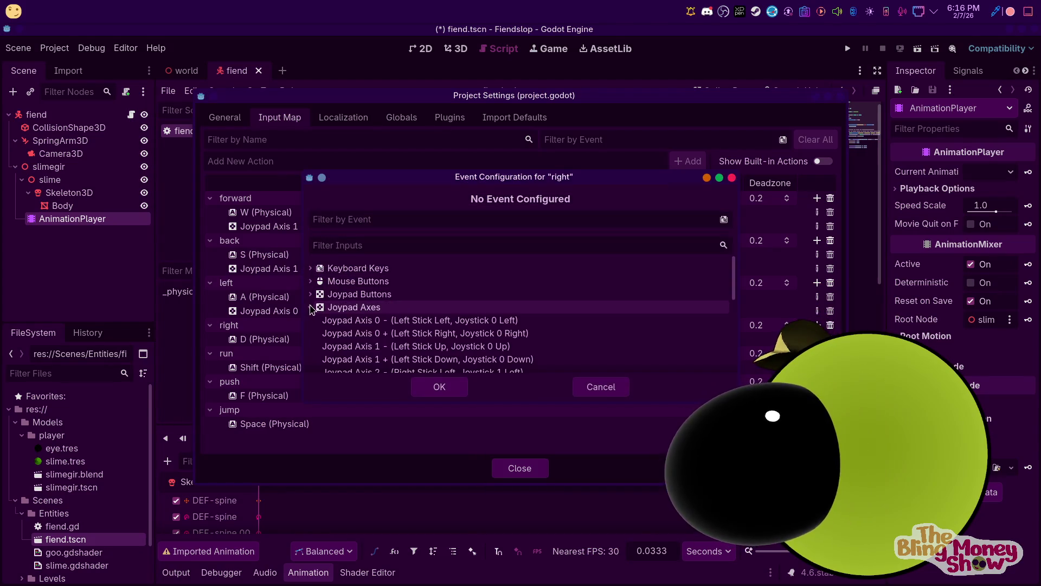
click(525, 334)
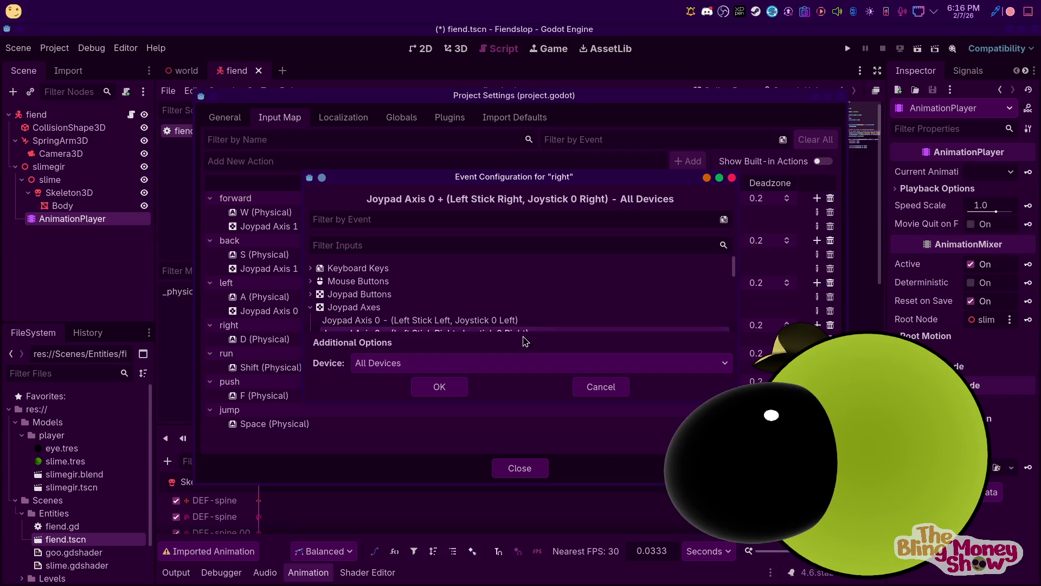
click(440, 387)
click(817, 367)
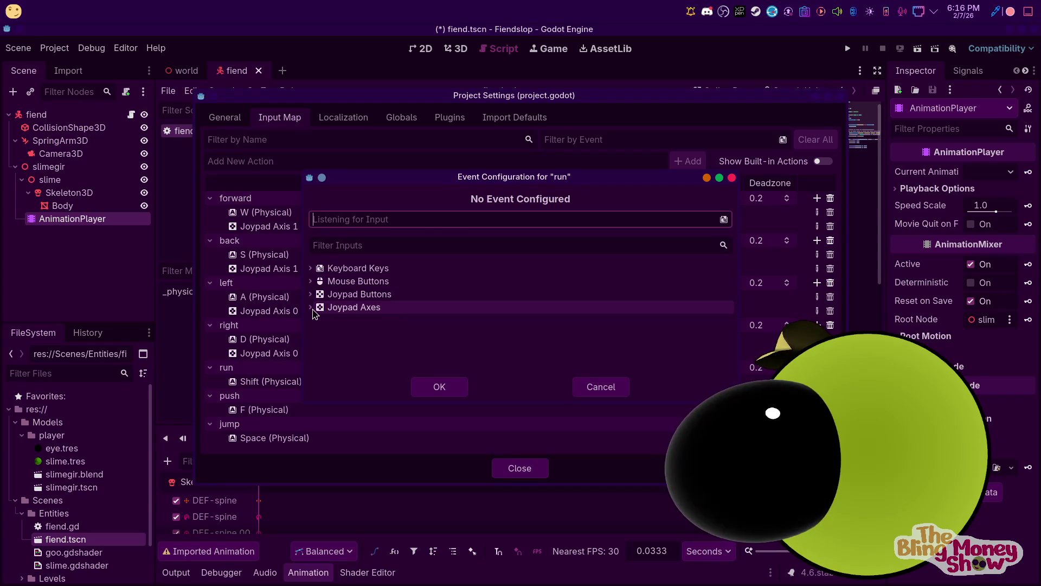
Bind Joypad Button 1 to the run action and Joypad Button 2 to push
click(310, 294)
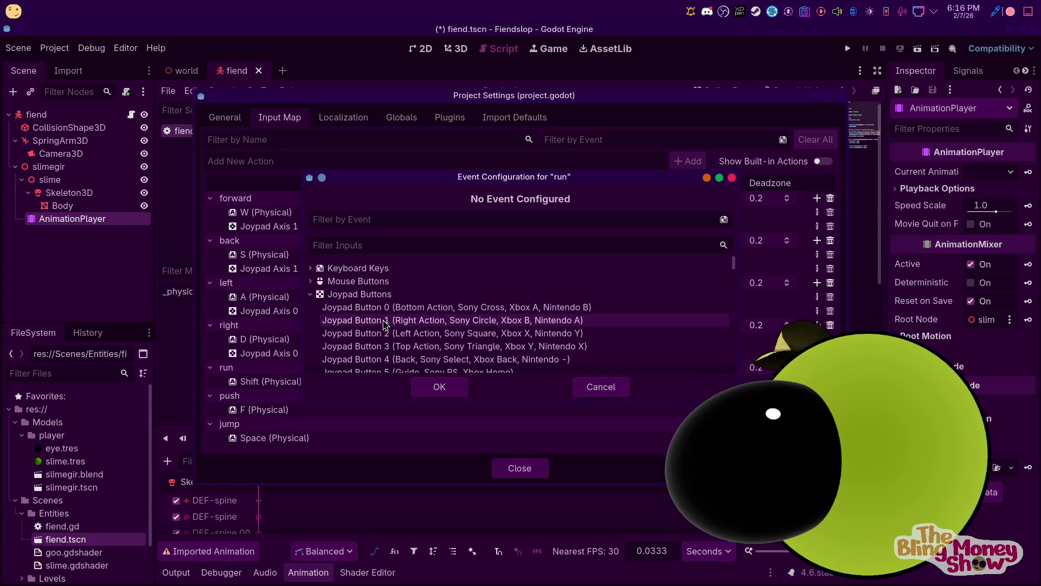
click(507, 324)
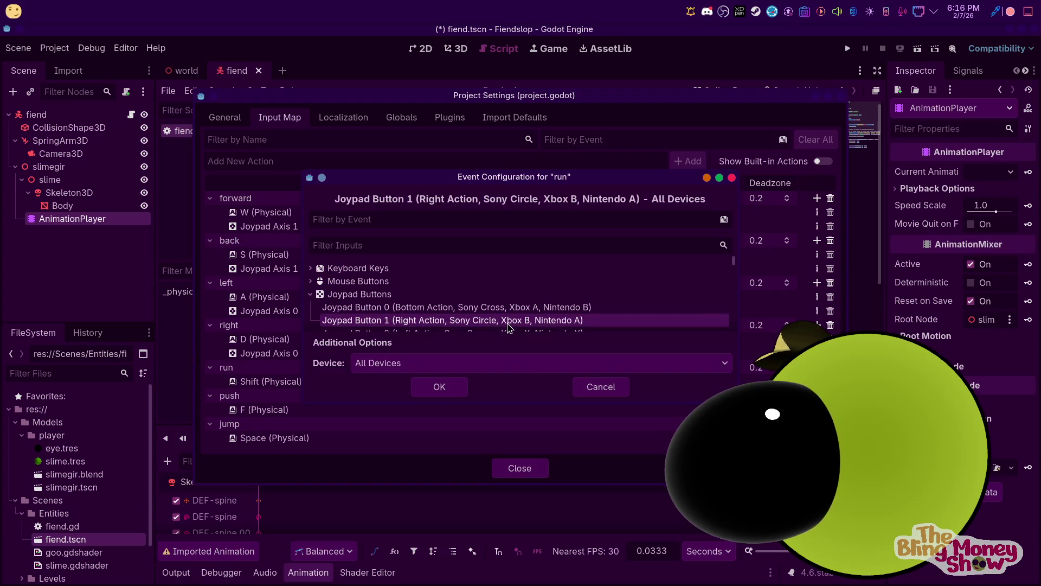
click(453, 387)
click(813, 410)
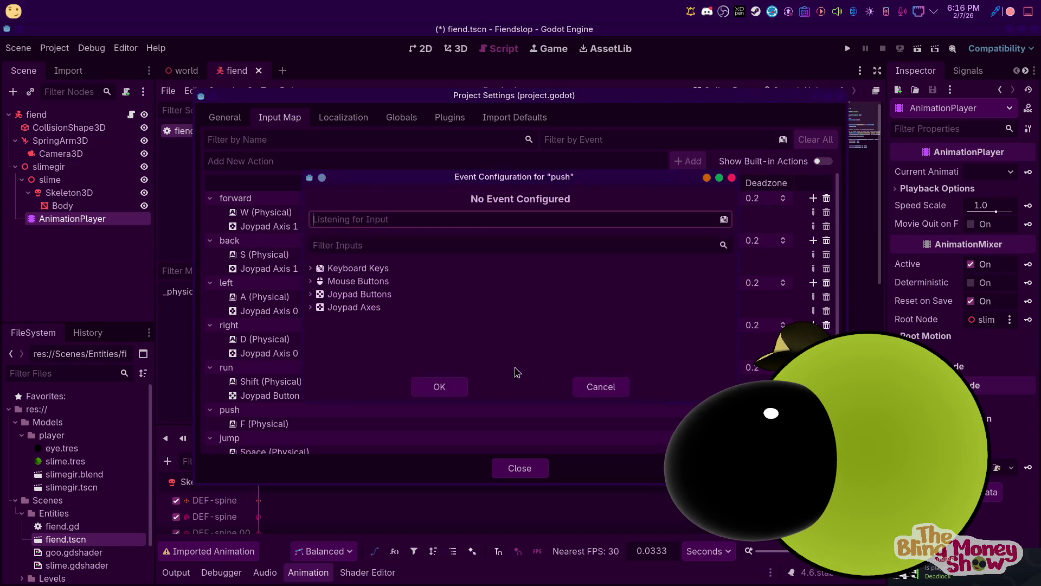
click(311, 294)
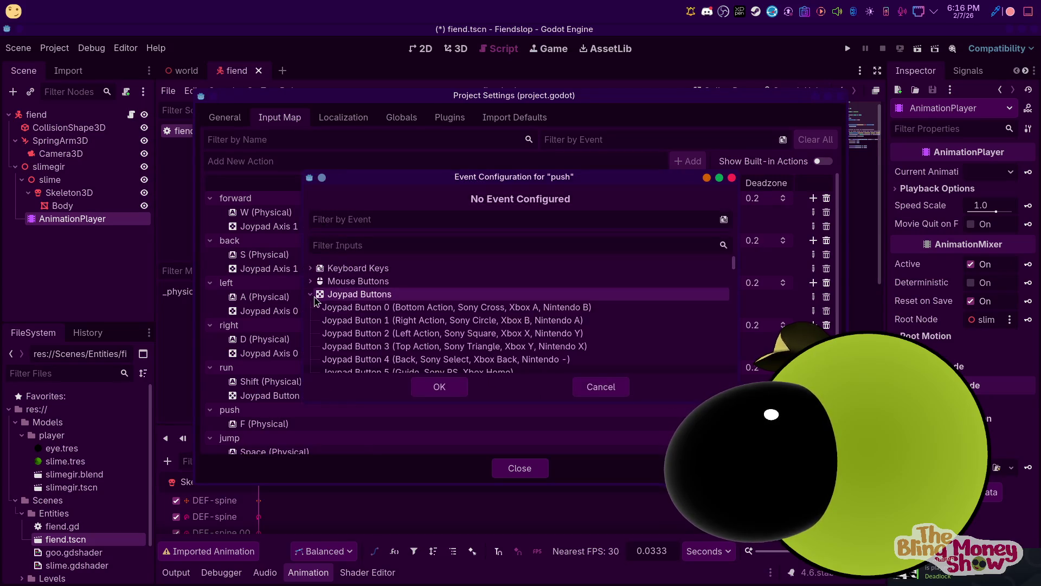
click(529, 333)
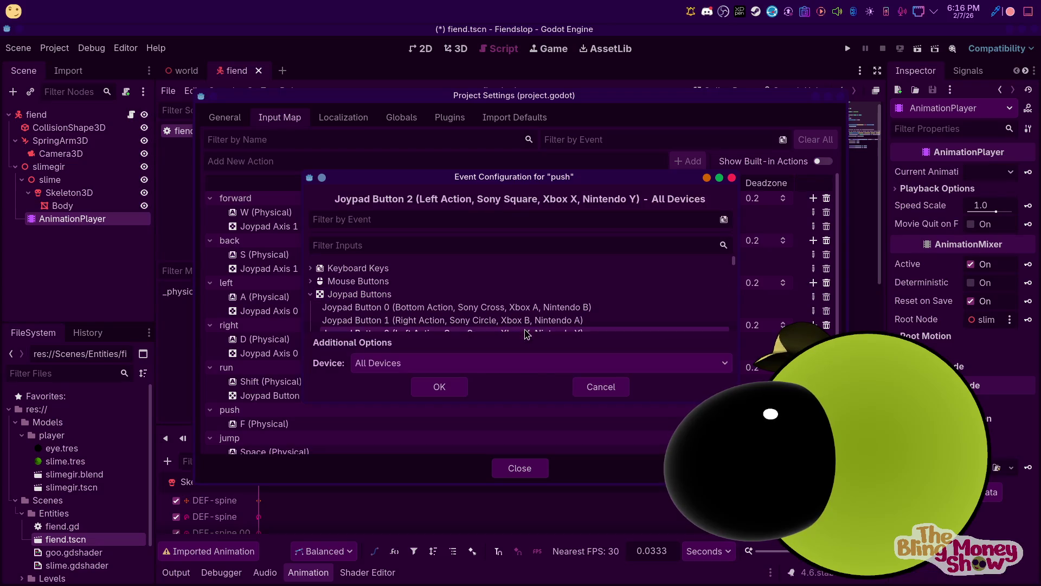
click(439, 387)
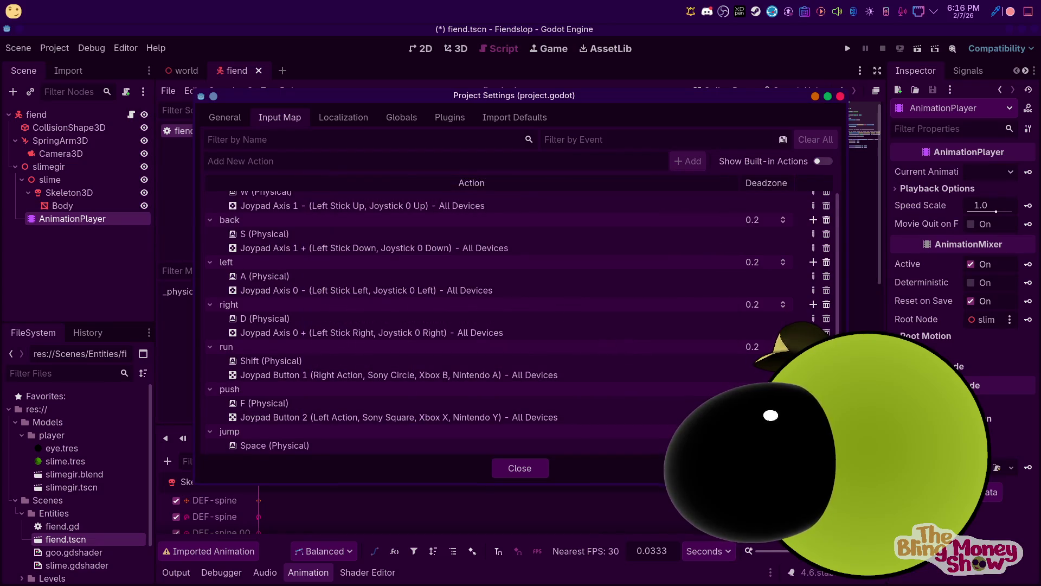
Bind Joypad Button 0 to the jump action
click(813, 431)
click(311, 294)
scroll(481, 334, down, 1)
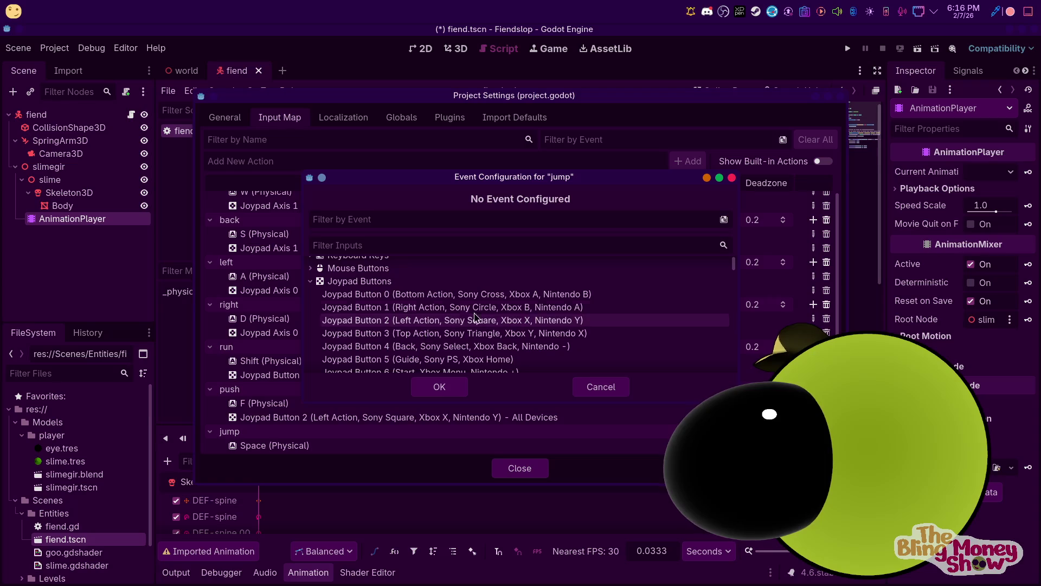
click(518, 294)
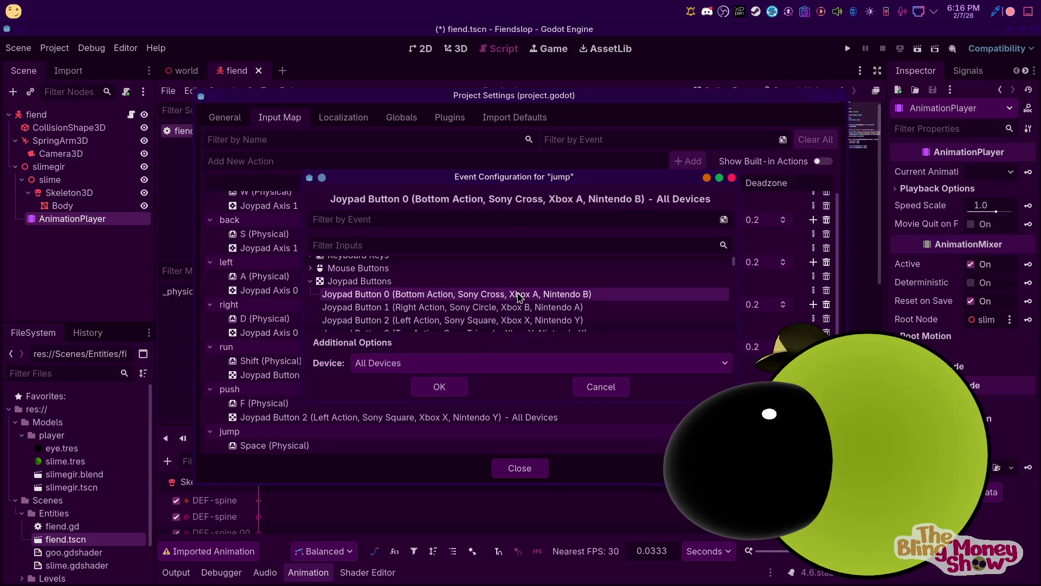
click(439, 387)
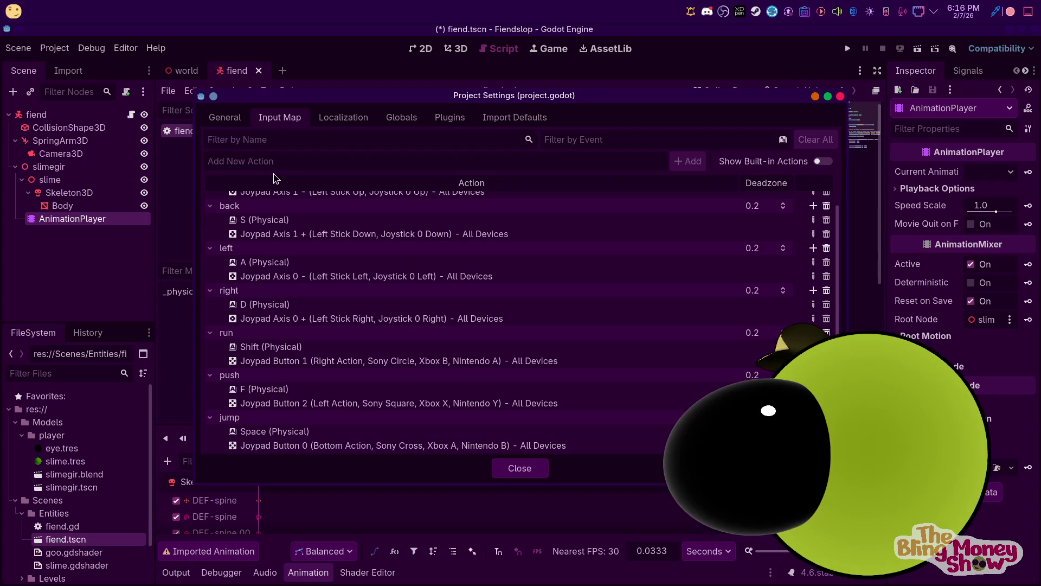
Create a new input action named pushtotalk
text(Push)
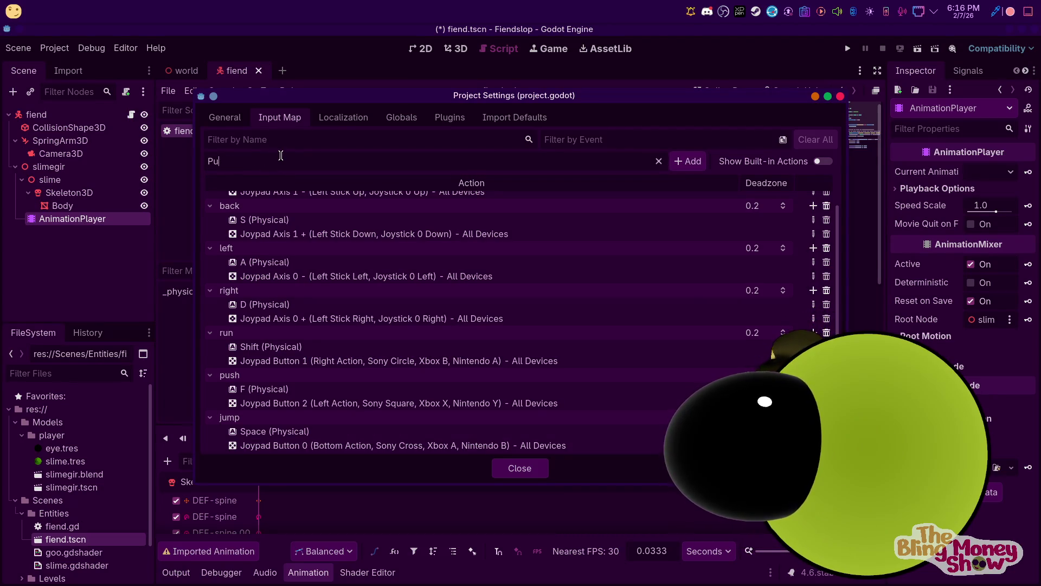
key(BackSpace)
key(BackSpace)
text(PTT)
key(BackSpace)
text(push)
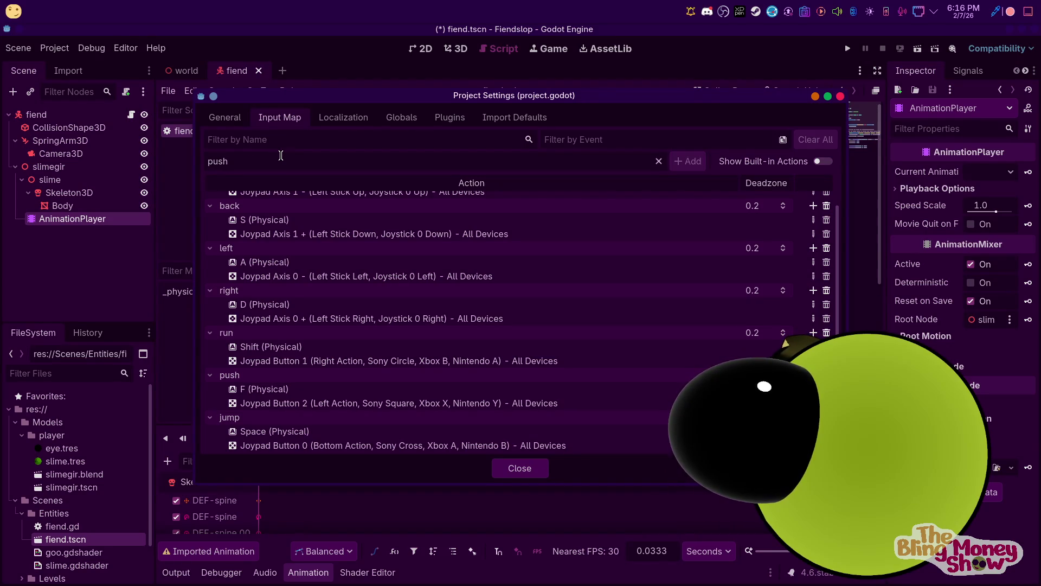
text(k)
key(Return)
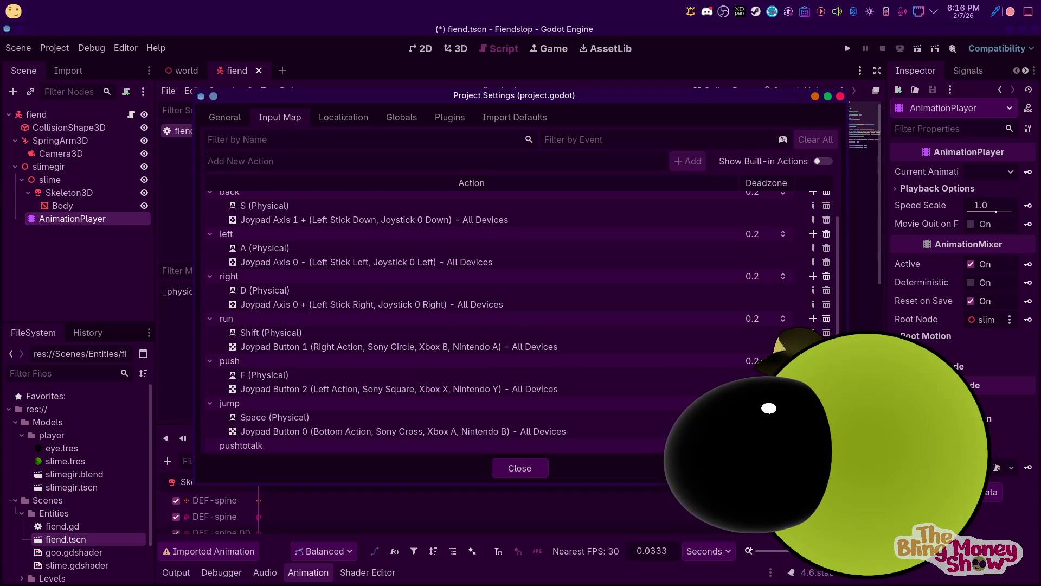
Bind the V key to the pushtotalk action
click(814, 445)
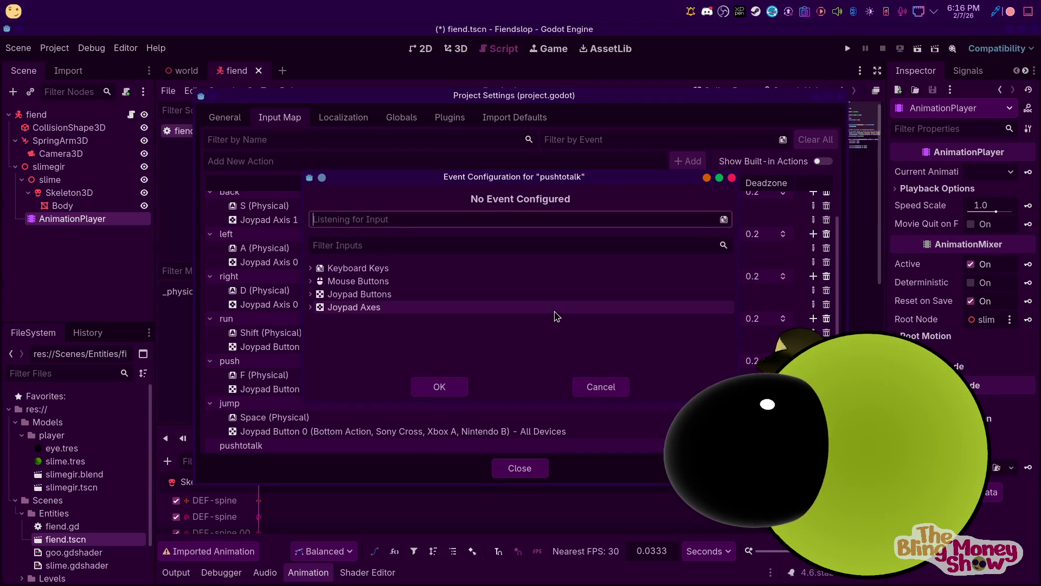
click(340, 284)
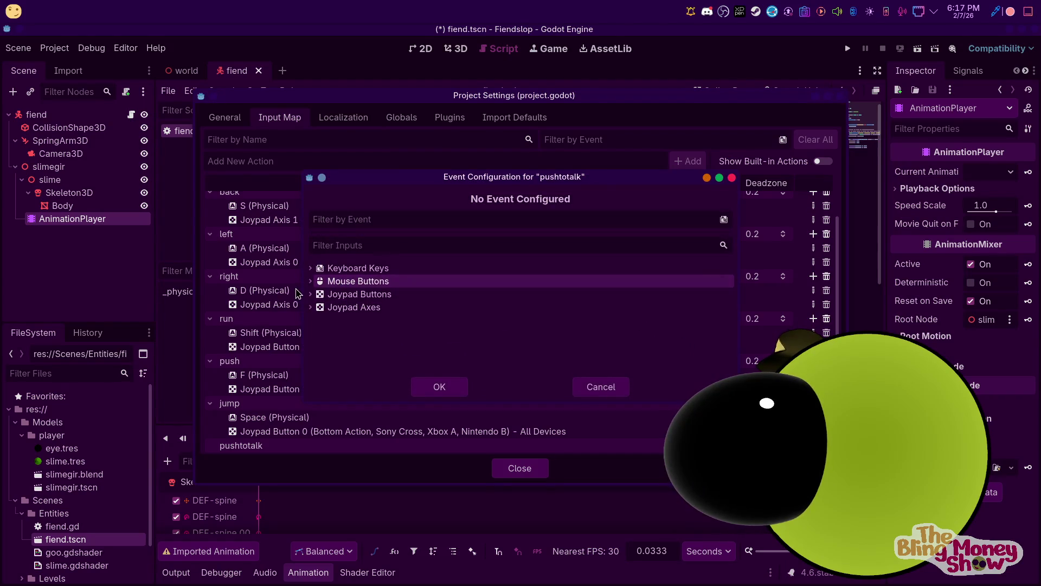
click(312, 282)
scroll(374, 304, down, 3)
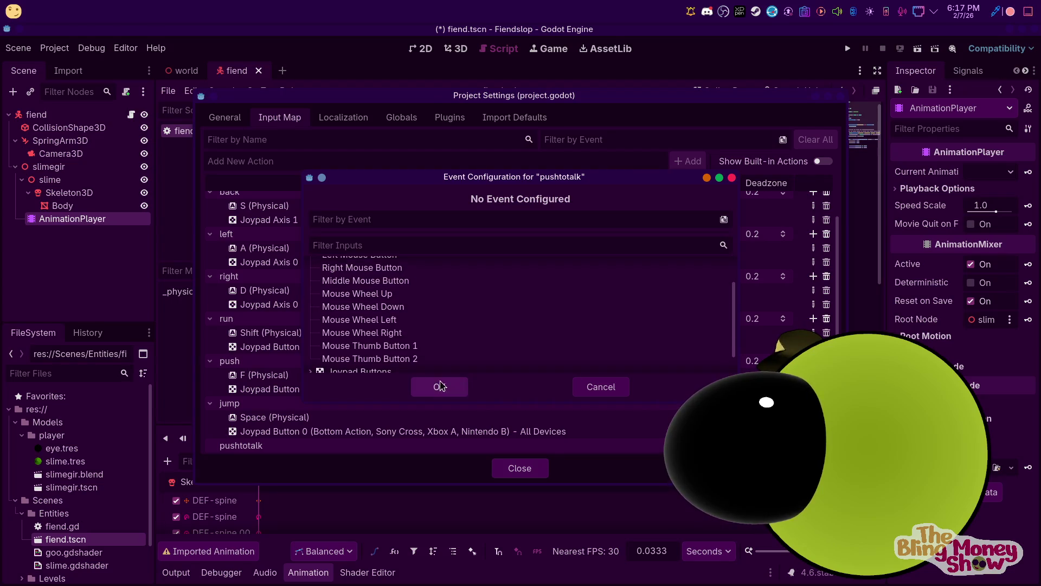
click(368, 223)
key(v)
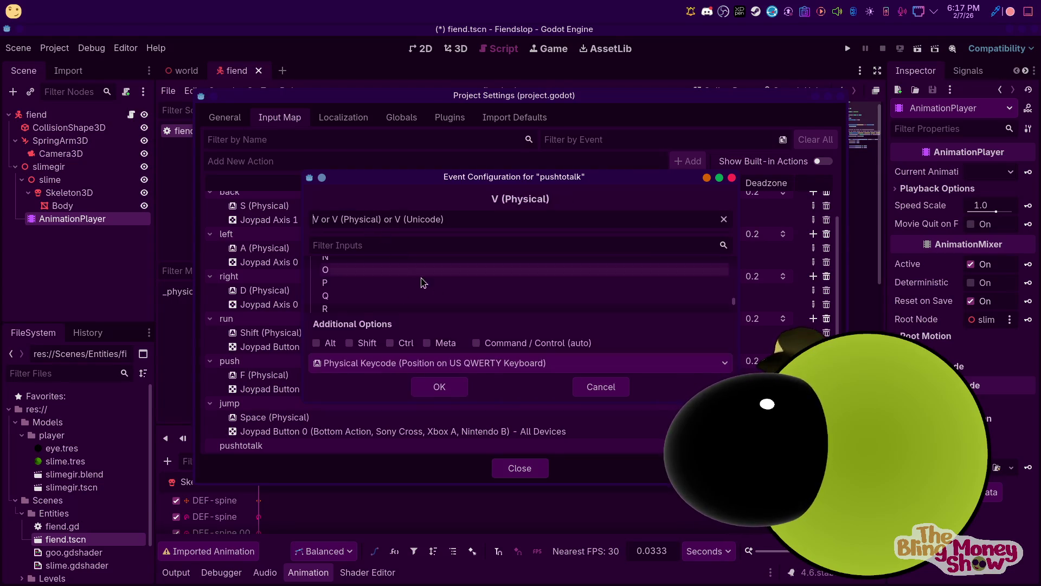
click(439, 387)
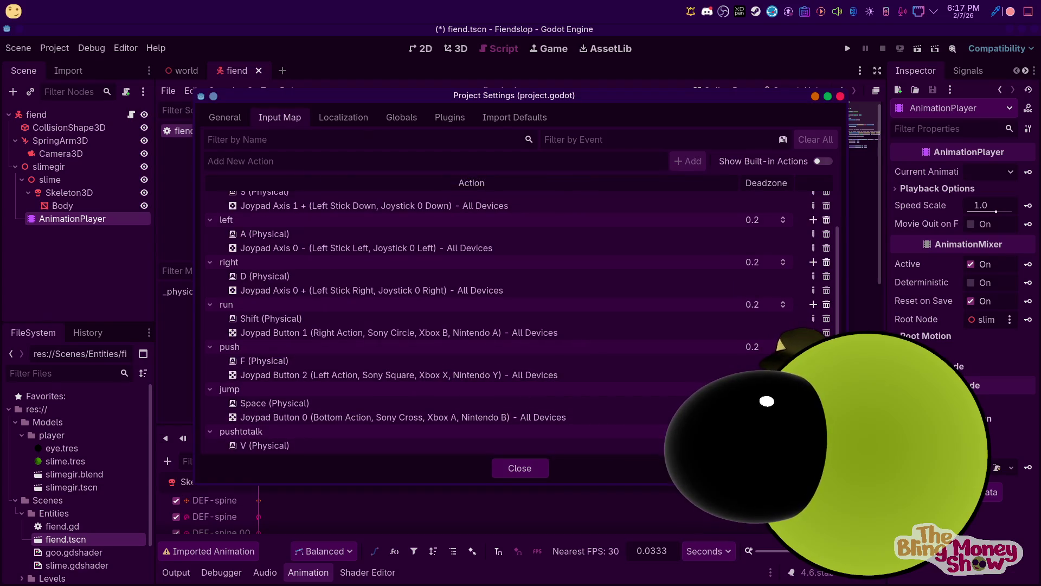
Add Joypad Button 3 to pushtotalk and close Project Settings
click(813, 431)
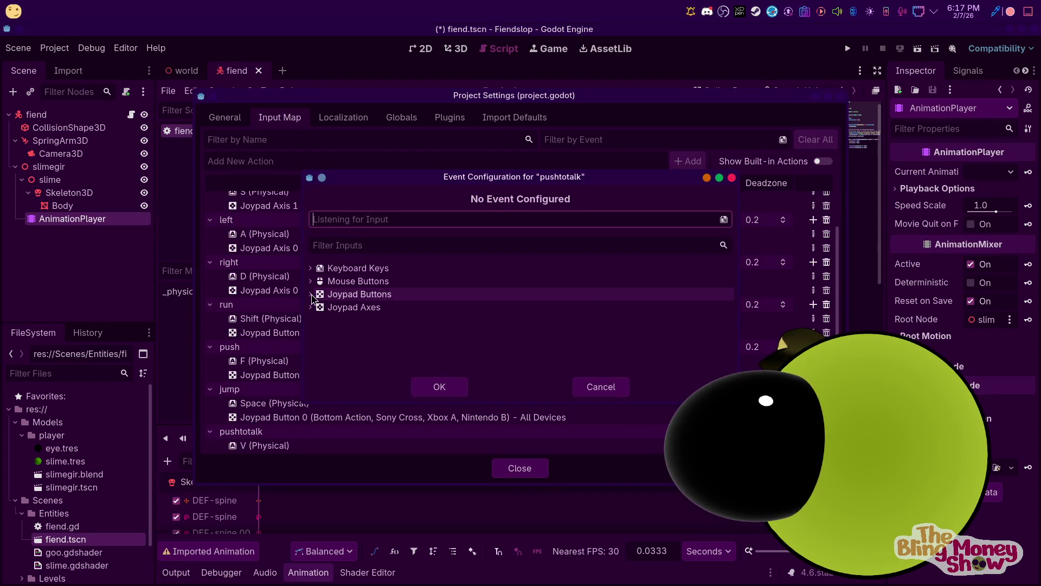
double_click(350, 294)
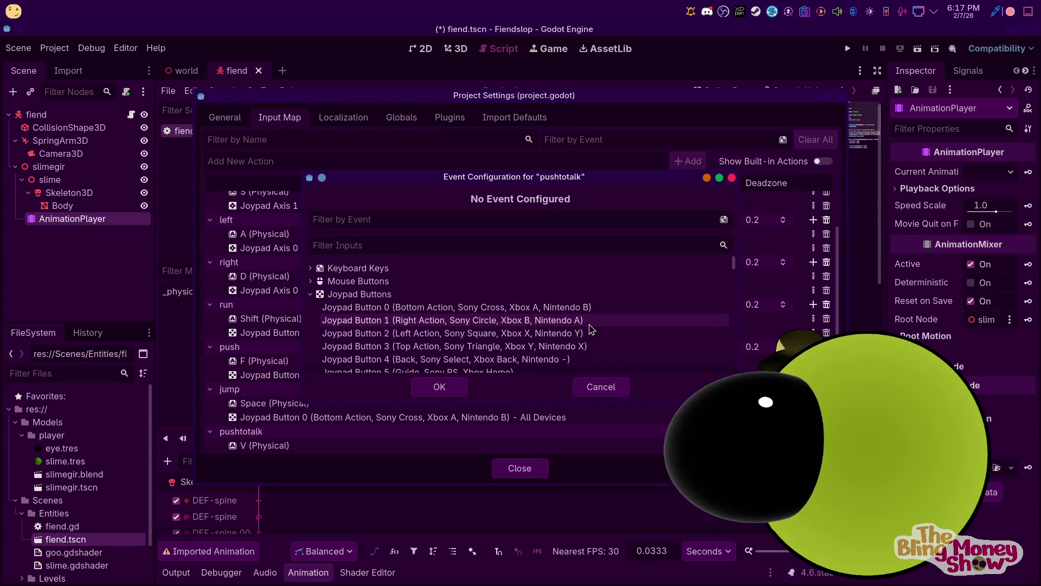
scroll(575, 331, down, 5)
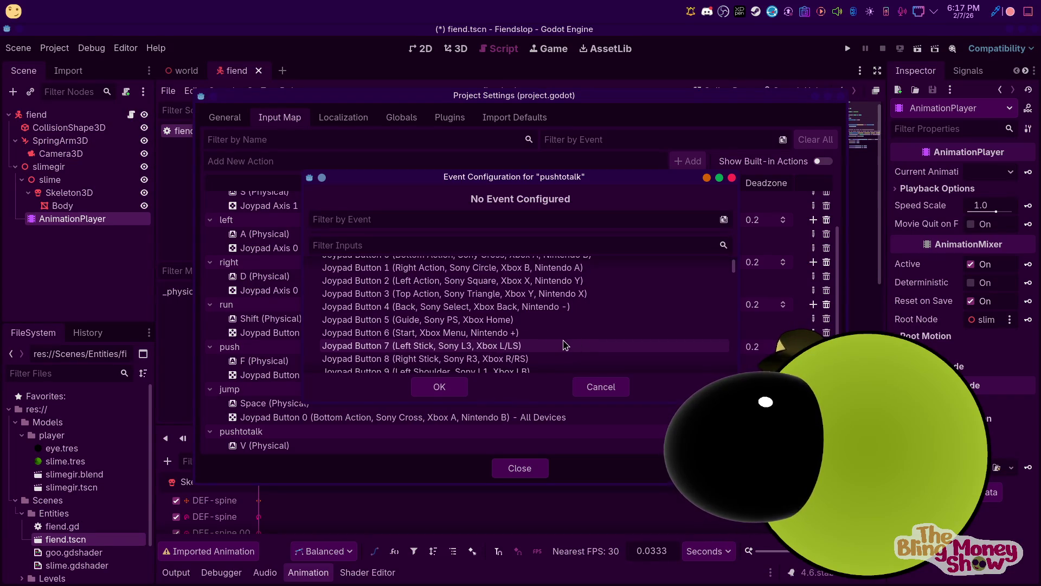
scroll(537, 352, down, 1)
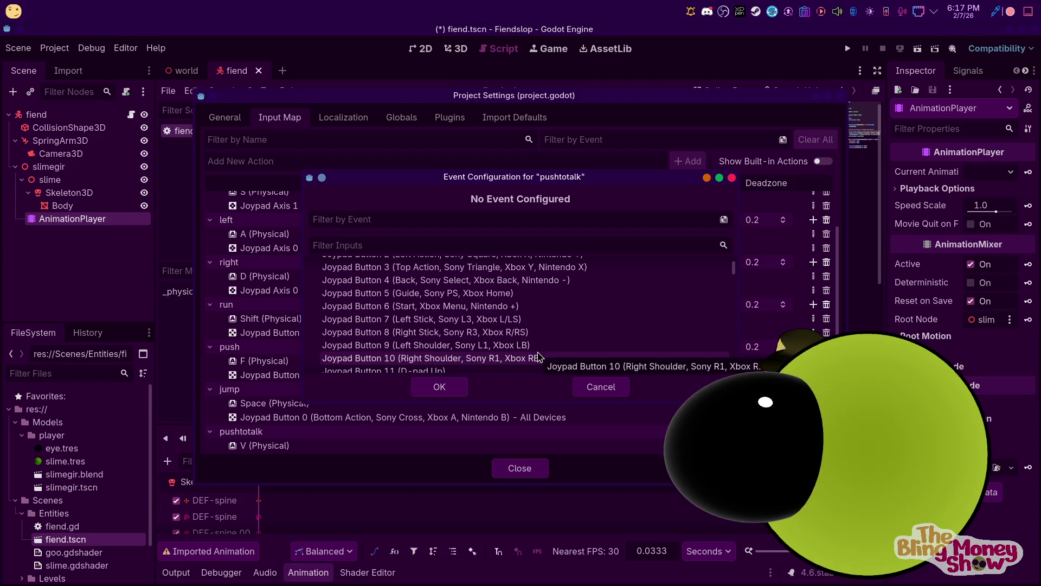
scroll(539, 356, down, 1)
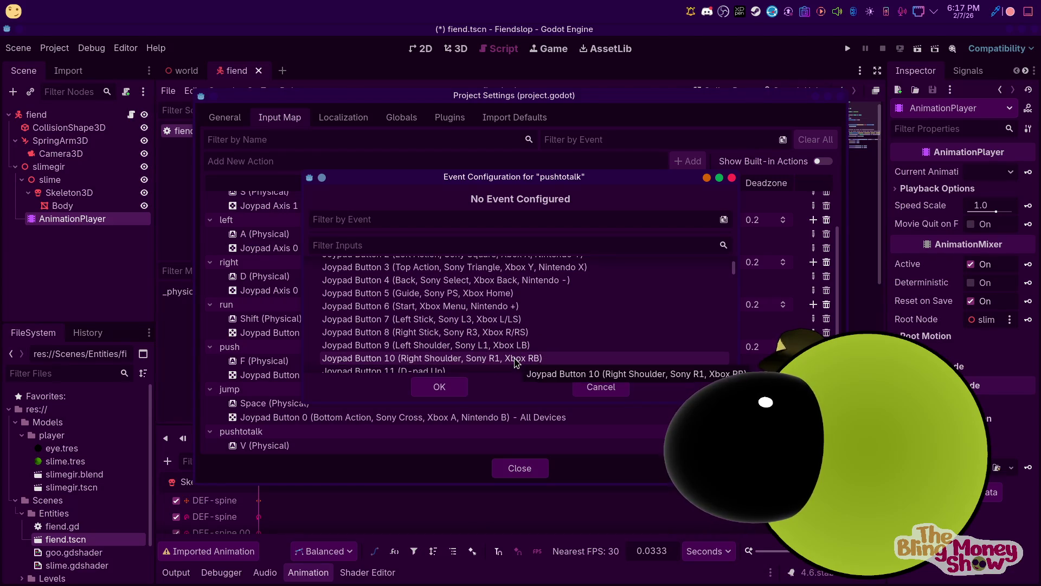
scroll(514, 362, down, 6)
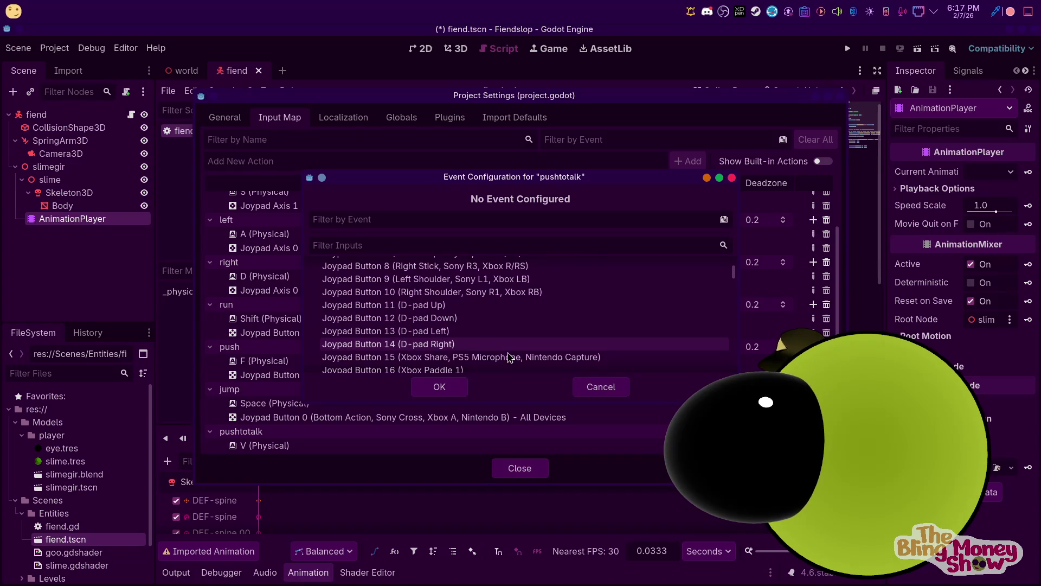
scroll(502, 339, up, 10)
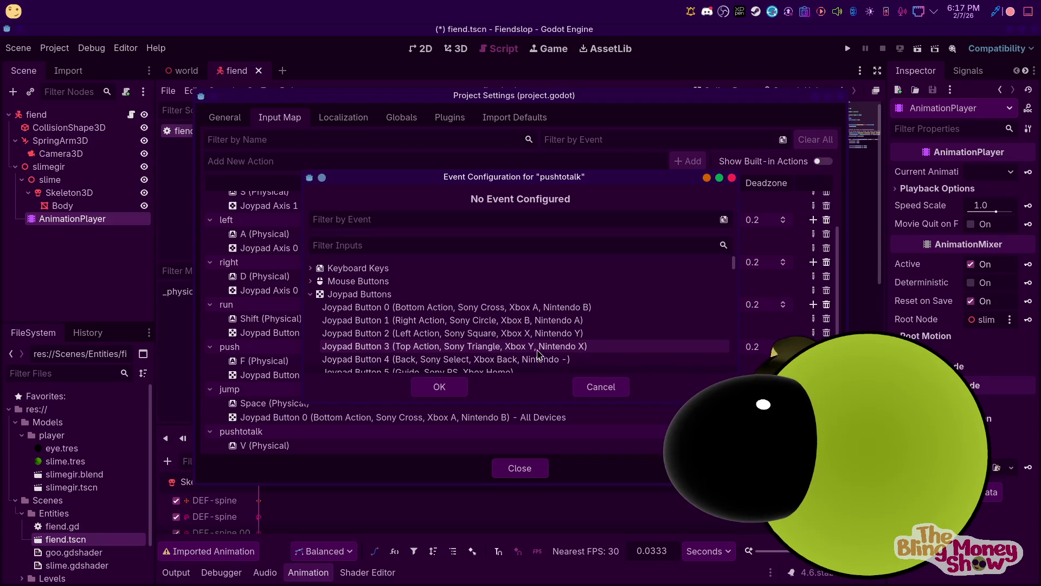
click(537, 350)
click(441, 388)
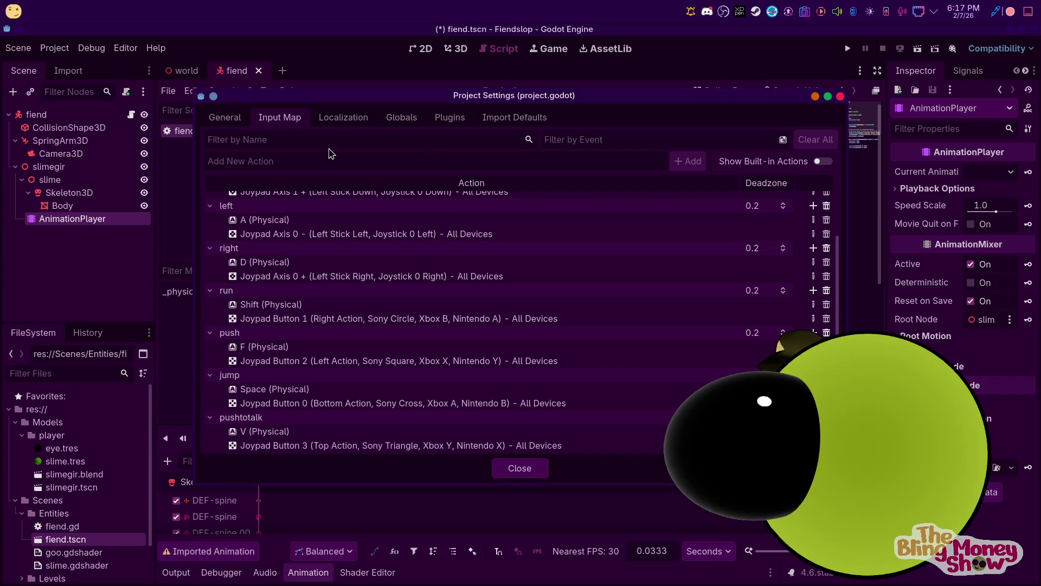
click(540, 473)
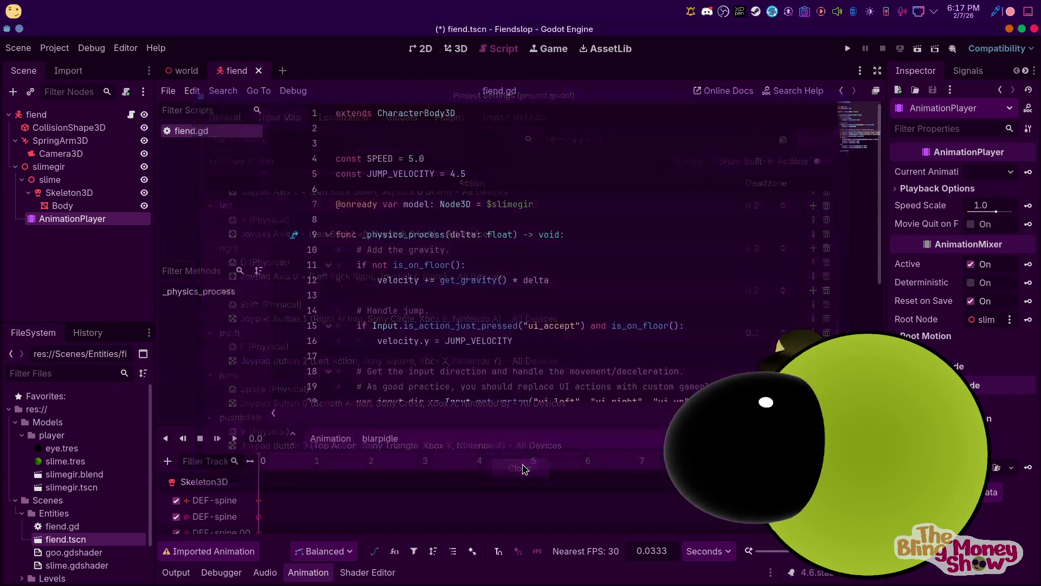
Change the get_vector call to use the left, right, forward and back actions
scroll(489, 201, down, 4)
scroll(483, 184, up, 1)
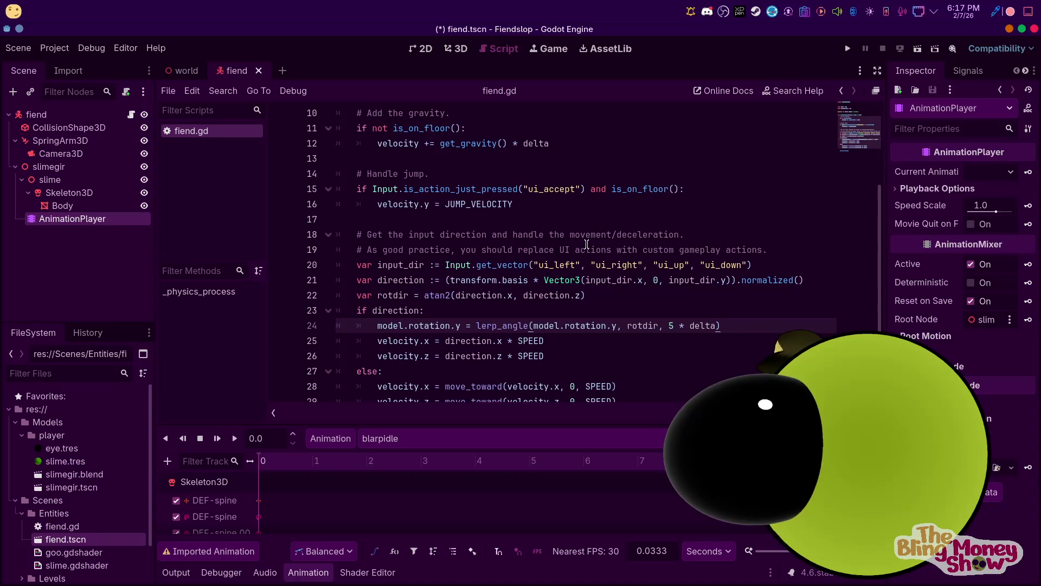
click(557, 264)
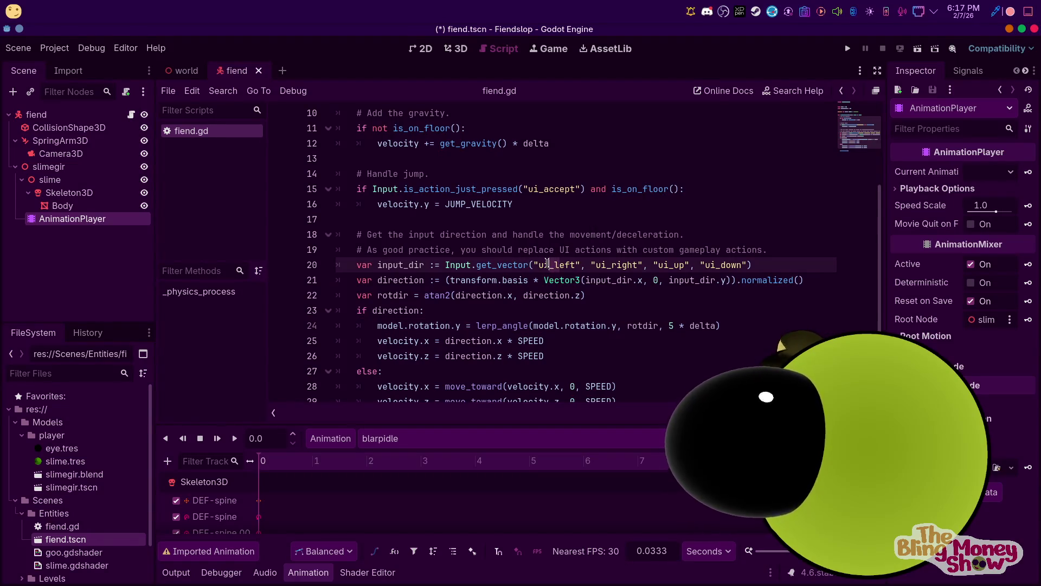
key(BackSpace)
key(BackSpace)
key(BackSpace)
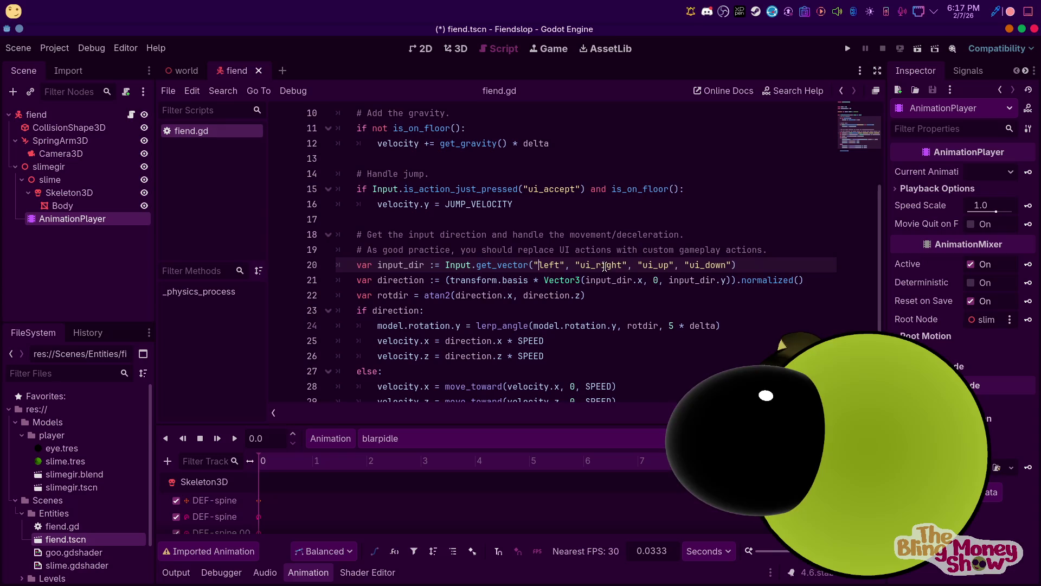
click(597, 264)
key(BackSpace)
key(BackSpace)
key(BackSpace)
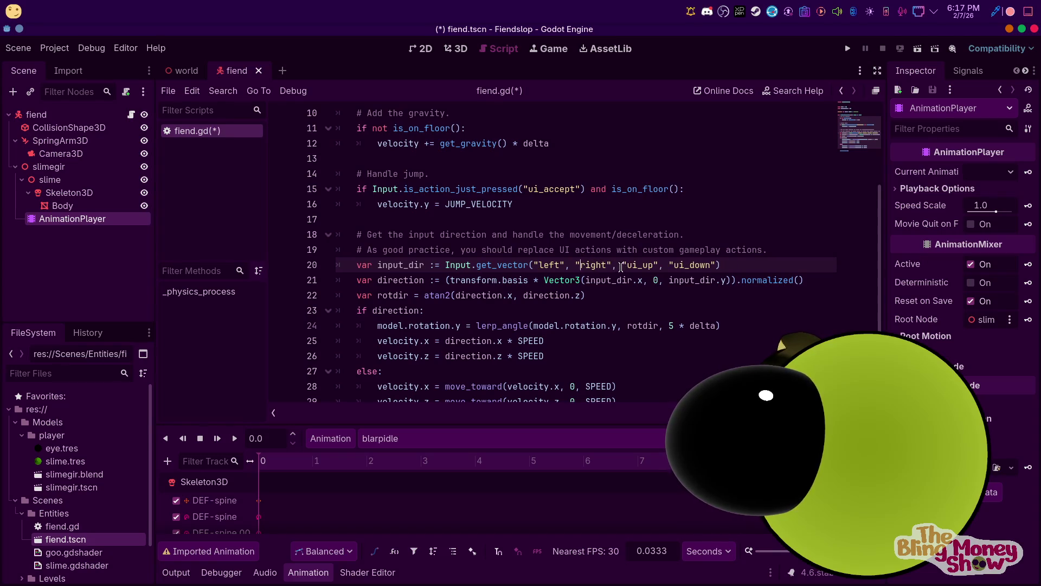
drag(657, 265, 629, 264)
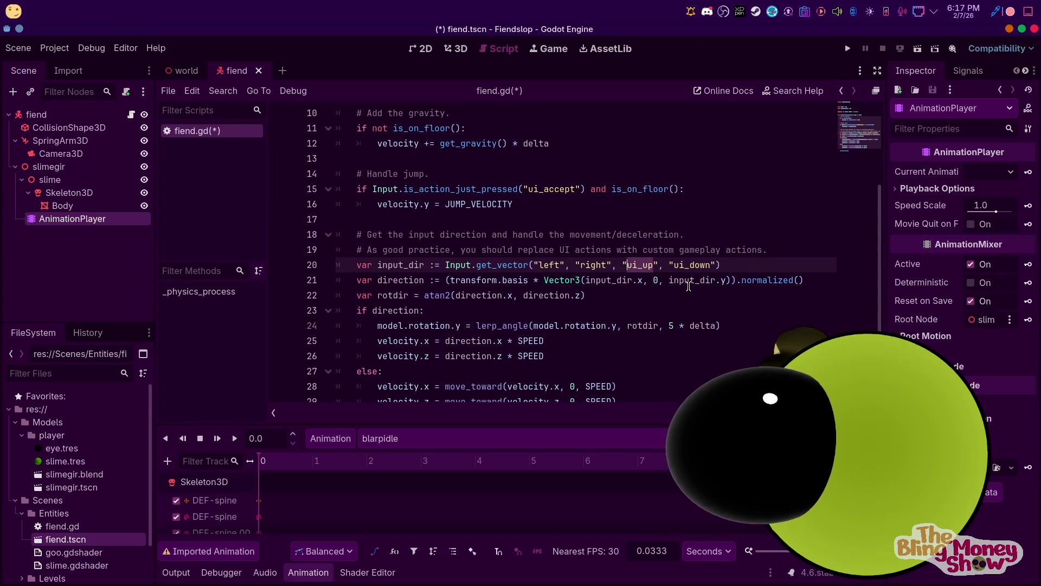
text(forward)
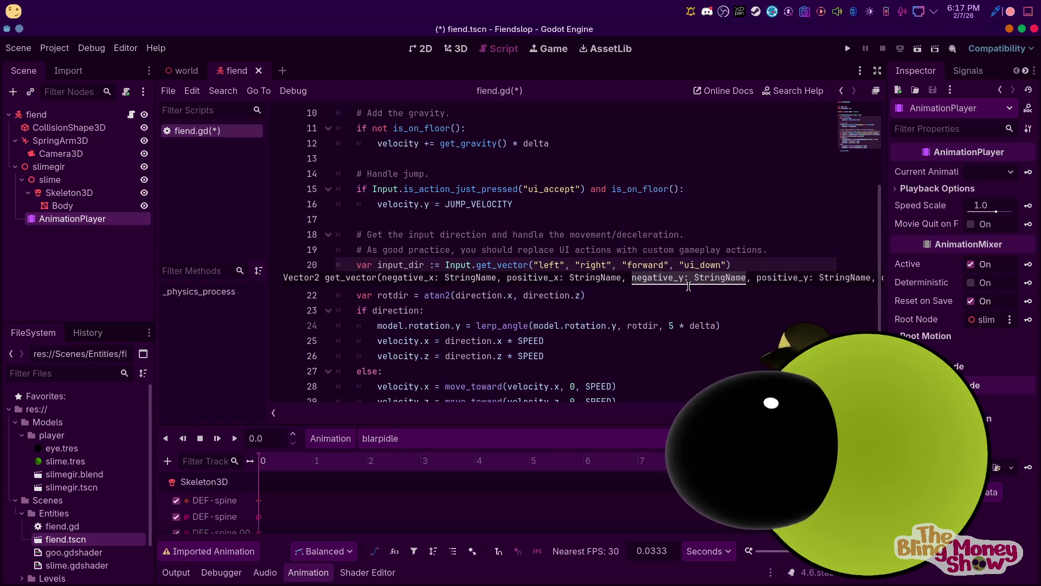
double_click(708, 264)
key(BackSpace)
text(b)
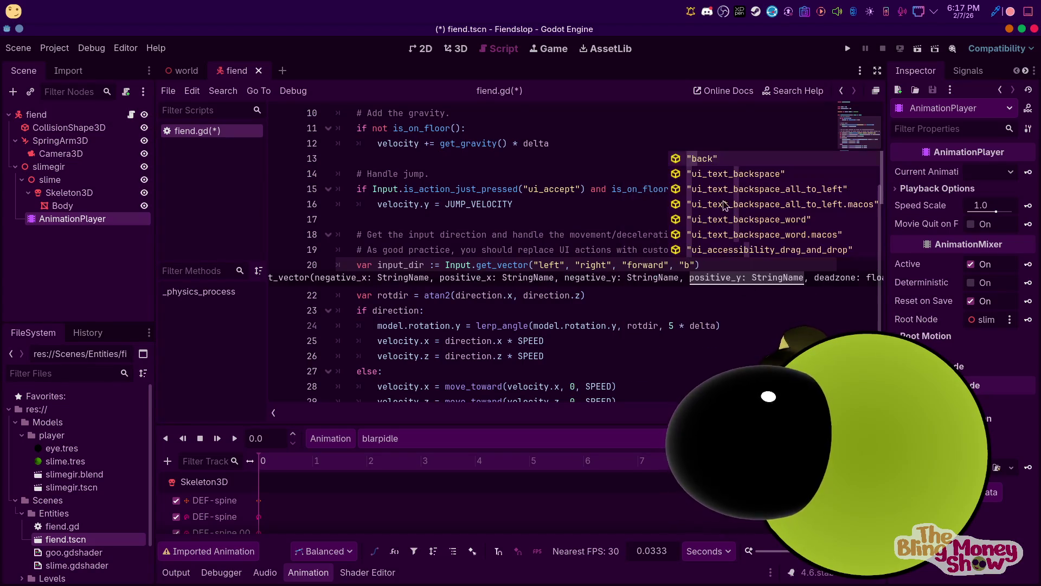
click(705, 159)
Replace ui_accept with jump, save the script and run the game
double_click(546, 188)
text(jump)
click(756, 174)
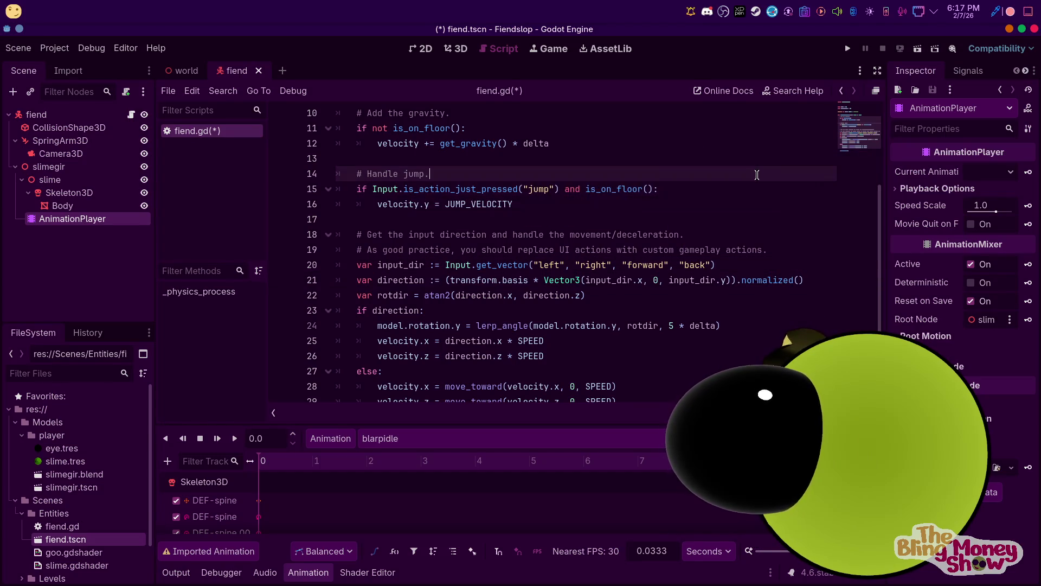
key(ctrl+s)
key(F5)
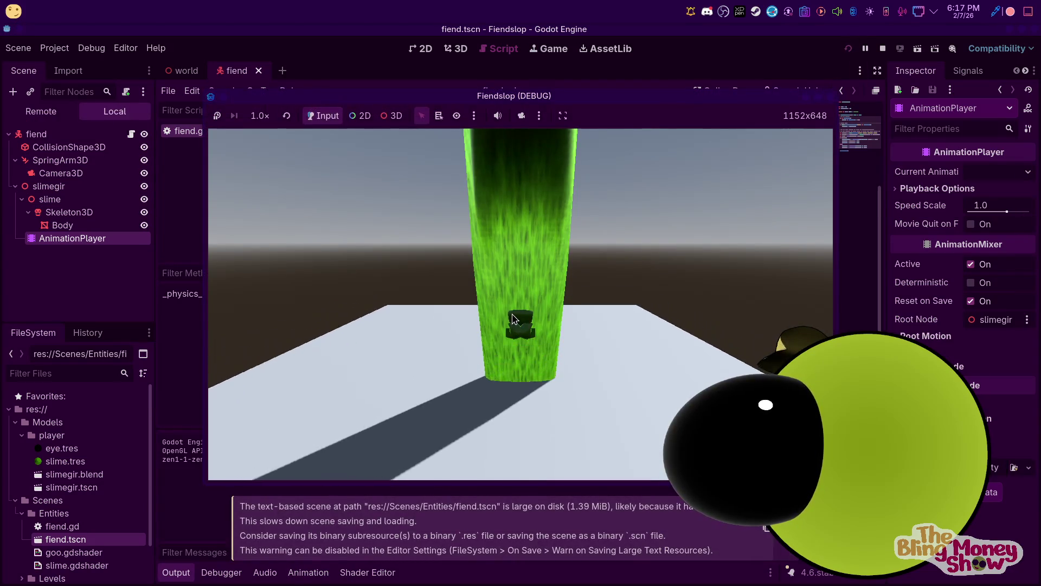
Stop the game and set the AnimationPlayer's animation to idle
click(883, 48)
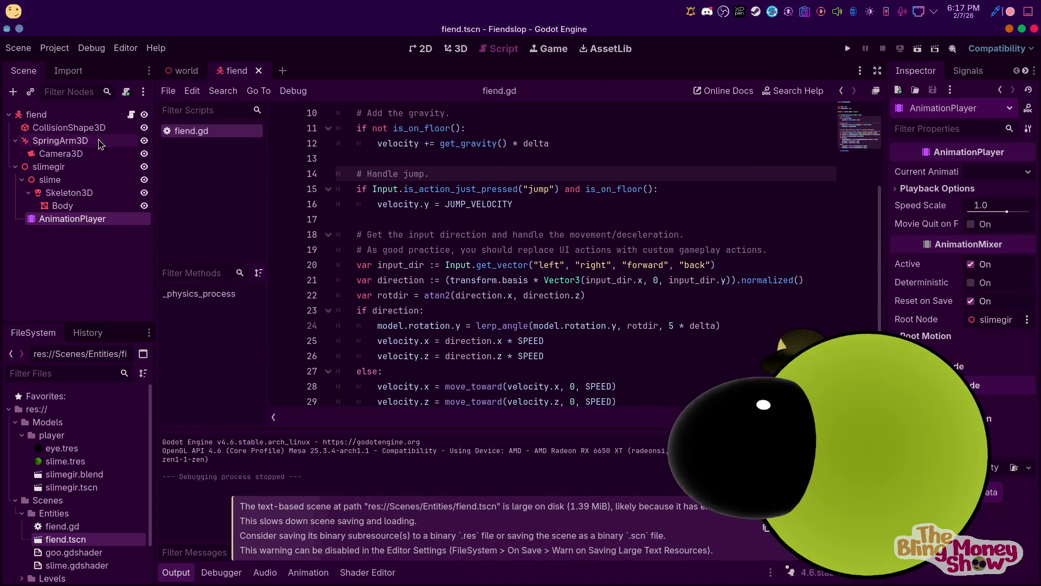
click(289, 580)
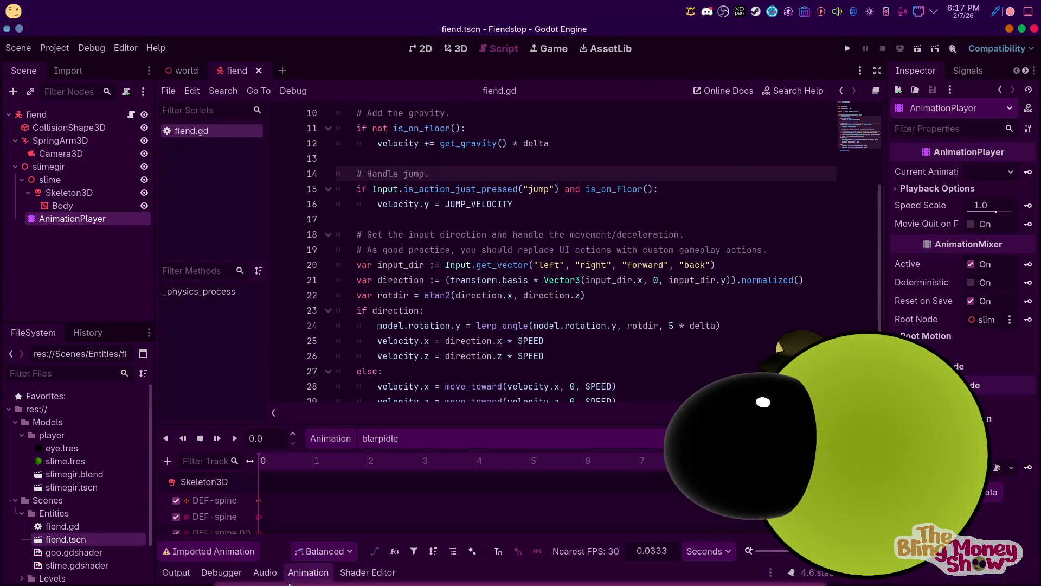
click(439, 438)
click(388, 490)
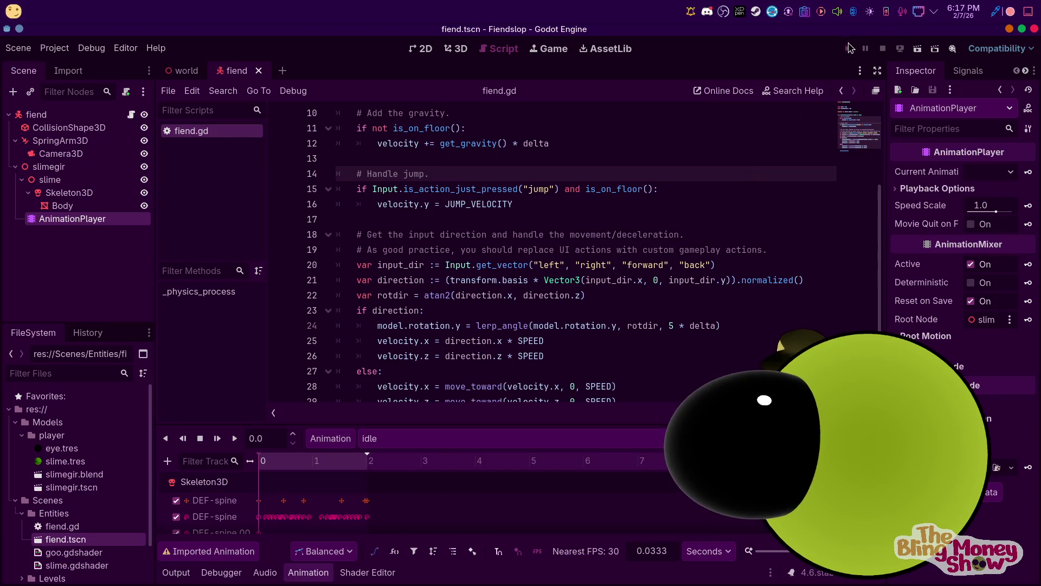
Test-run the game again to check the idle animation, then stop it
click(850, 48)
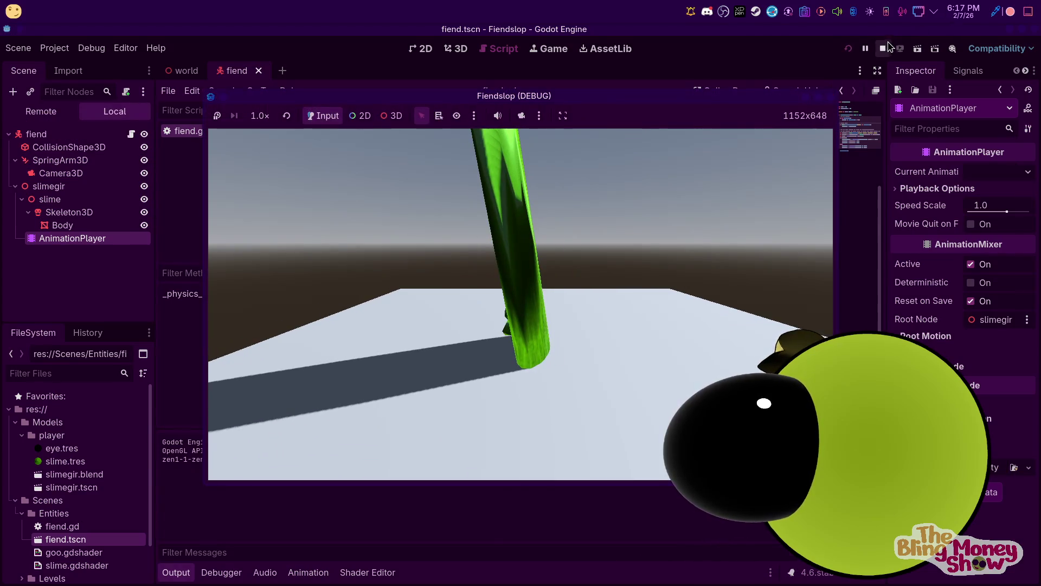
click(884, 47)
click(75, 195)
click(74, 224)
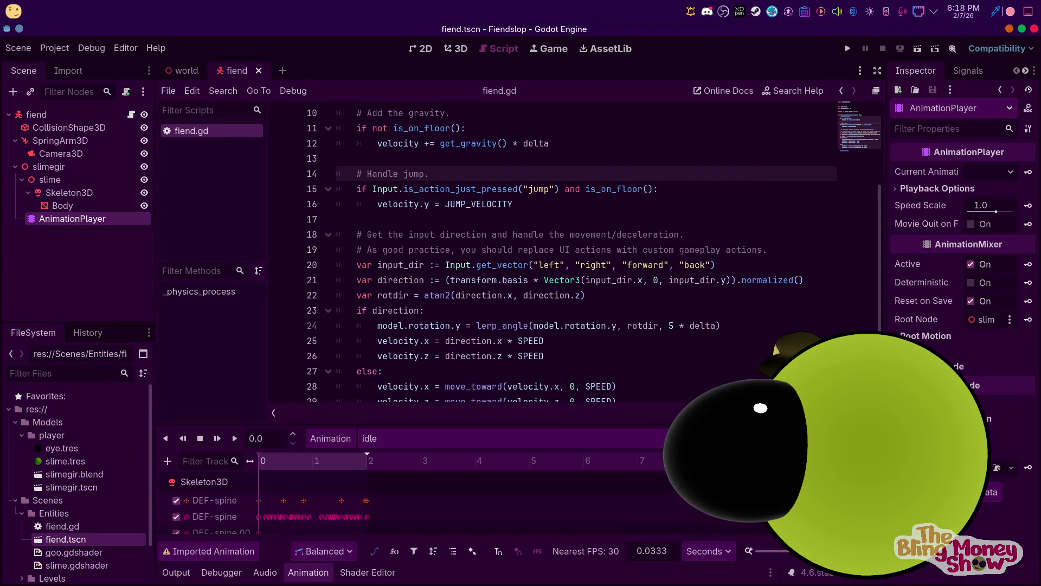
click(848, 48)
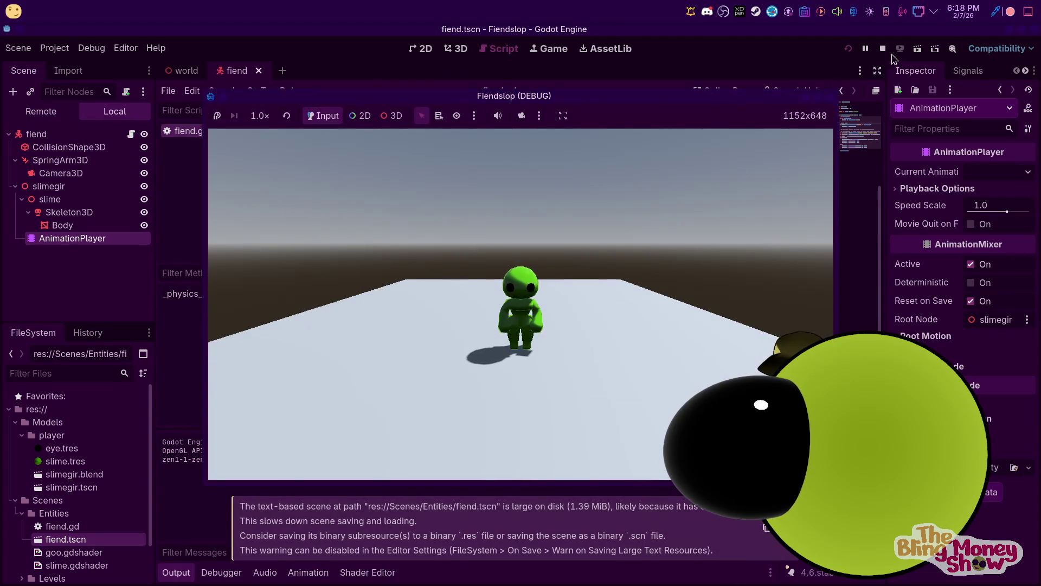
key(F8)
scroll(547, 285, down, 1)
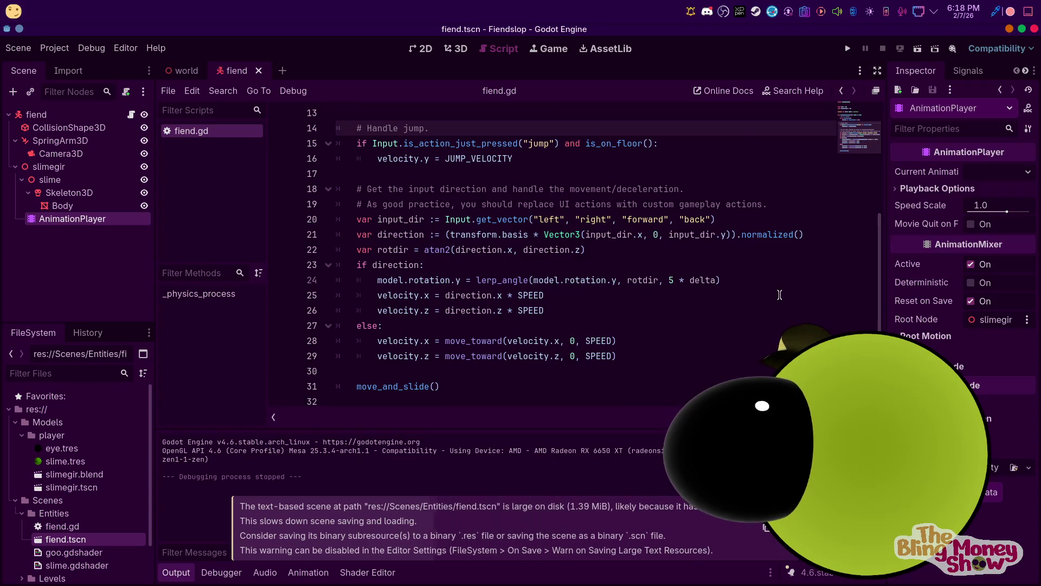
Start an 'if direction and' condition on line 24 and complete the running flag's false value
click(749, 282)
click(442, 264)
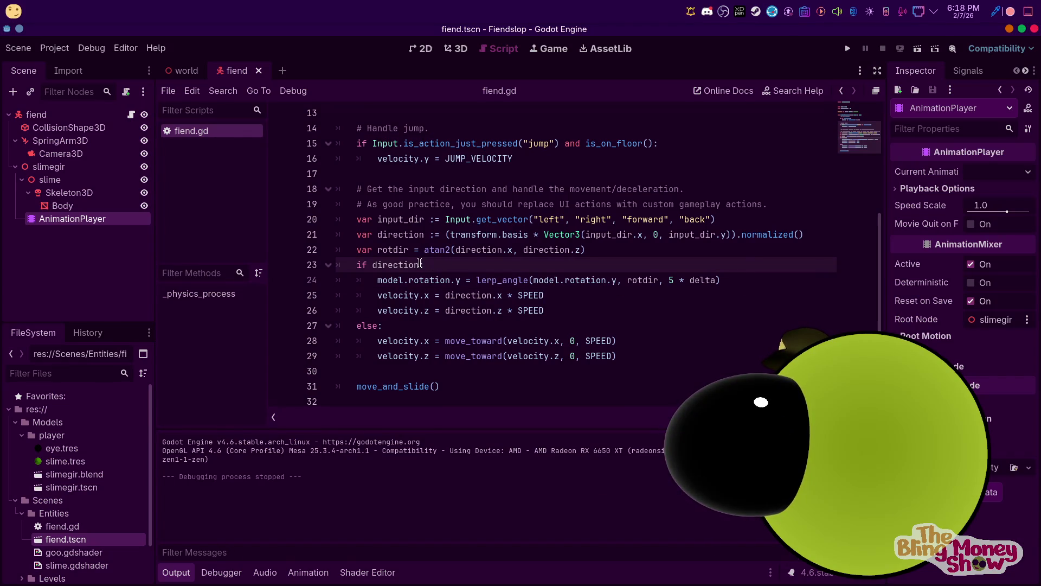
text(and not)
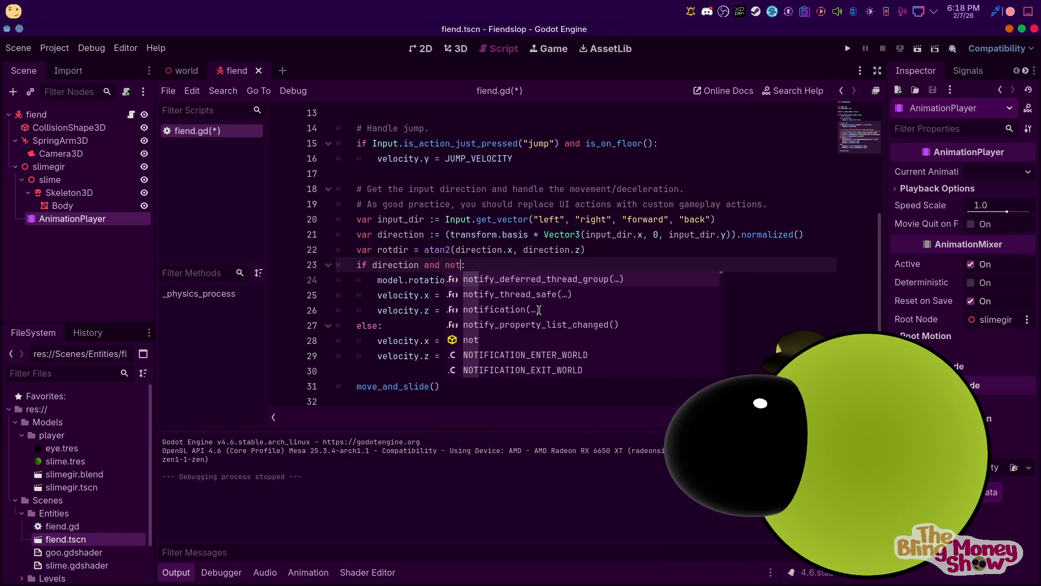
key(BackSpace)
scroll(453, 206, up, 4)
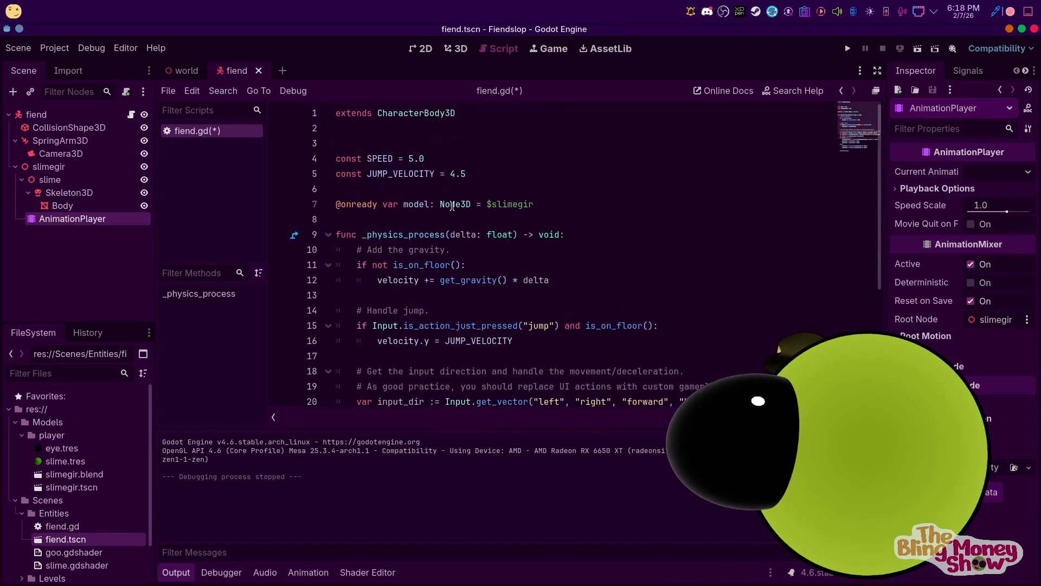
click(441, 219)
key(Up)
key(Up)
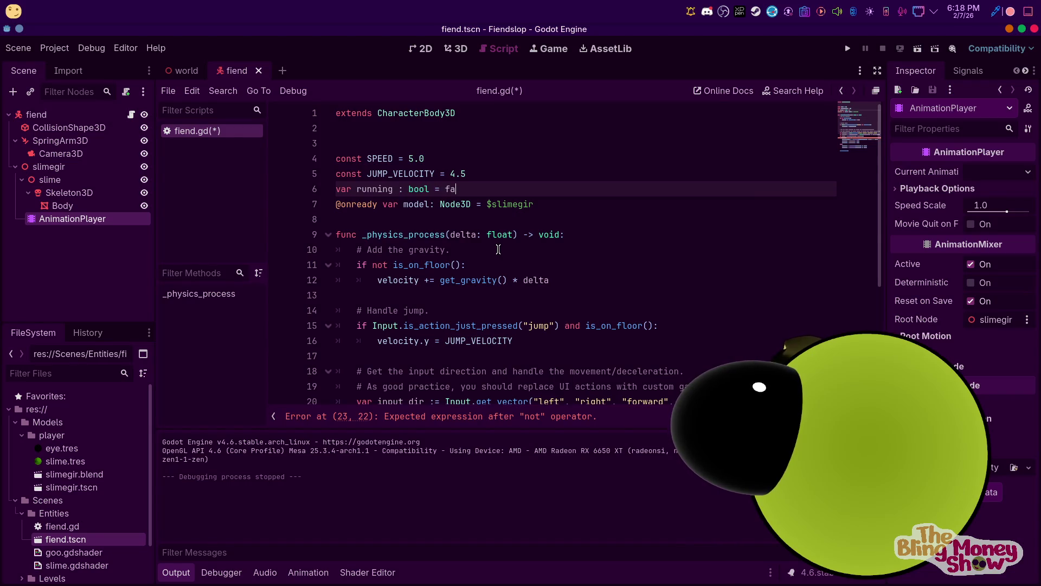
text(lse)
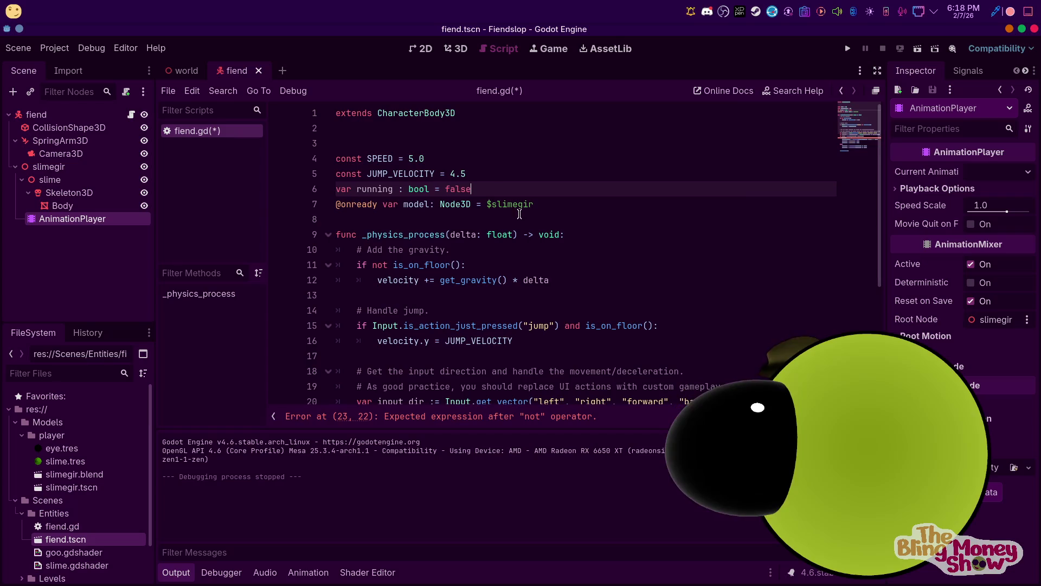
Rename the SPEED constant to WALKSPEED and duplicate its line
click(463, 163)
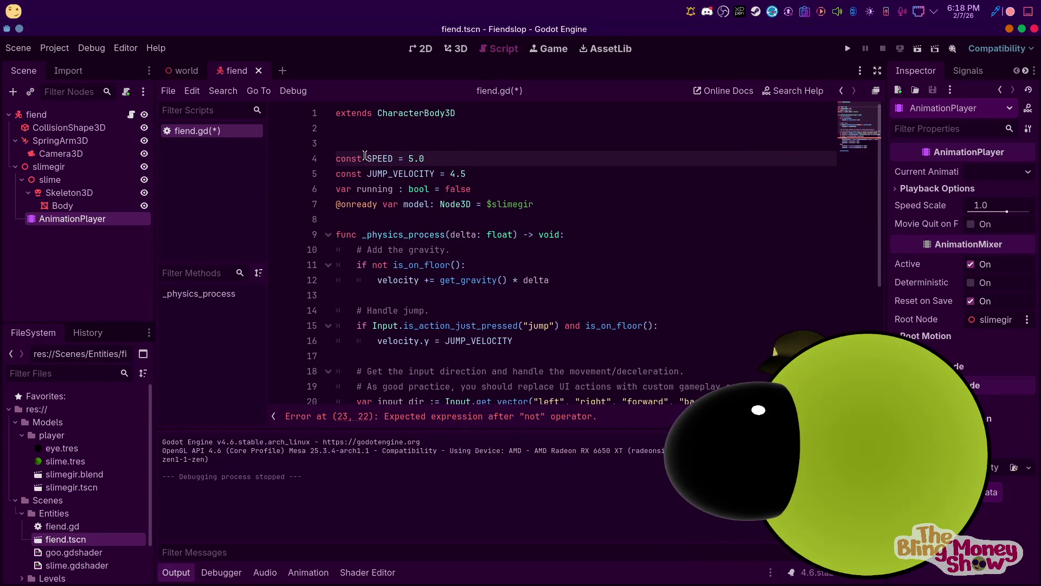
text(WALK)
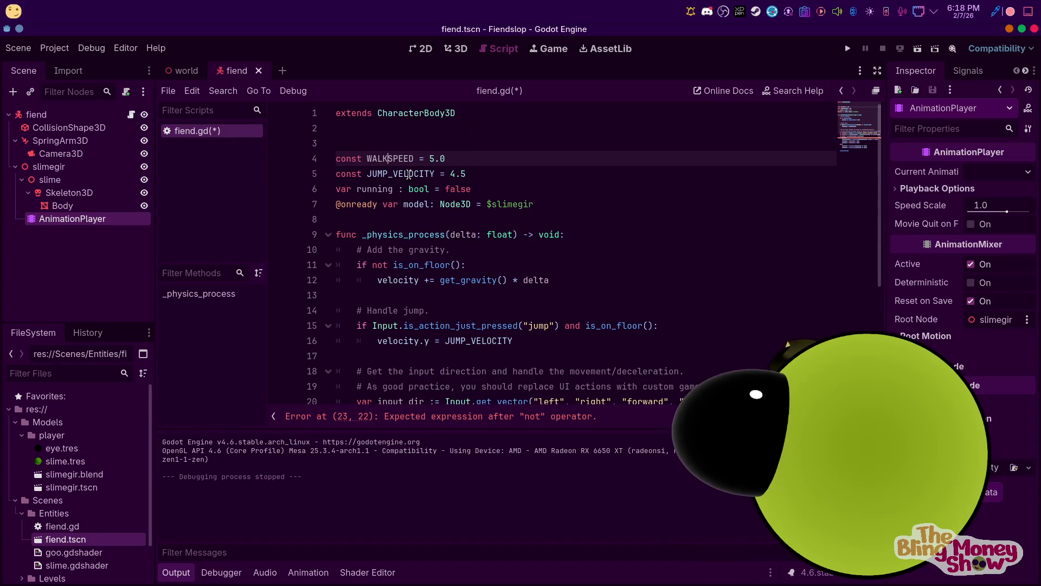
drag(449, 158, 337, 156)
key(ctrl+c)
click(479, 163)
key(Return)
key(ctrl+v)
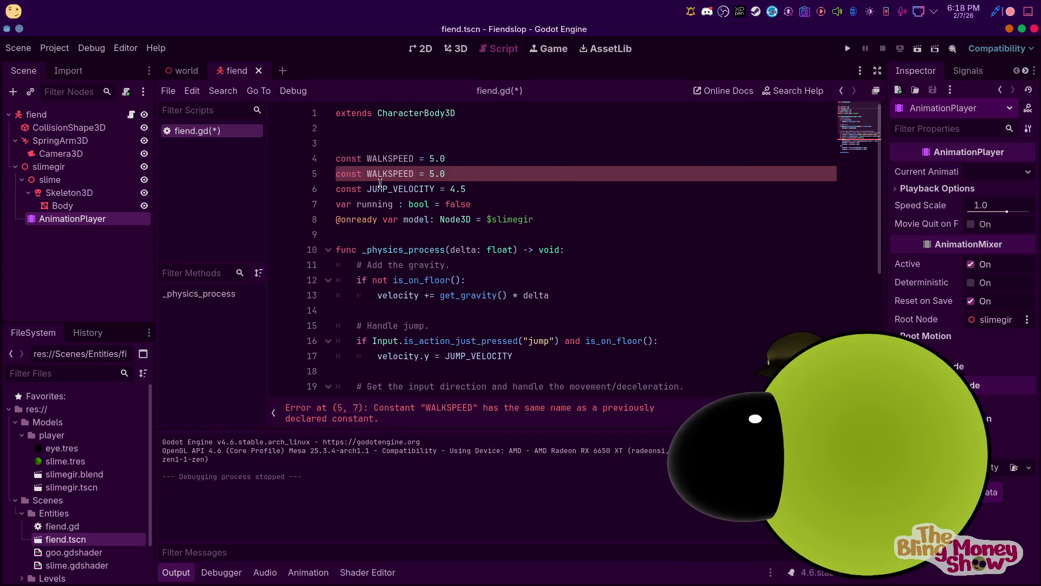
Turn the copy into RUNSPEED = 8.0 and set WALKSPEED to 4.0
key(BackSpace)
key(BackSpace)
key(BackSpace)
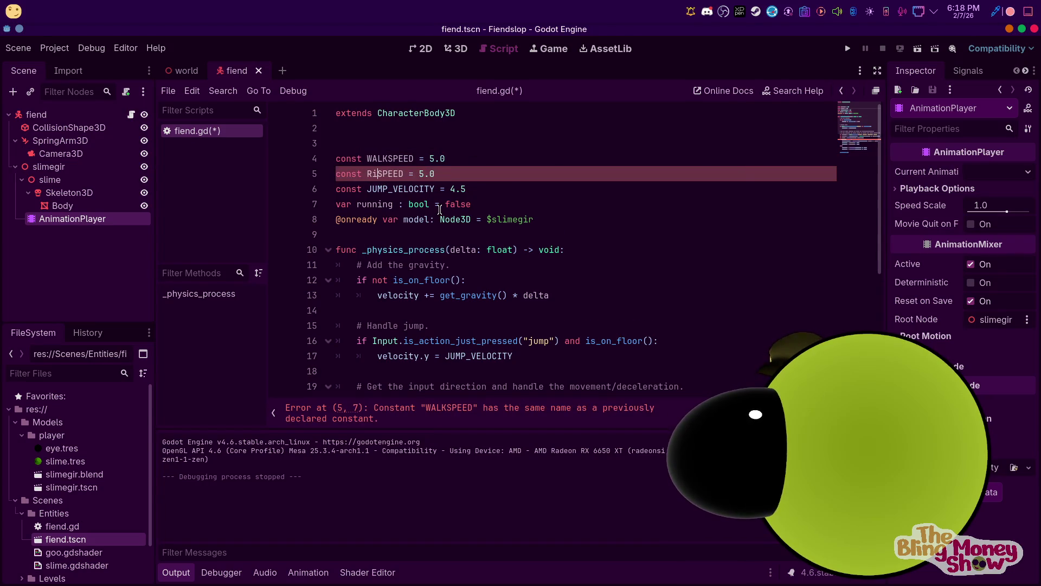
text(RUN)
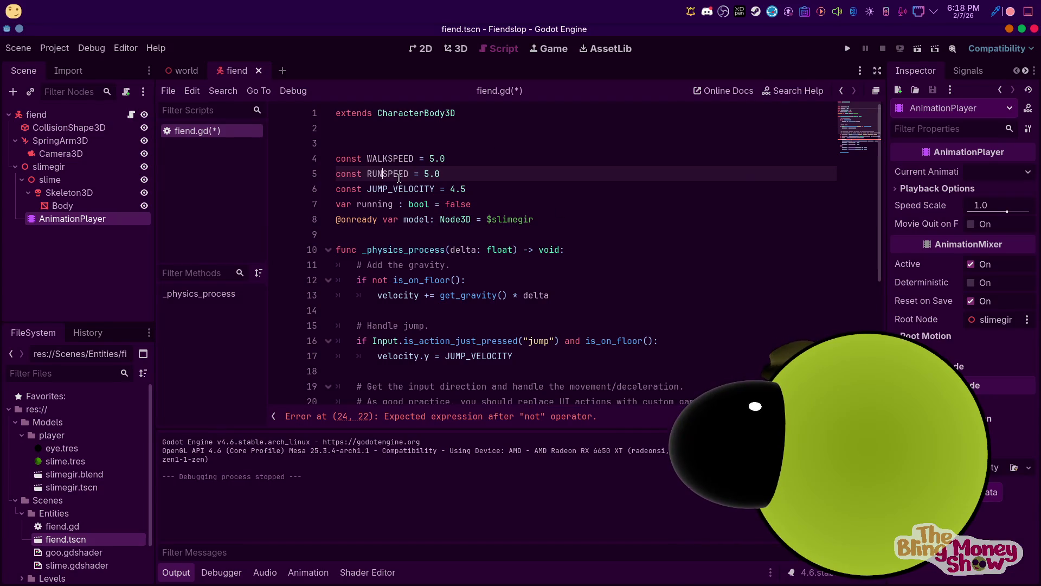
drag(422, 174, 428, 173)
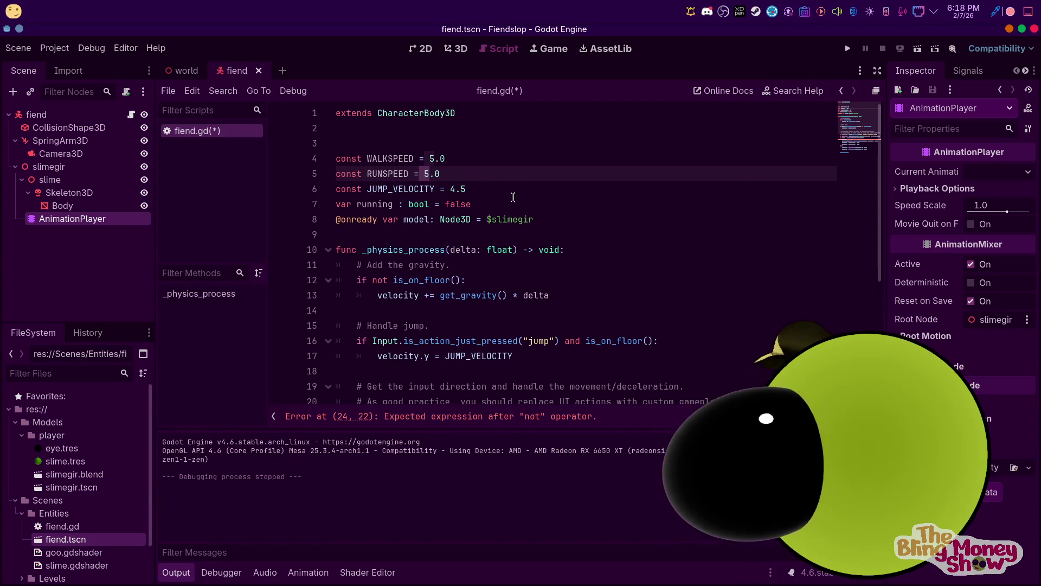
text(8)
double_click(432, 158)
text(4)
click(415, 174)
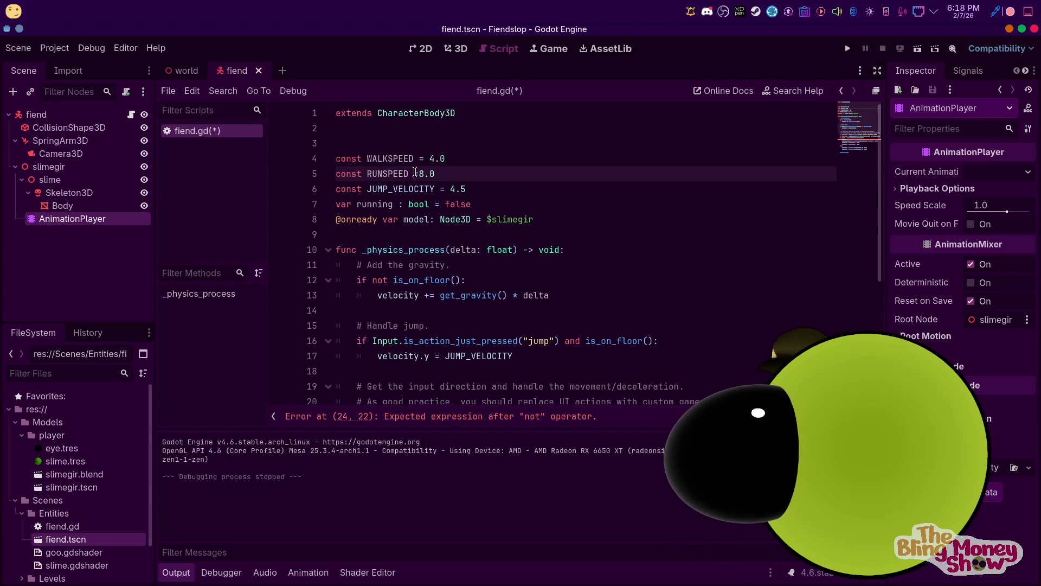
key(Up)
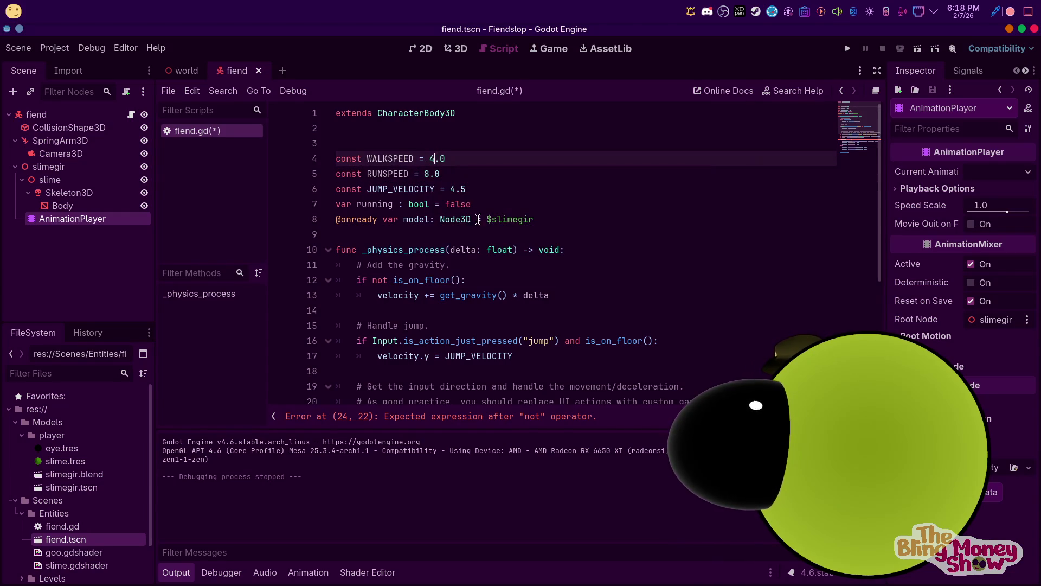
scroll(517, 209, down, 4)
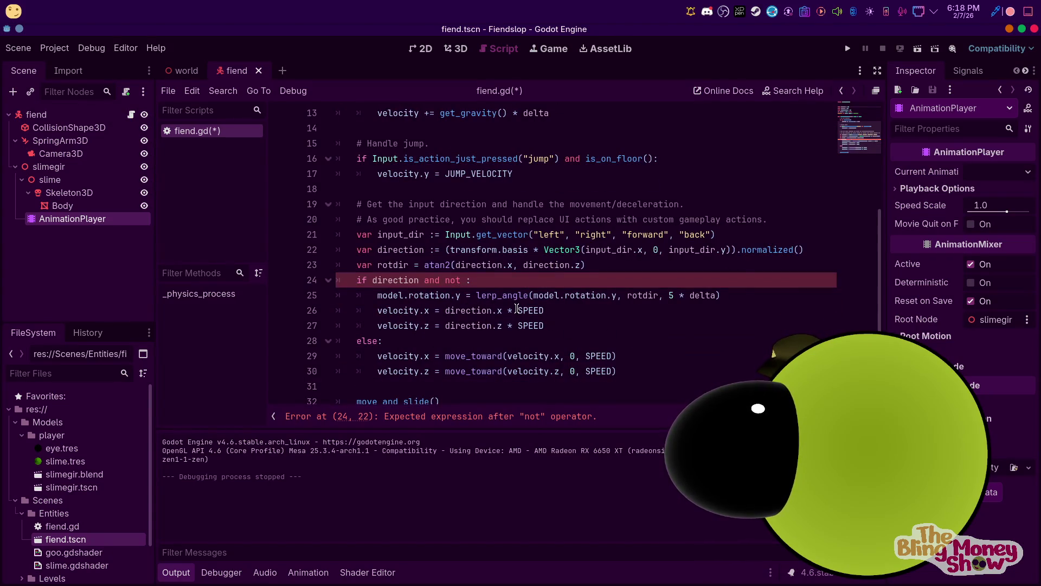
scroll(461, 232, up, 4)
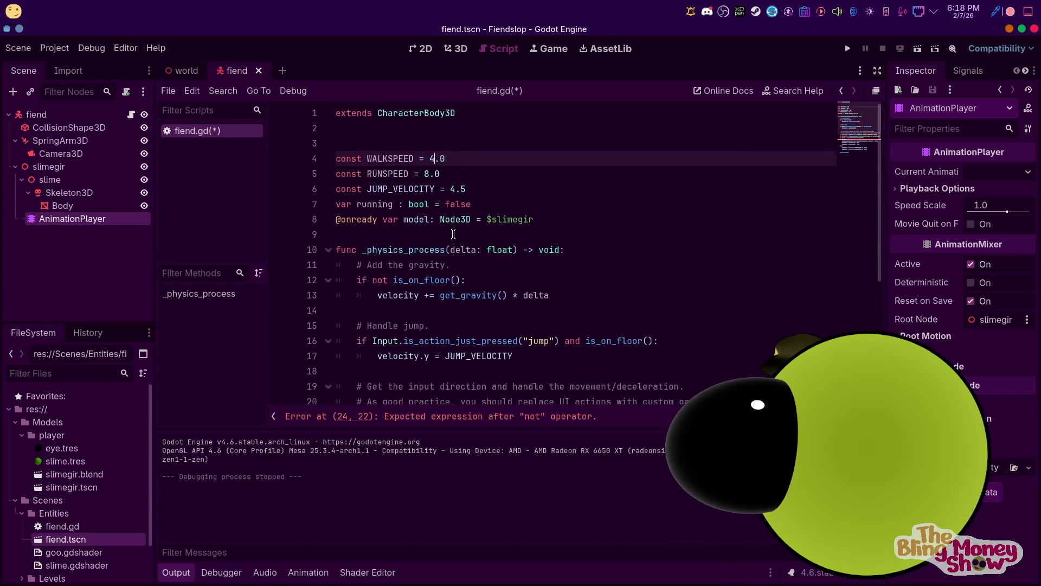
click(492, 201)
Declare a new variable current_speed of type float below running
key(Return)
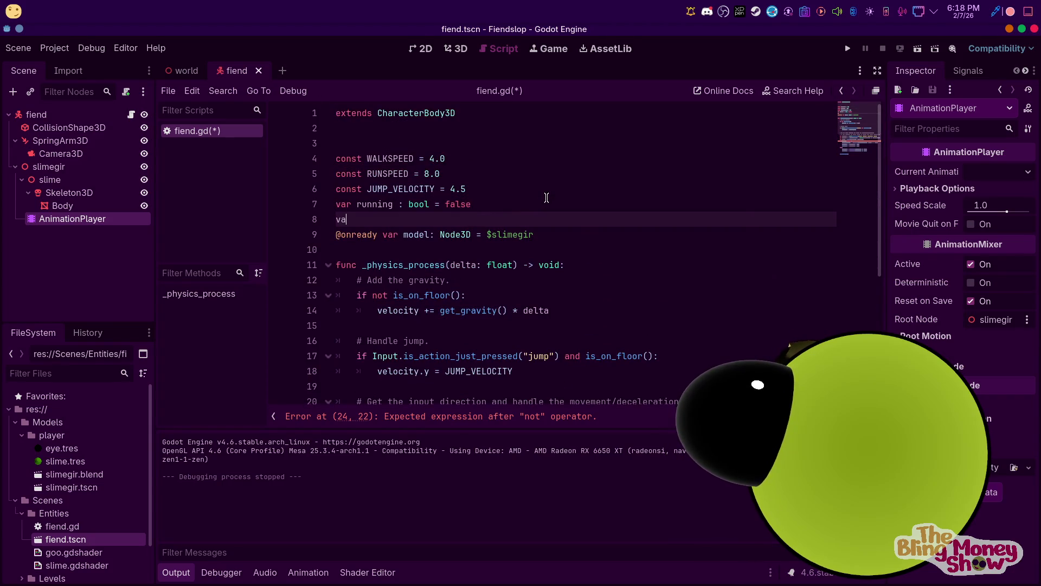
text(r current_spee)
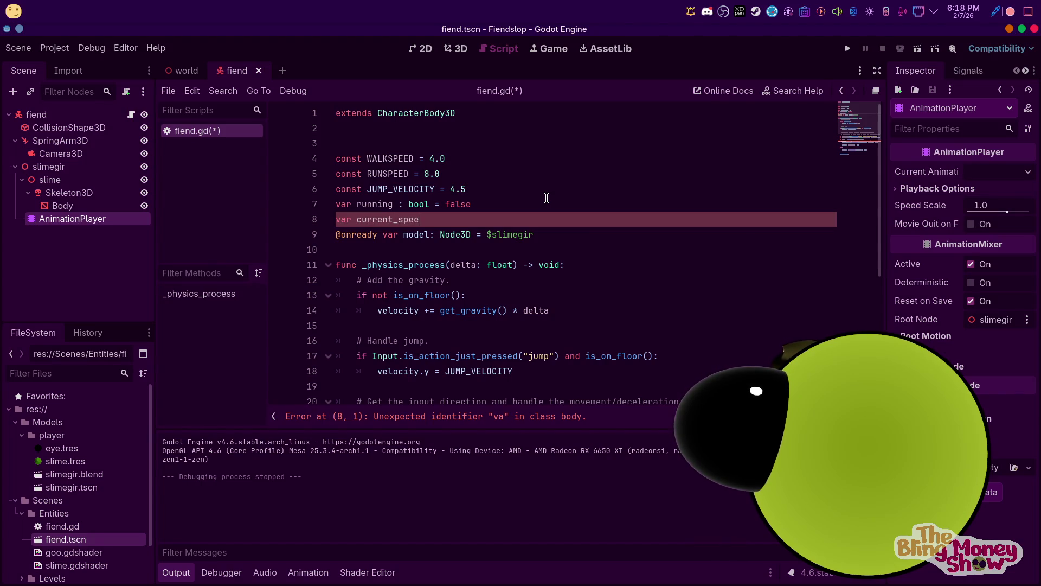
text(loat)
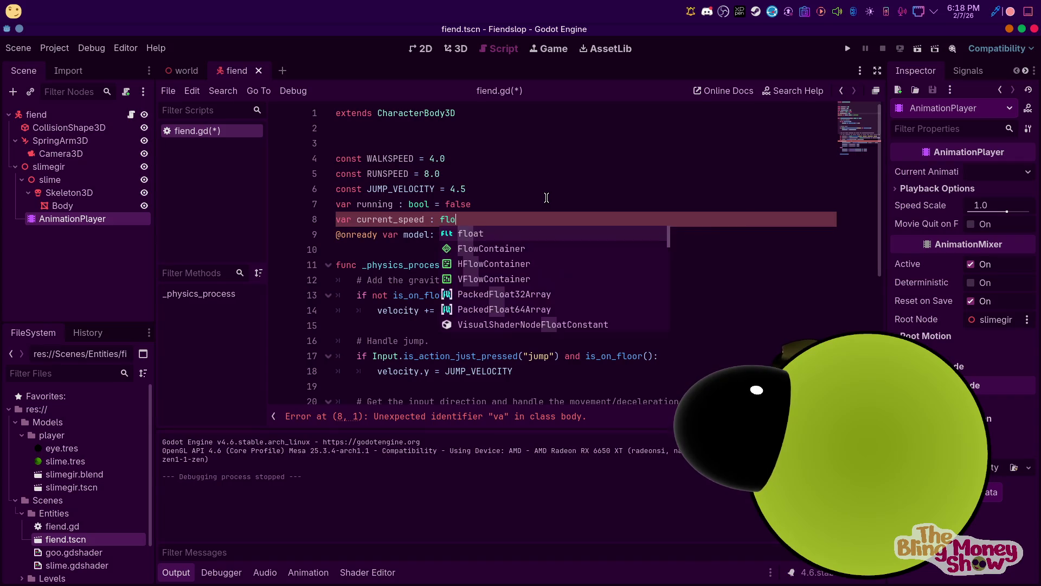
click(547, 197)
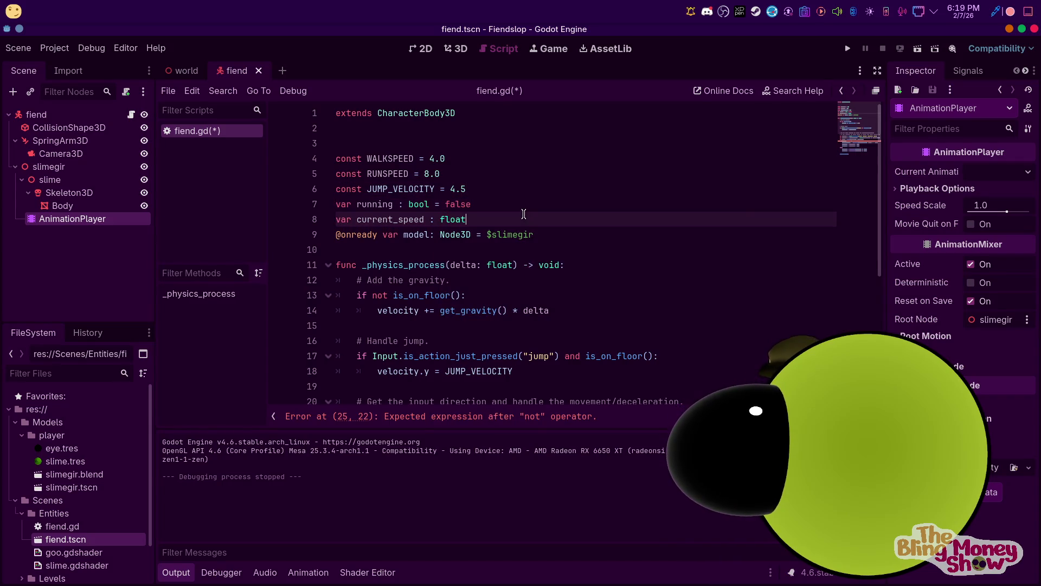
Delete the leftover 'and not' from the if direction condition on line 25
scroll(520, 306, down, 5)
scroll(444, 252, up, 2)
scroll(450, 258, down, 2)
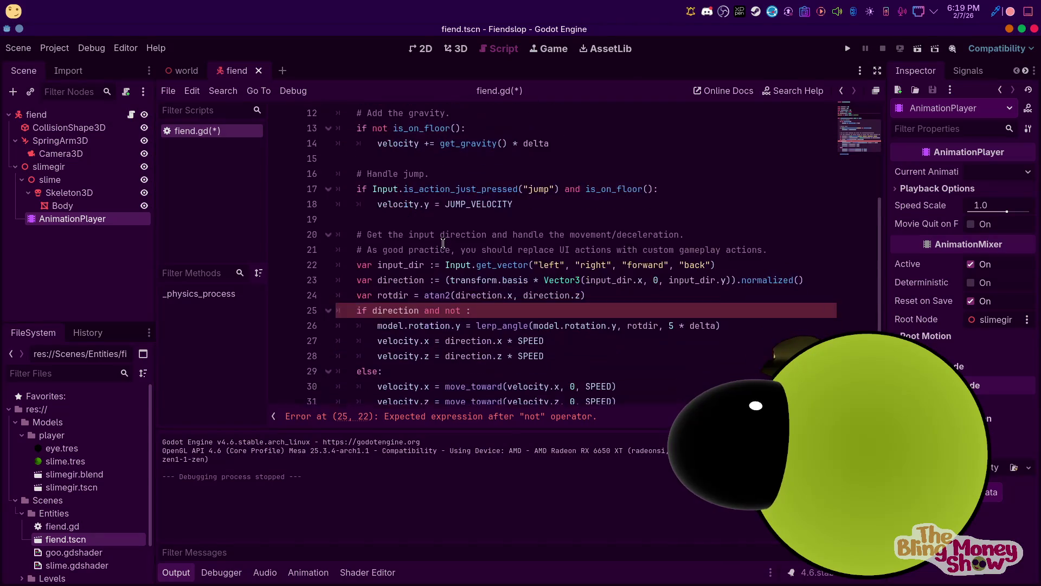
click(465, 266)
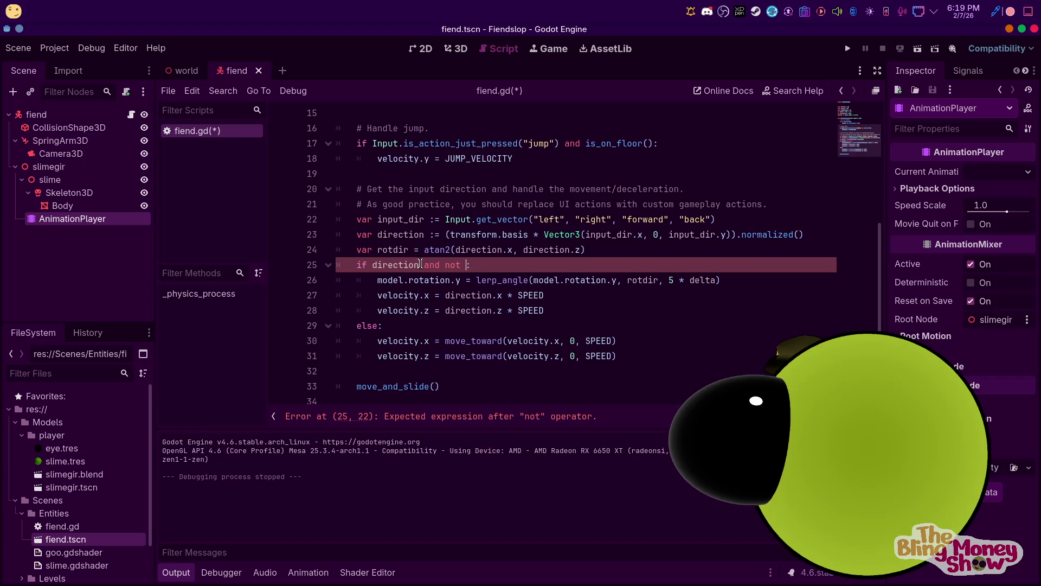
drag(421, 265, 468, 265)
key(BackSpace)
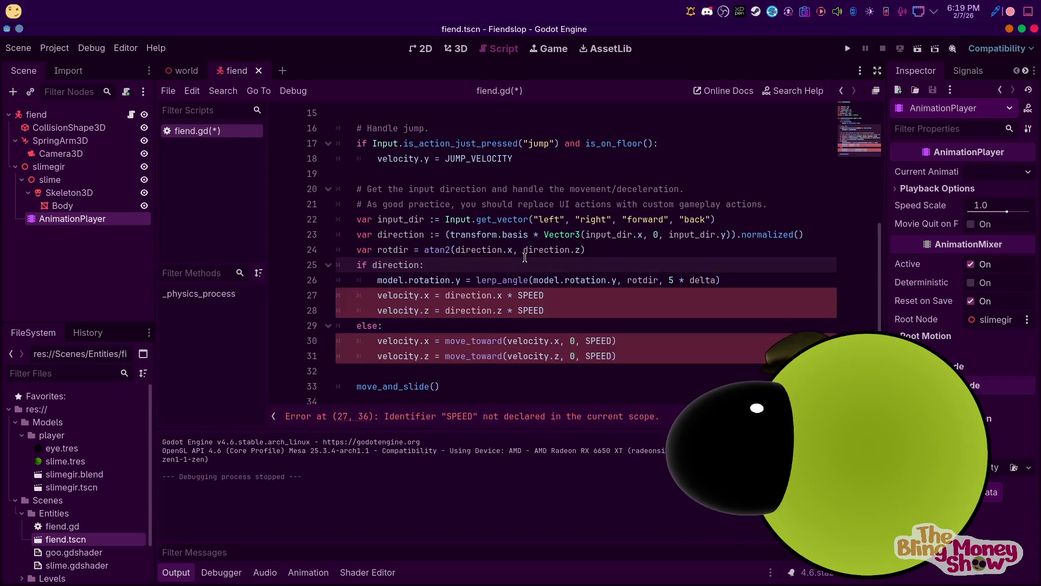
Replace SPEED with current_speed on lines 27, 28, 30 and 31
click(522, 296)
double_click(529, 295)
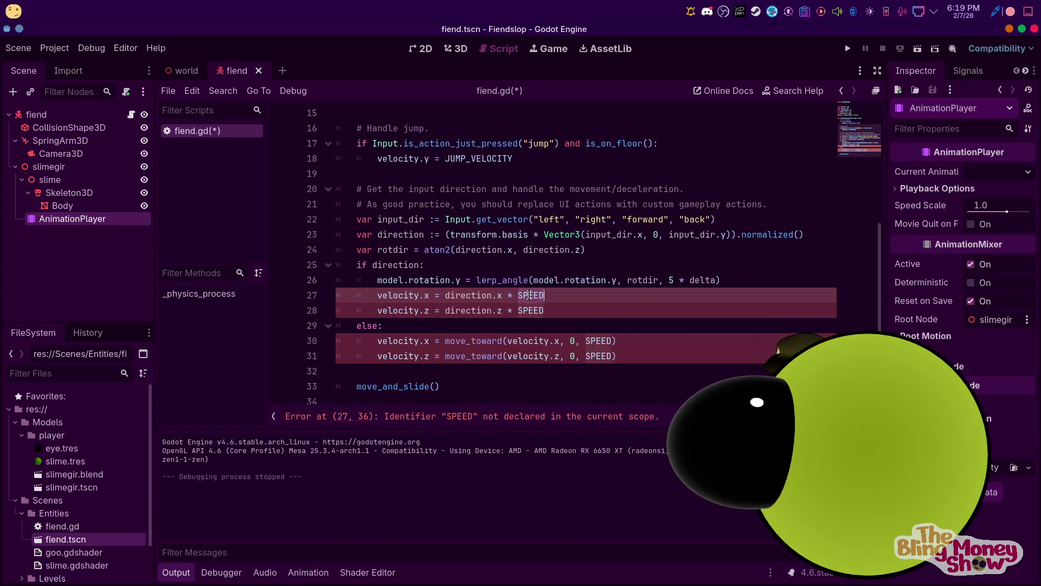
text(cur)
key(Return)
double_click(537, 309)
text(c)
key(Return)
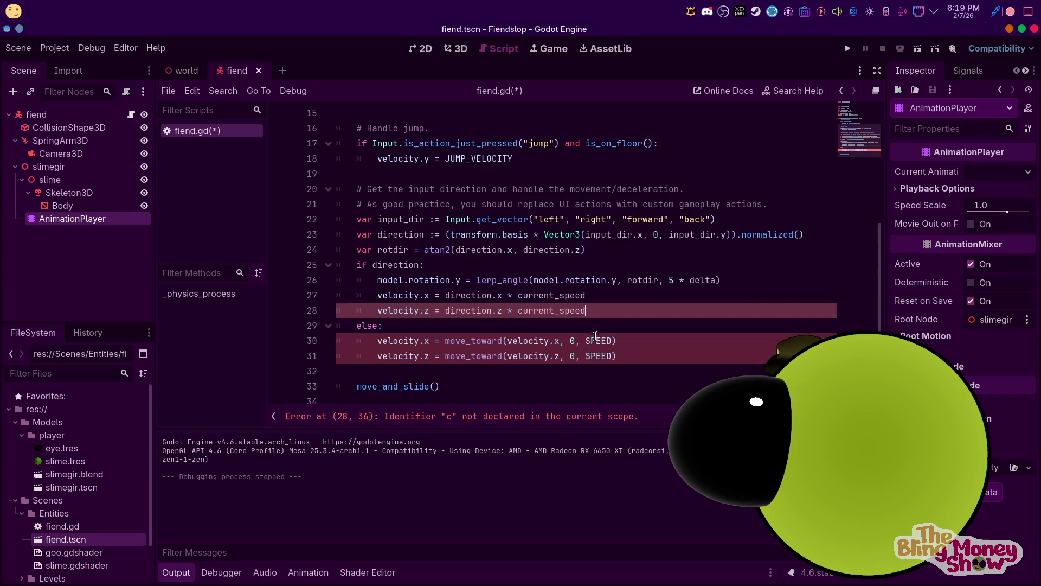
double_click(596, 341)
text(c)
key(Escape)
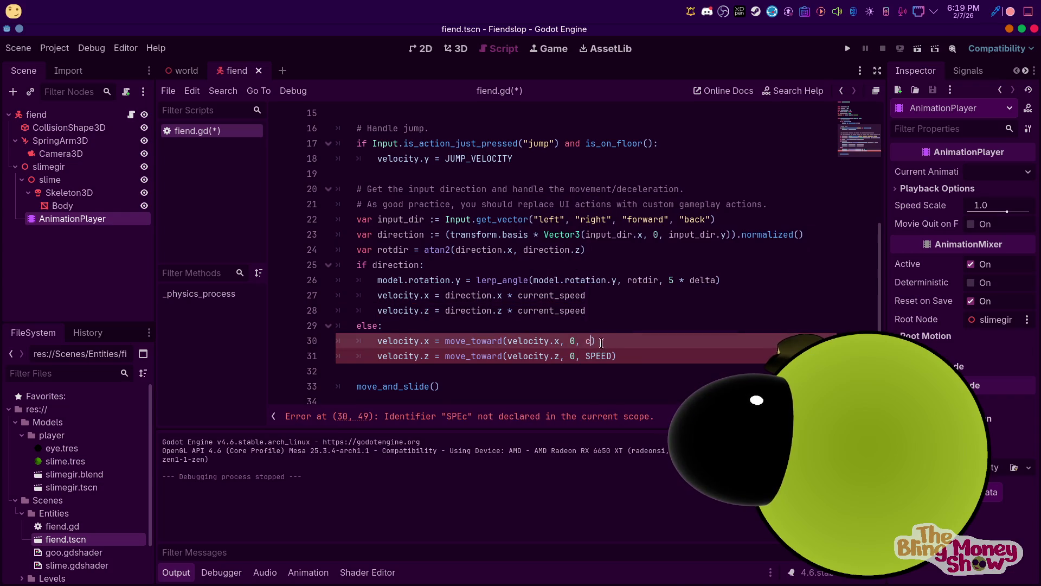
key(Return)
double_click(602, 356)
text(c)
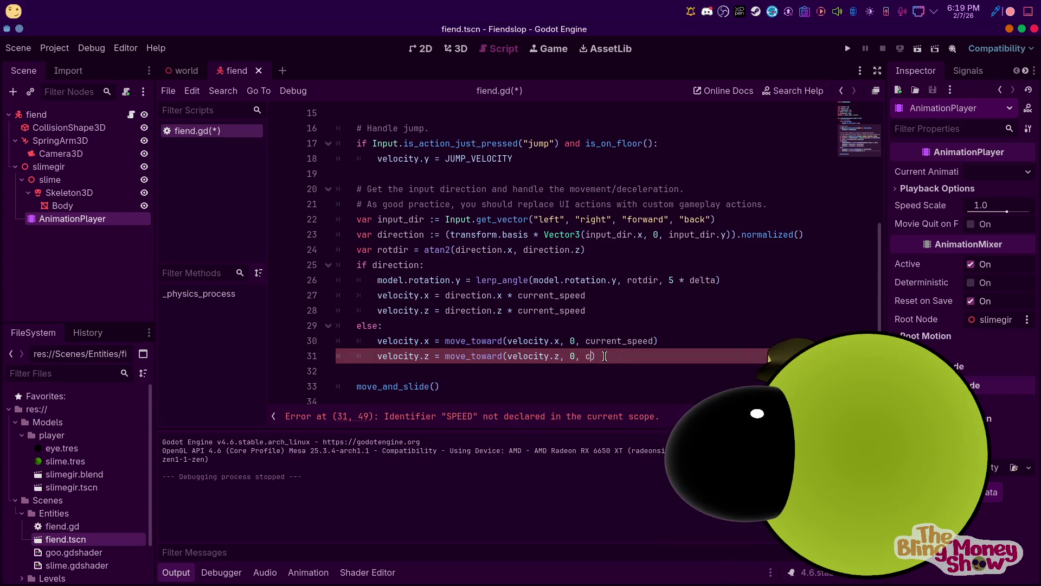
key(Return)
scroll(506, 334, up, 5)
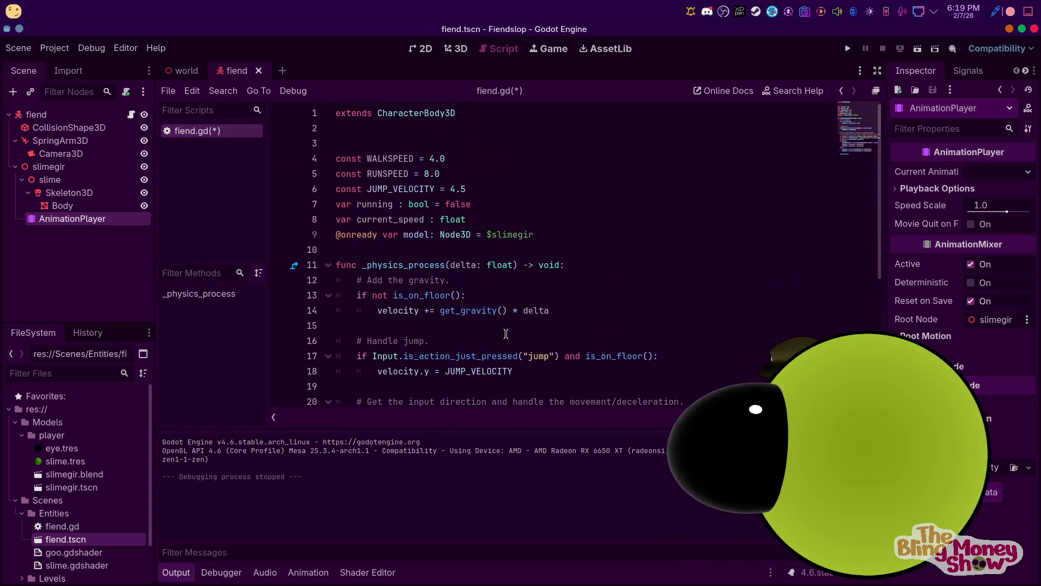
Begin line 15 with 'if Input.is_action_pressed' via autocomplete to check the run action
click(478, 326)
text(f is)
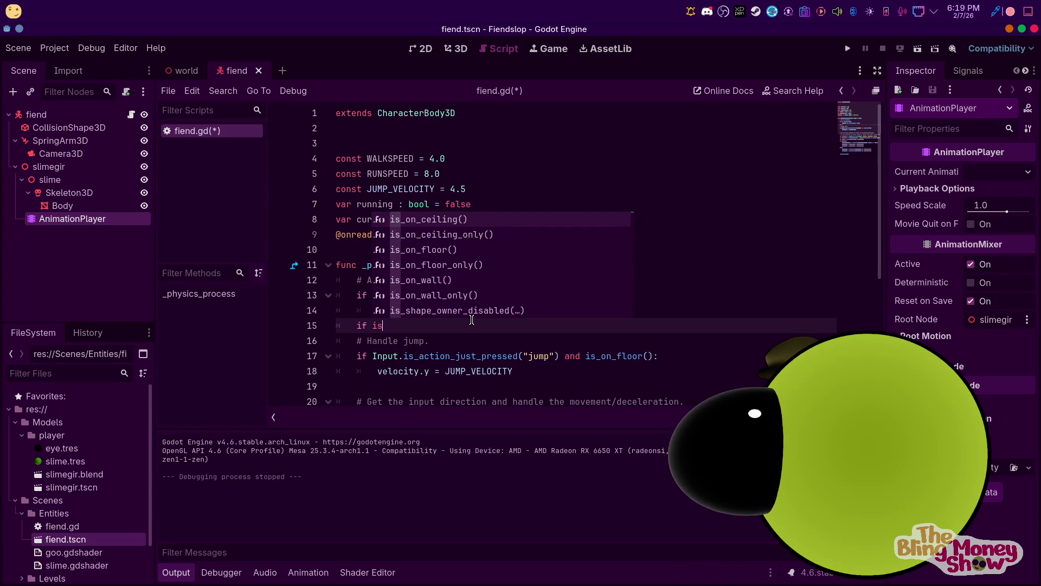
text(_a)
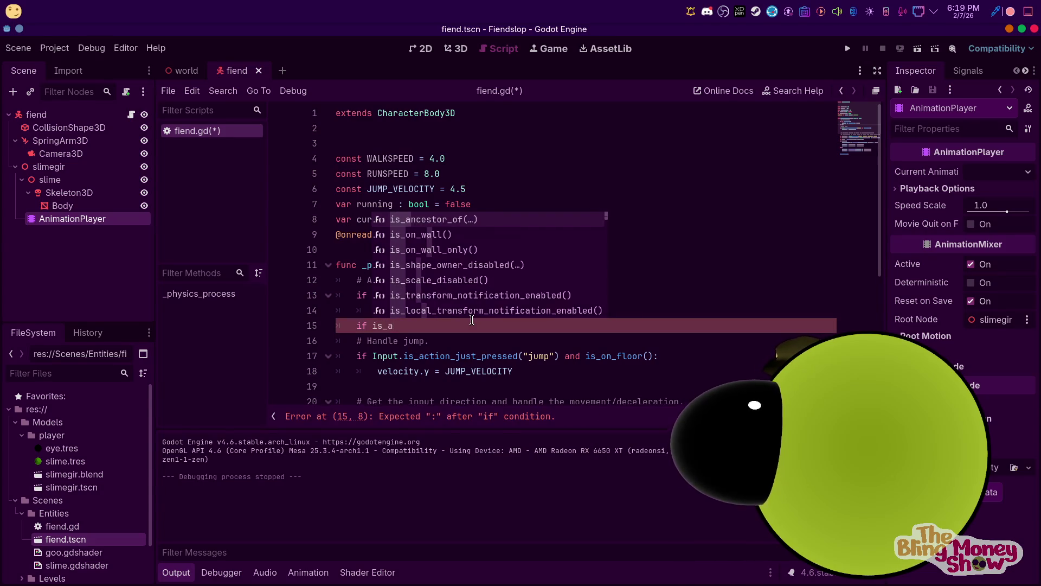
key(BackSpace)
key(BackSpace)
key(BackSpace)
text(np)
key(Down)
key(Down)
key(Down)
key(Return)
text(,)
key(BackSpace)
text(.ui)
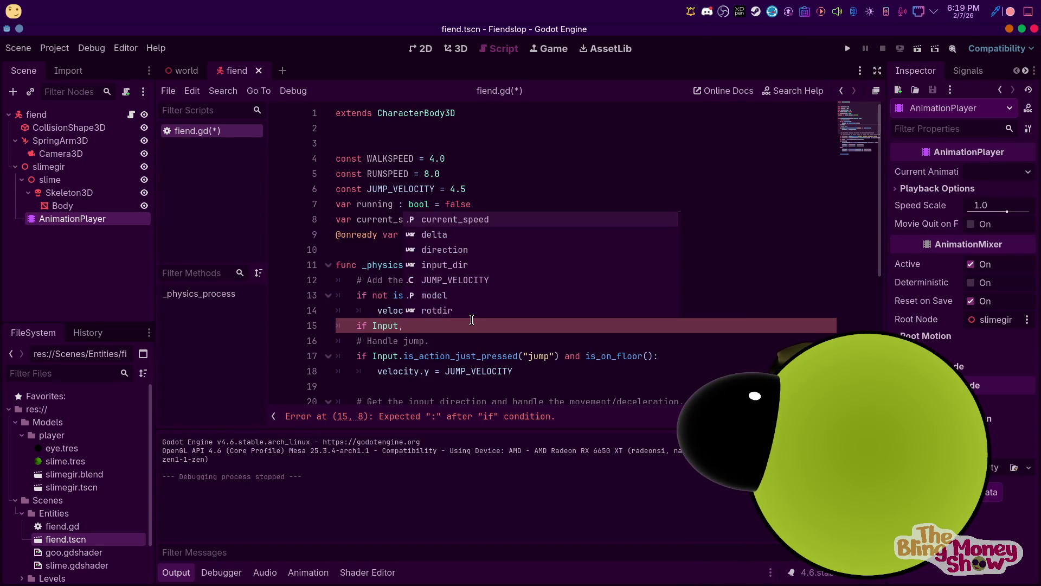
text(is)
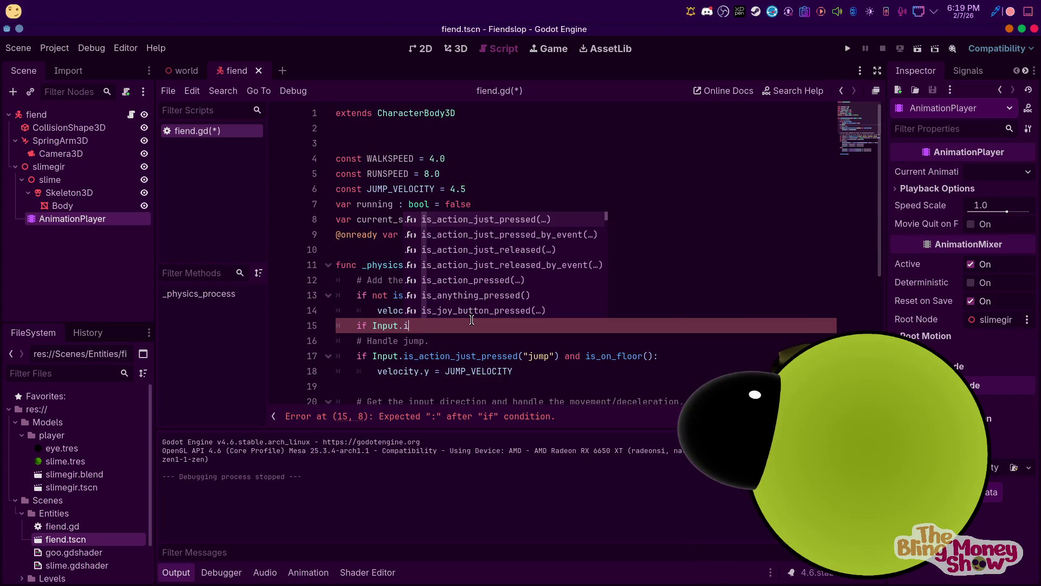
key(Down)
key(Down)
key(Up)
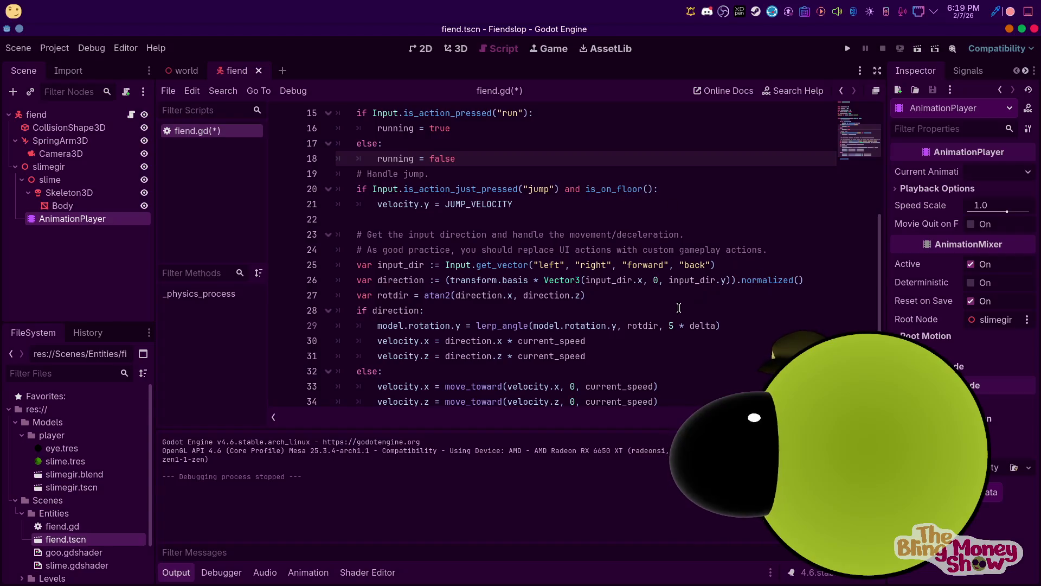
Add 'if running and is_on_floor():' setting current_speed = RUNSPEED inside the direction block
scroll(486, 325, down, 1)
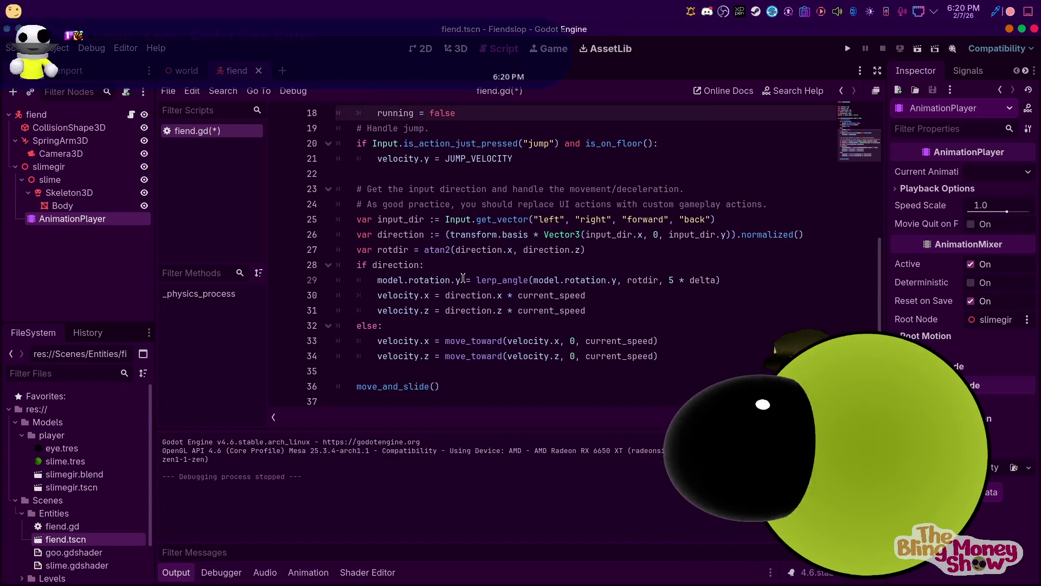
click(639, 314)
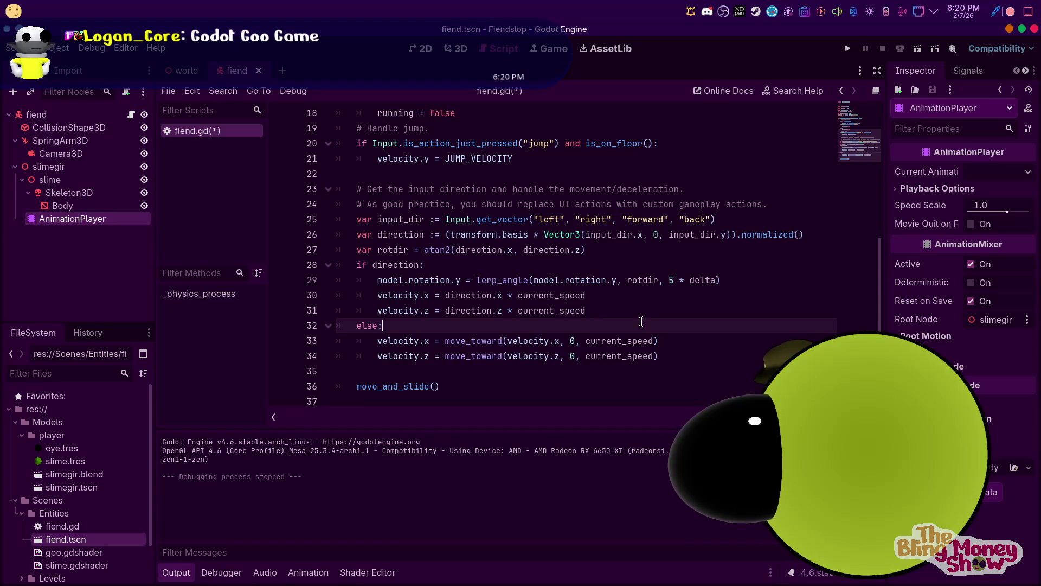
key(Return)
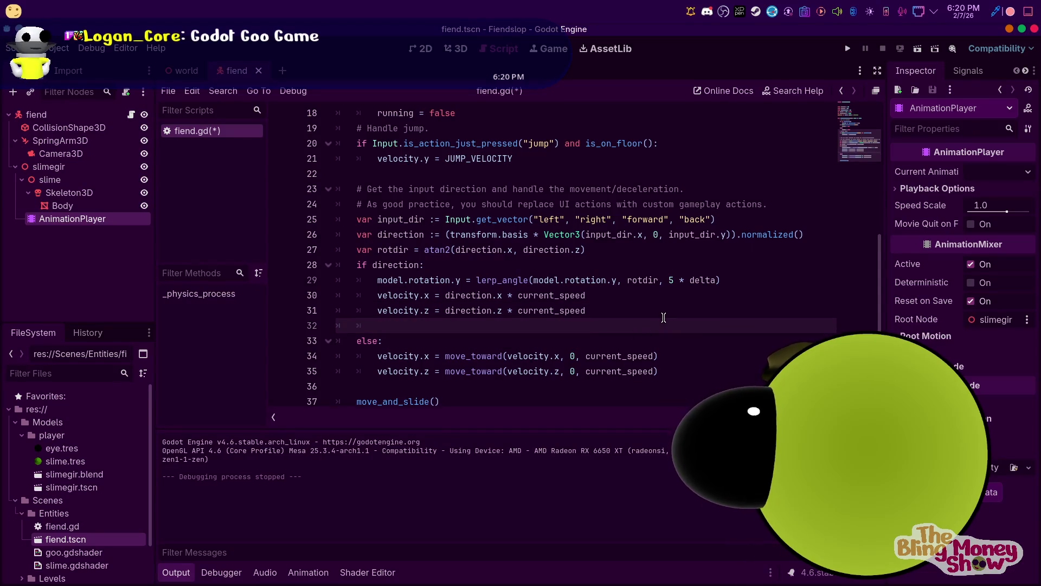
text(if )
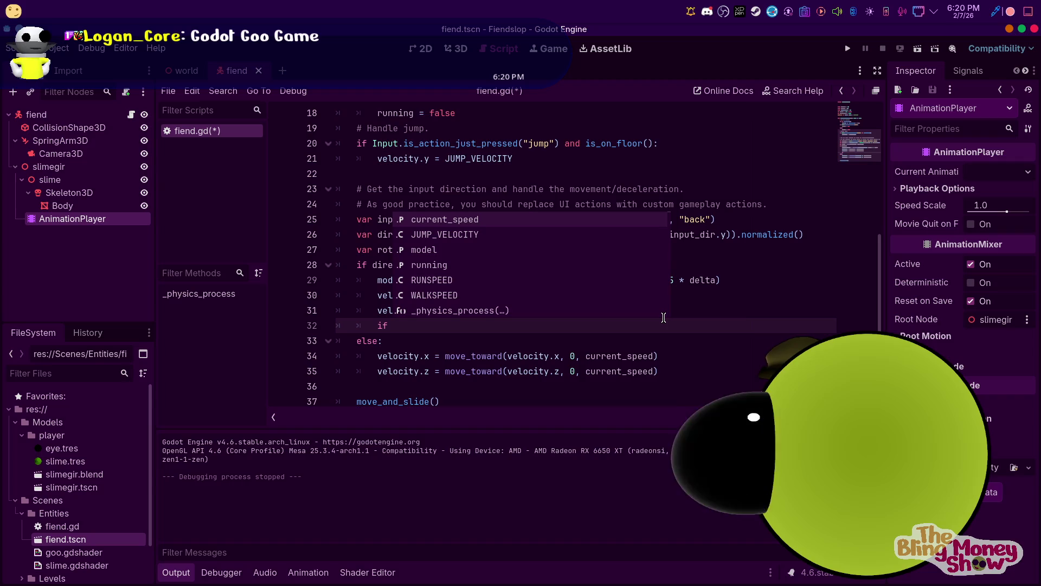
text(running)
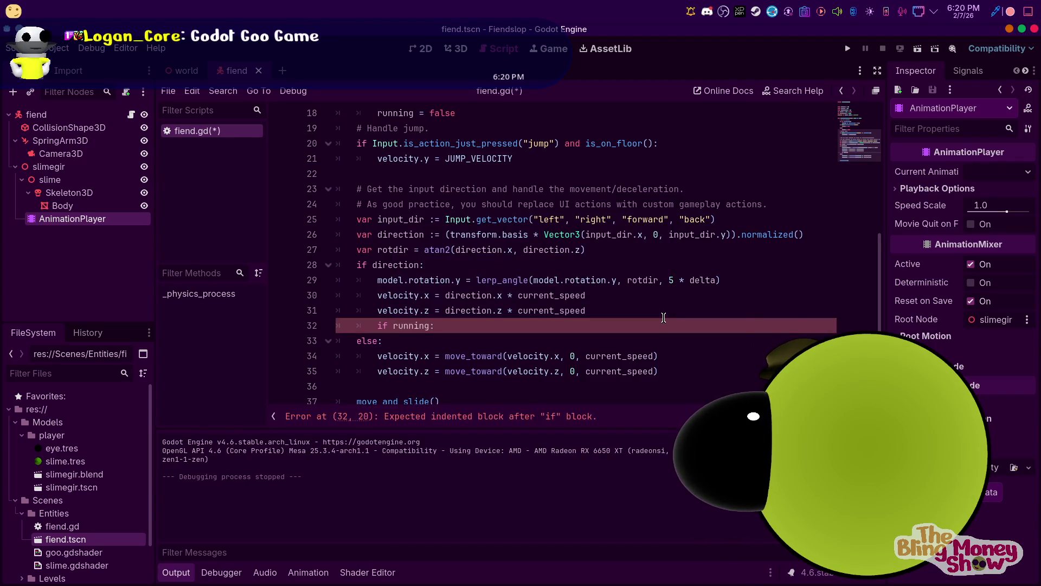
text(:)
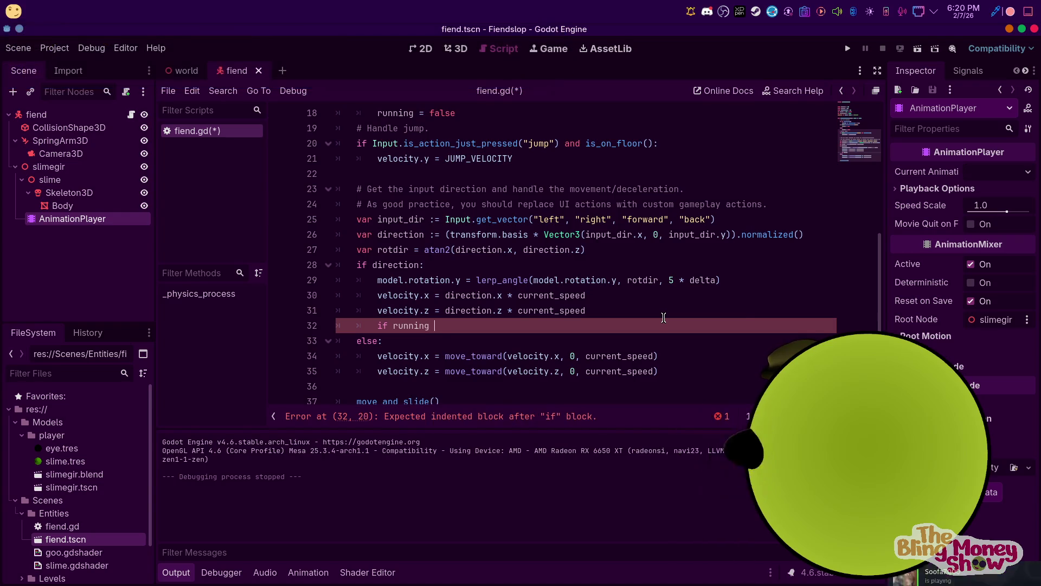
text(and is)
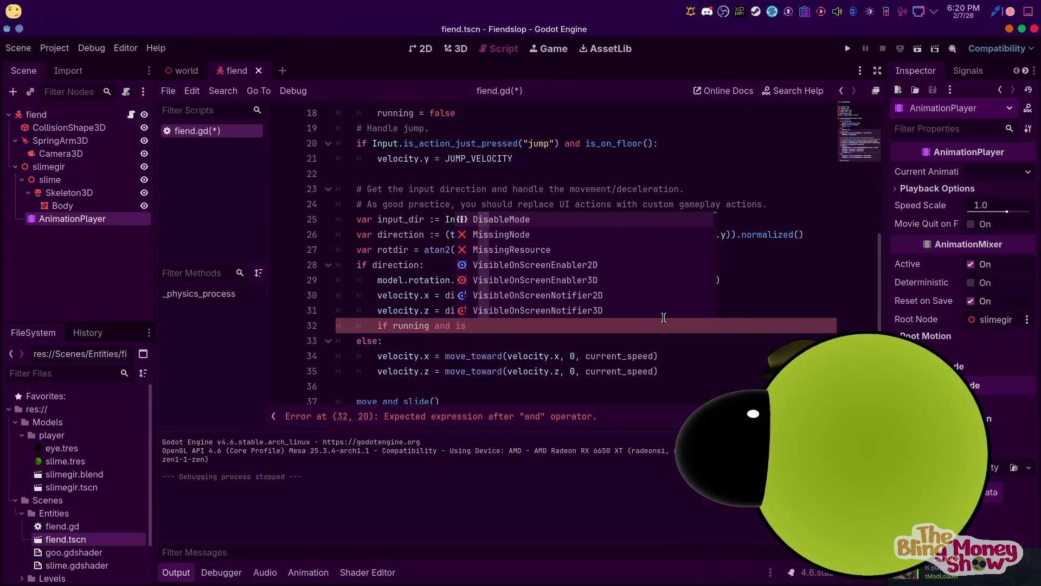
text(_on)
key(Down)
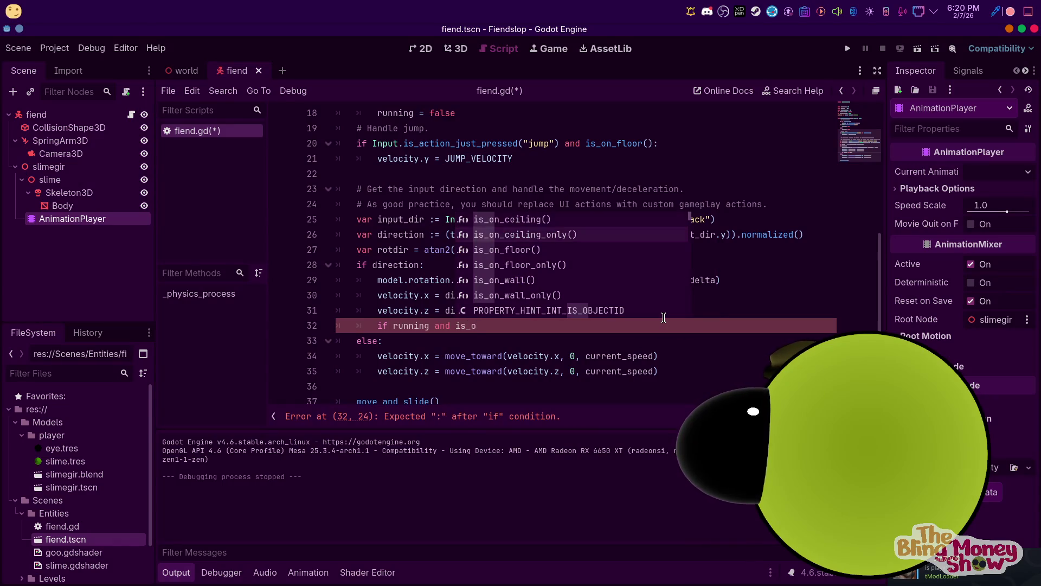
key(Return)
key(Return)
text(c)
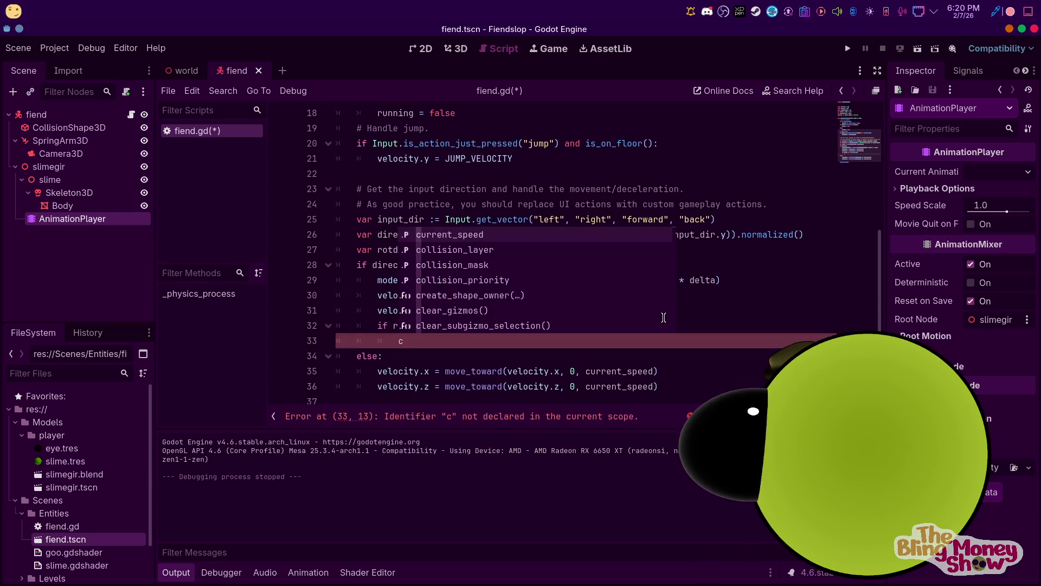
key(Return)
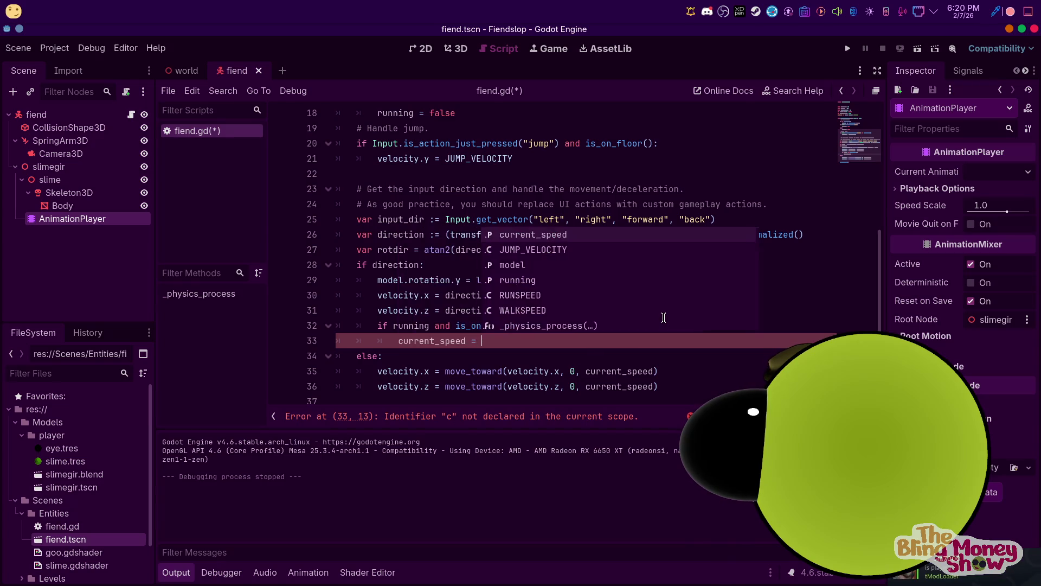
text(RUNSPEED)
key(Return)
key(Return)
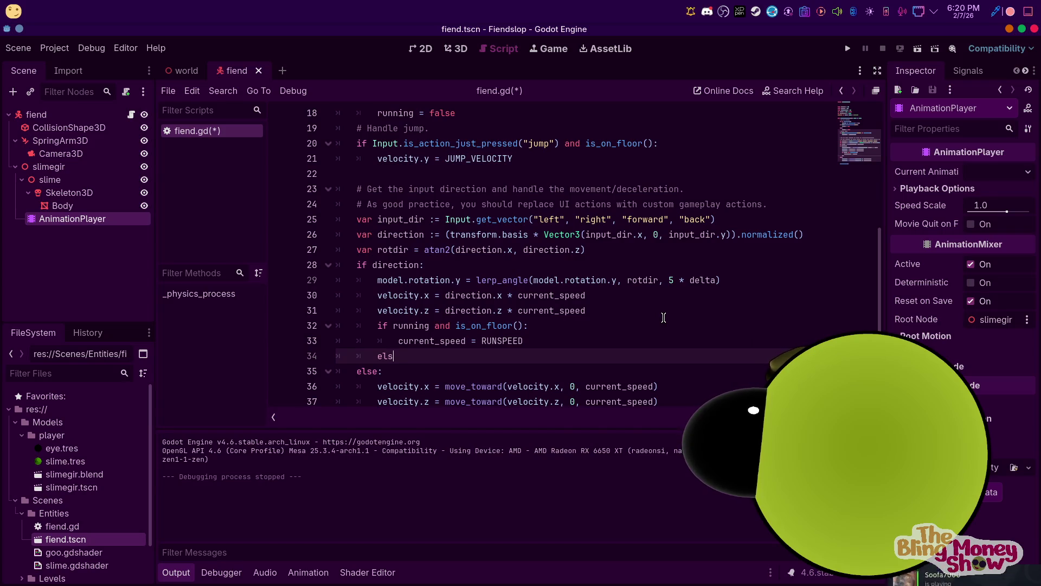
Add an else branch that sets current_speed = WALKSPEED
key(Return)
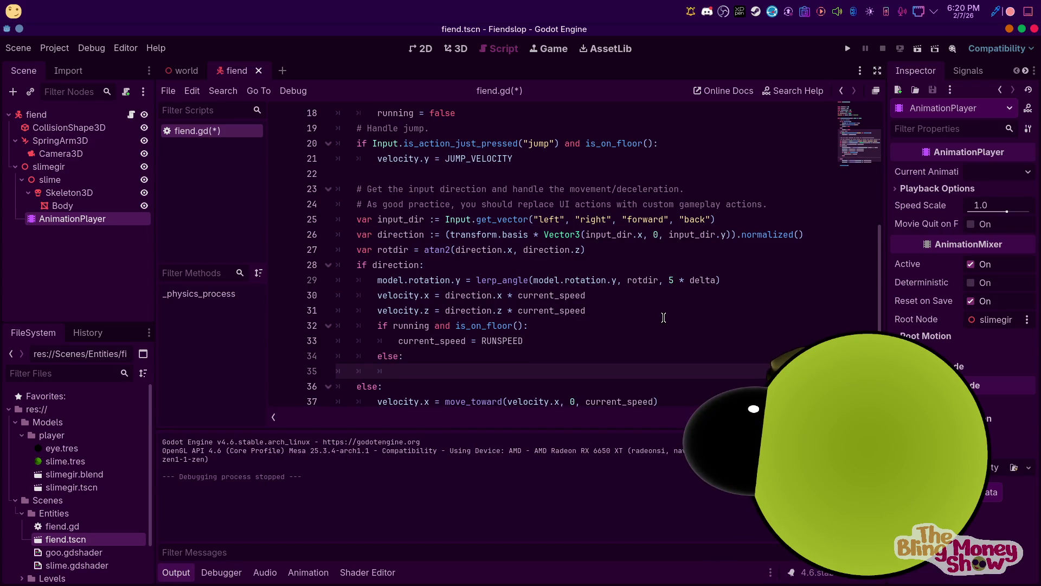
text(f)
key(BackSpace)
text(c)
key(Return)
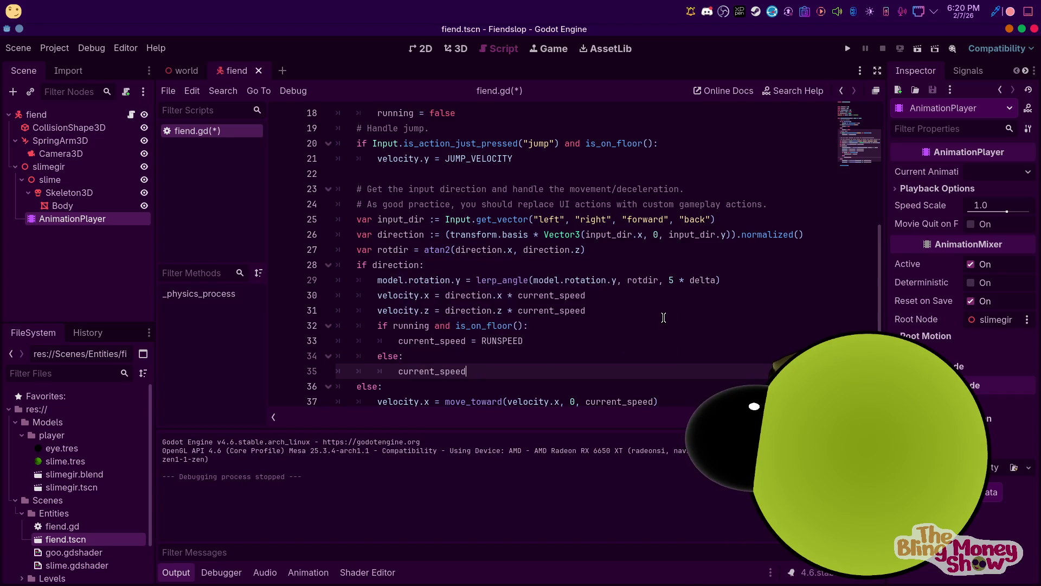
text( = w)
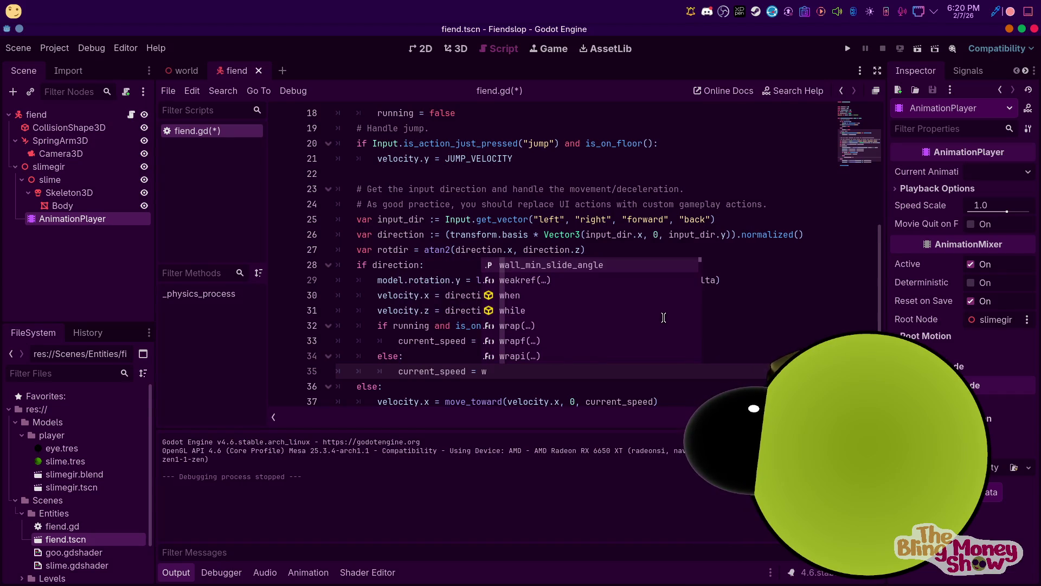
key(BackSpace)
key(BackSpace)
key(Down)
key(Down)
key(Down)
key(Return)
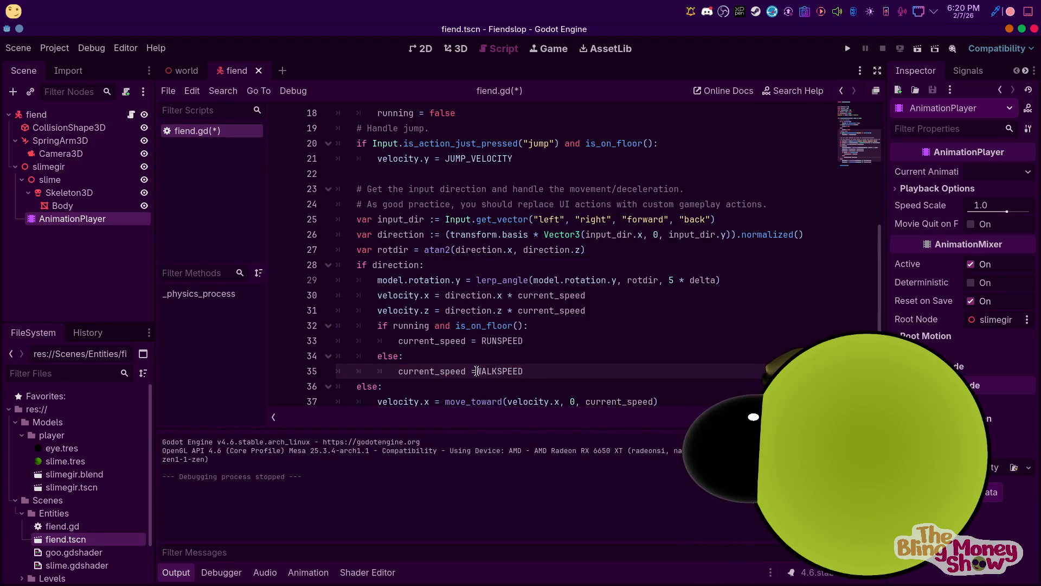
Move the run/walk speed block to directly under 'if direction:' and remove the leftover empty line
drag(532, 371, 379, 329)
key(ctrl+c)
key(BackSpace)
click(453, 263)
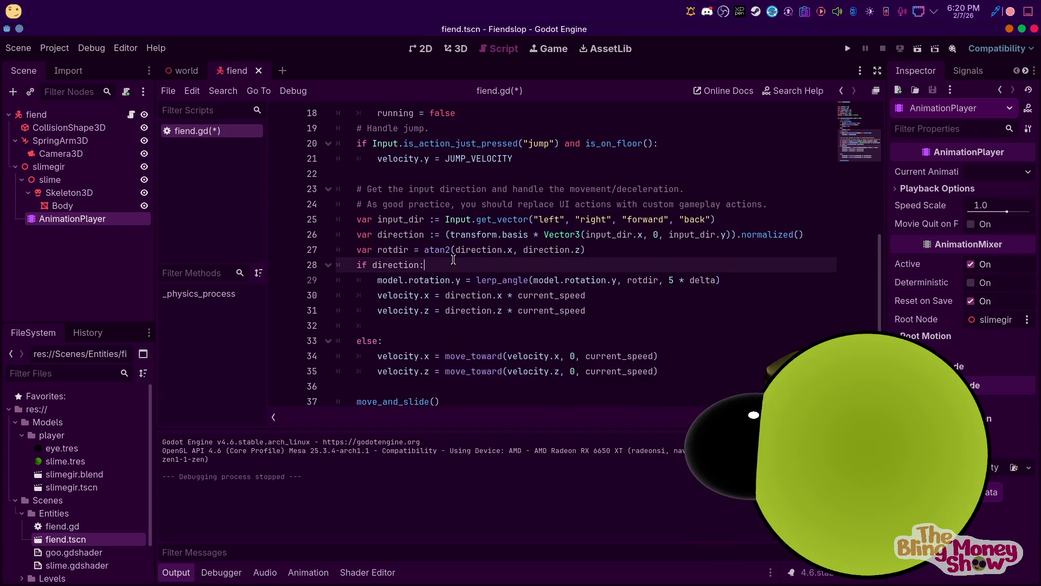
key(Return)
key(ctrl+v)
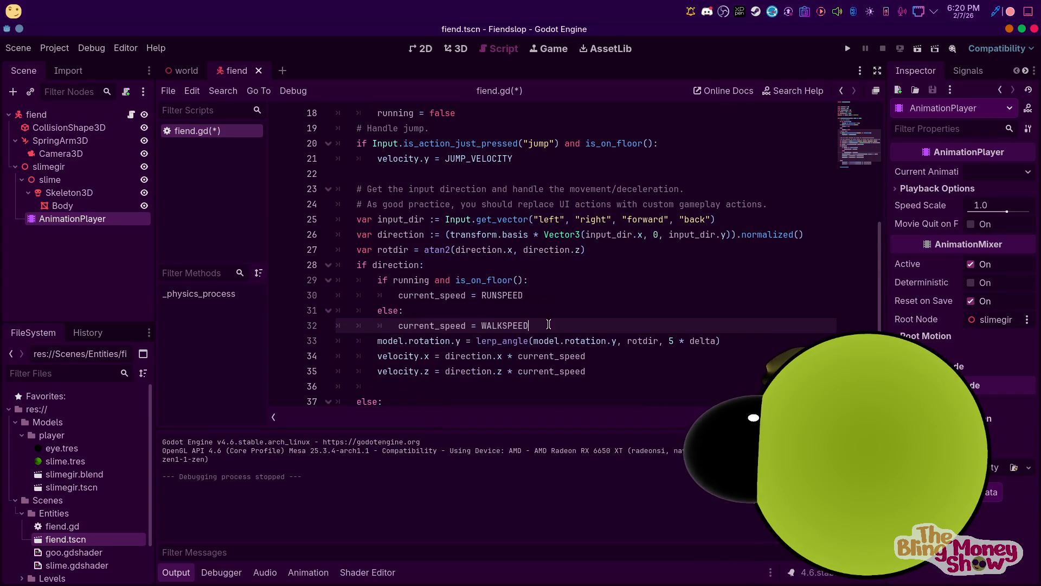
click(377, 382)
key(BackSpace)
key(BackSpace)
key(BackSpace)
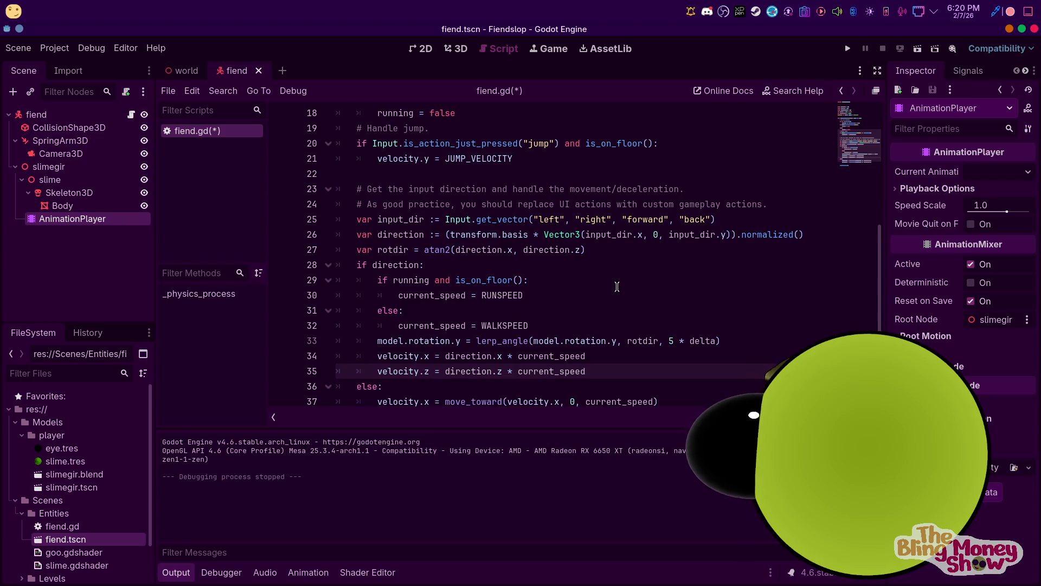
Drop 'and is_on_floor()' from the running condition and save the player script
click(617, 287)
scroll(609, 289, down, 2)
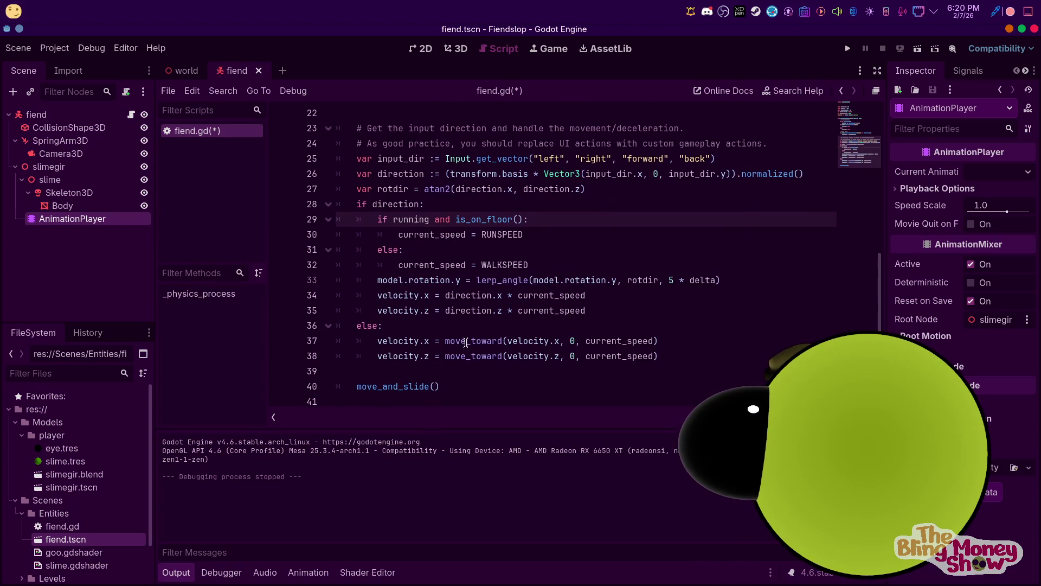
click(430, 328)
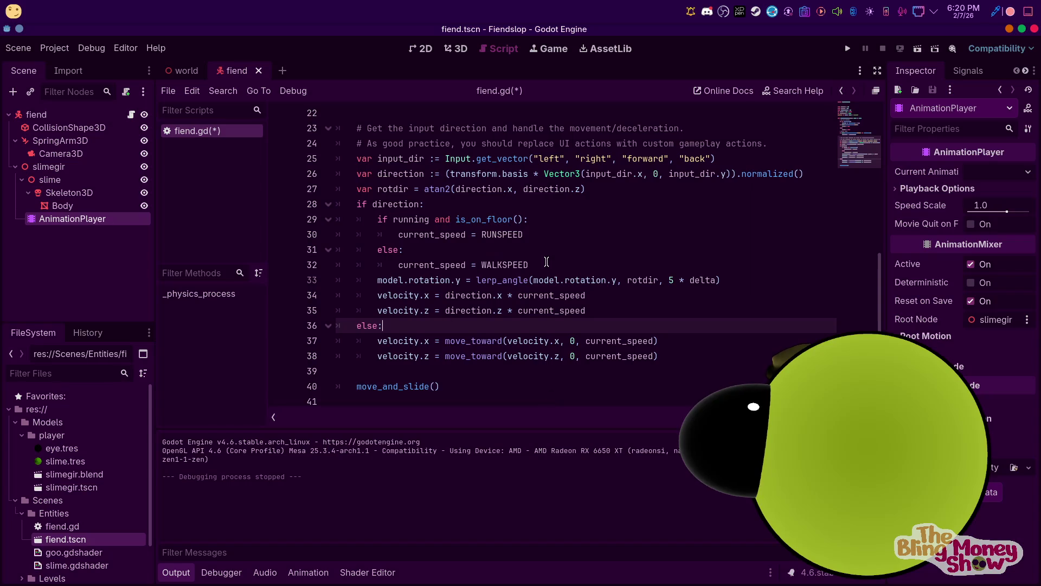
click(524, 229)
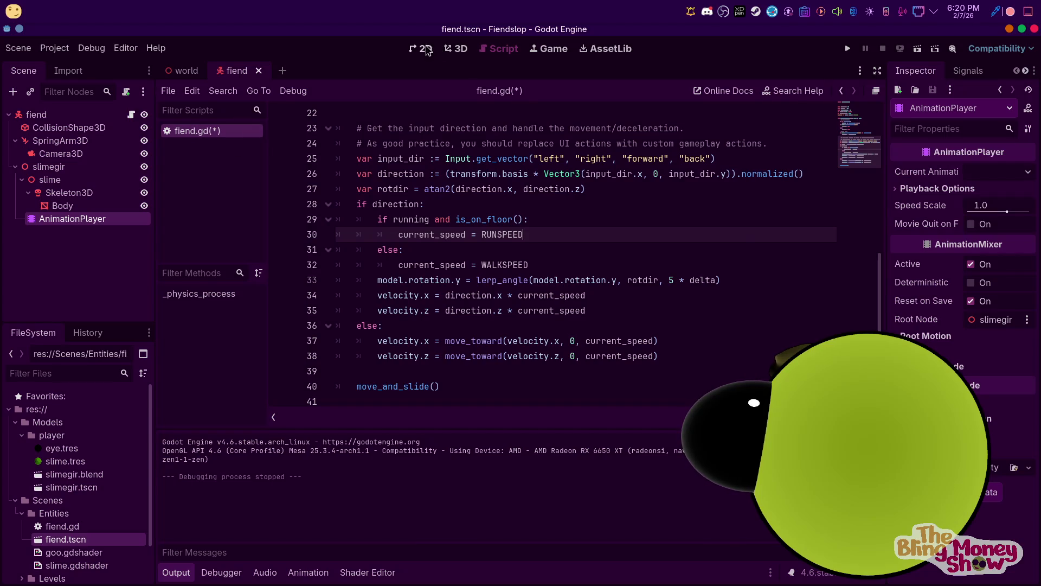
drag(430, 219, 523, 219)
key(BackSpace)
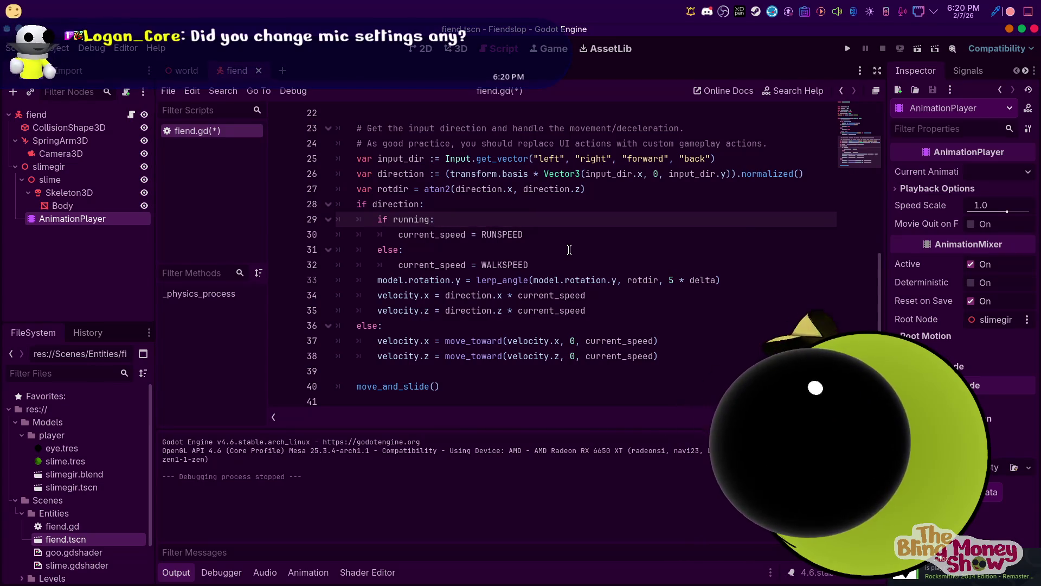
key(ctrl+s)
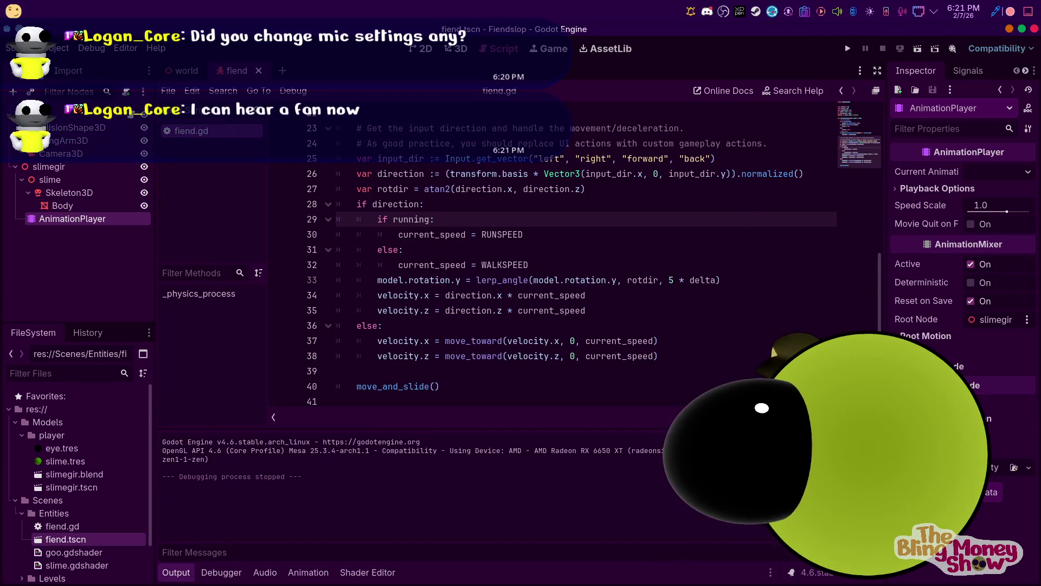
key(alt+Tab)
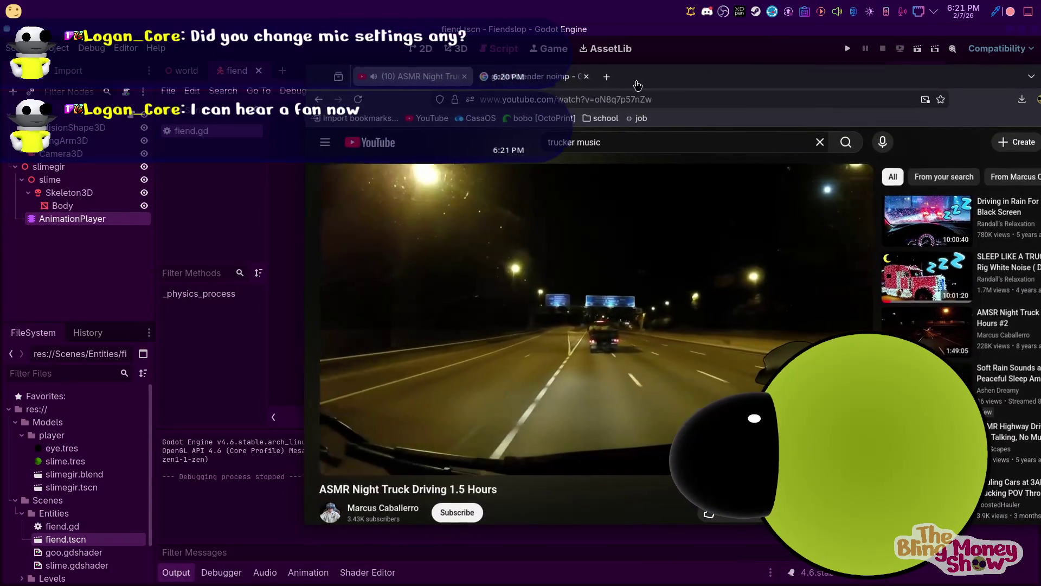
key(alt+Tab)
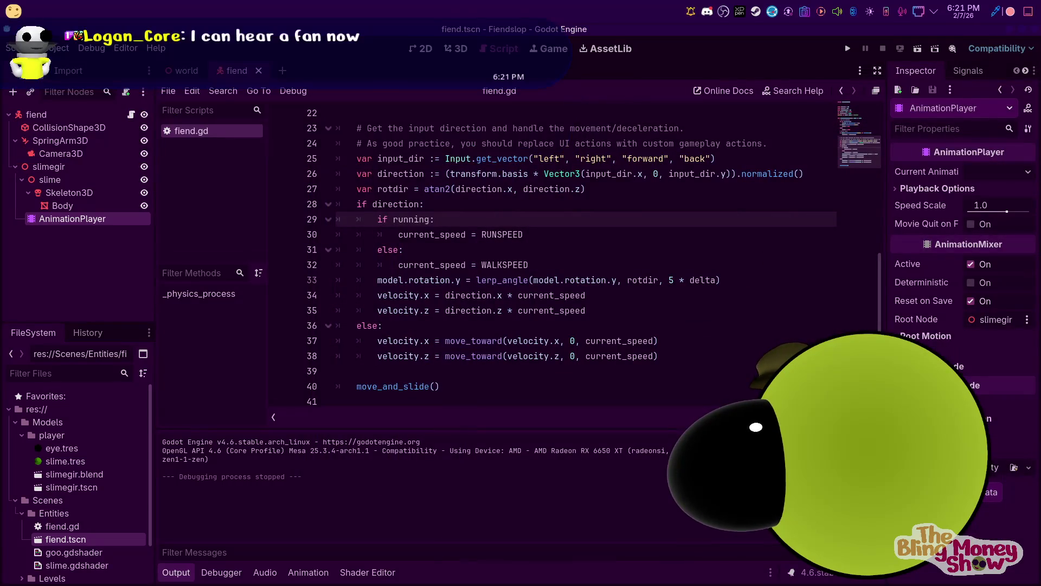
scroll(593, 368, up, 2)
scroll(542, 325, down, 2)
scroll(305, 229, up, 6)
scroll(305, 229, up, 2)
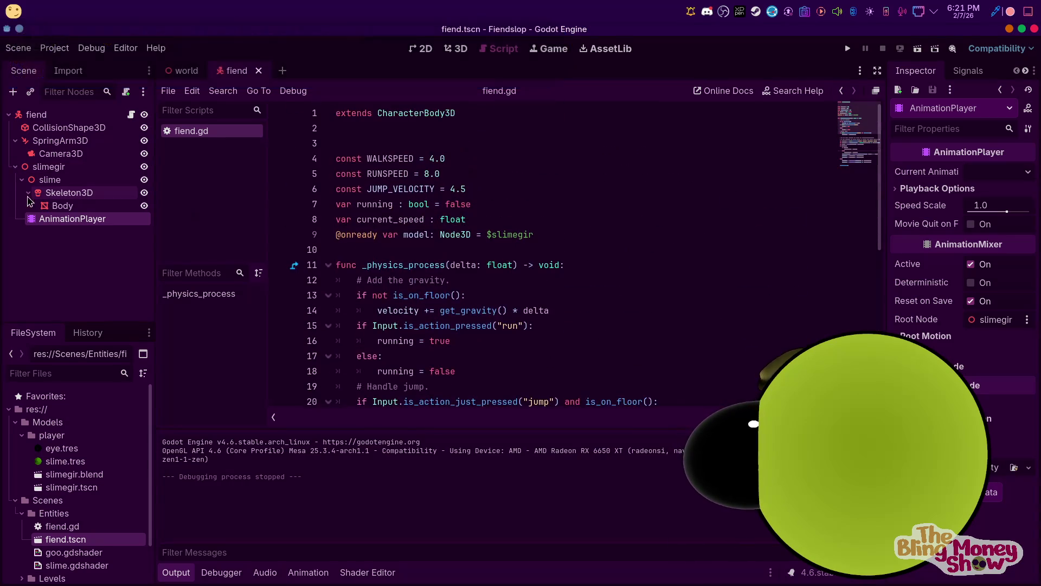
click(42, 166)
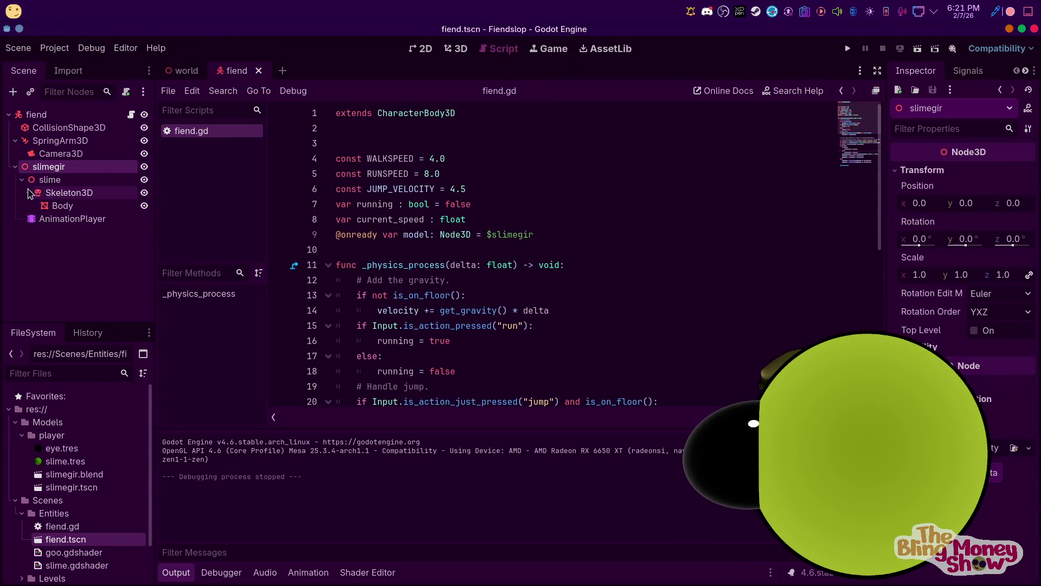
drag(60, 219, 296, 251)
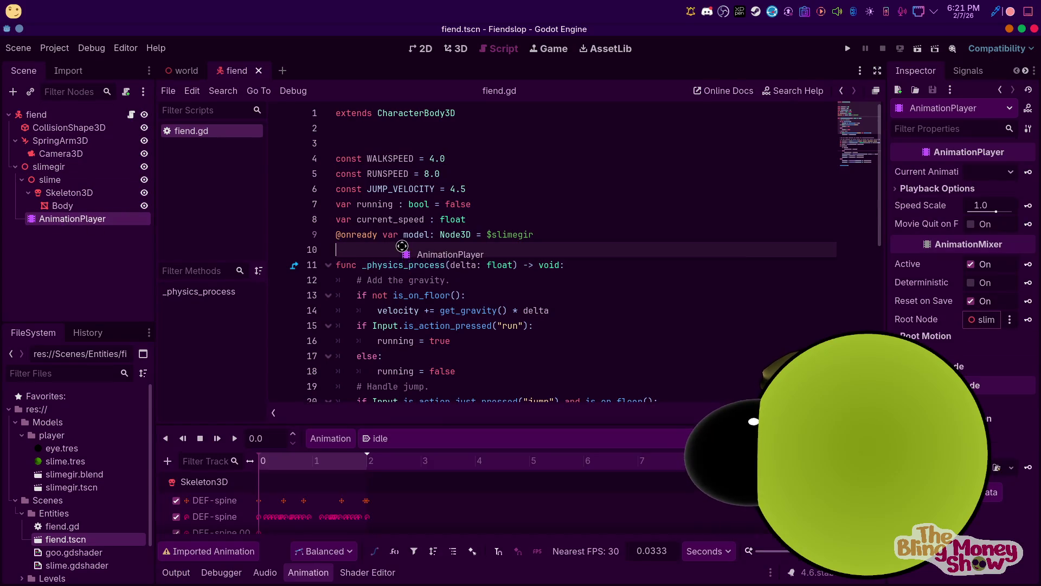
click(426, 250)
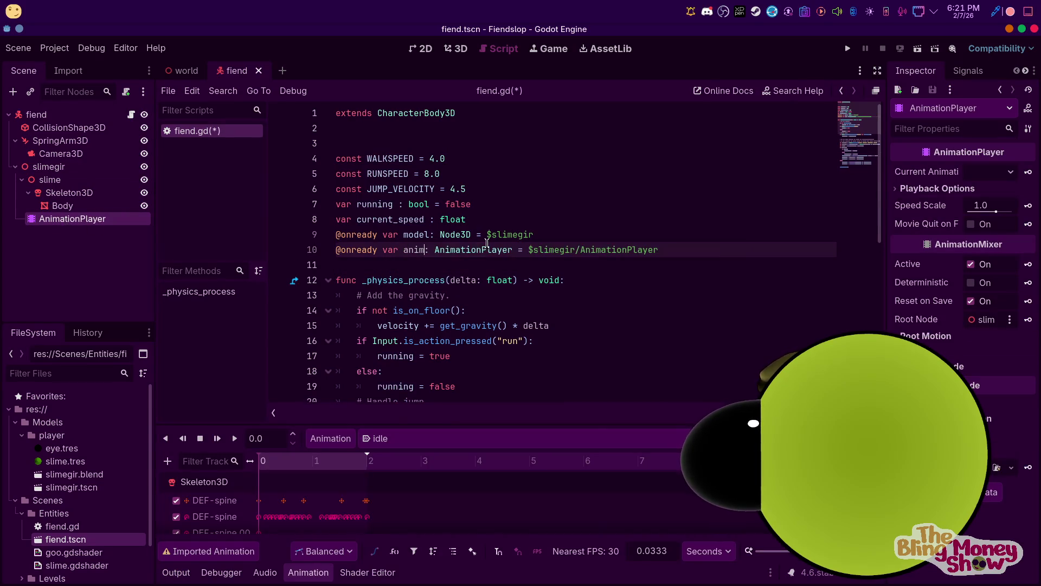
Add anim.play("run") below the current_speed = RUNSPEED line
scroll(487, 244, down, 7)
click(558, 222)
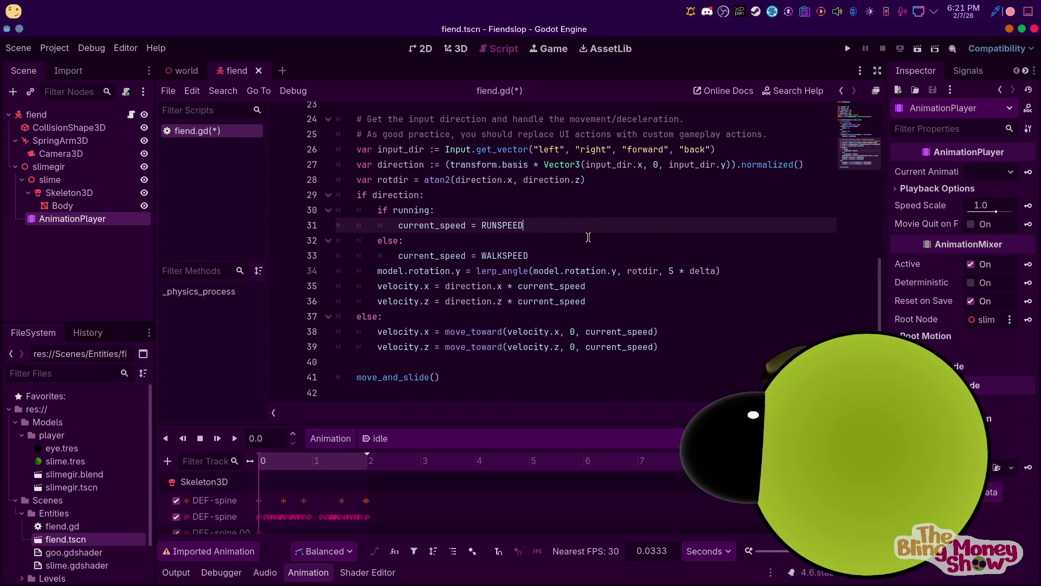
key(Return)
text(anim.play()
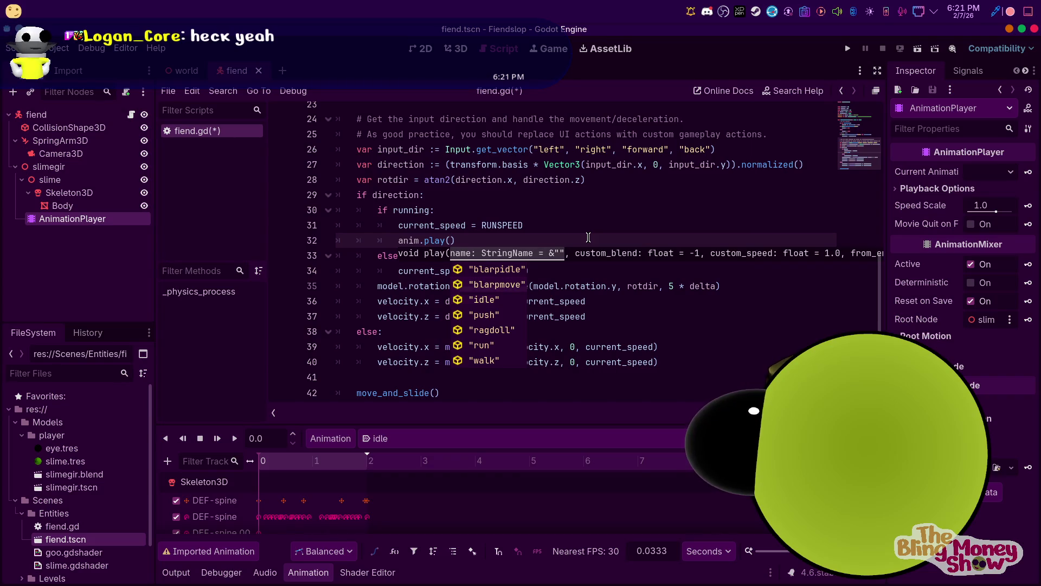
key(Down)
key(Down)
key(Down)
key(Return)
click(497, 210)
click(402, 240)
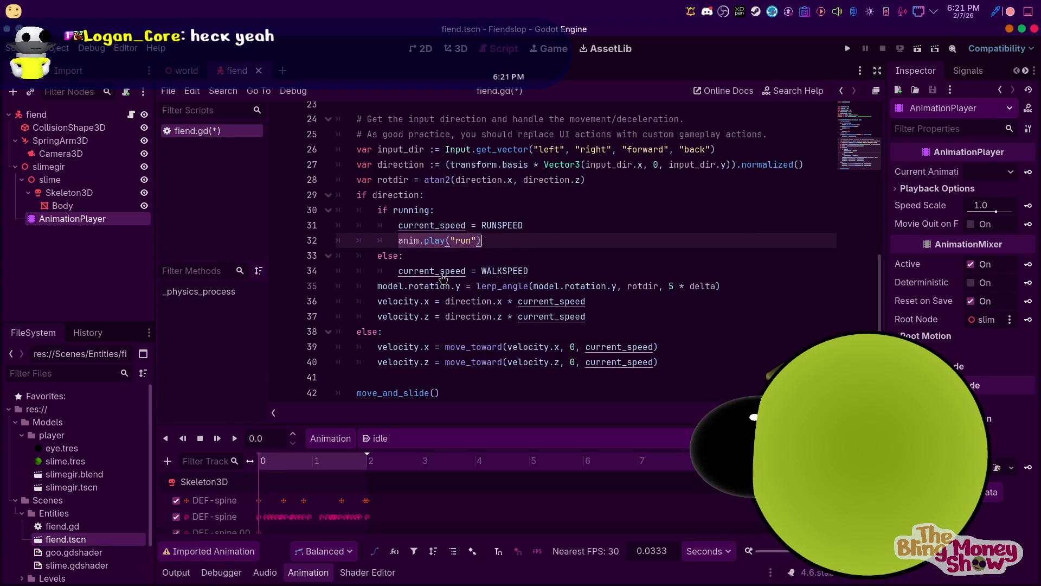
Add anim.play("walk") under the else branch
click(430, 256)
key(Return)
text(anim.play("run"))
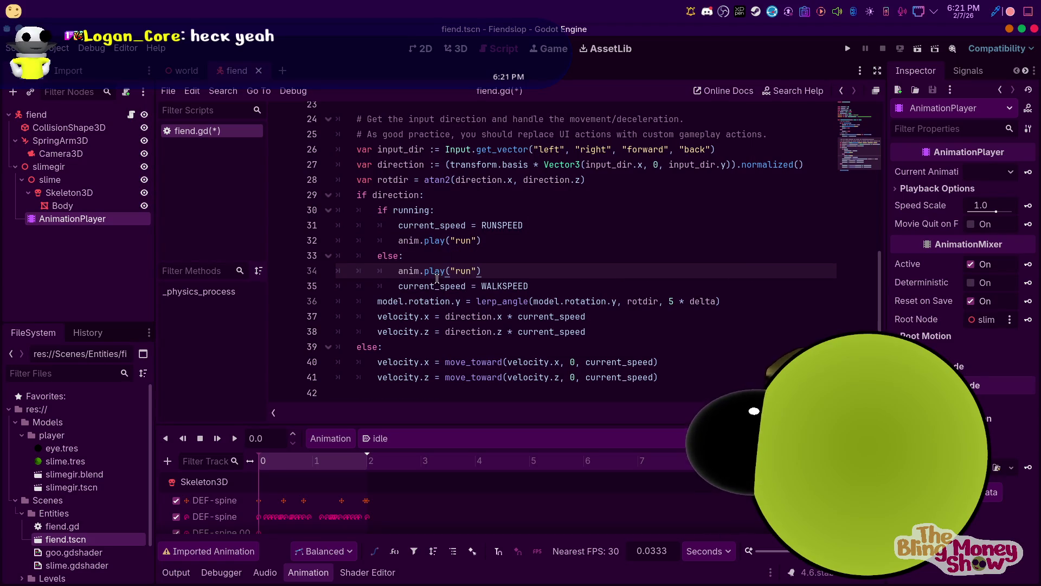
text(walk)
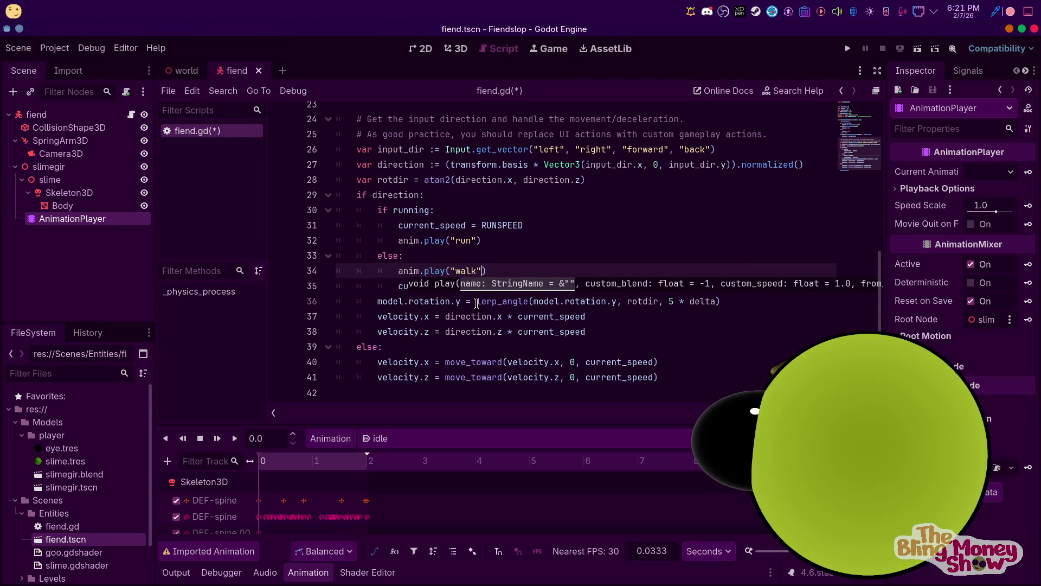
key(Up)
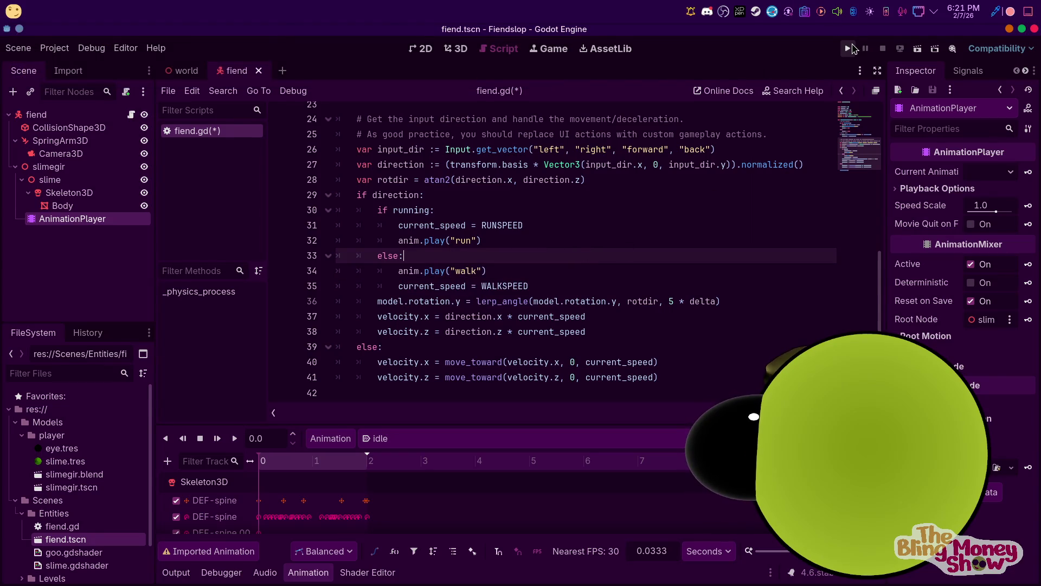
scroll(476, 311, up, 1)
scroll(476, 310, down, 2)
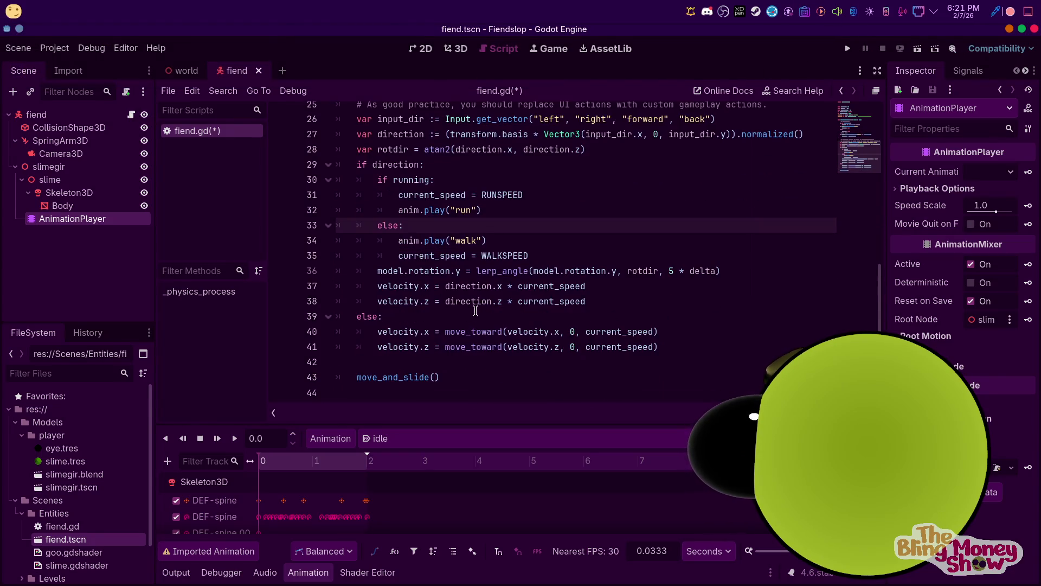
Add anim.play("idle") above the stopping velocity code and run the current scene
click(436, 329)
key(ctrl+shift+Return)
text(nim.play()
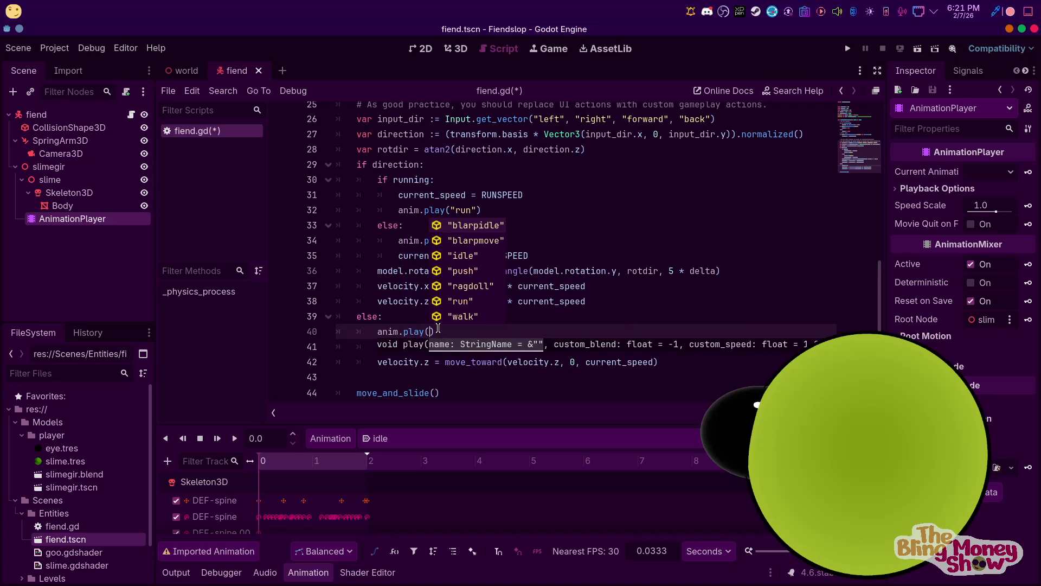
key(Down)
key(Down)
key(Return)
click(605, 211)
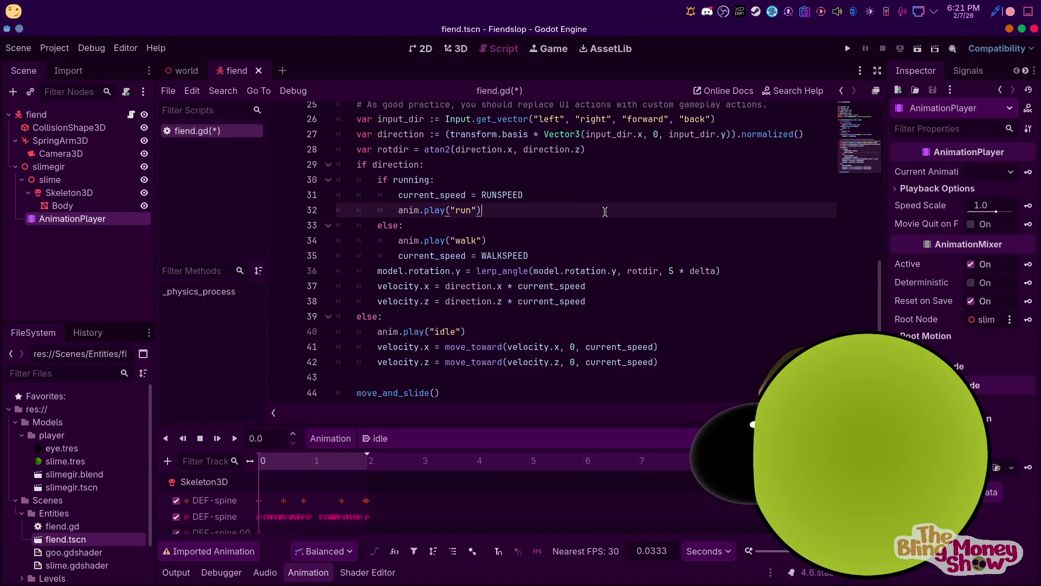
click(850, 48)
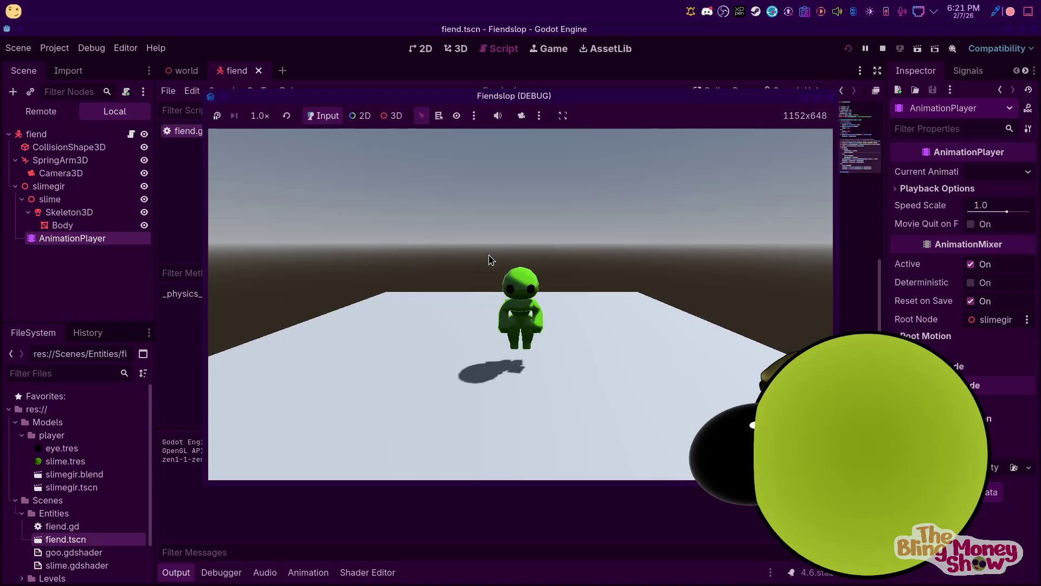
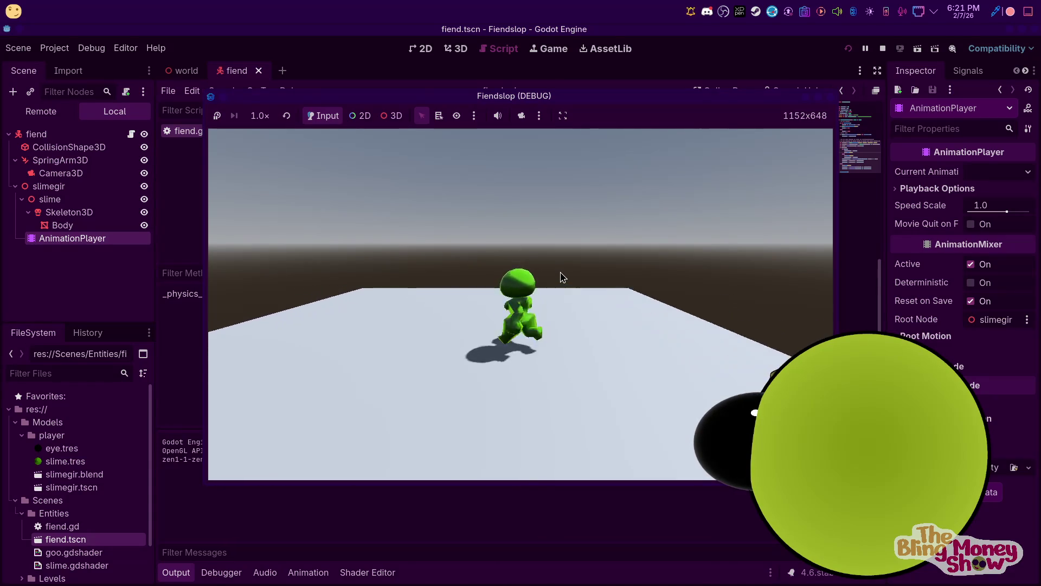
Stop the game and replace the fixed 5 in line 36's lerp_angle with current_speed
click(885, 48)
scroll(519, 316, up, 6)
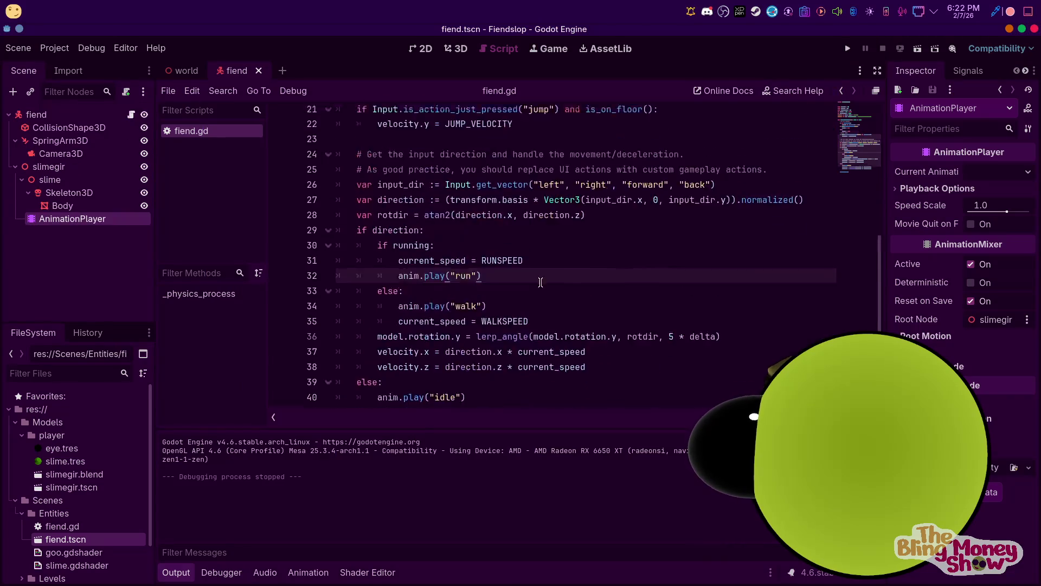
scroll(519, 313, up, 1)
scroll(519, 309, down, 7)
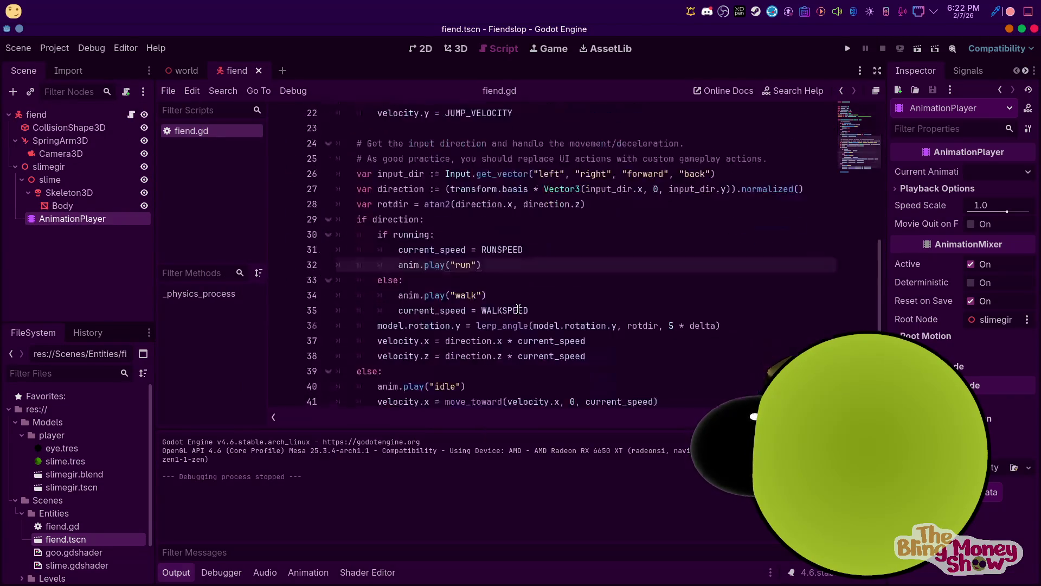
scroll(519, 308, down, 1)
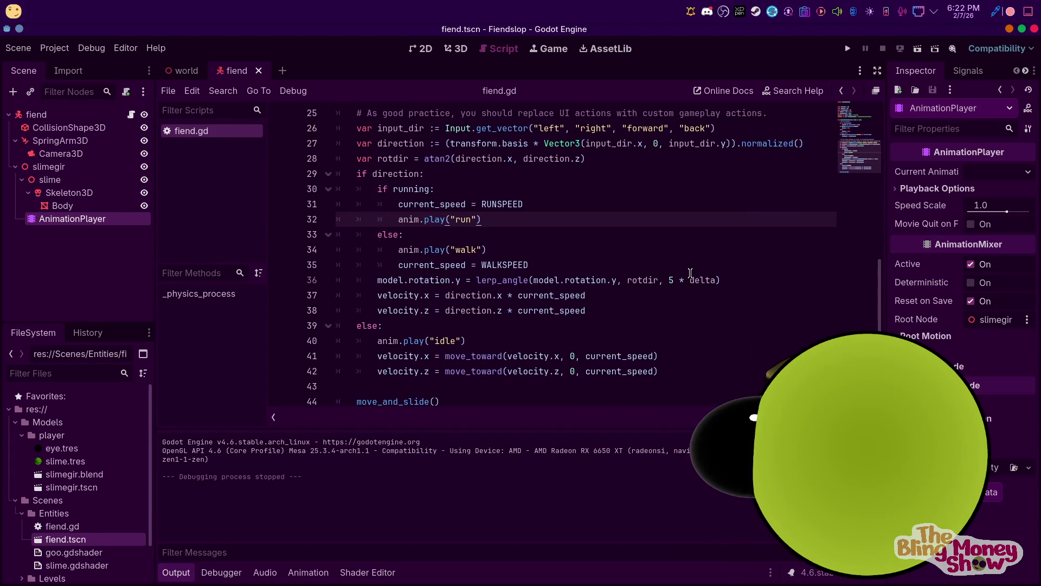
double_click(671, 280)
text(c)
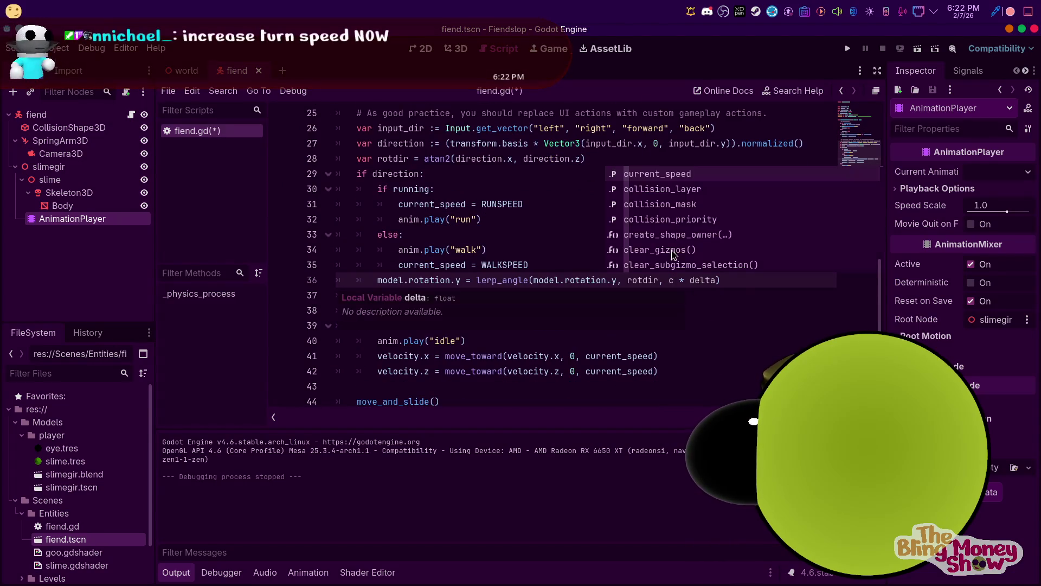
key(Return)
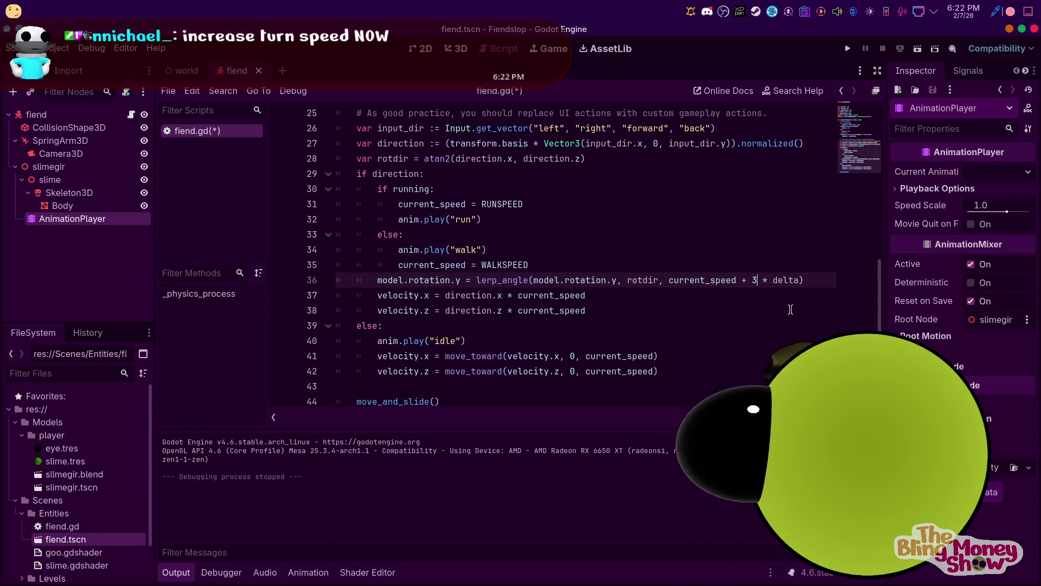
Test-run the game, clear the stray '+ 3dddd' text from line 36, and relaunch
click(853, 48)
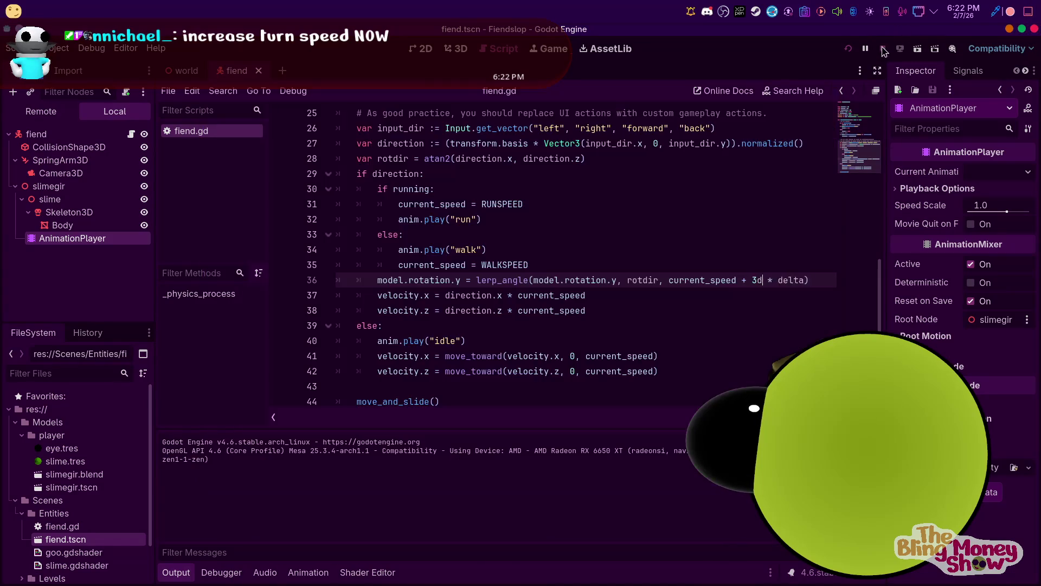
key(F8)
text(ddd)
drag(778, 281, 739, 281)
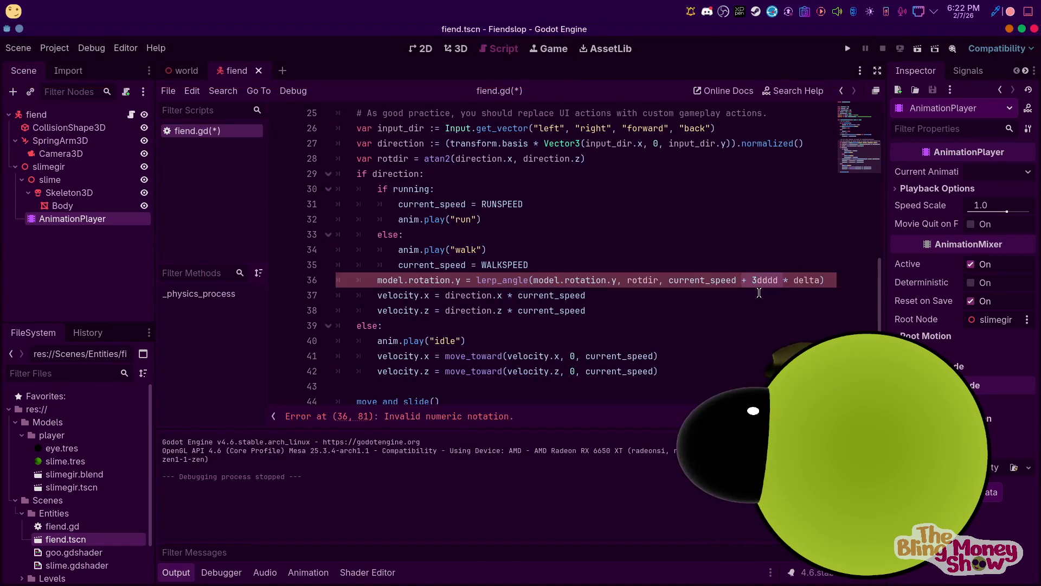
click(849, 49)
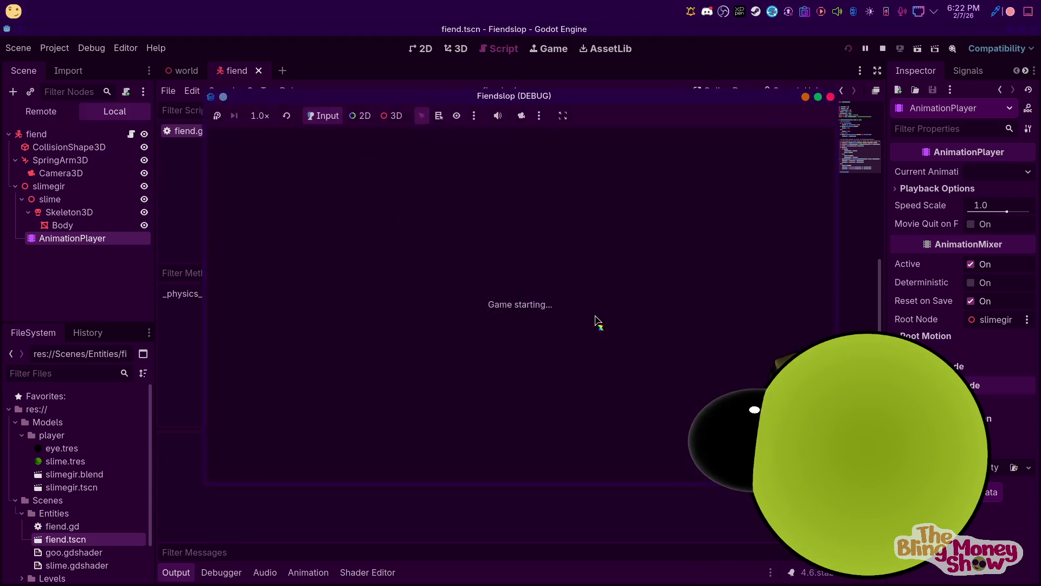
Steer the slime with D, W, A and S to check its turning, then stop the game
key(d)
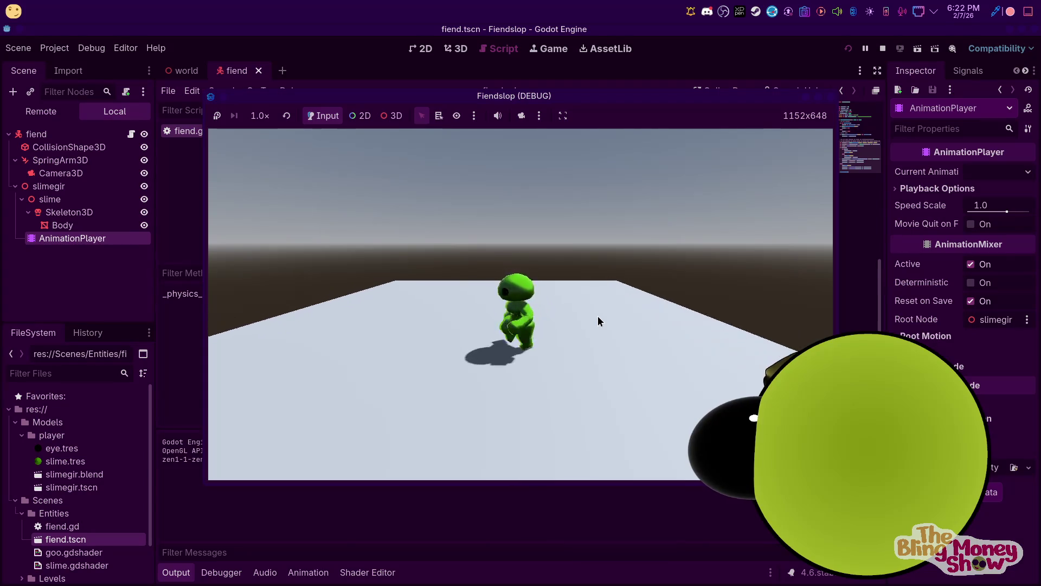
key(w)
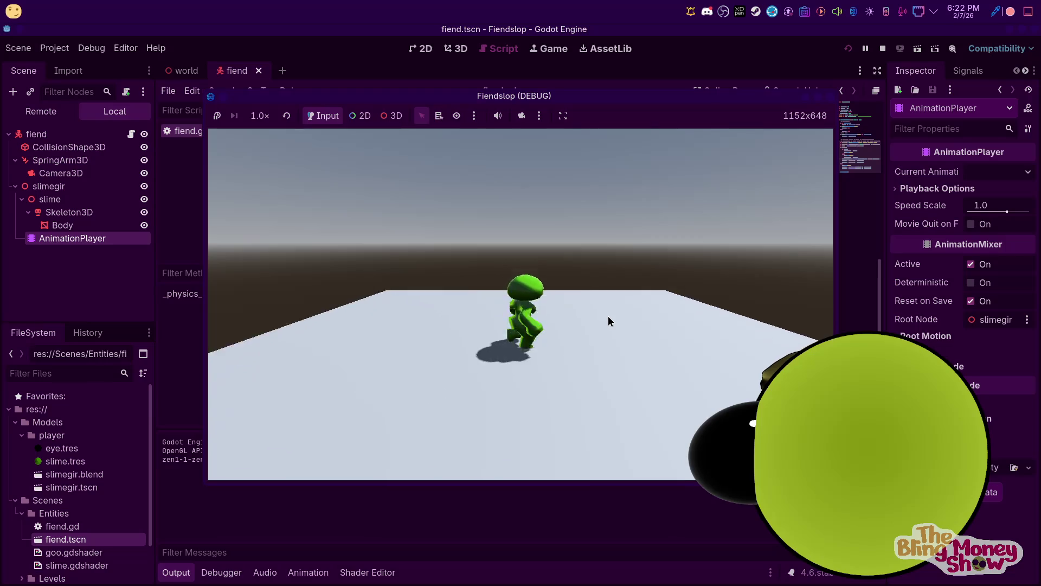
key(a)
key(w)
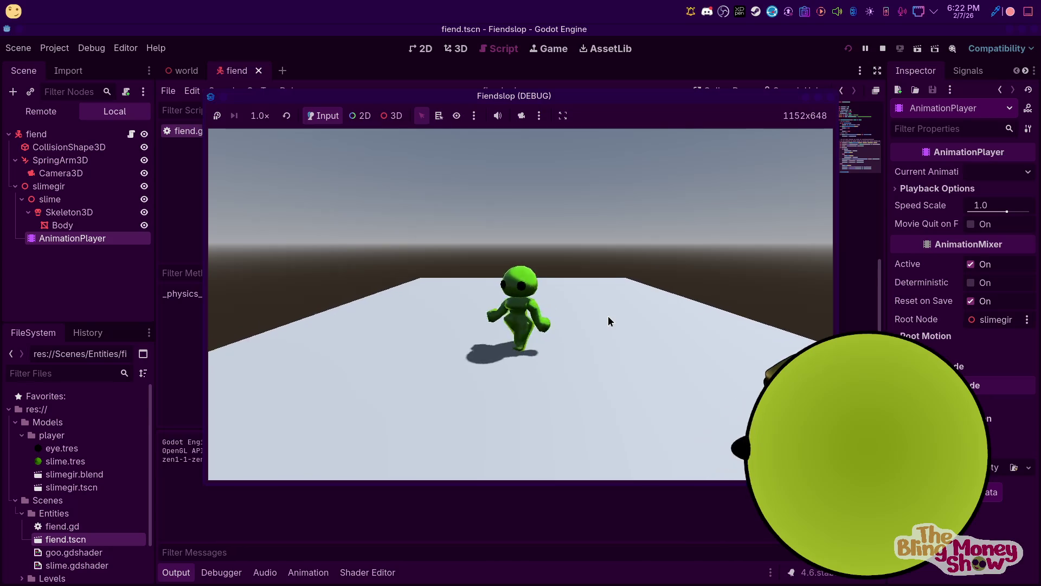
key(a)
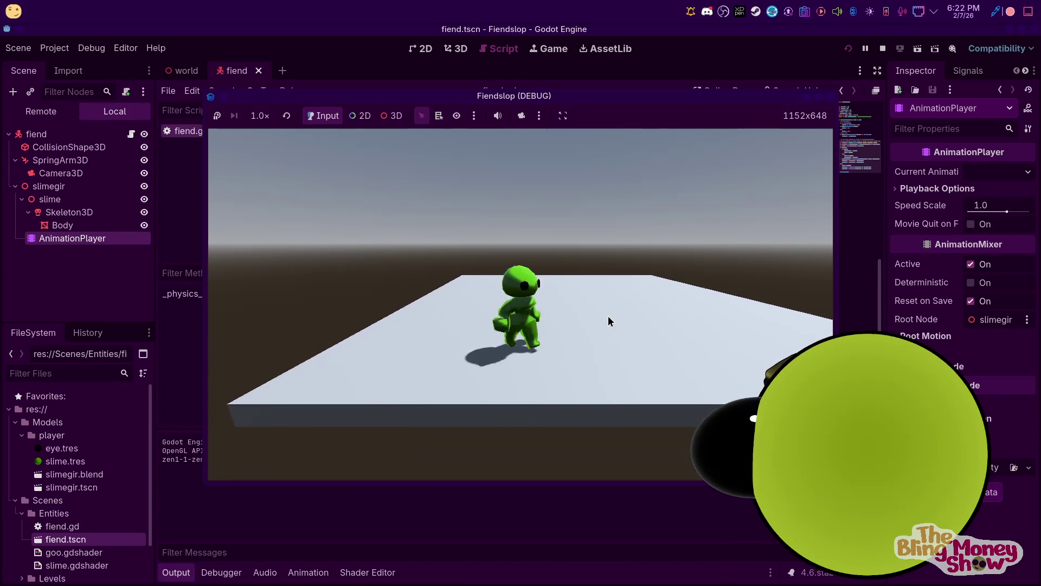
key(s)
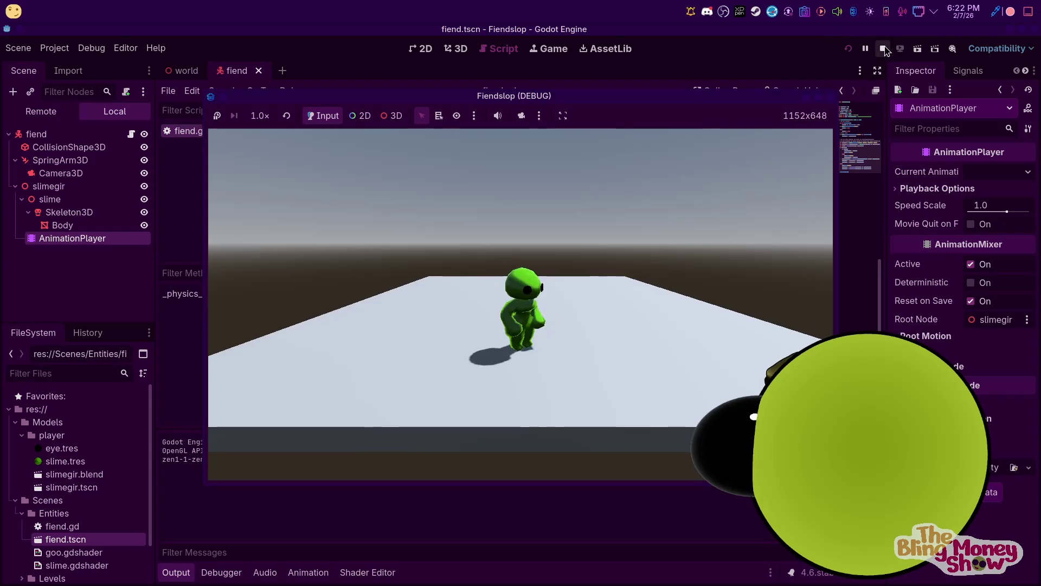
click(883, 48)
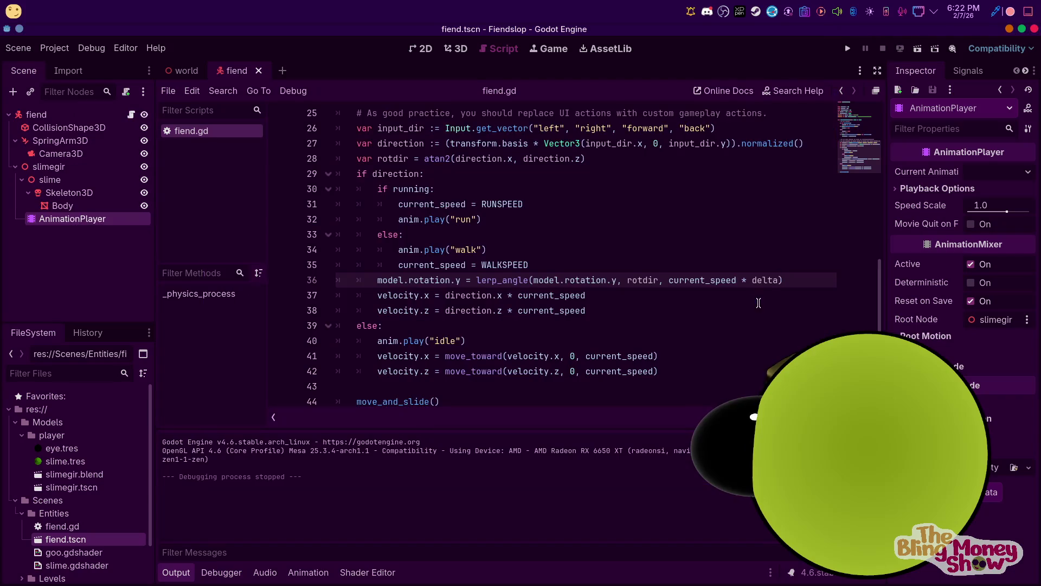
Wrap current_speed on line 36 in parentheses times a factor of 1 and test the turning
double_click(725, 279)
right_click(725, 279)
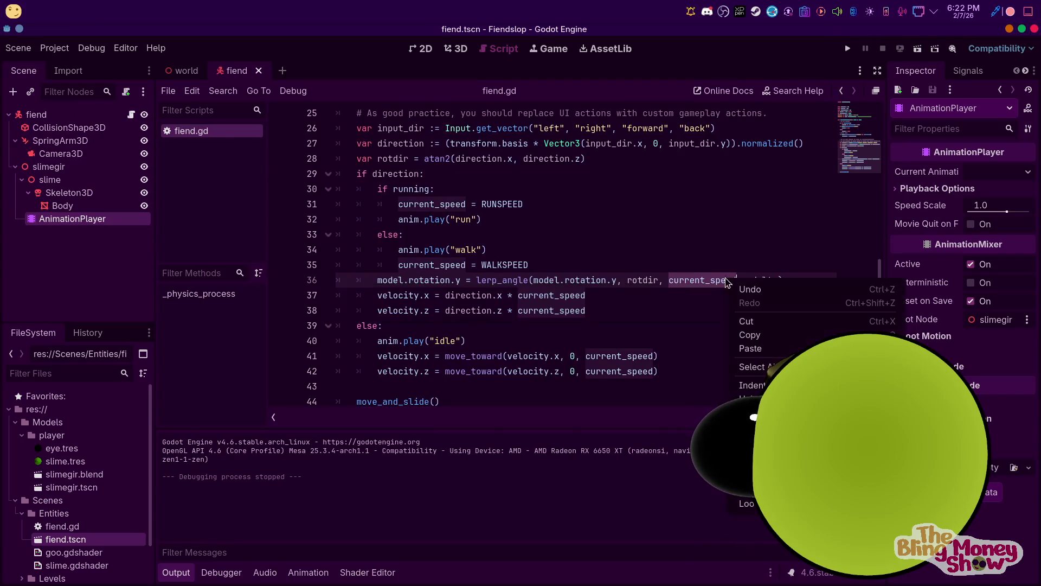
click(715, 283)
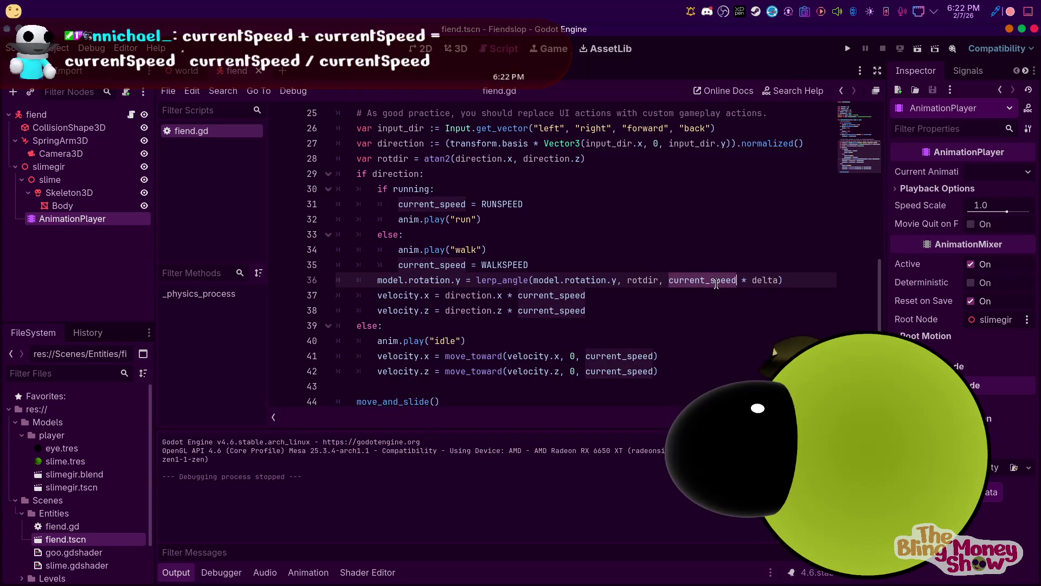
text(()
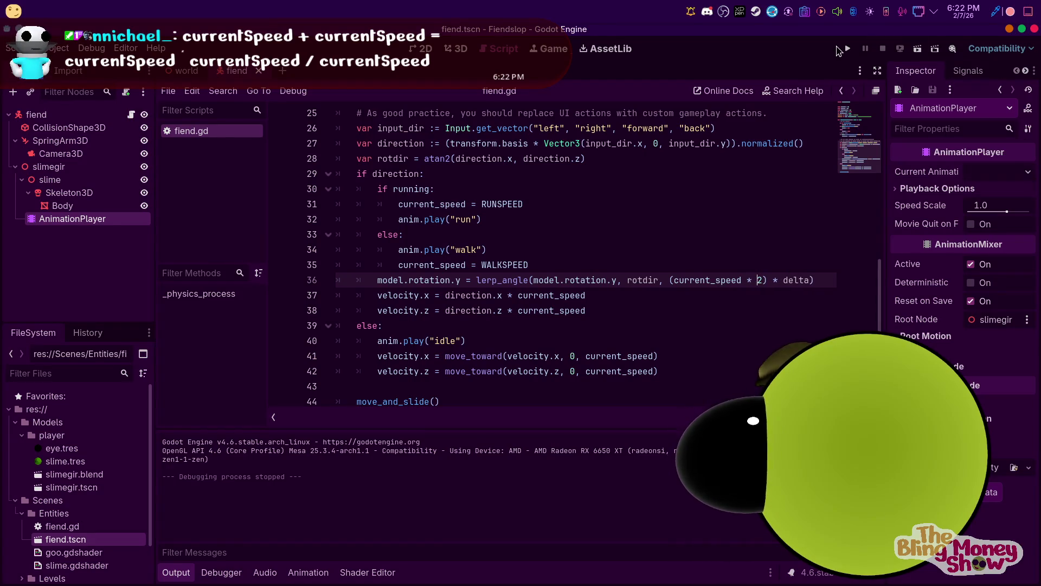
click(849, 50)
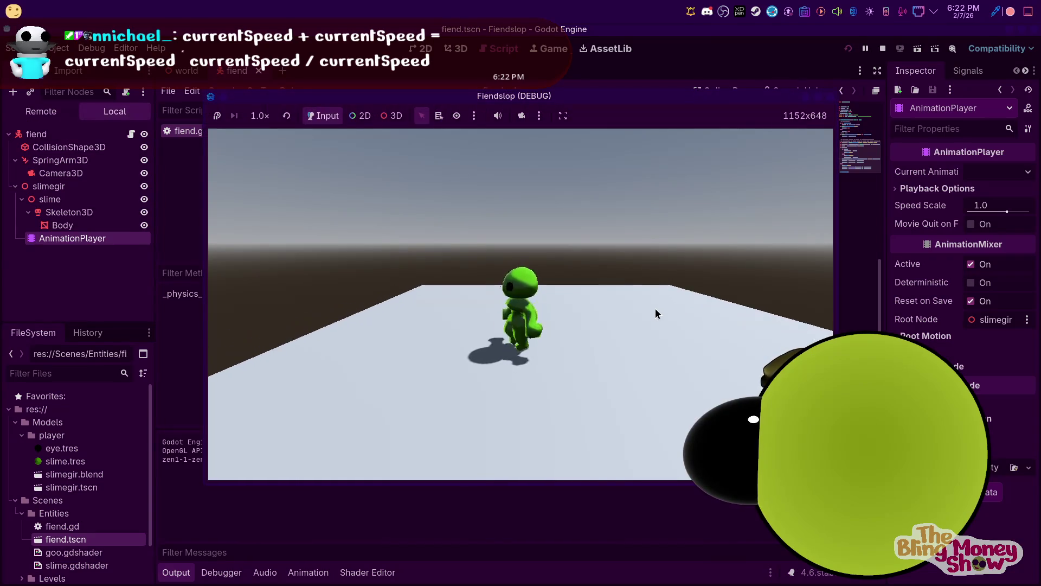
key(w)
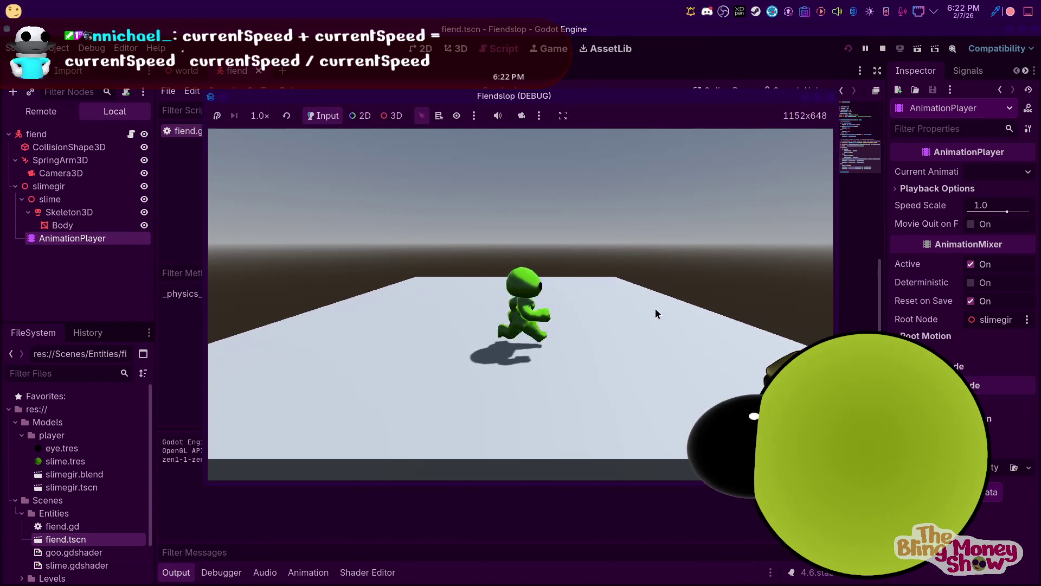
key(w)
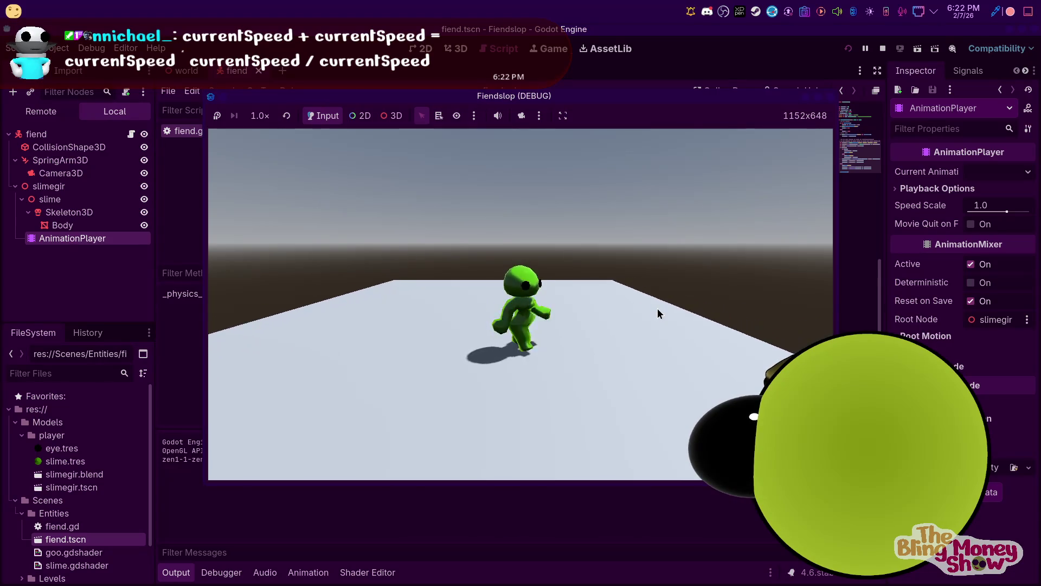
click(883, 48)
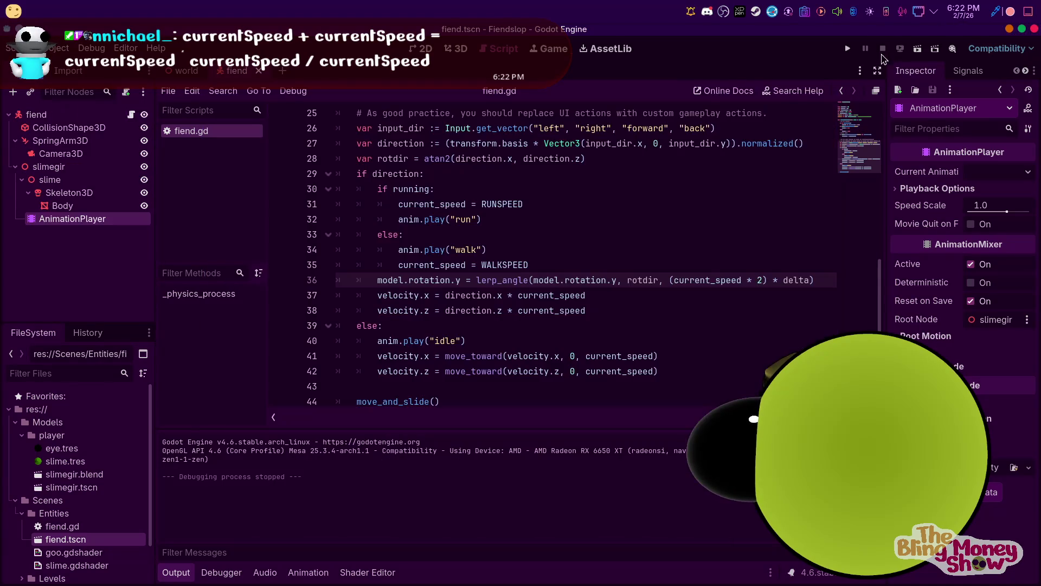
Change the turn multiplier to 1.5 and retest the turning in the running game
text(1.5)
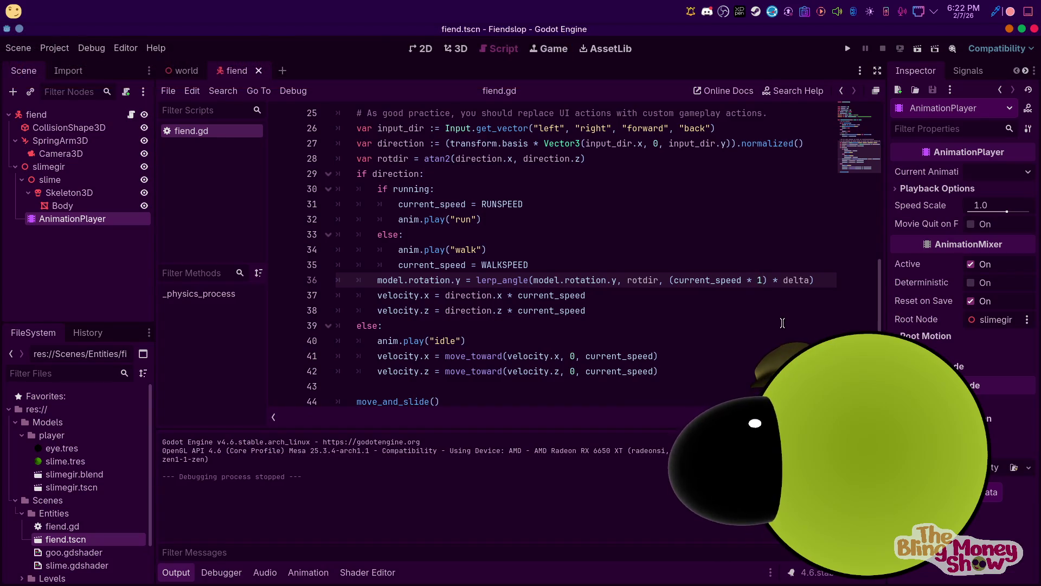
click(859, 48)
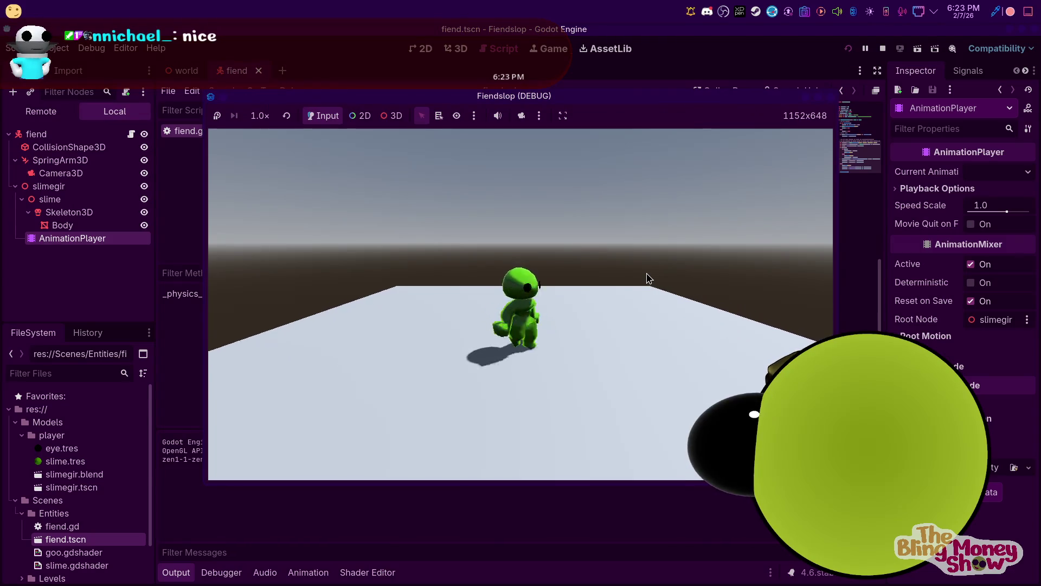
key(s)
key(w)
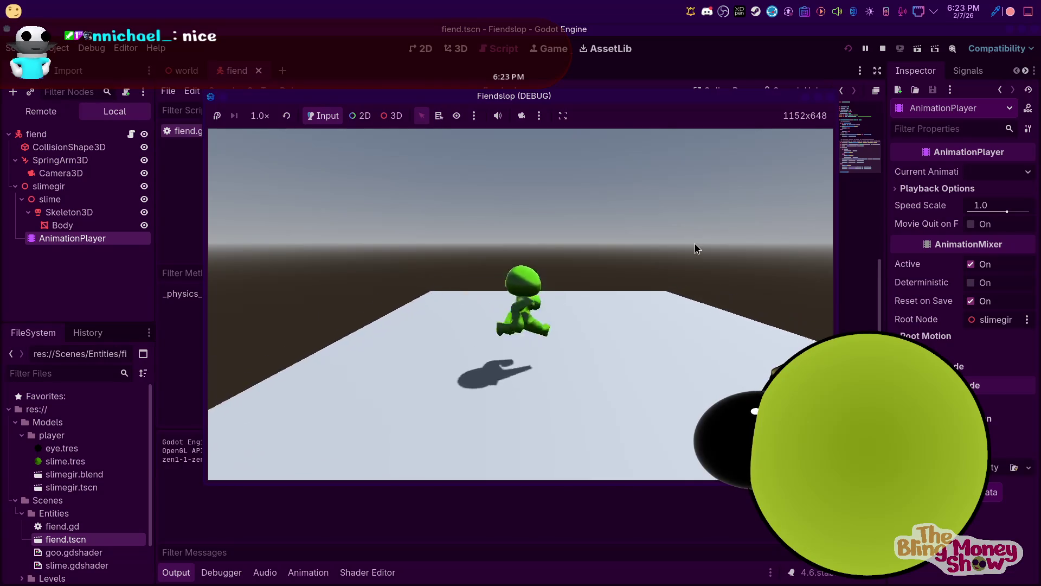
key(F8)
scroll(445, 274, up, 5)
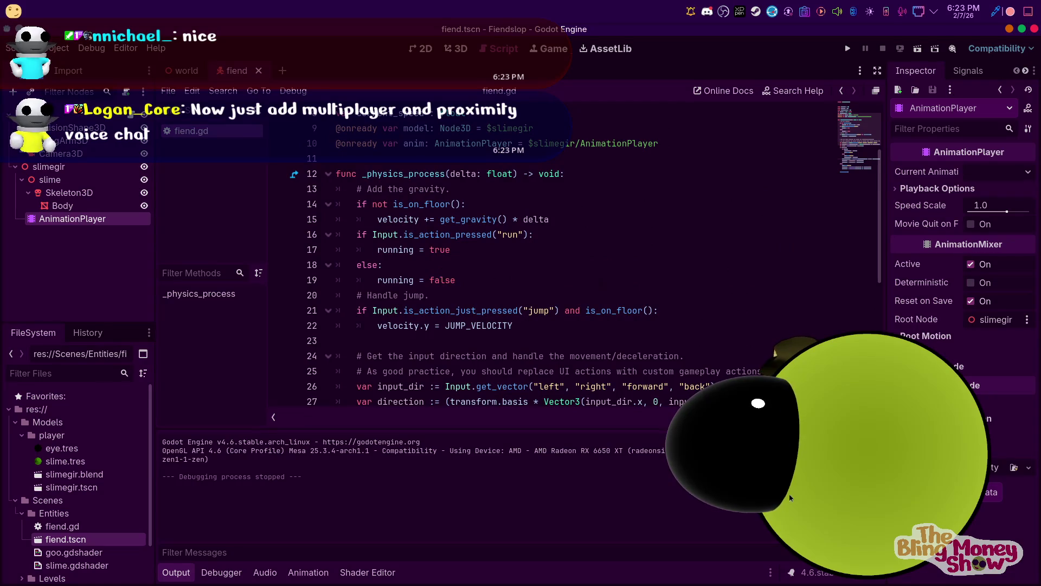
In the 3D view, add an AudioStreamPlayer3D child node to the fiend root
mouse_move(748, 583)
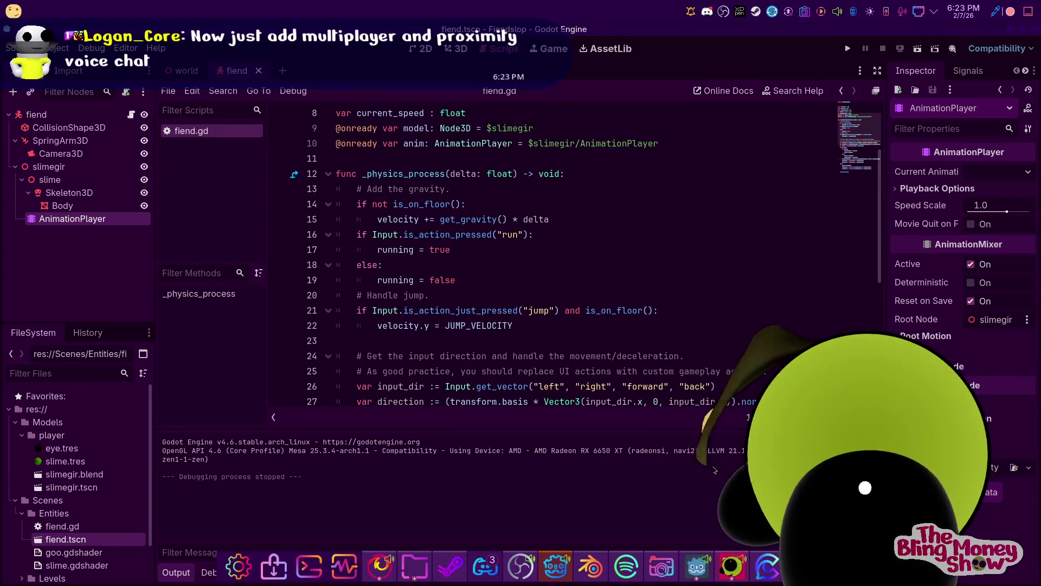
click(586, 28)
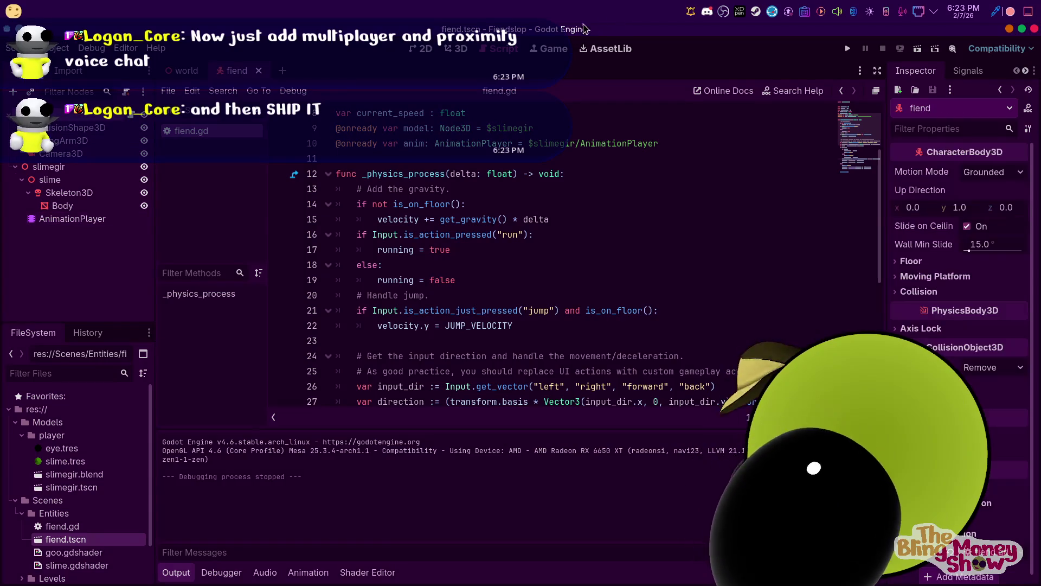
click(455, 49)
click(448, 51)
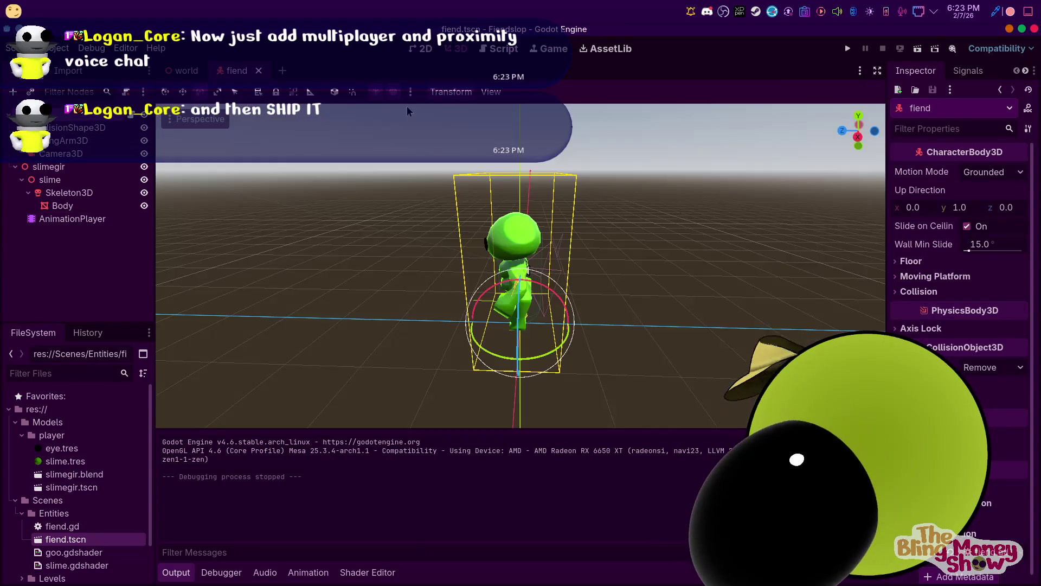
click(62, 125)
right_click(61, 117)
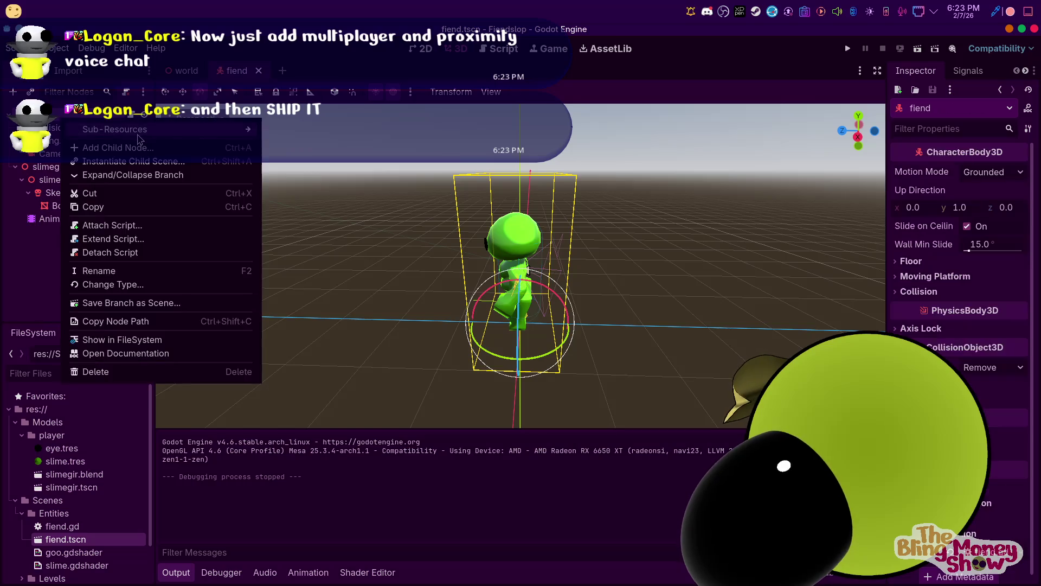
click(138, 146)
text(a)
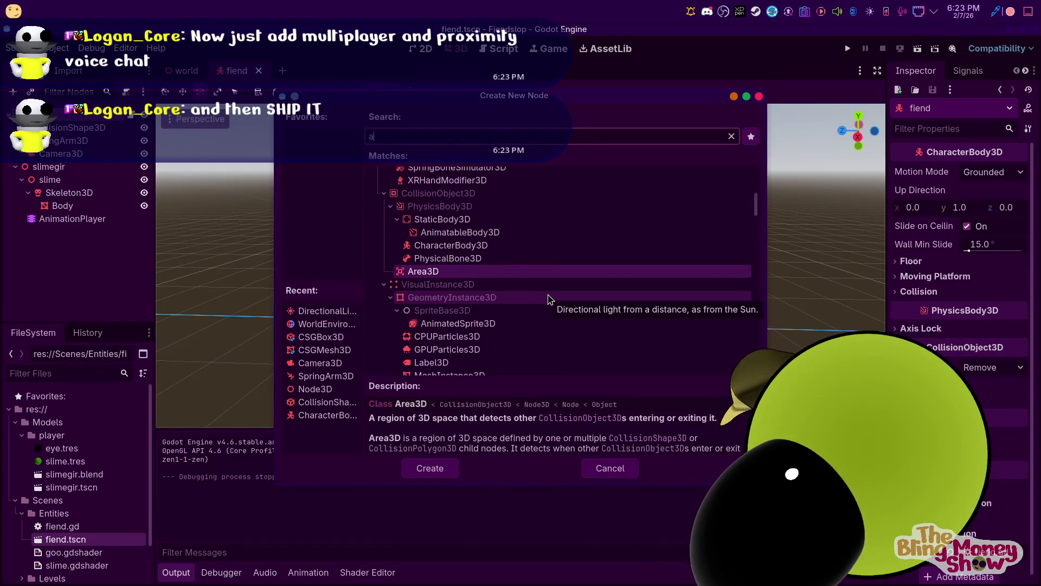
text(ud)
double_click(472, 268)
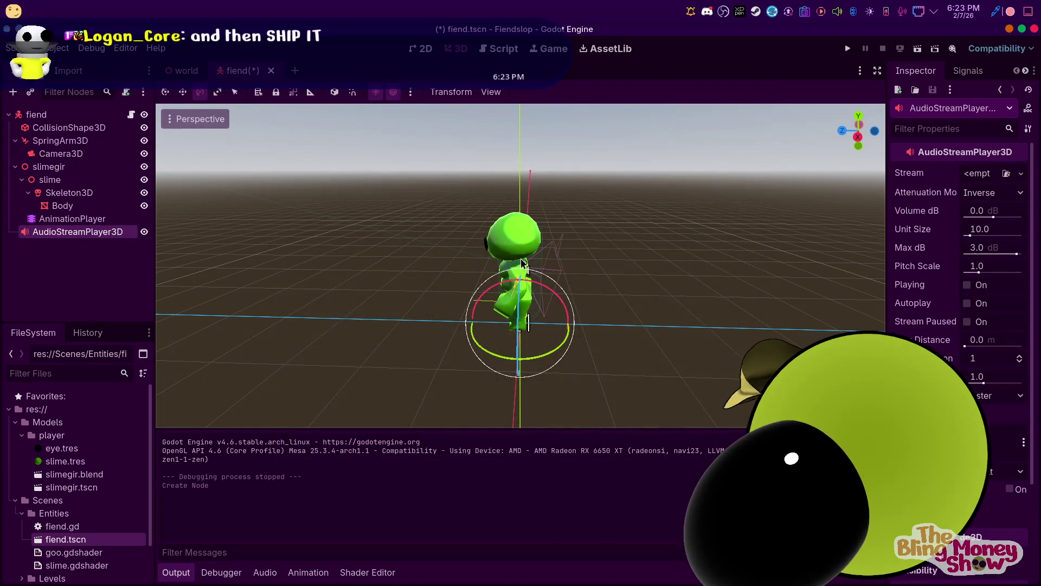
Raise the audio player up one unit and rename it Mouth
click(183, 93)
drag(531, 261, 535, 173)
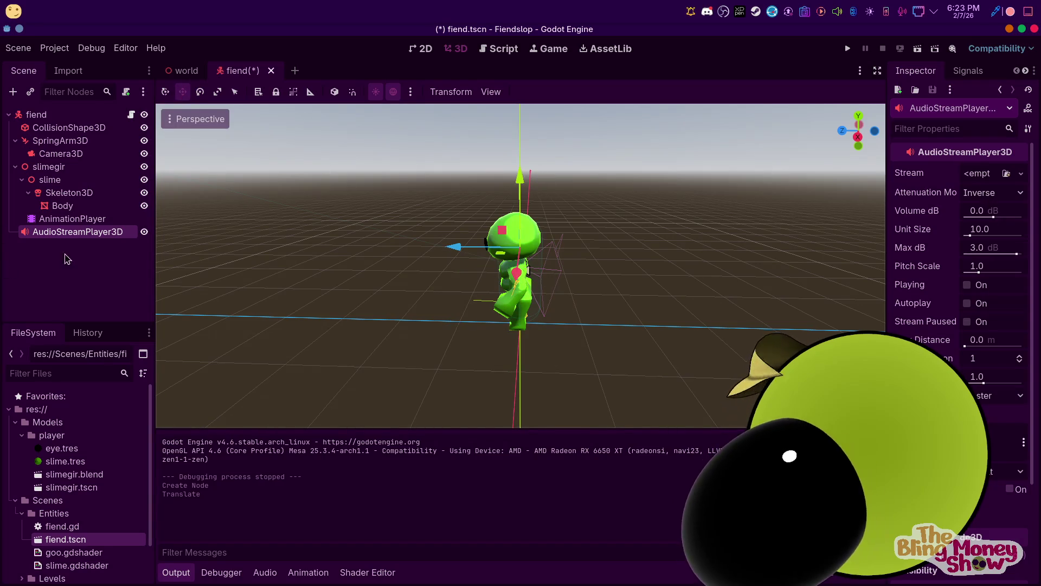
click(90, 234)
text(Mouth)
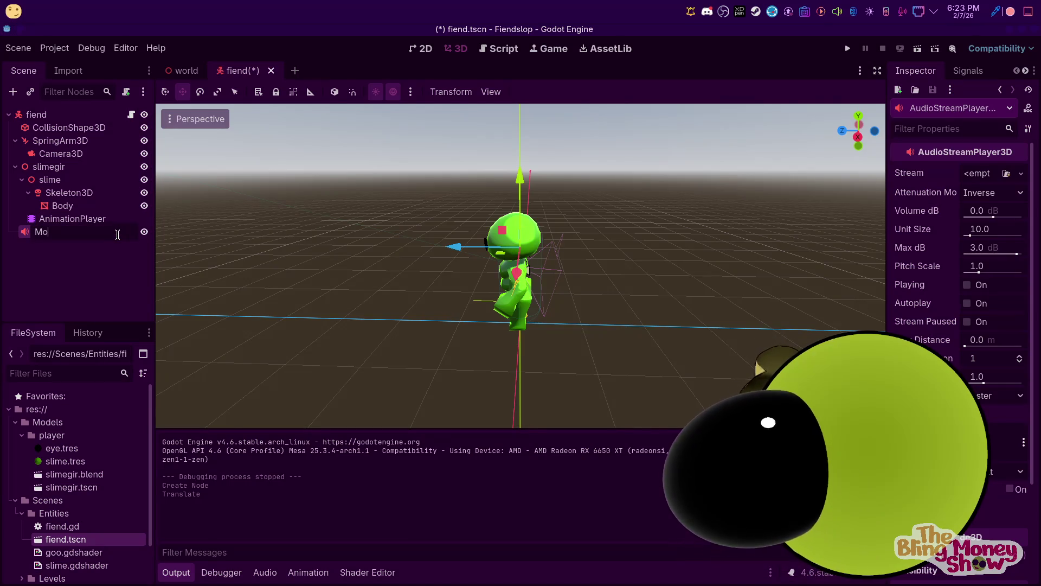
key(Return)
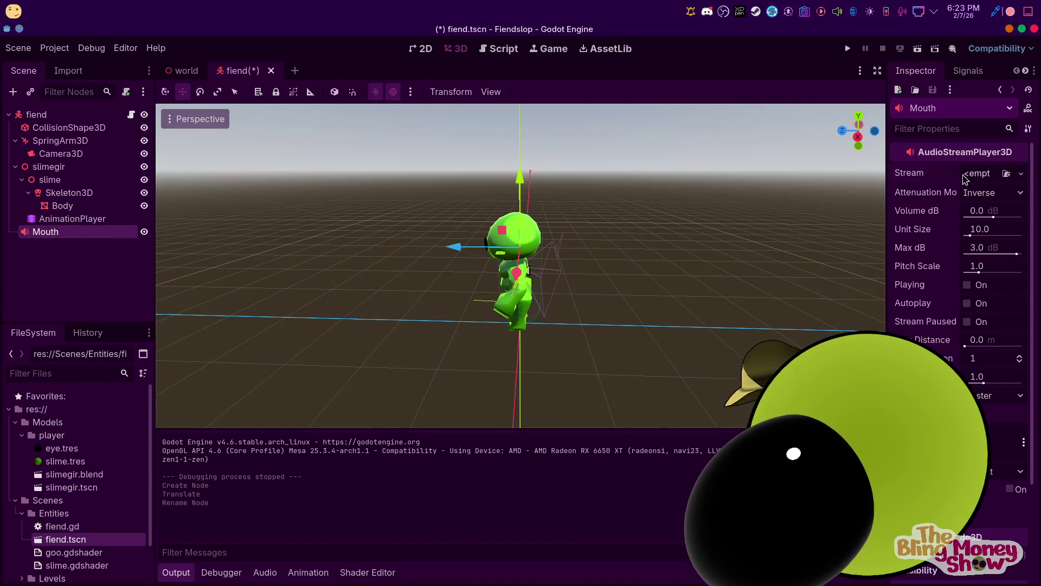
Set Mouth's Stream to AudioStreamMicrophone and tick Playing
click(964, 174)
click(971, 232)
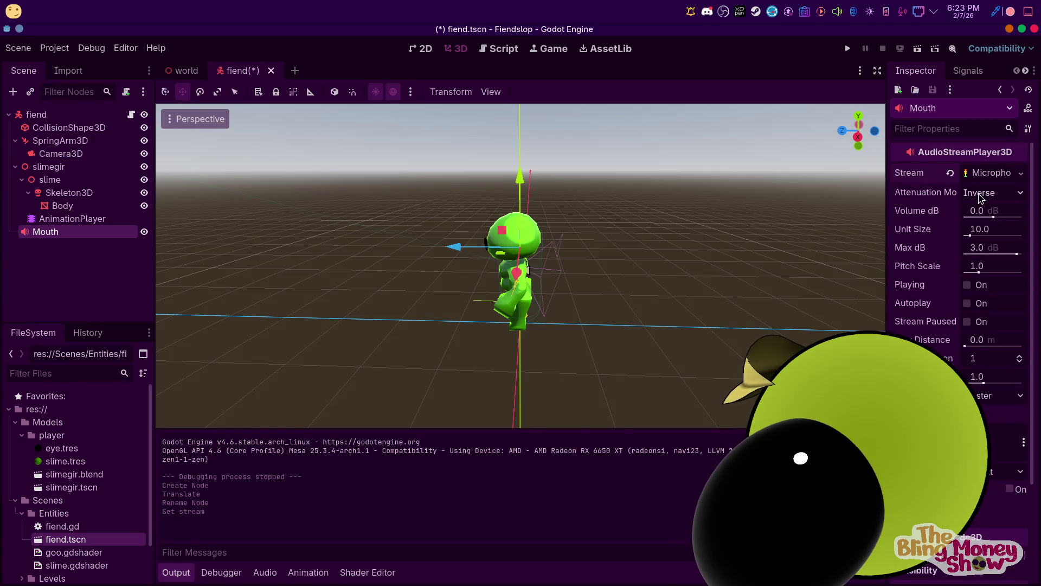
click(968, 286)
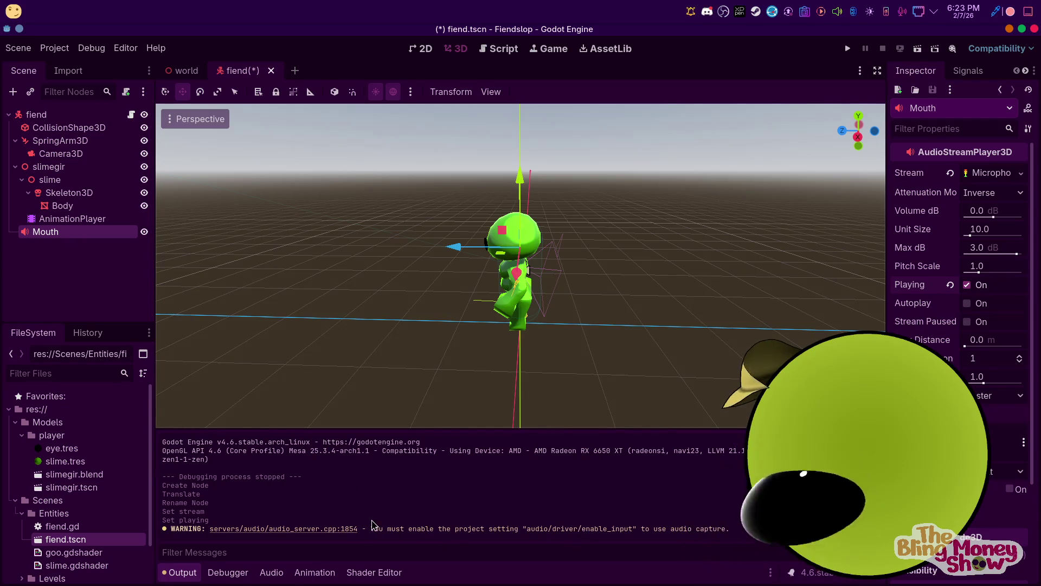
click(65, 47)
click(80, 67)
Filter the General project settings for 'audio'
text(a)
click(227, 118)
click(304, 139)
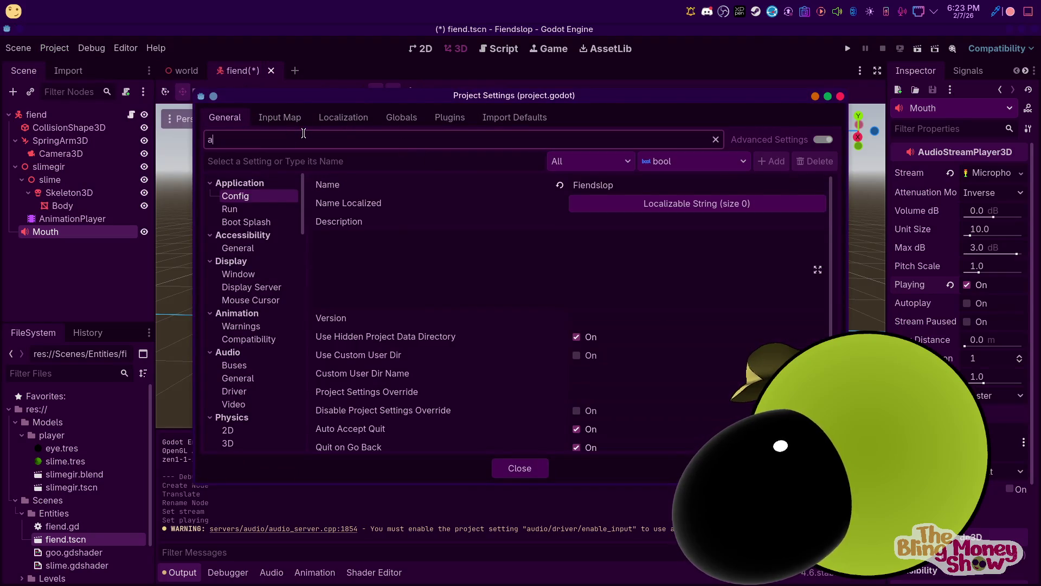
text(audi)
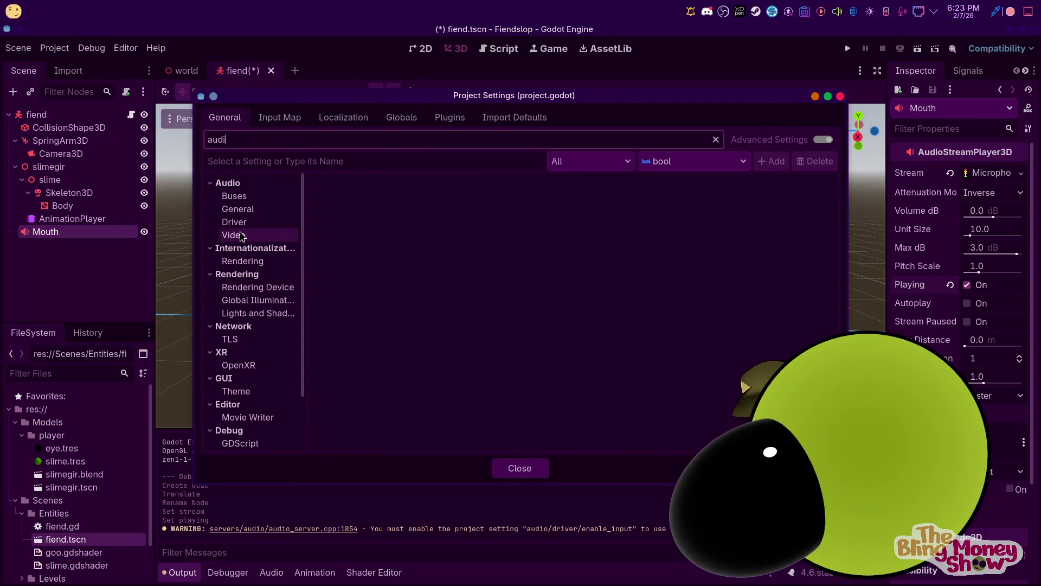
key(BackSpace)
key(BackSpace)
key(BackSpace)
text(ca)
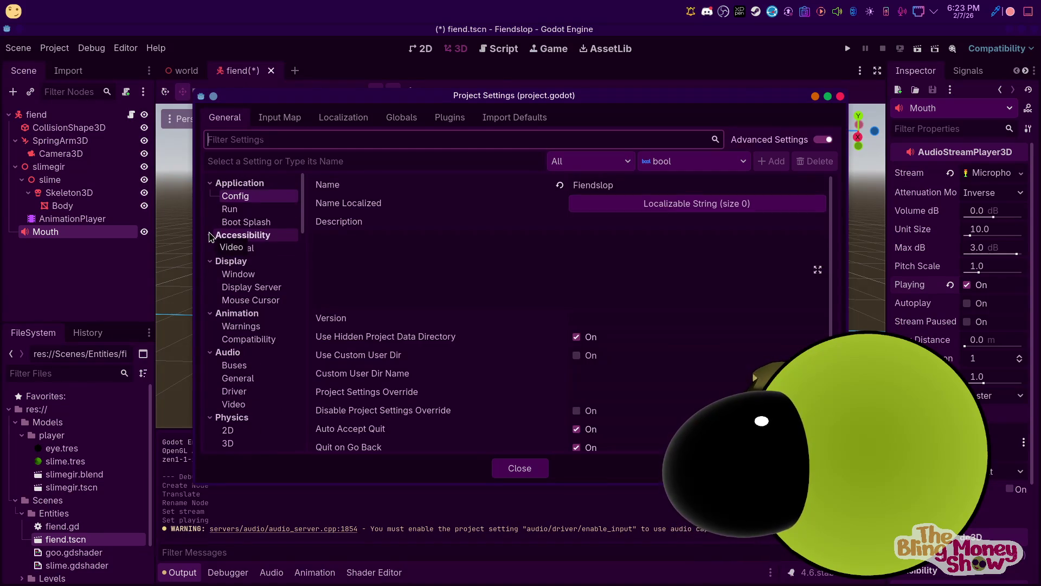
text(ptur)
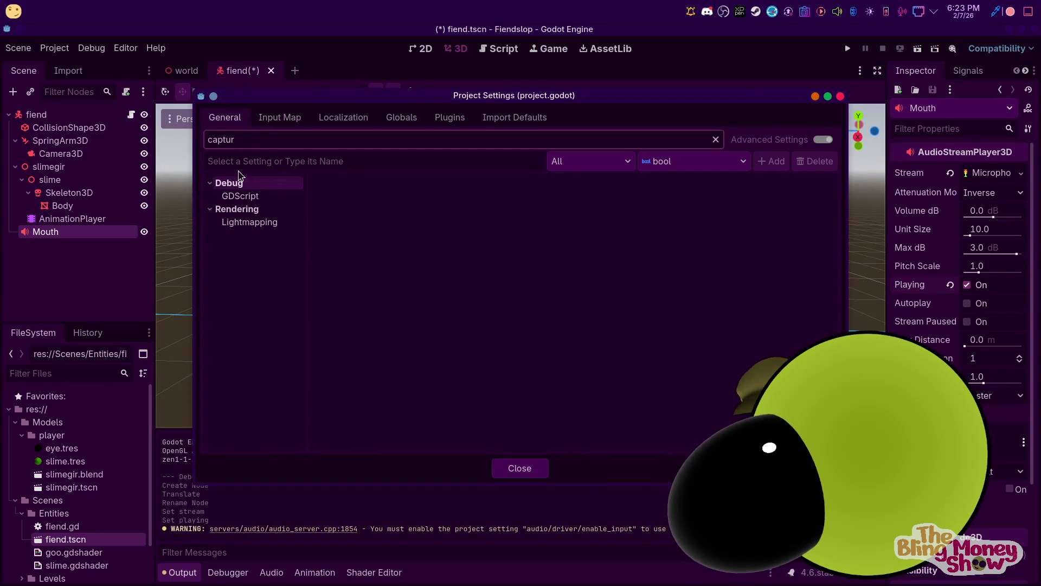
key(BackSpace)
key(BackSpace)
key(BackSpace)
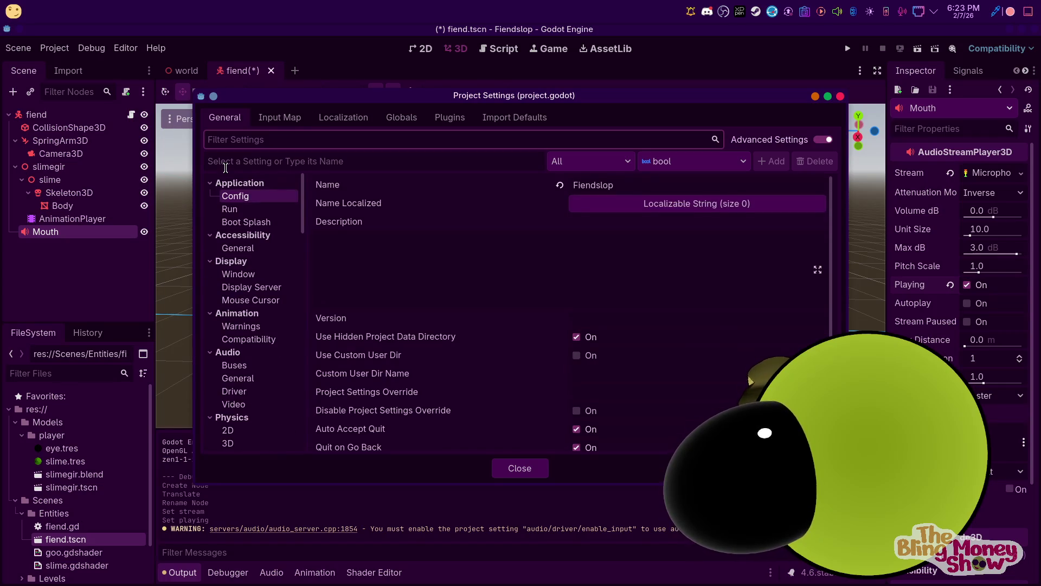
text(audip)
key(BackSpace)
text(i)
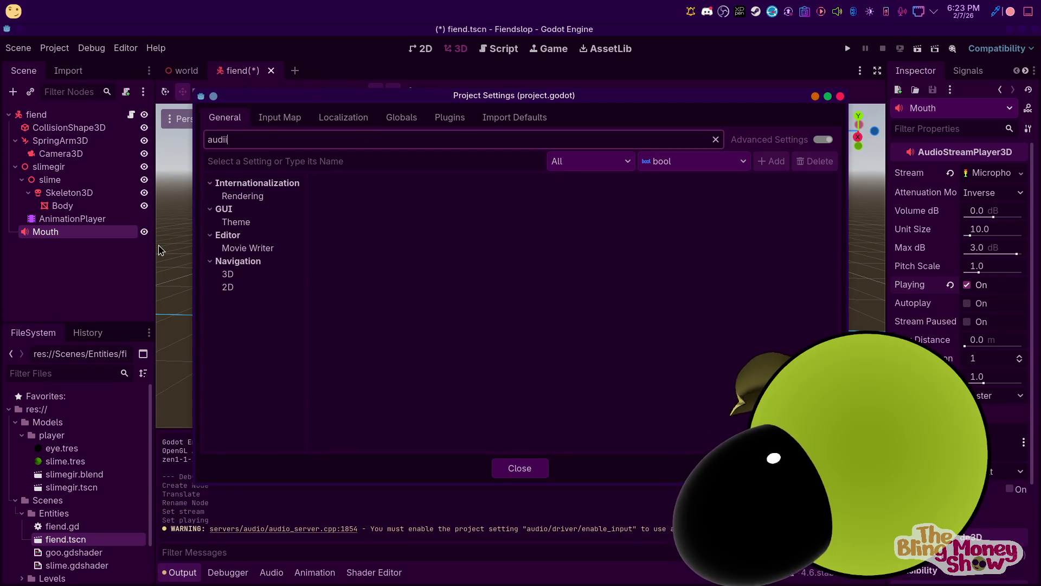
key(BackSpace)
text(o)
Tick Enable Input under Audio > Driver and close Project Settings
click(244, 235)
click(253, 196)
click(253, 210)
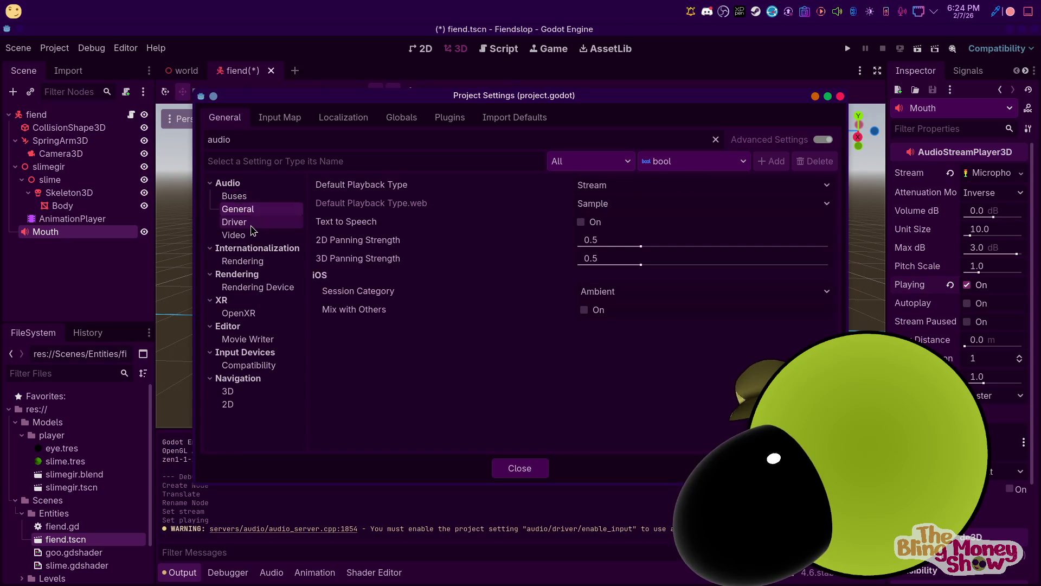
click(256, 222)
click(581, 241)
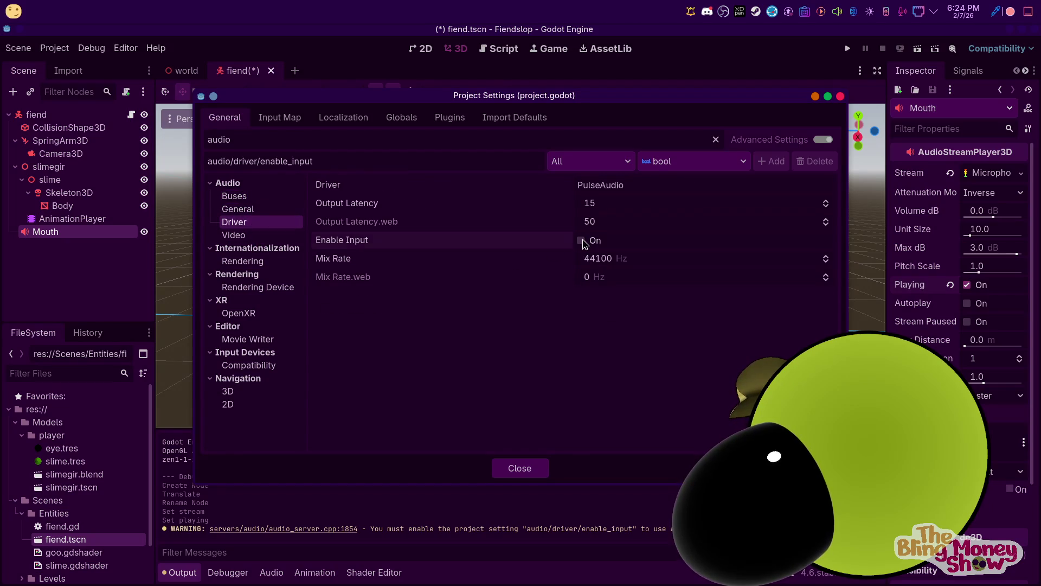
key(ctrl+s)
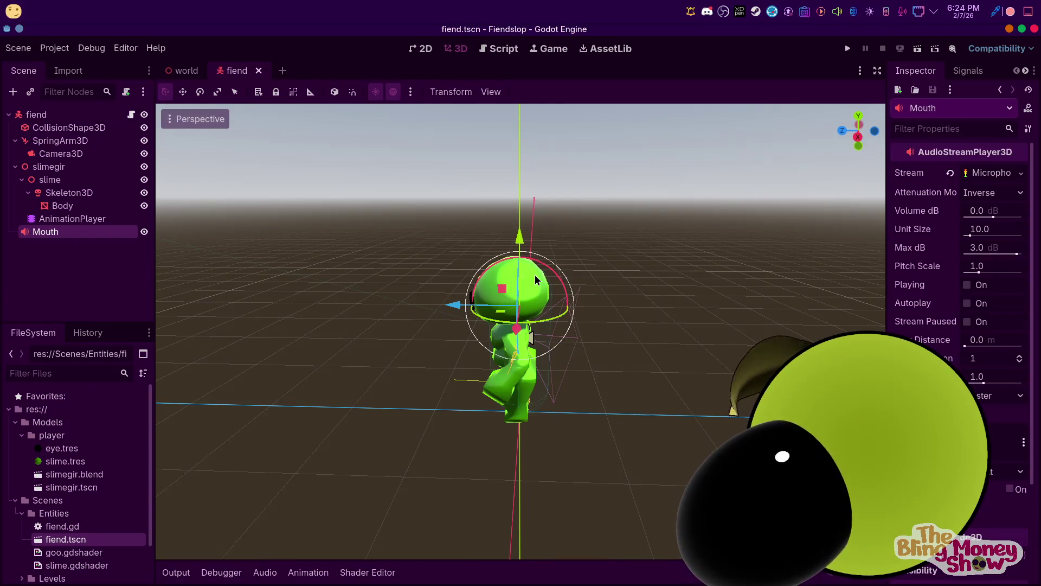
On the AnimationPlayer's idle animation, set the Playback Default Blend to 0.5
click(109, 219)
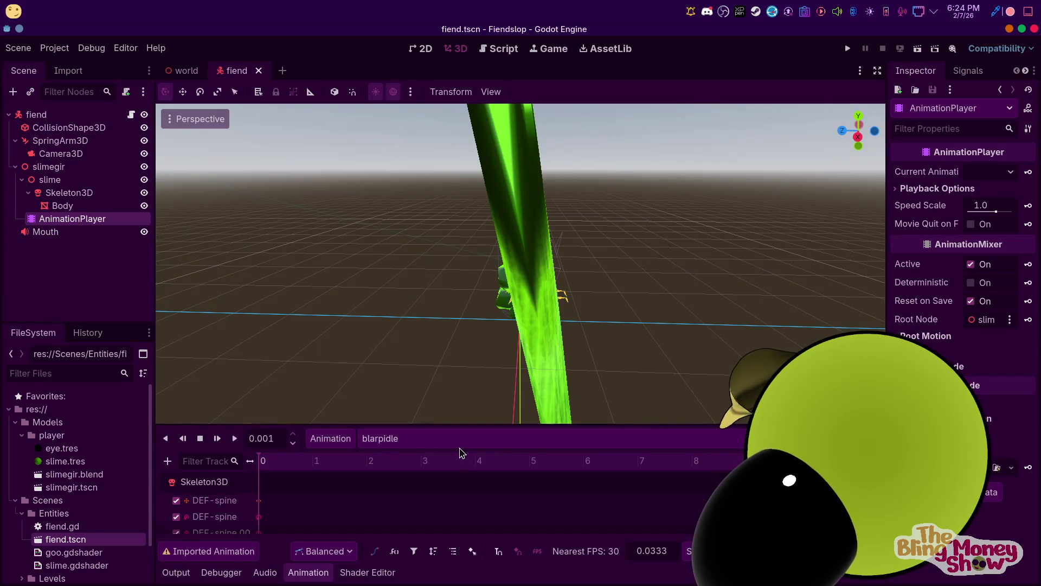
click(444, 439)
click(412, 487)
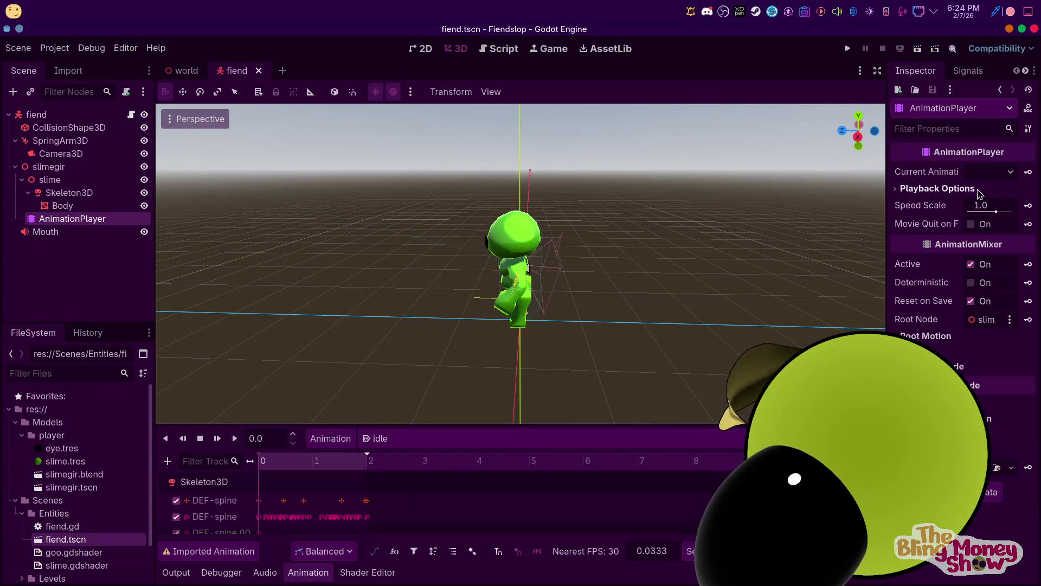
click(908, 190)
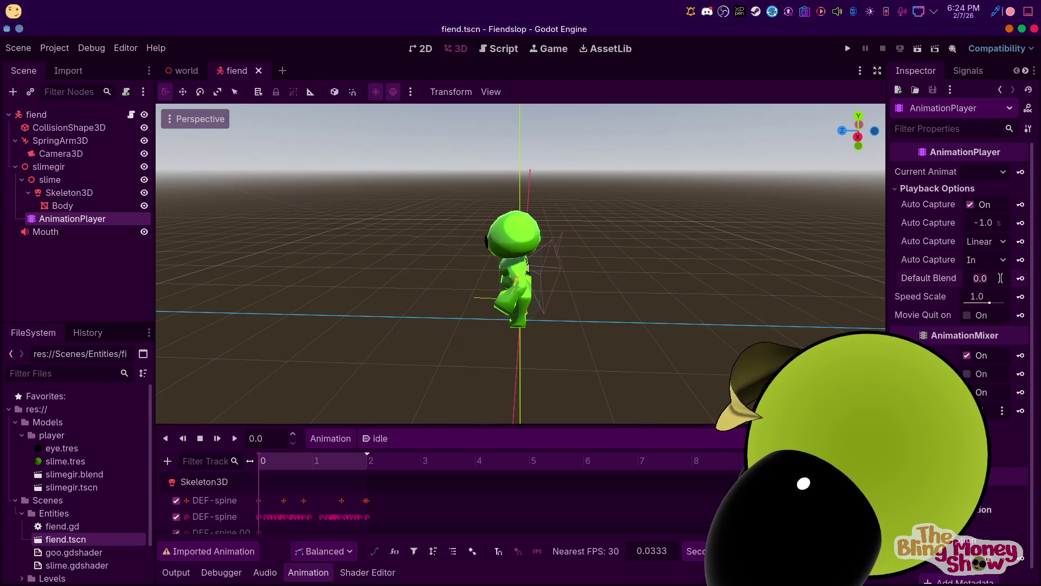
text(0.5)
key(Return)
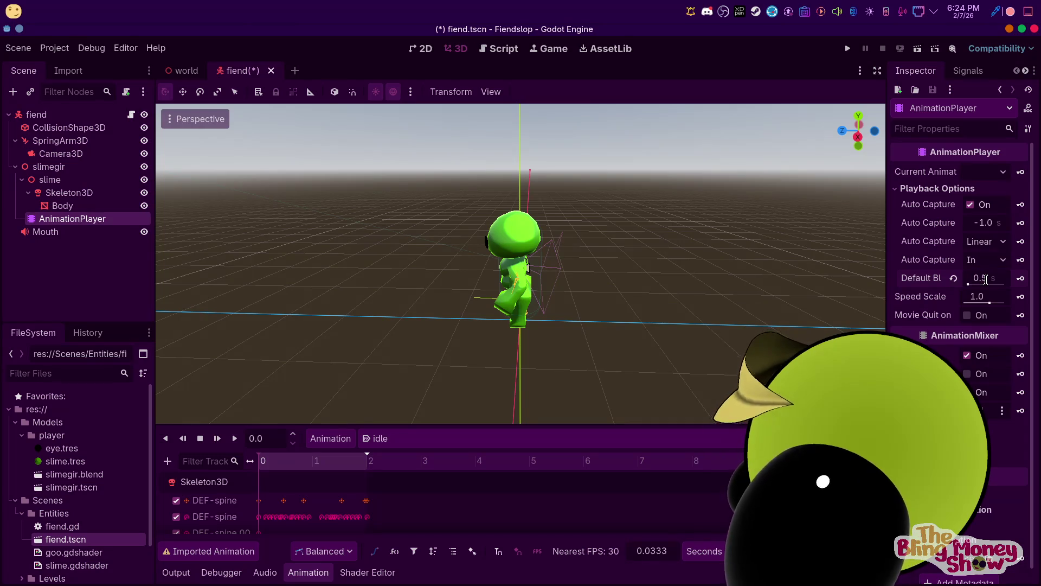
Run the game, steer the character right and left, then stop it
click(848, 49)
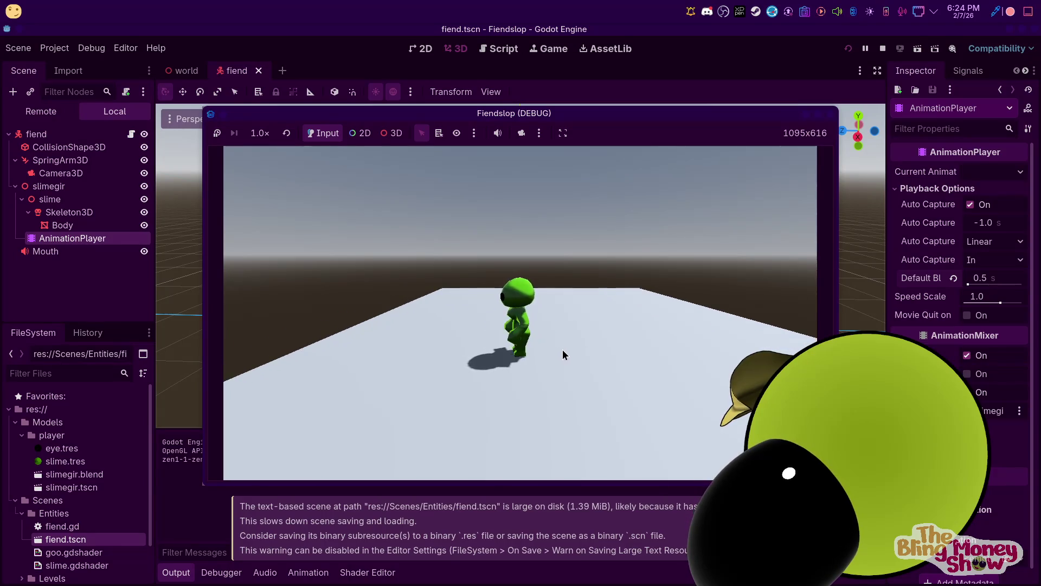
key(d)
key(a)
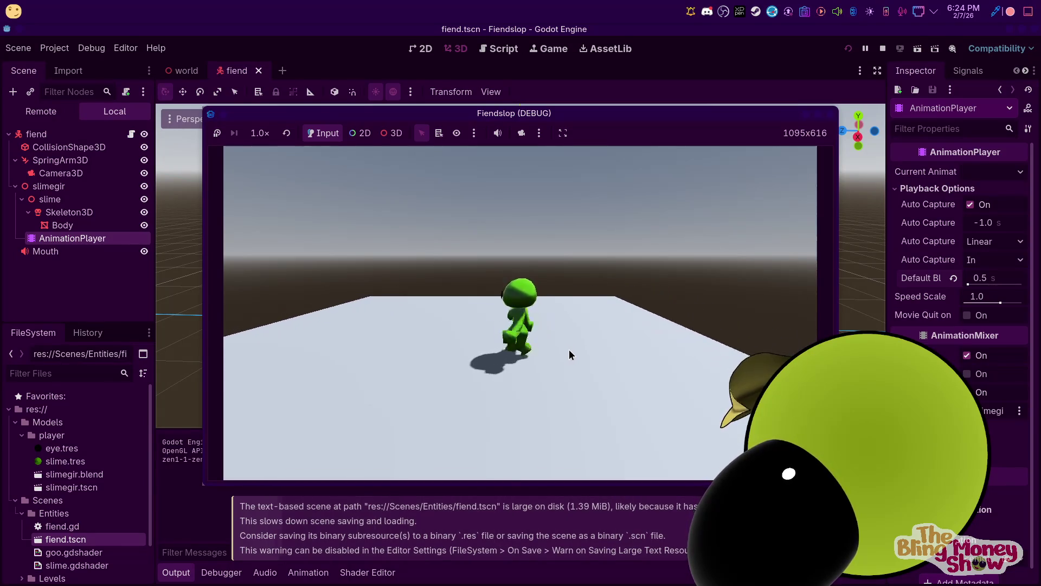
key(d)
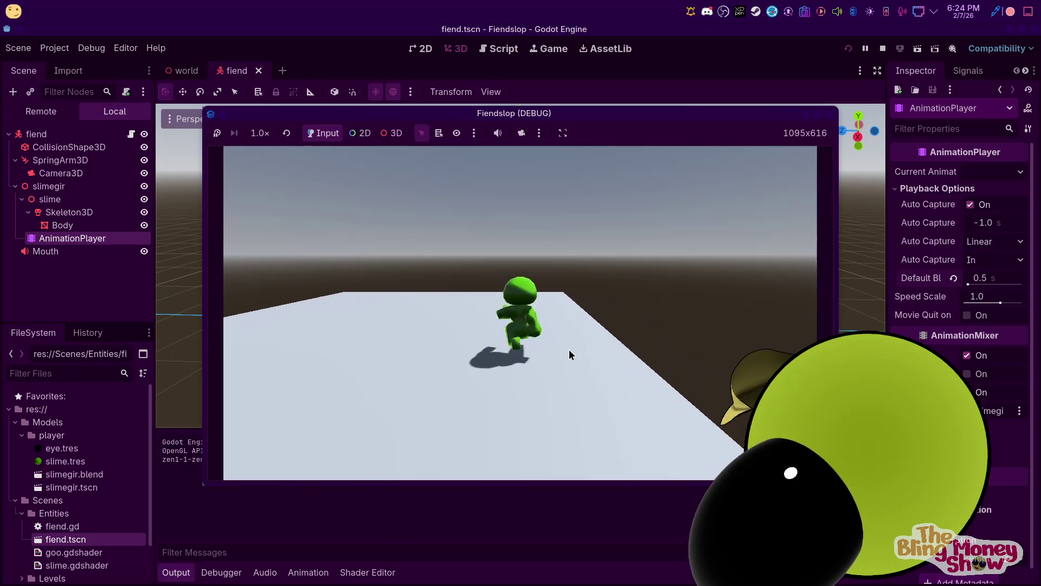
click(883, 48)
scroll(447, 259, up, 3)
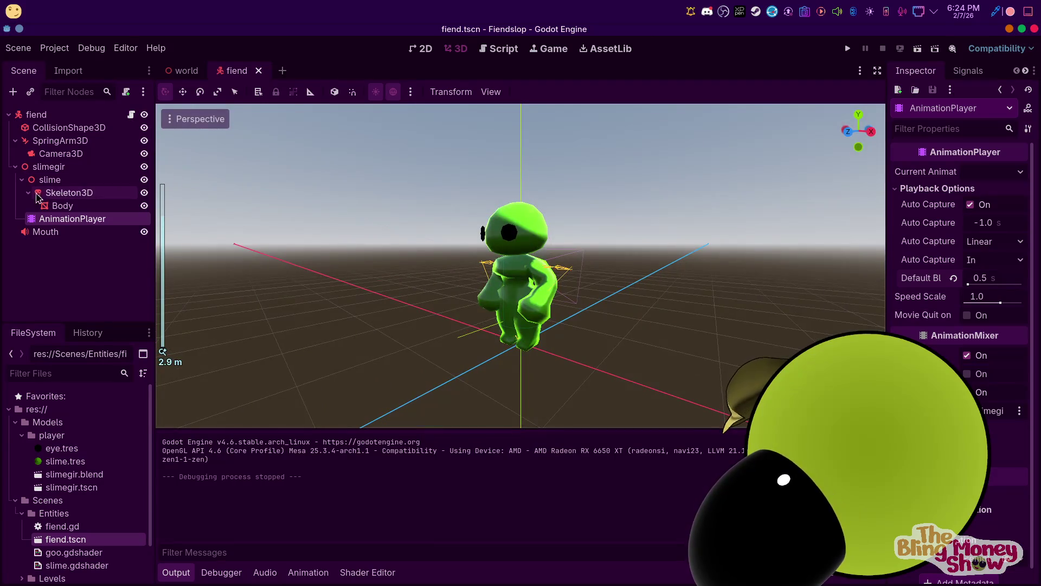
In side view, move Mouth forward onto the character's face and enable Autoplay
click(57, 232)
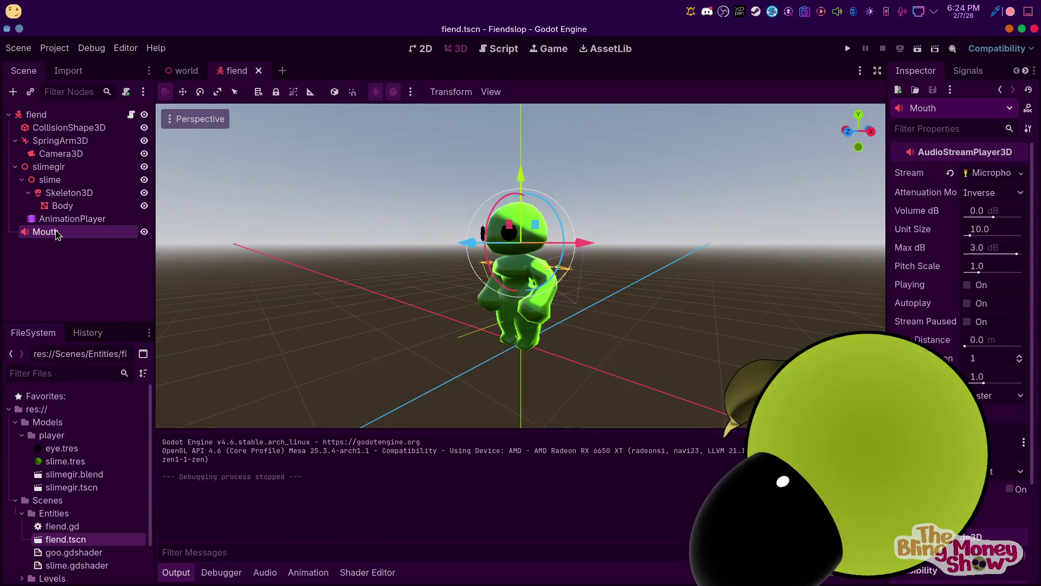
key(KP_3)
drag(477, 228, 426, 228)
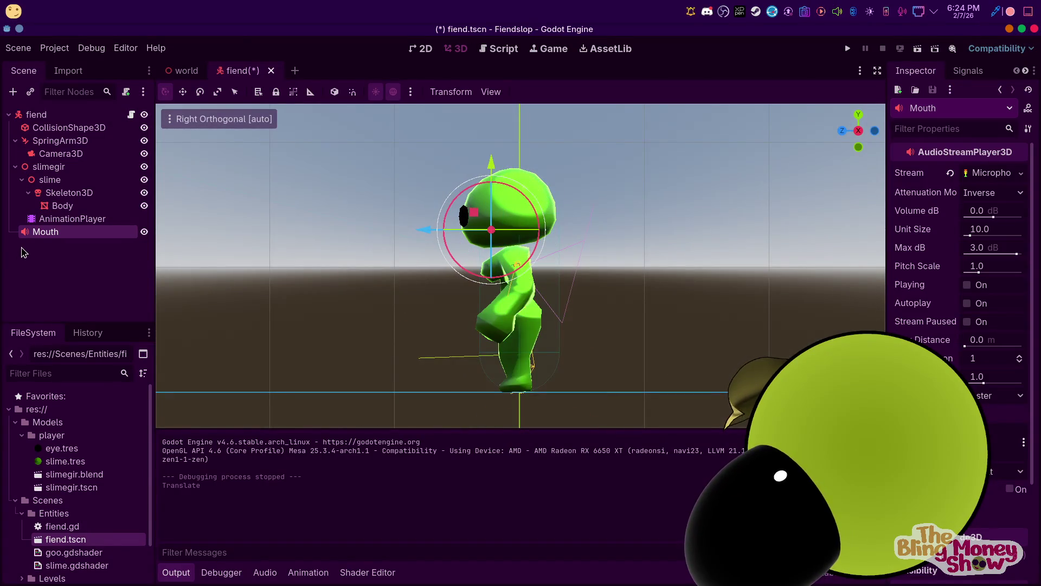
mouse_move(47, 232)
mouse_down()
mouse_move(64, 175)
mouse_move(42, 228)
mouse_up()
drag(597, 245, 671, 242)
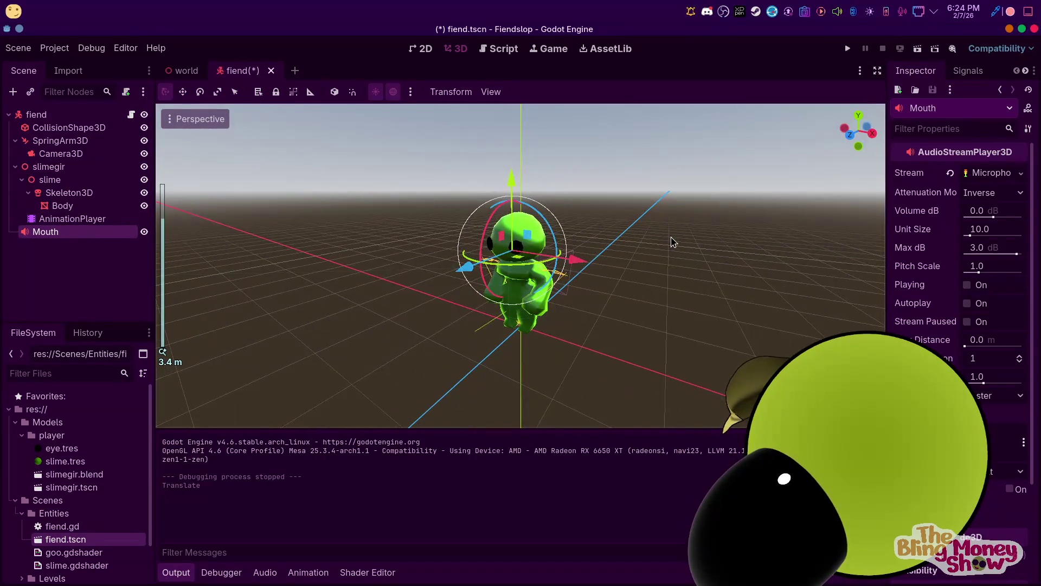
click(967, 285)
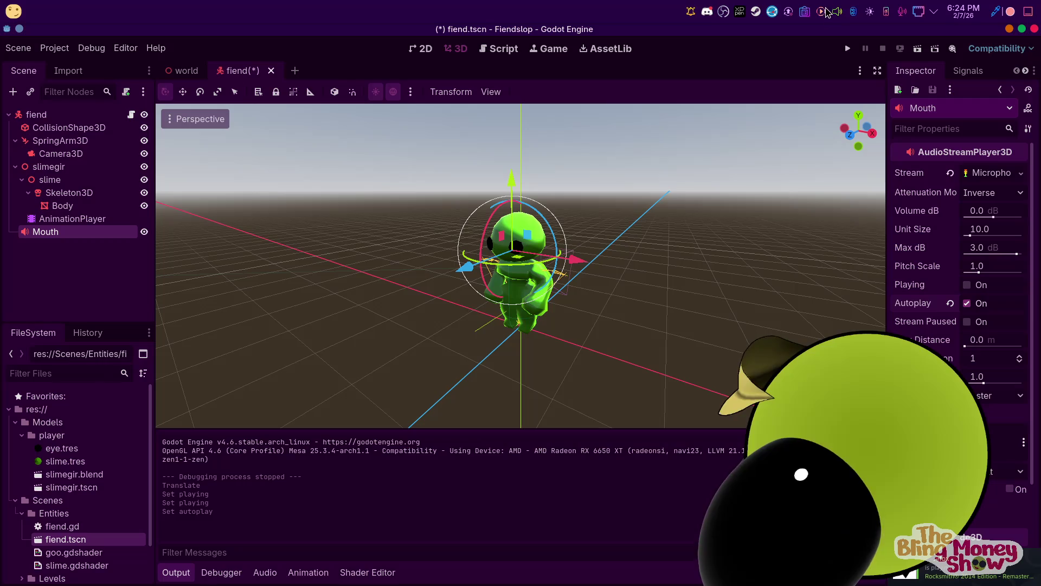
Launch the game with F5, walk the character, stop it, and select Skeleton3D
key(F5)
key(w)
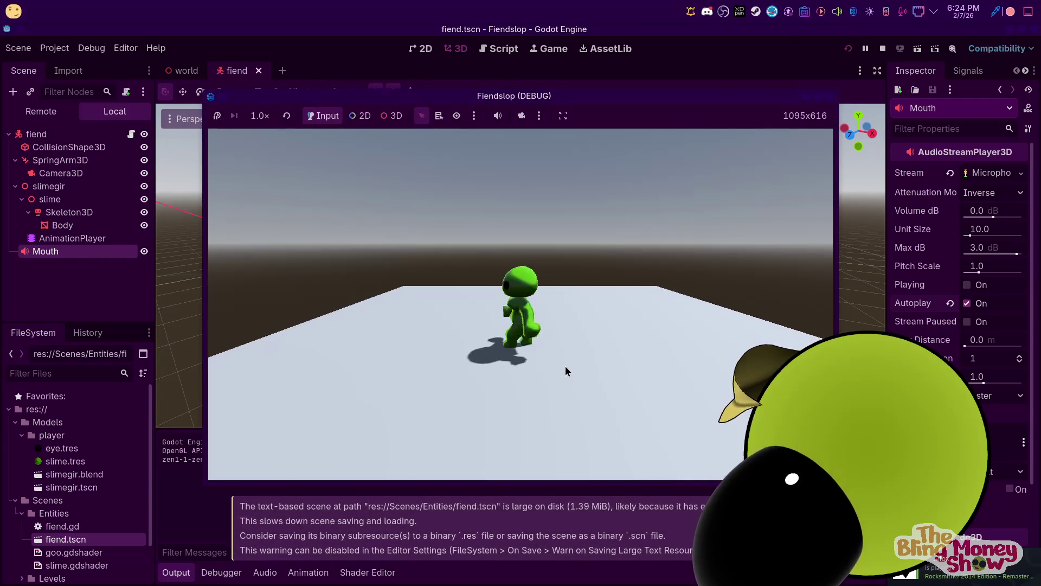
click(883, 48)
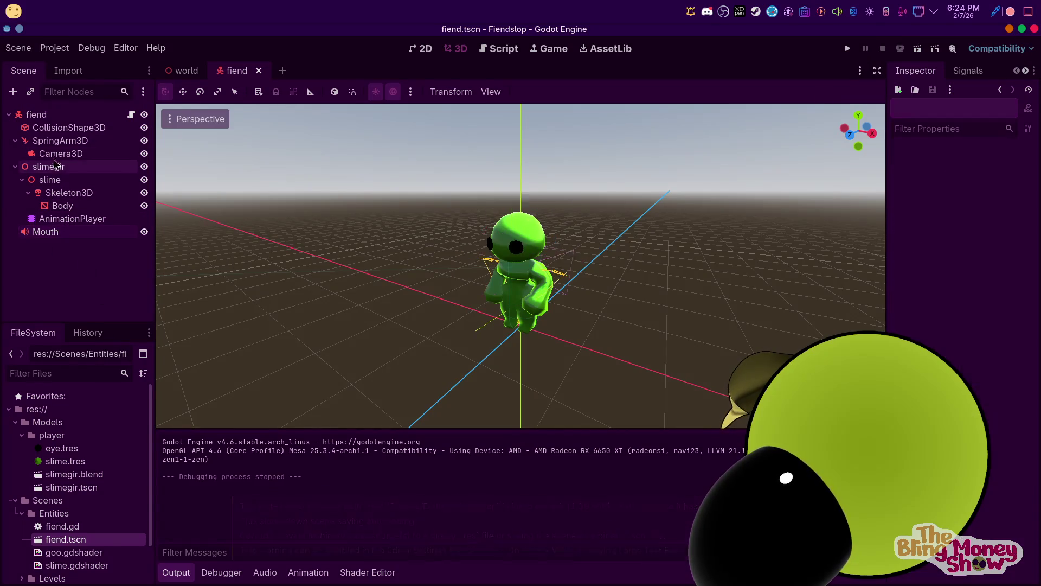
click(75, 167)
click(72, 192)
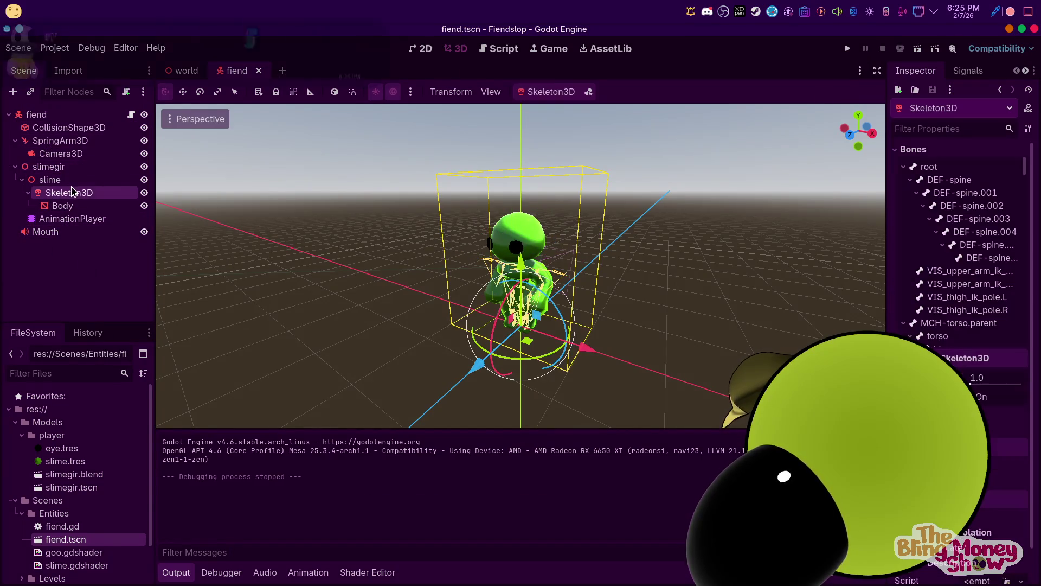
Attach a new script to Mouth saved as res://Scenes/Entities/VOICE.gd
click(71, 230)
right_click(72, 228)
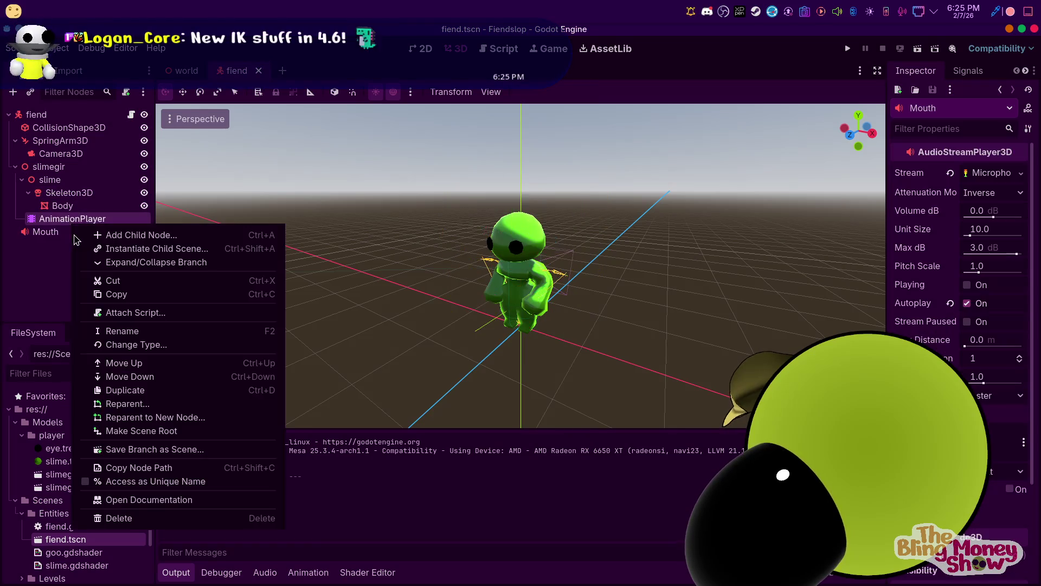
click(73, 218)
click(62, 233)
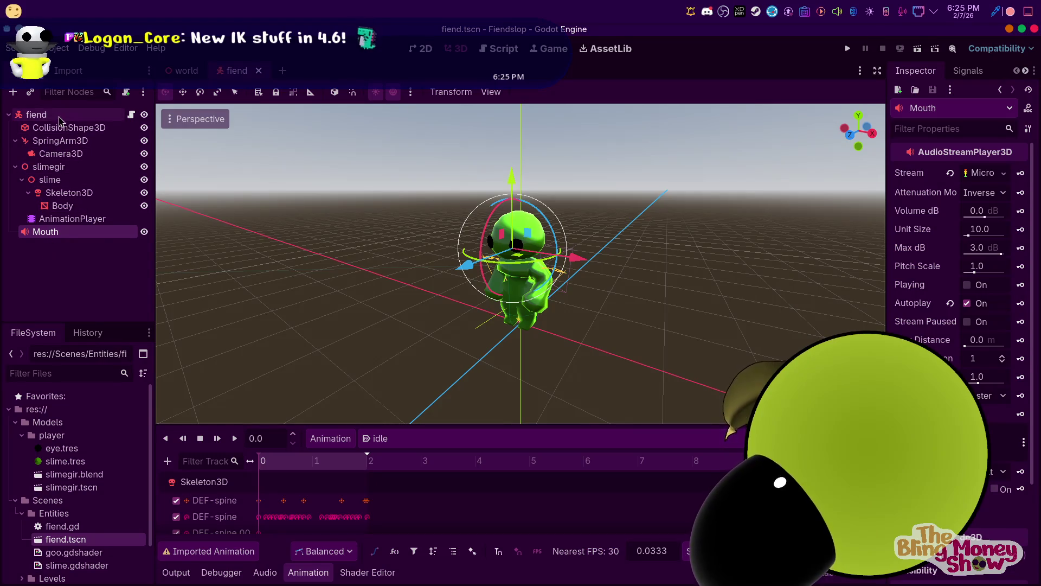
right_click(63, 232)
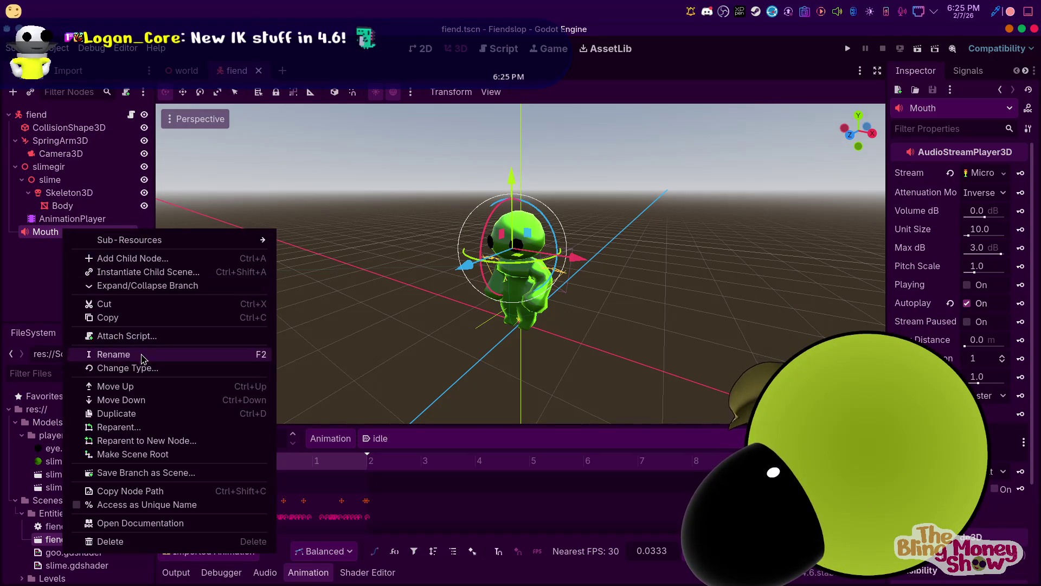
click(133, 338)
double_click(568, 278)
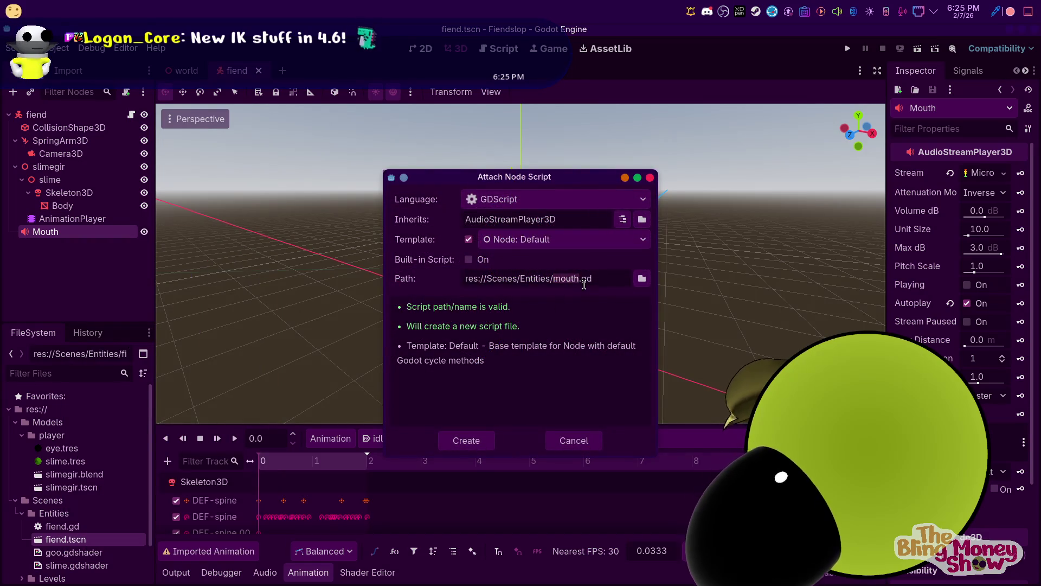
text(ICE)
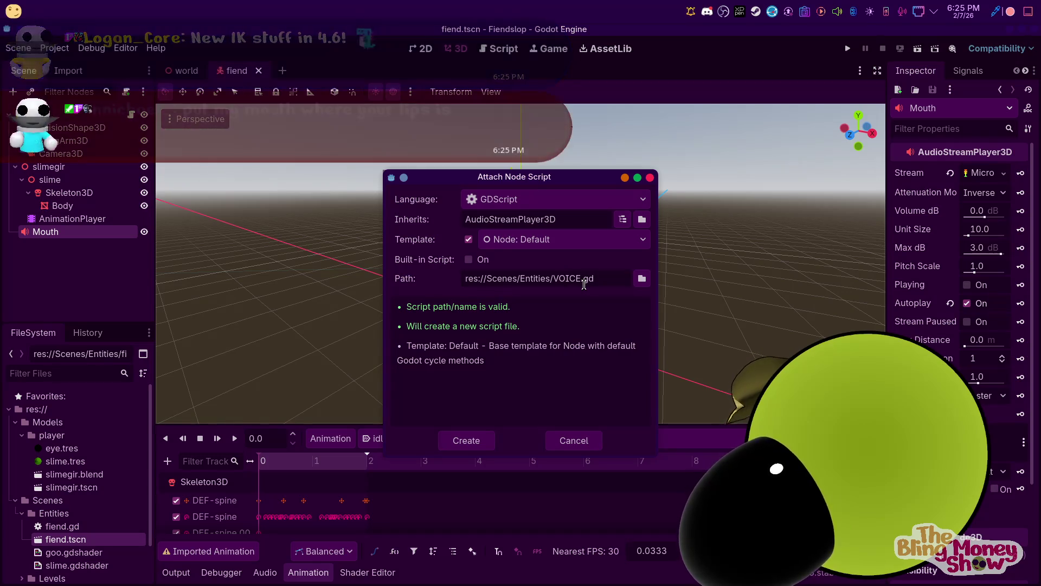
click(474, 440)
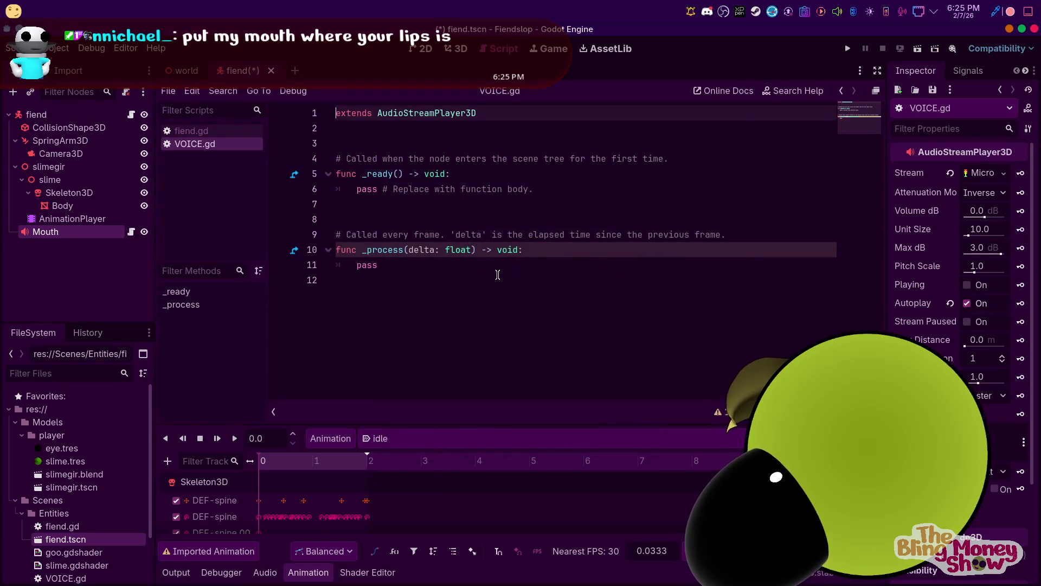
click(449, 265)
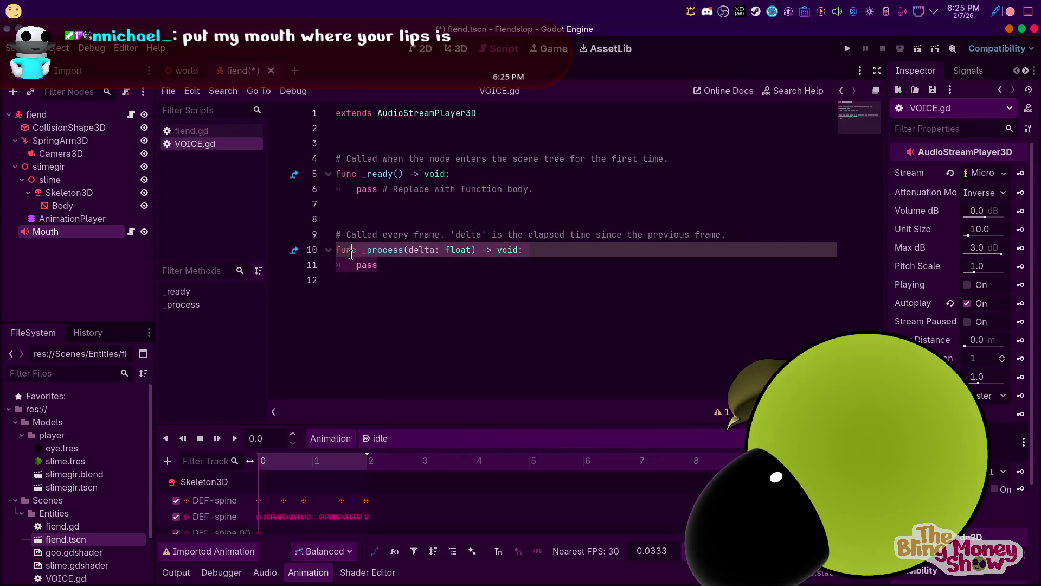
mouse_move(74, 207)
mouse_down()
mouse_move(414, 109)
mouse_move(410, 142)
mouse_up()
double_click(415, 143)
text(model)
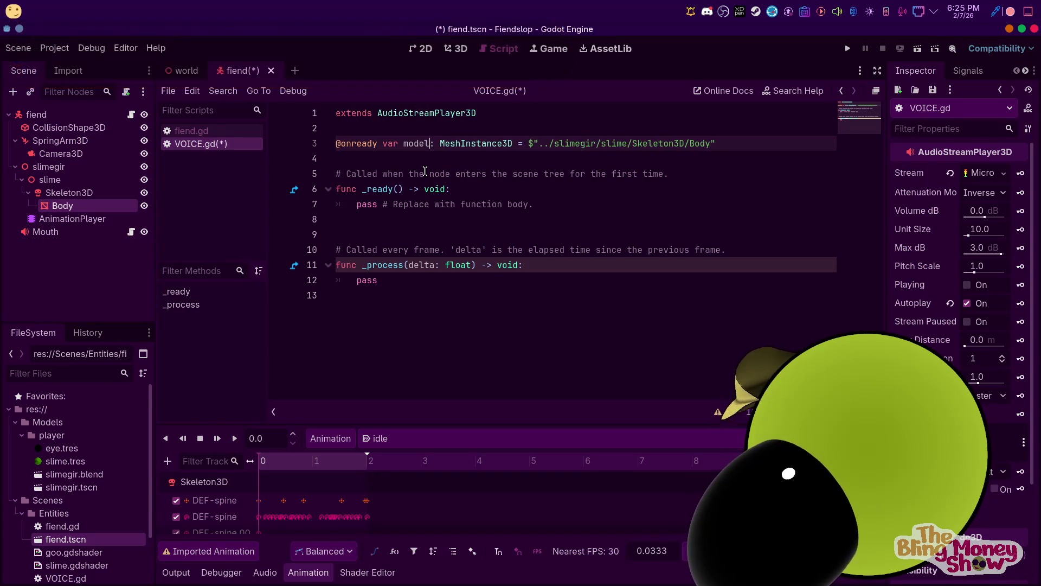
click(666, 173)
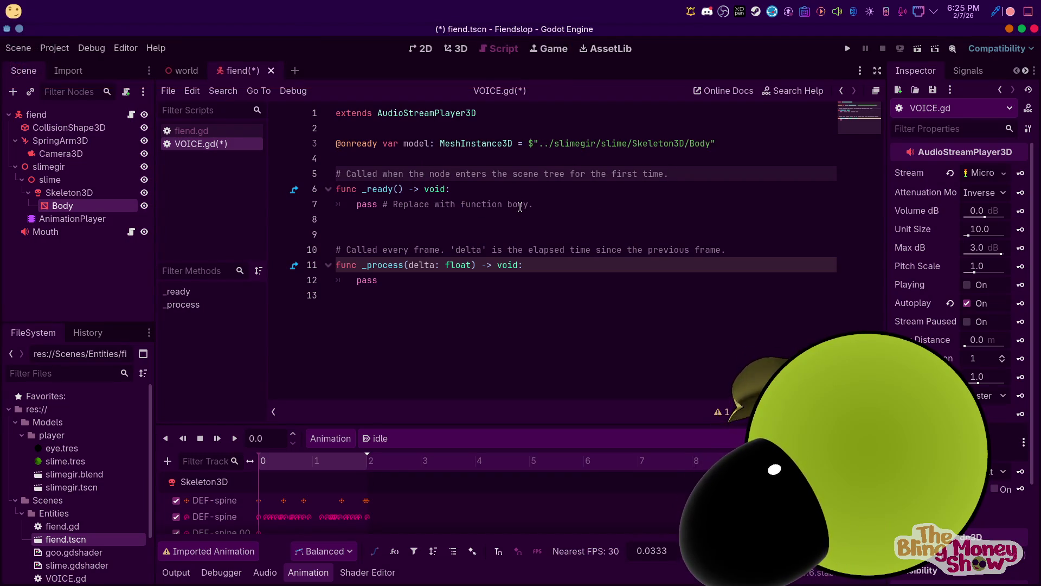
Expand the Mouth player's Process settings in the Inspector and select Skeleton3D
scroll(954, 244, down, 3)
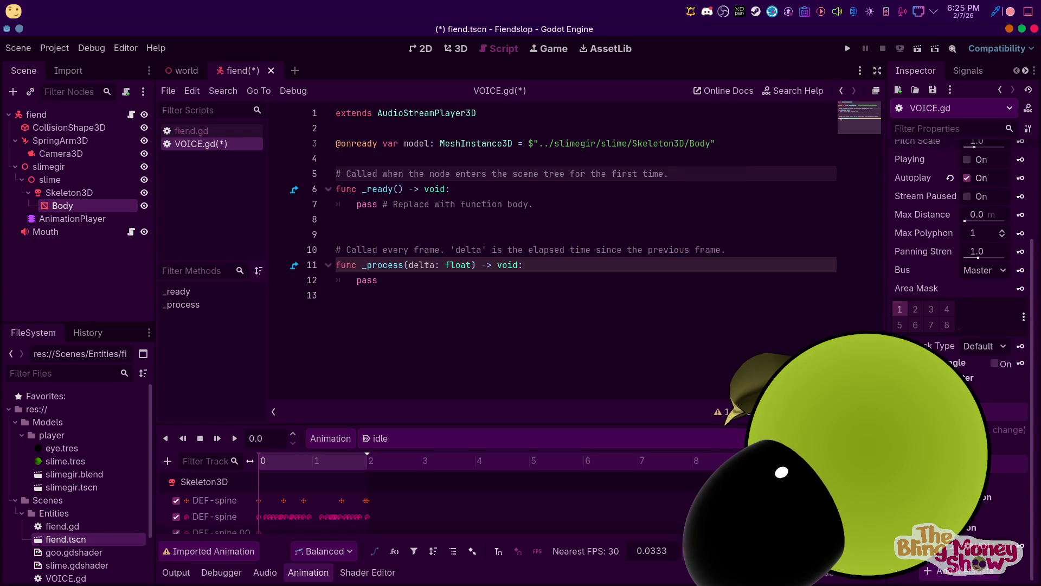
scroll(954, 244, up, 3)
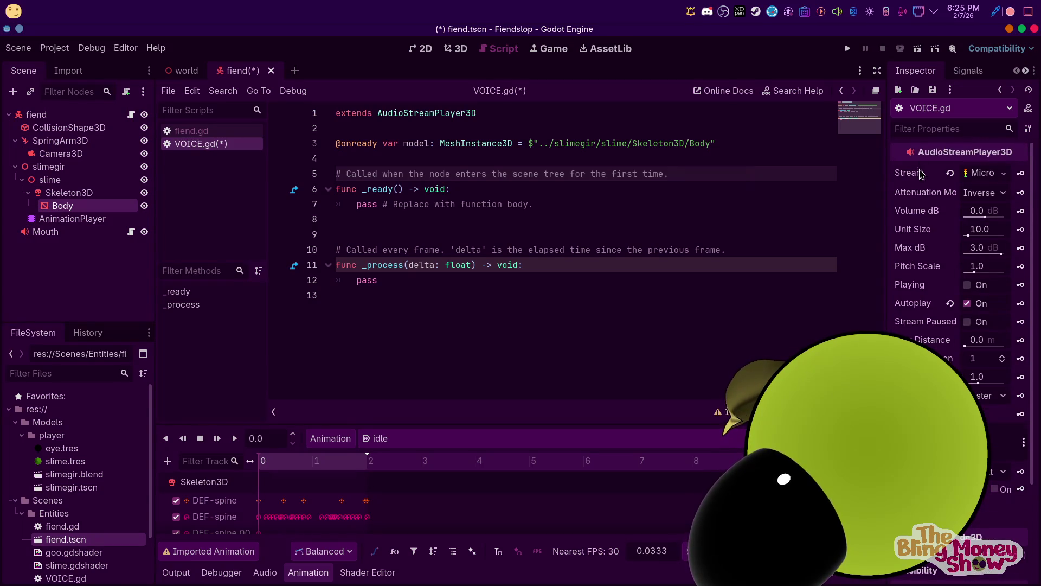
scroll(938, 267, down, 3)
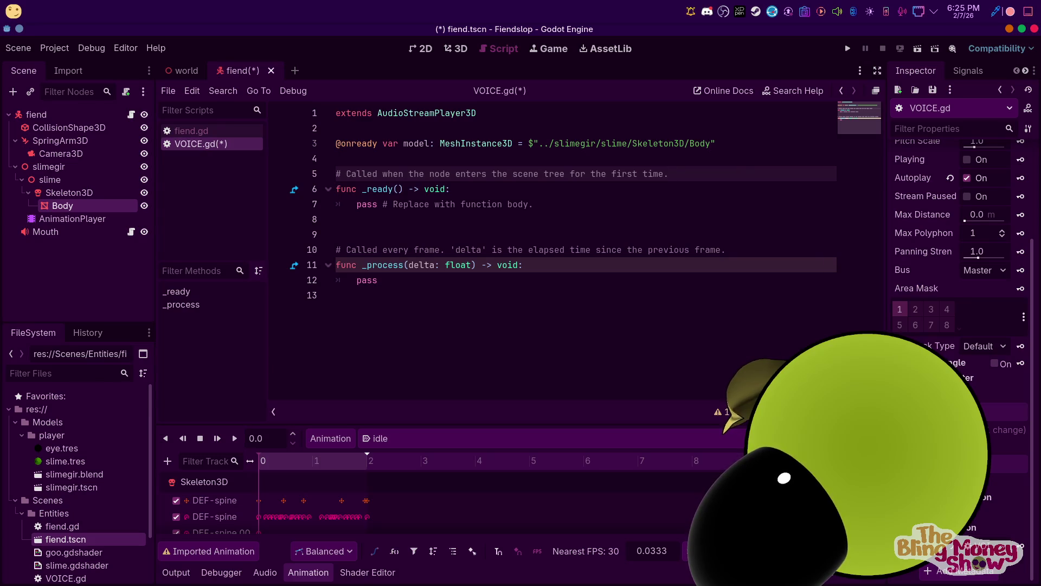
scroll(961, 359, up, 3)
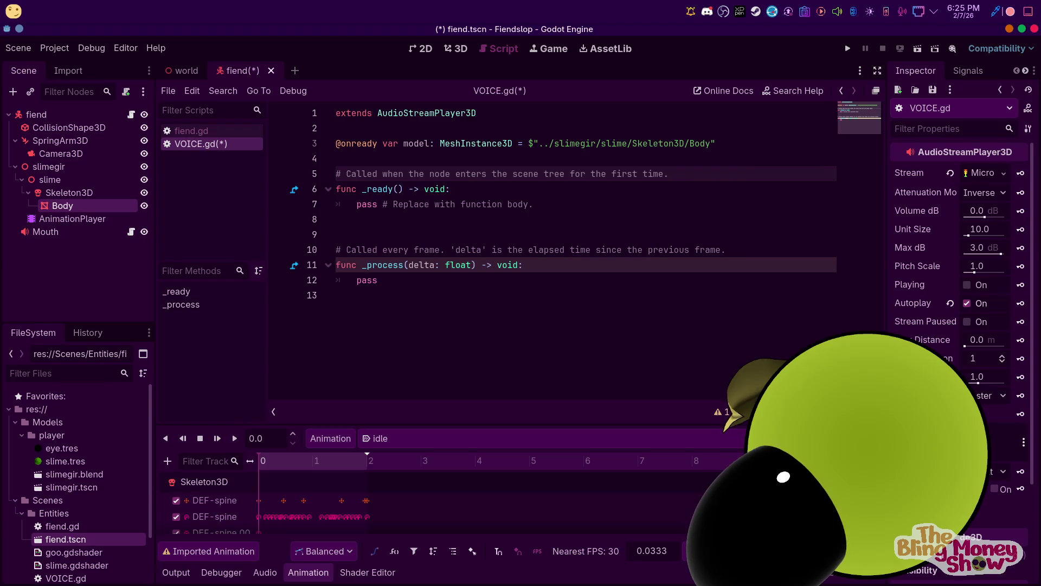
scroll(955, 271, down, 3)
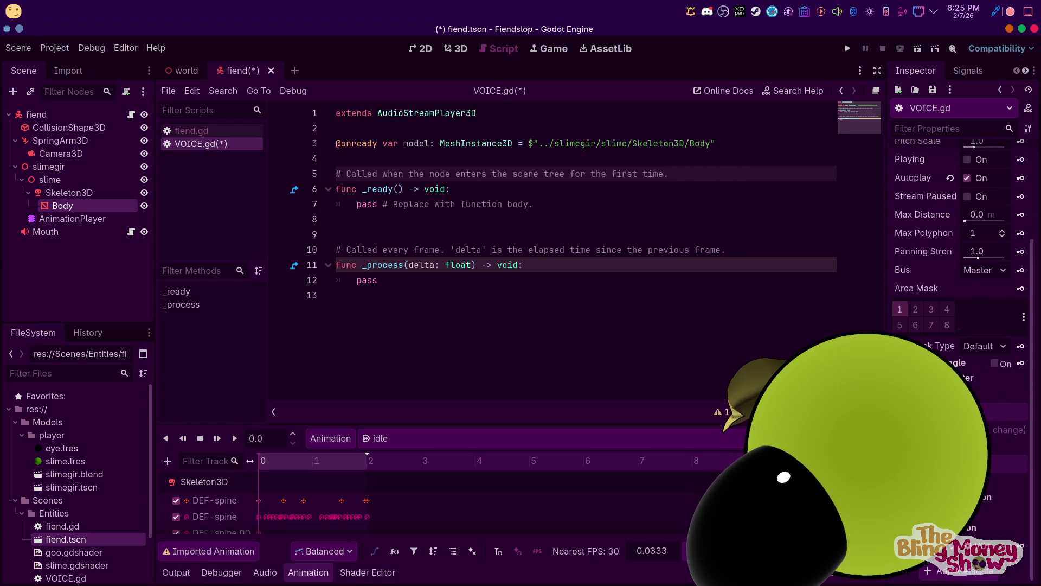
click(954, 481)
scroll(960, 489, down, 2)
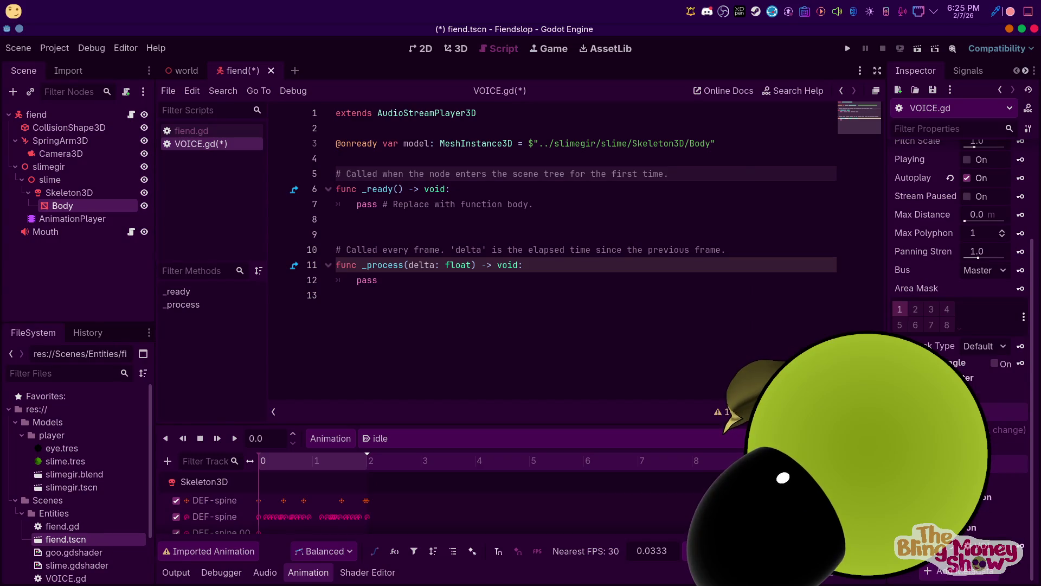
scroll(920, 285, up, 3)
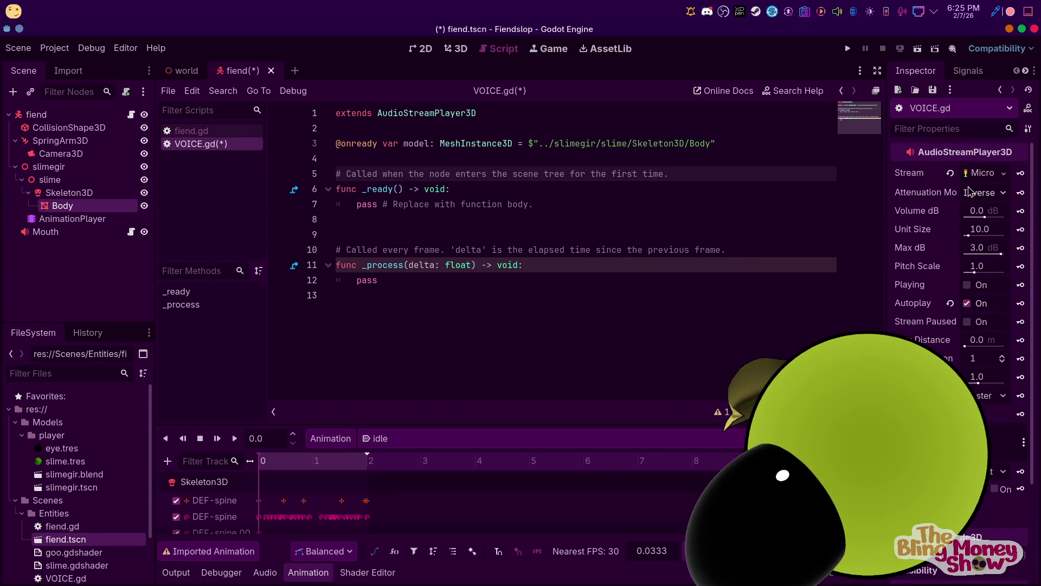
scroll(911, 267, down, 3)
click(62, 196)
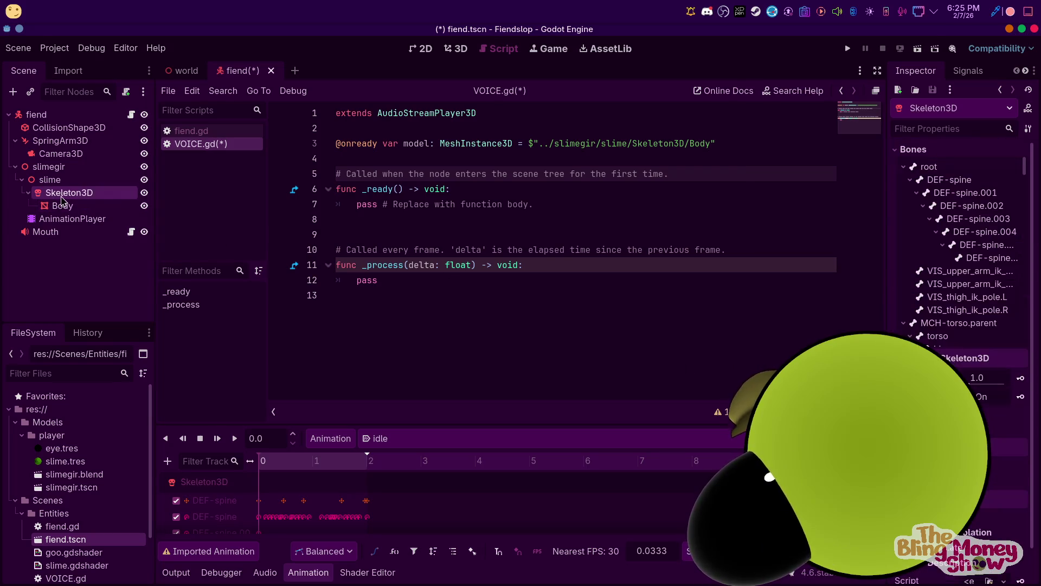
Select Body and expand its Blend Shapes to reveal Talk Max and Talk Min
click(62, 206)
scroll(965, 358, down, 8)
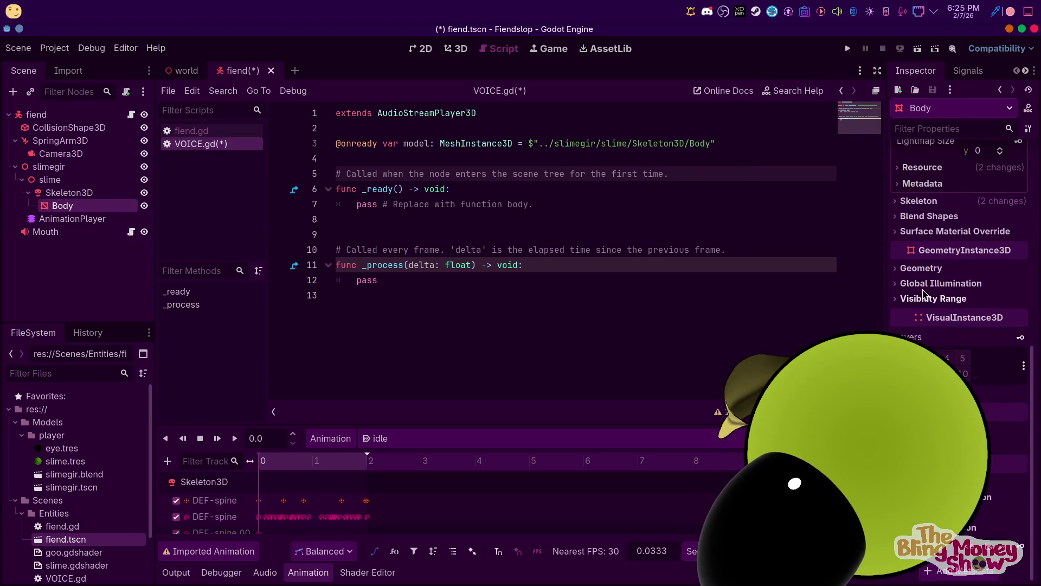
click(928, 217)
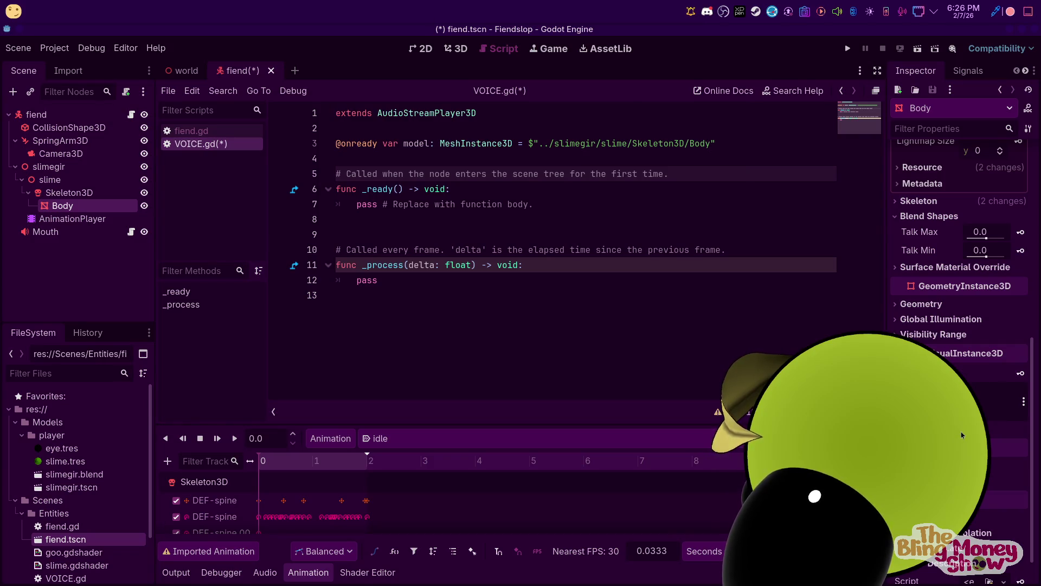
Place the caret at the end of the _process line and open the Dolphin file manager
click(542, 265)
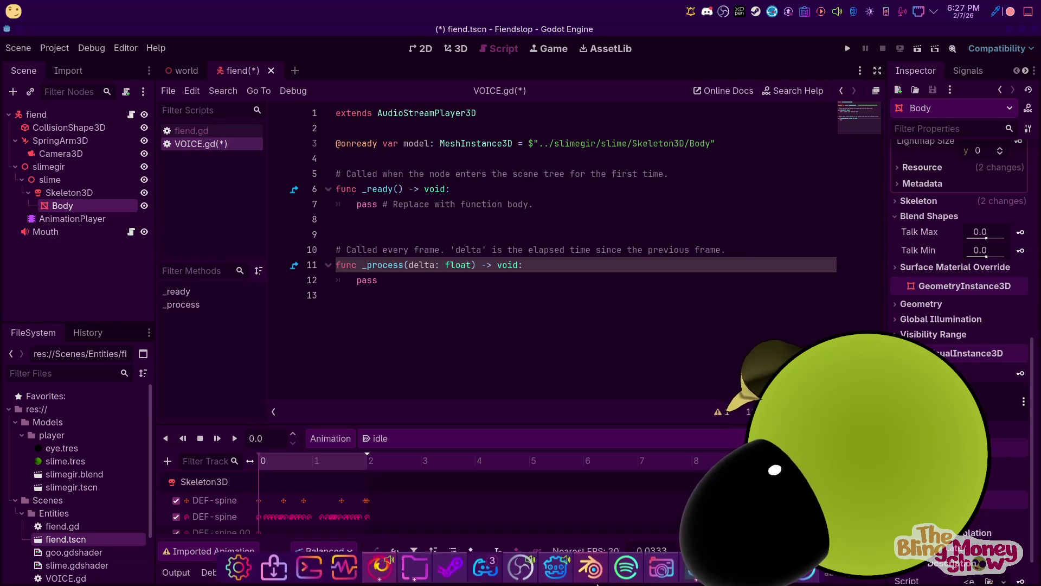
mouse_move(375, 564)
click(414, 567)
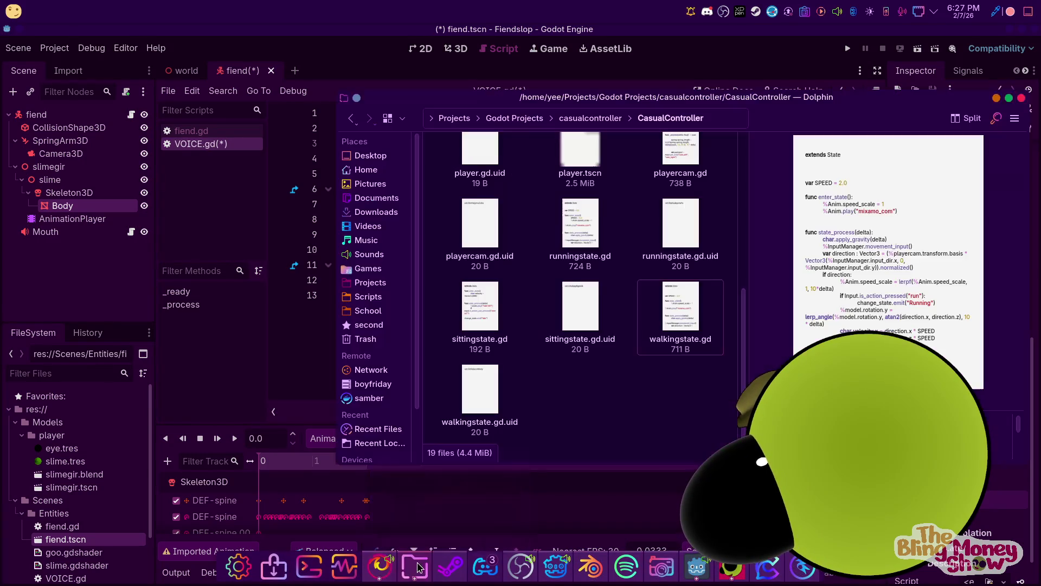
Put the Dolphin file manager away and switch over to the Kate editor
click(414, 567)
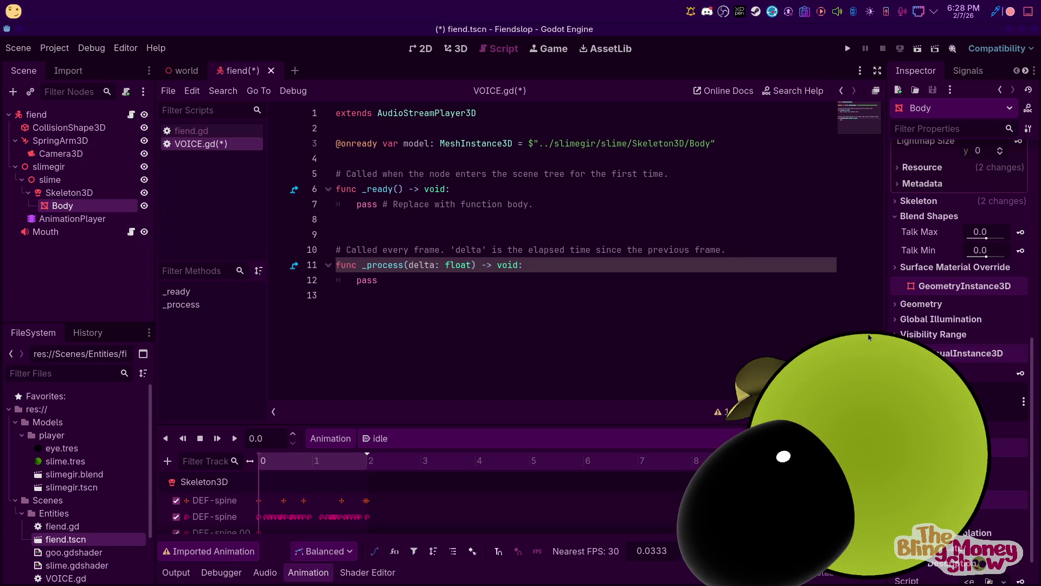
key(alt+Tab)
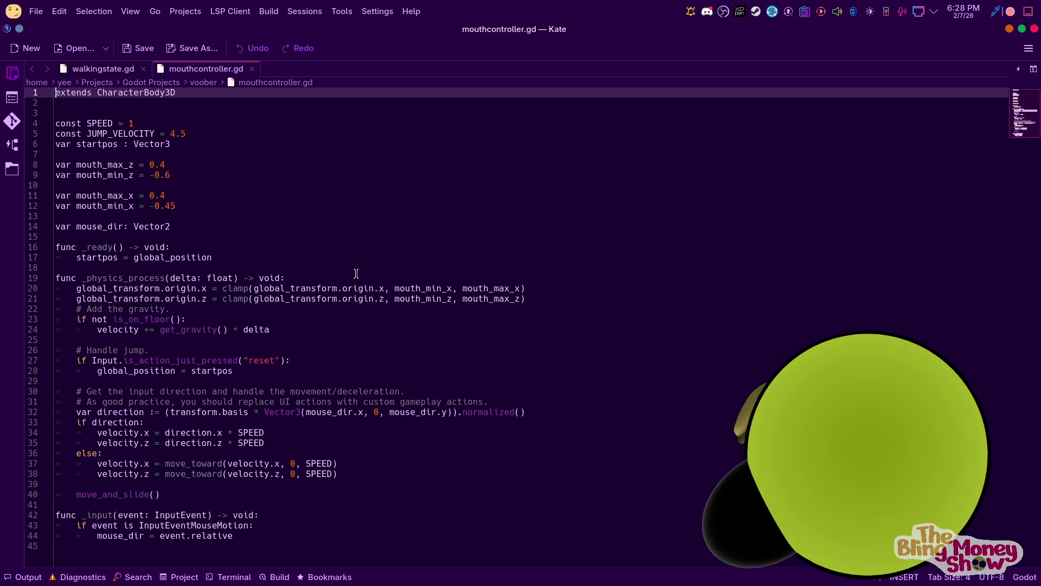
Close mouthcontroller.gd and copy model.gd's line 51 spectrum assignment
click(251, 69)
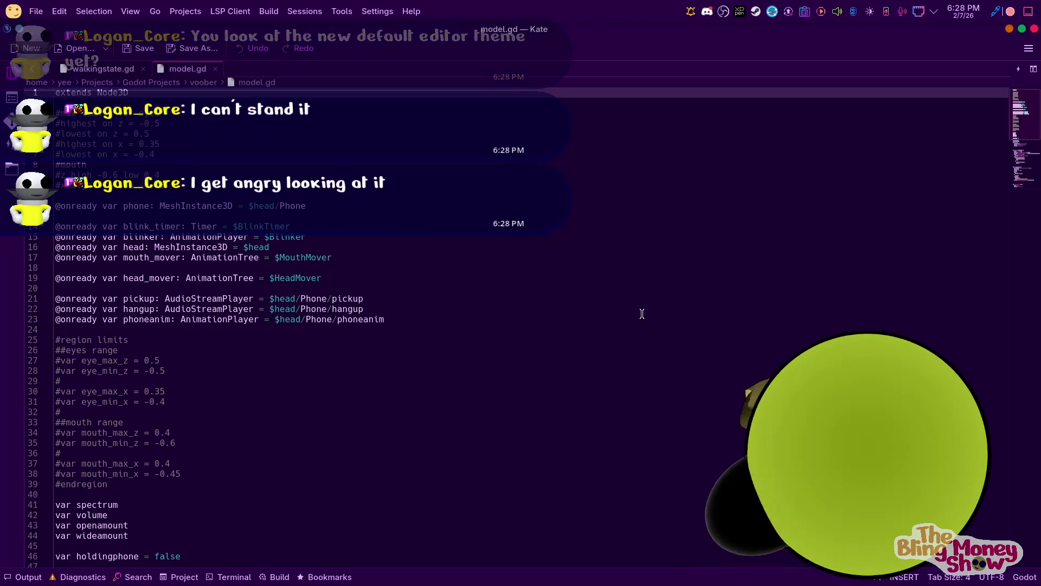
scroll(233, 312, down, 13)
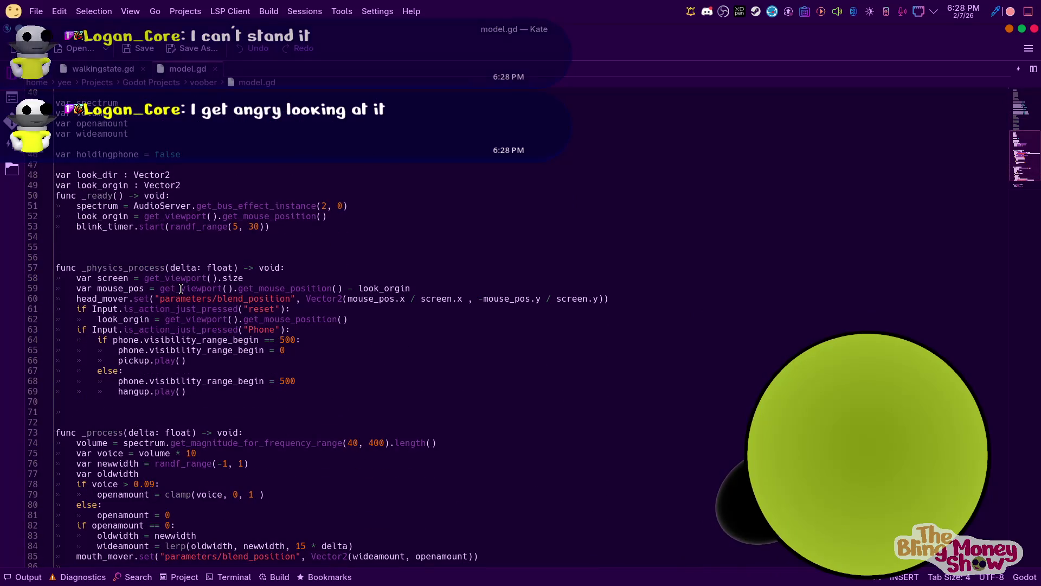
scroll(298, 270, up, 2)
drag(360, 267, 73, 266)
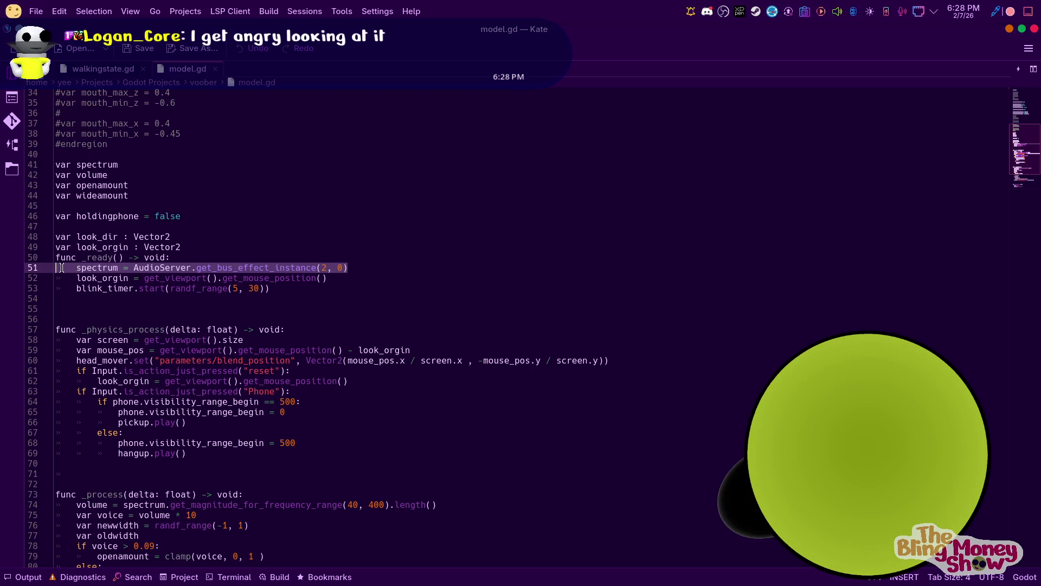
right_click(68, 271)
click(103, 297)
Reselect the _ready header and spectrum line, then pass through Steam back to Godot
drag(54, 298, 46, 267)
mouse_move(350, 270)
mouse_down()
mouse_move(76, 268)
mouse_move(54, 256)
mouse_up()
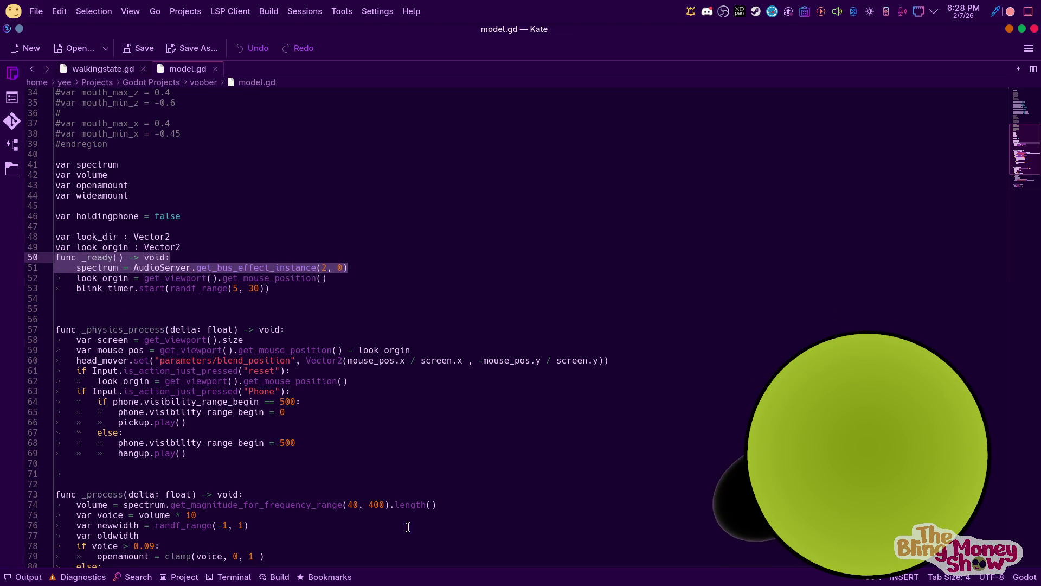
click(500, 570)
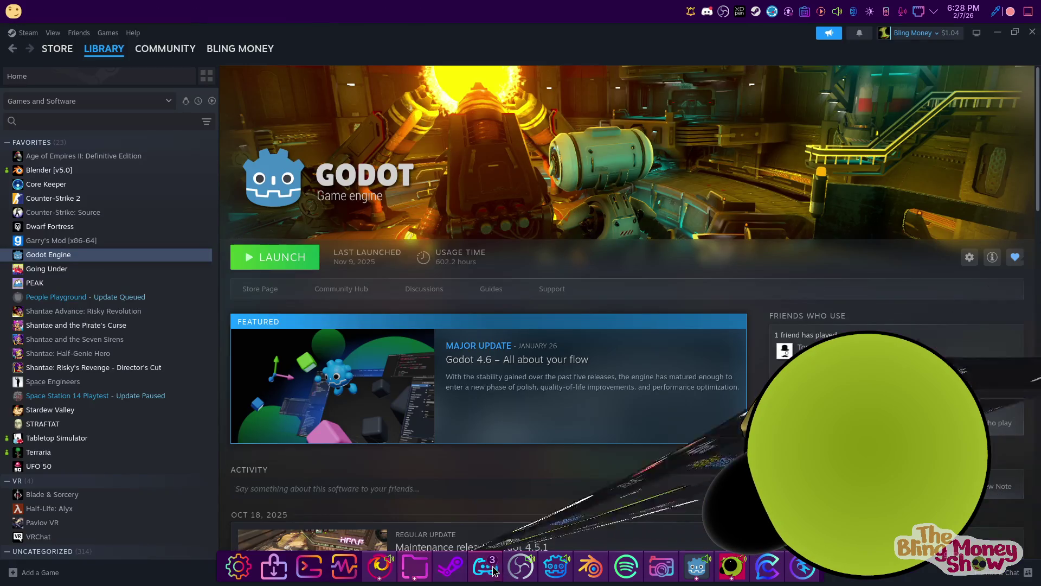
click(556, 567)
Paste the spectrum assignment over _ready's pass line and start a 'var s' declaration on line 4
triple_click(380, 204)
key(ctrl+v)
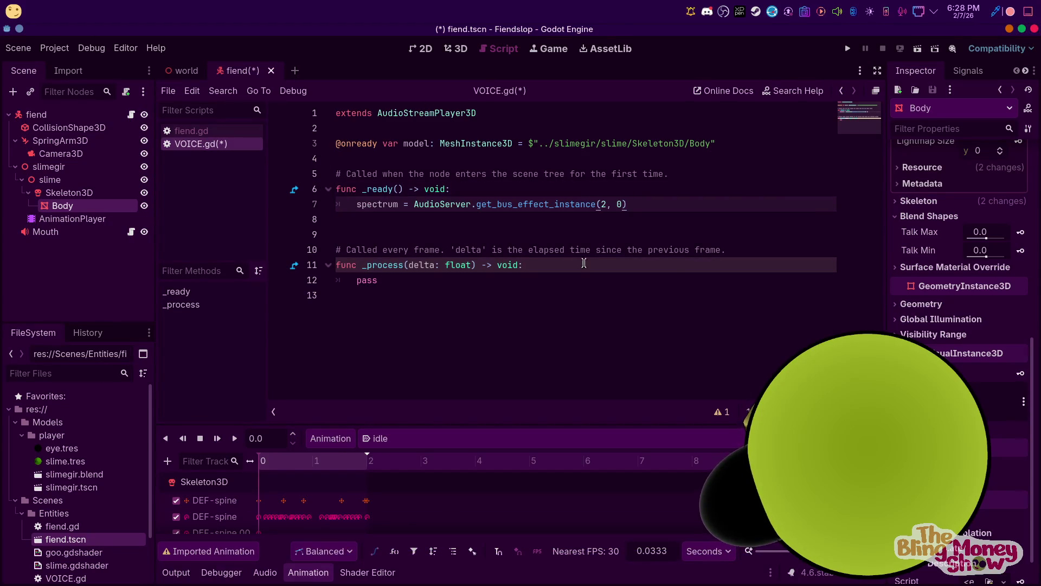
click(389, 160)
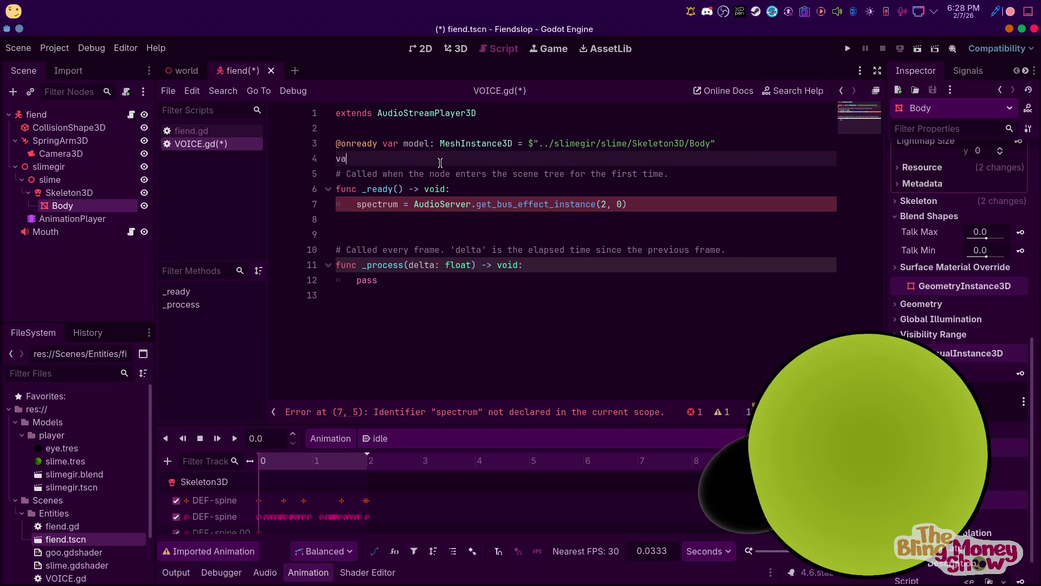
text(r s)
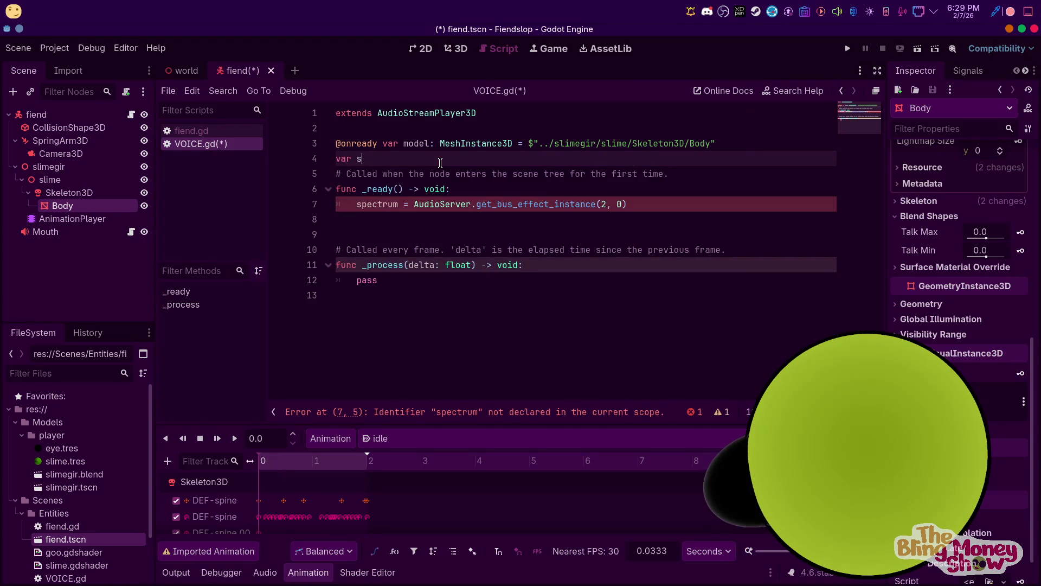
mouse_move(682, 581)
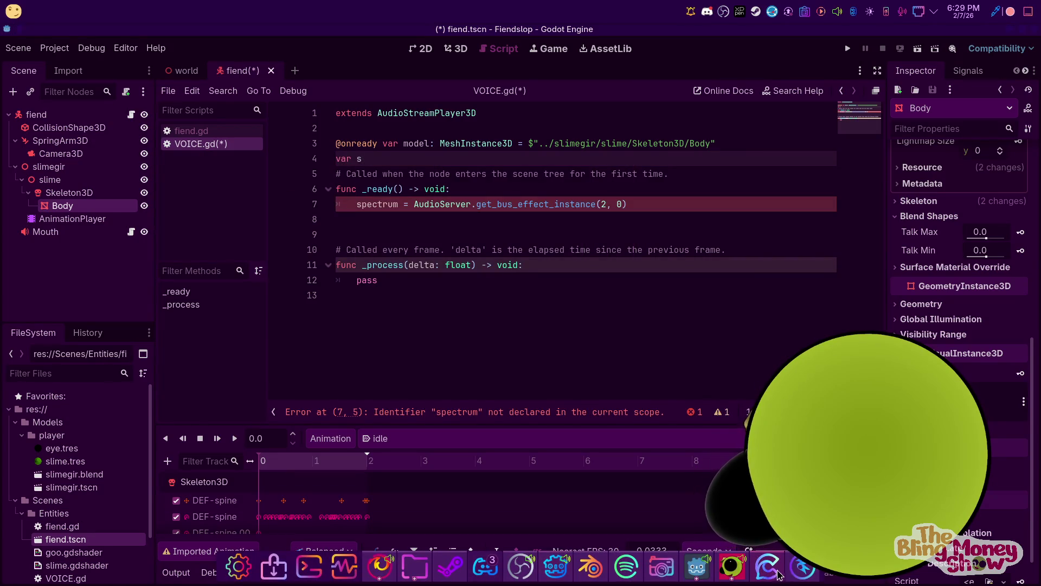
click(779, 573)
scroll(159, 292, up, 3)
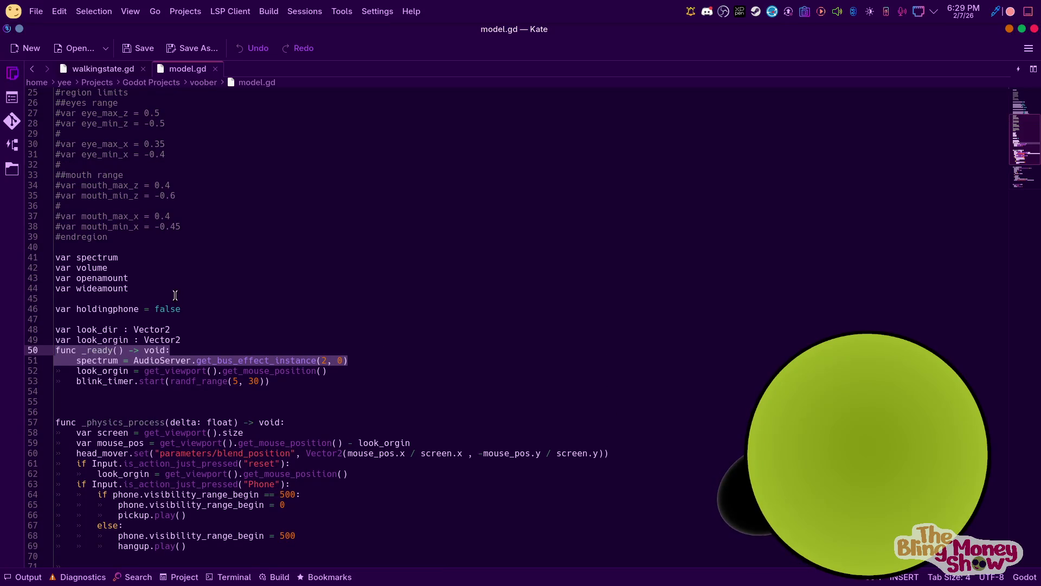
Select model.gd's spectrum, volume, openamount and wideamount declarations, then return to VOICE.gd in Godot
drag(139, 256, 60, 249)
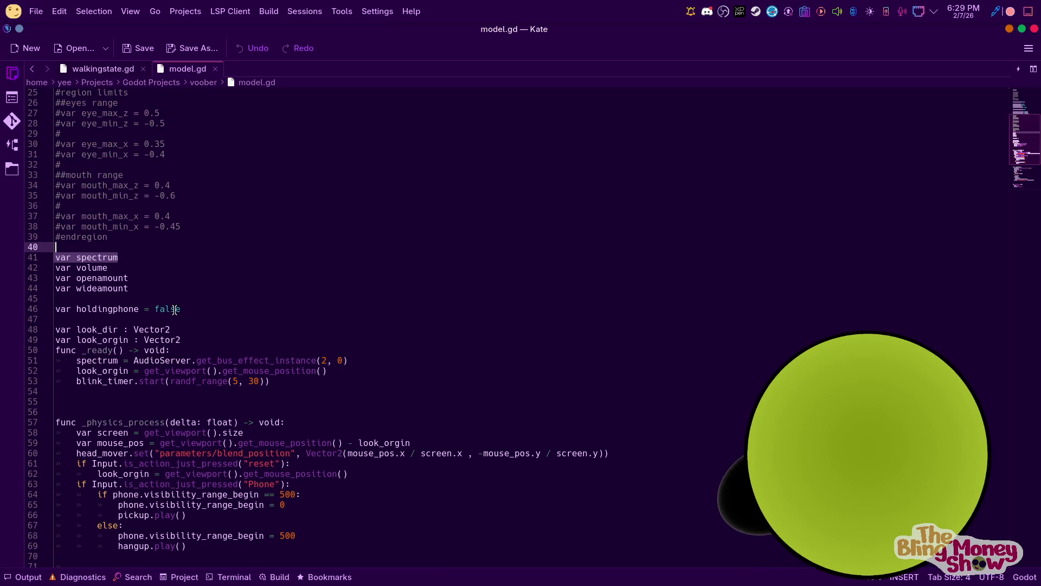
click(158, 292)
drag(158, 278, 47, 254)
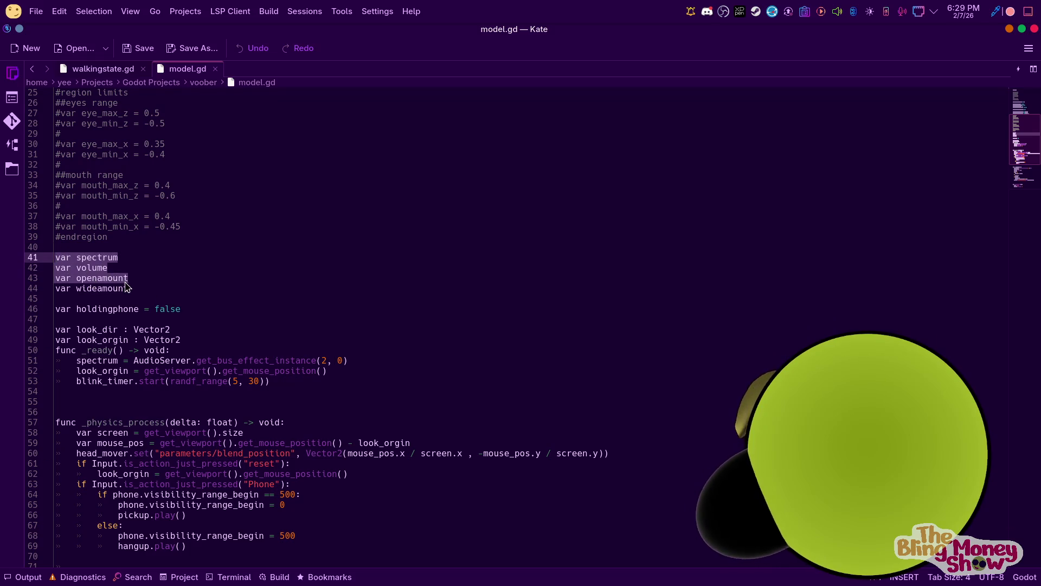
mouse_move(144, 288)
mouse_down()
mouse_move(57, 258)
mouse_move(56, 247)
mouse_move(57, 259)
mouse_up()
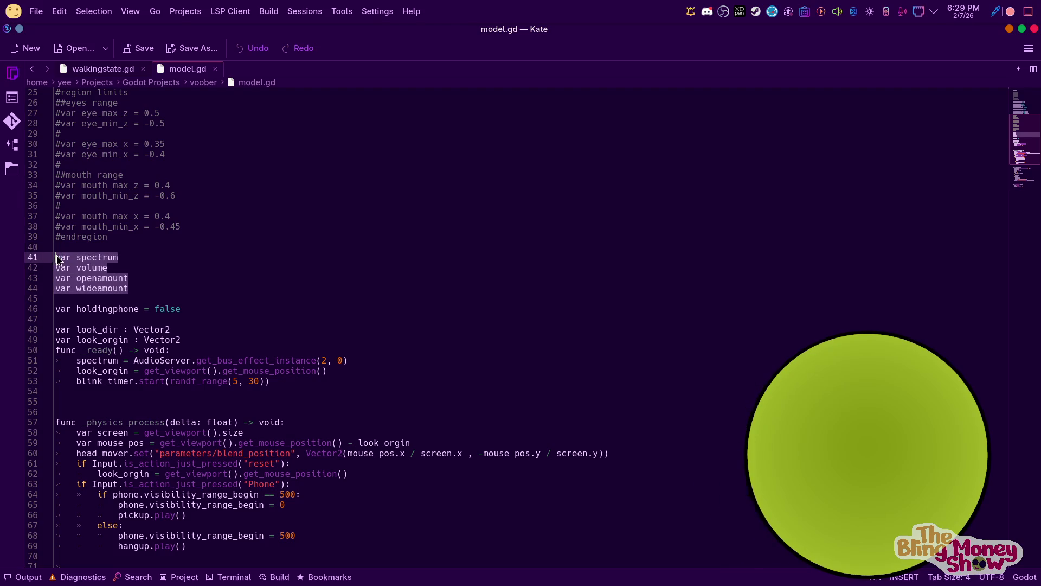
mouse_move(518, 583)
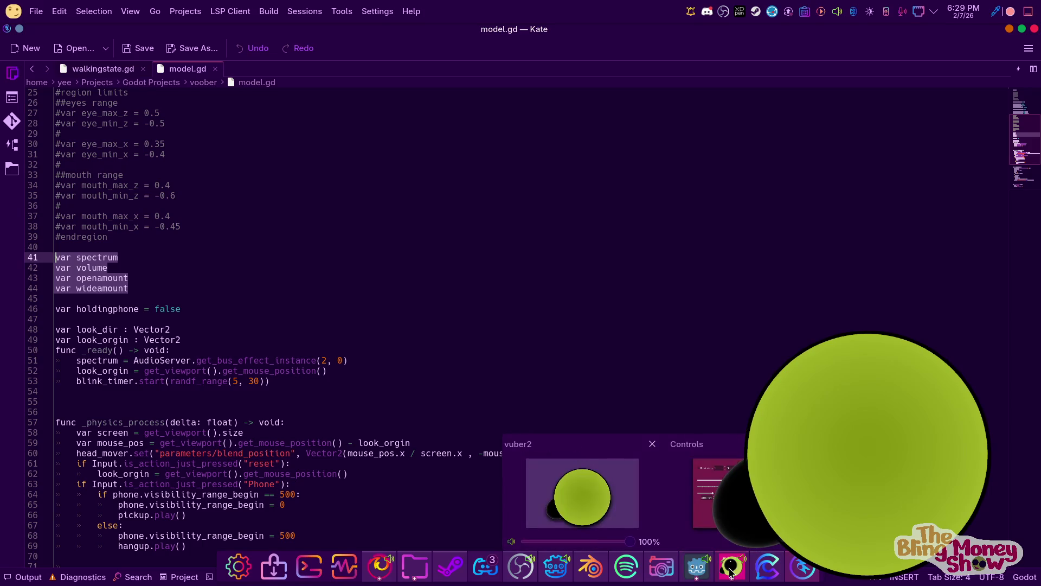
click(808, 576)
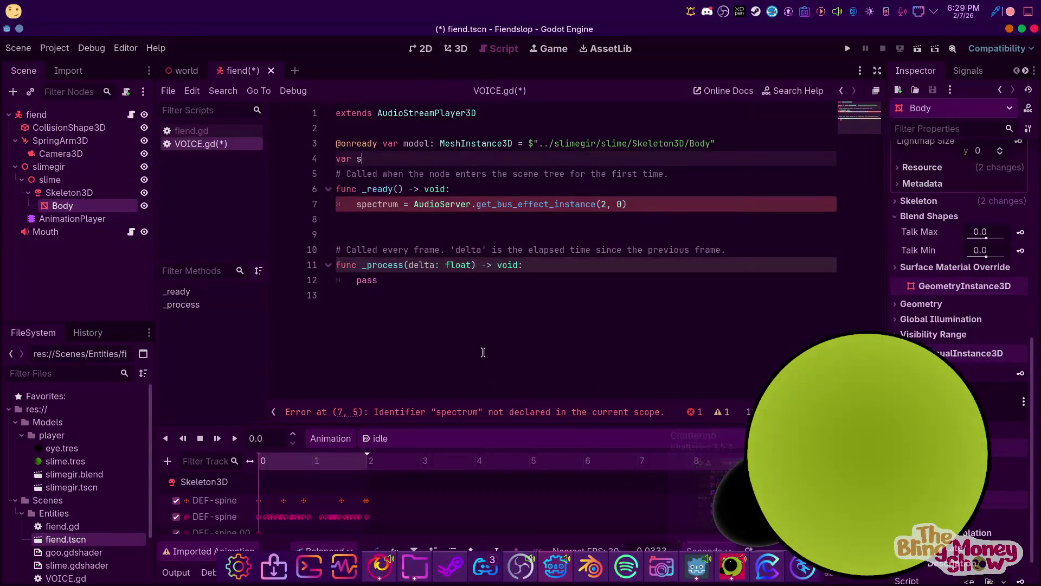
Replace line 4's unfinished 'var s' with the four pasted declarations plus a blank line
click(432, 159)
key(shift+Home)
key(ctrl+v)
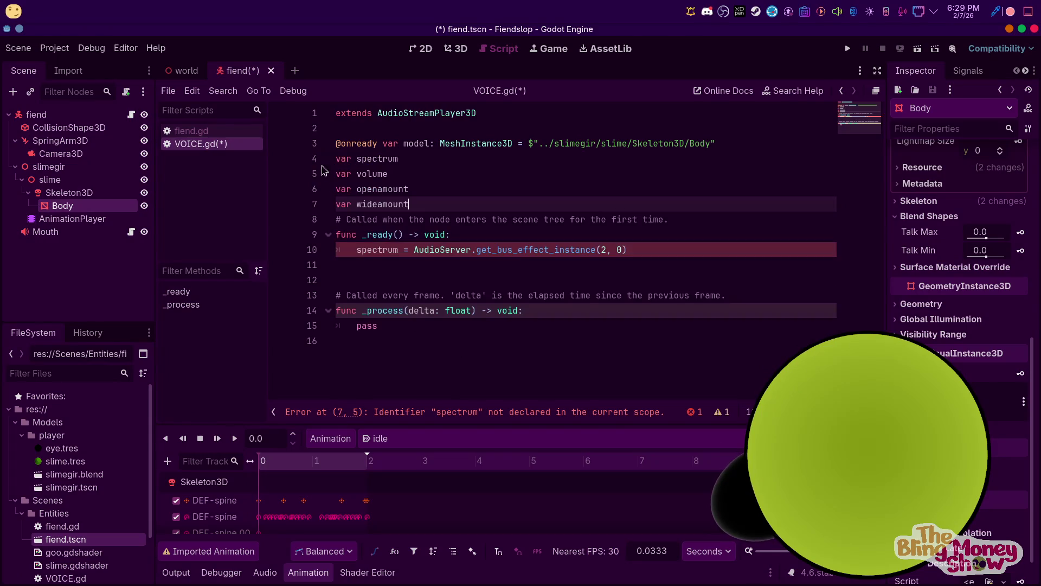
key(Return)
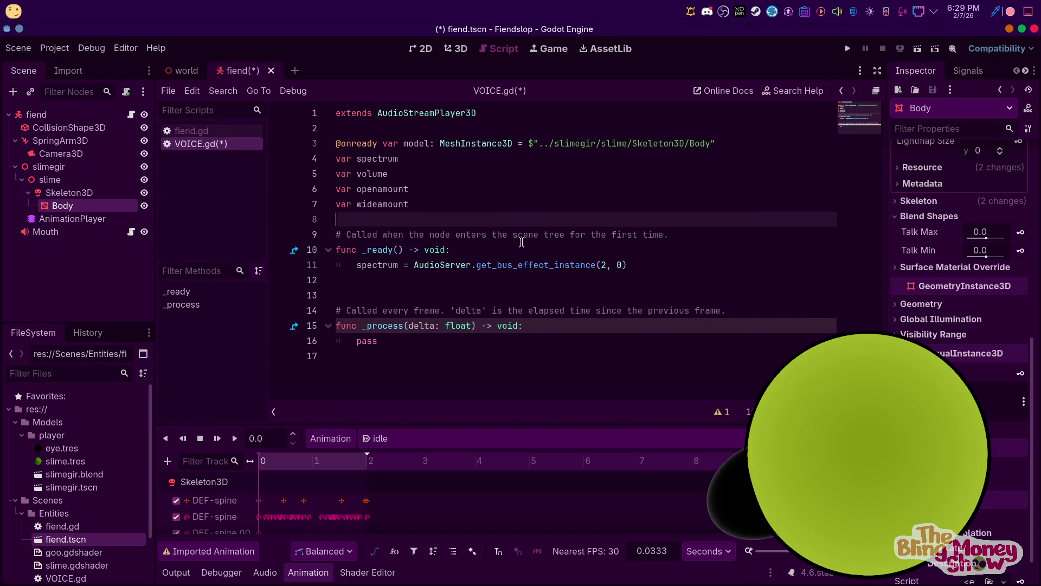
mouse_move(524, 575)
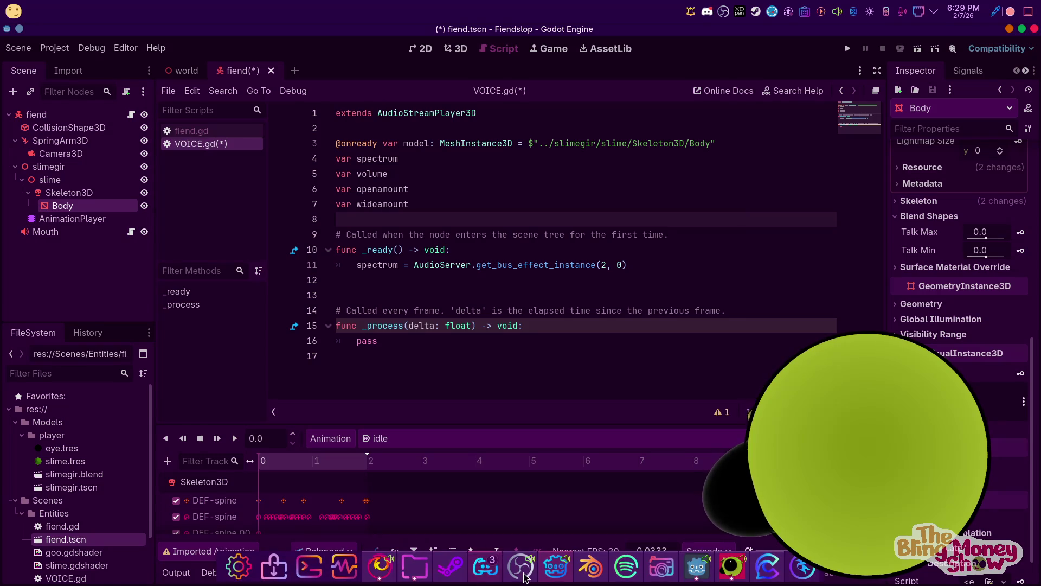
click(802, 568)
Scroll through model.gd past the head and phone code down to _process
scroll(205, 345, down, 3)
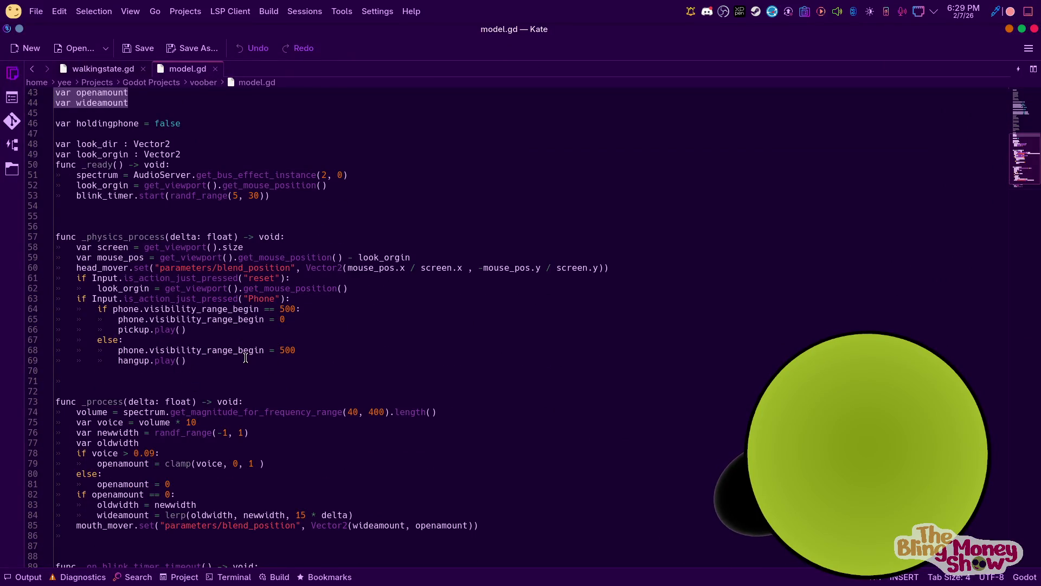
mouse_move(246, 358)
mouse_down()
mouse_move(60, 265)
mouse_move(56, 237)
mouse_move(70, 263)
mouse_move(89, 267)
mouse_up()
click(359, 274)
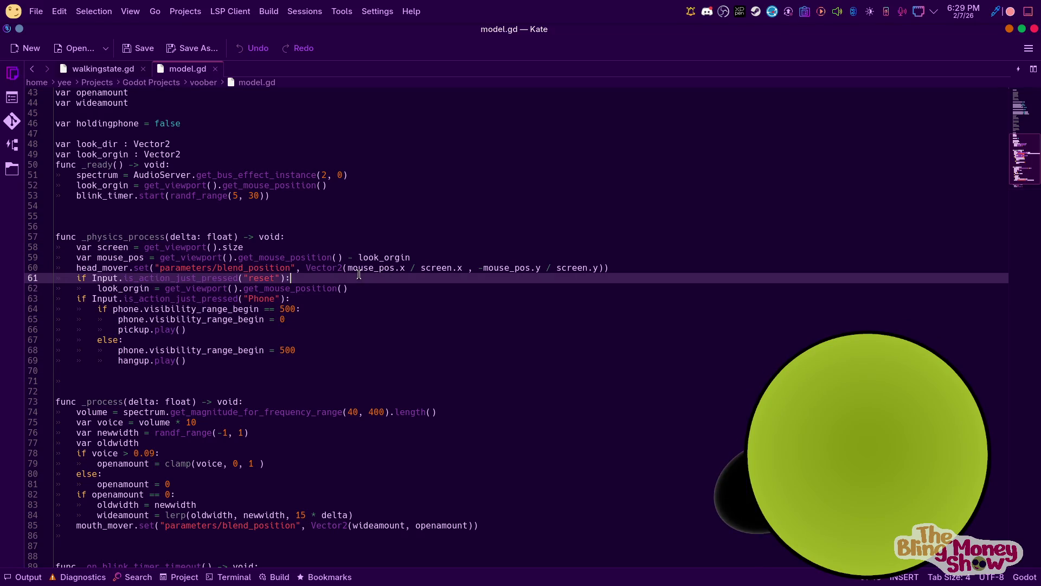
click(134, 289)
click(246, 309)
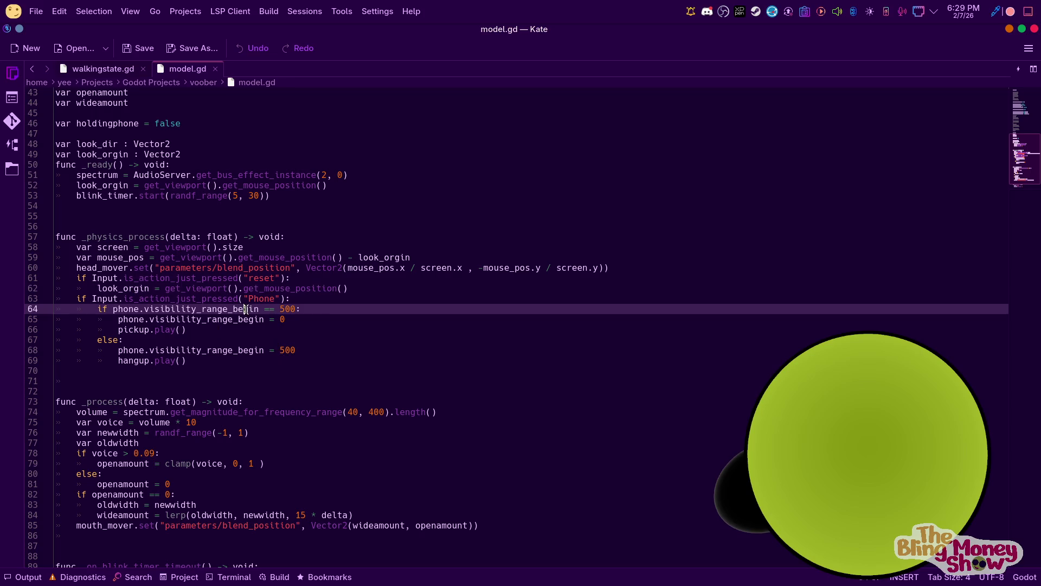
click(298, 331)
click(222, 369)
scroll(281, 448, down, 2)
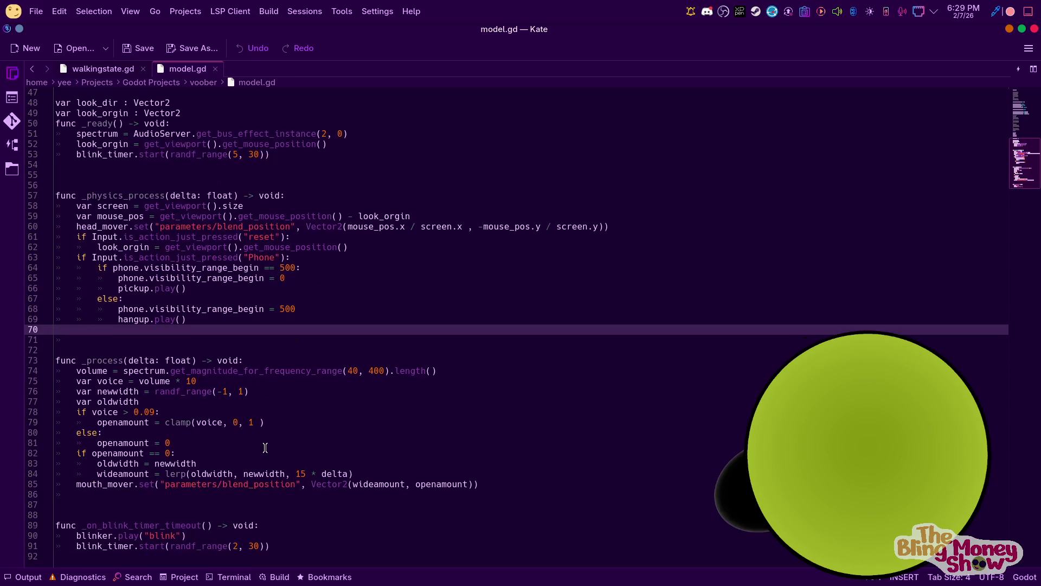
Select the mouth-opening and width lerp lines 74–84 in _process, then return to Godot
click(130, 388)
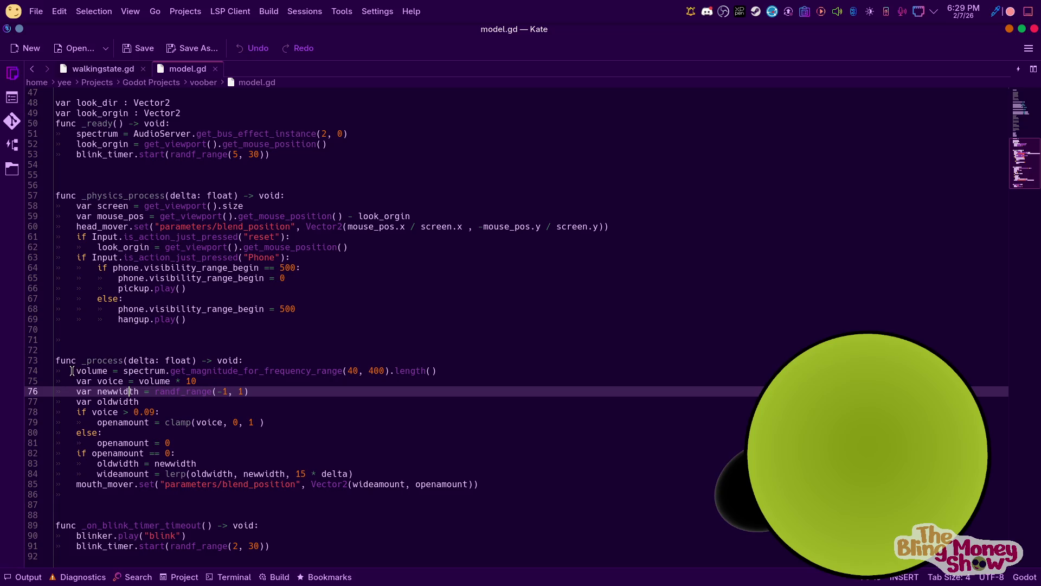
mouse_move(76, 371)
mouse_down()
mouse_move(434, 372)
mouse_move(403, 400)
mouse_up()
mouse_move(292, 397)
mouse_down()
mouse_move(270, 396)
mouse_move(286, 432)
mouse_move(312, 444)
mouse_move(442, 483)
mouse_move(510, 484)
mouse_move(445, 473)
mouse_up()
key(ctrl+c)
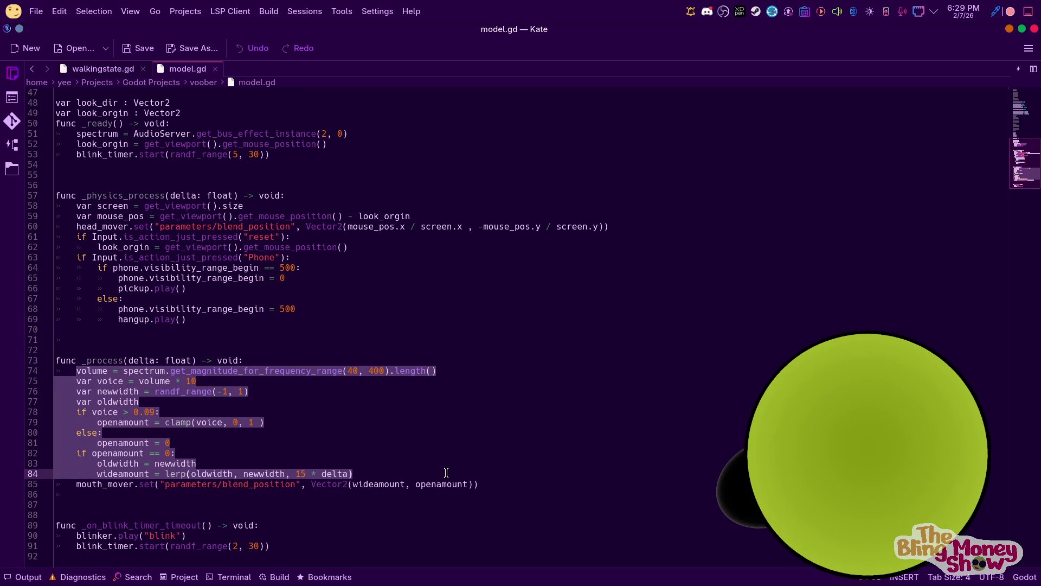
mouse_move(747, 572)
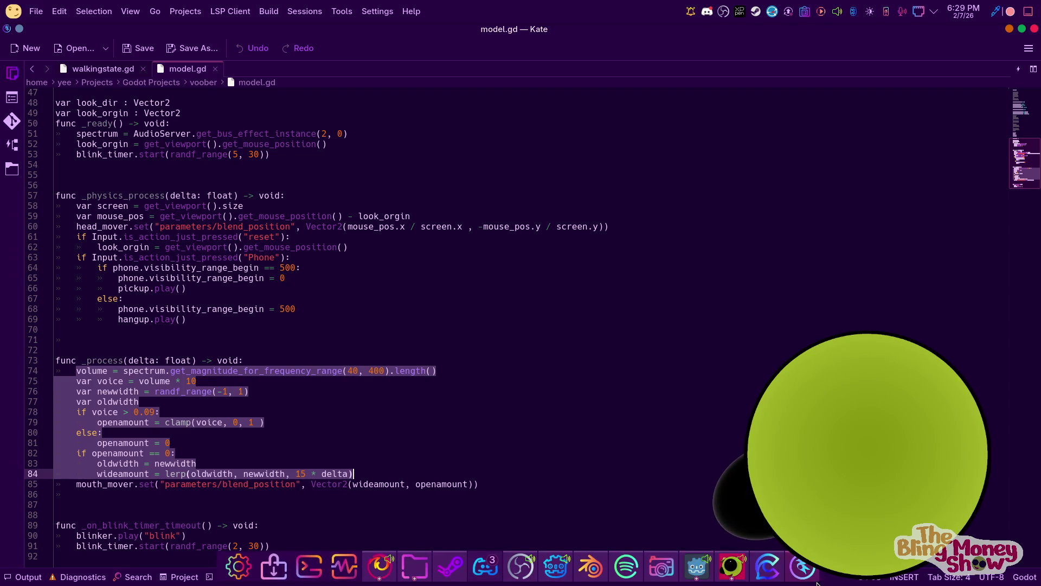
click(556, 567)
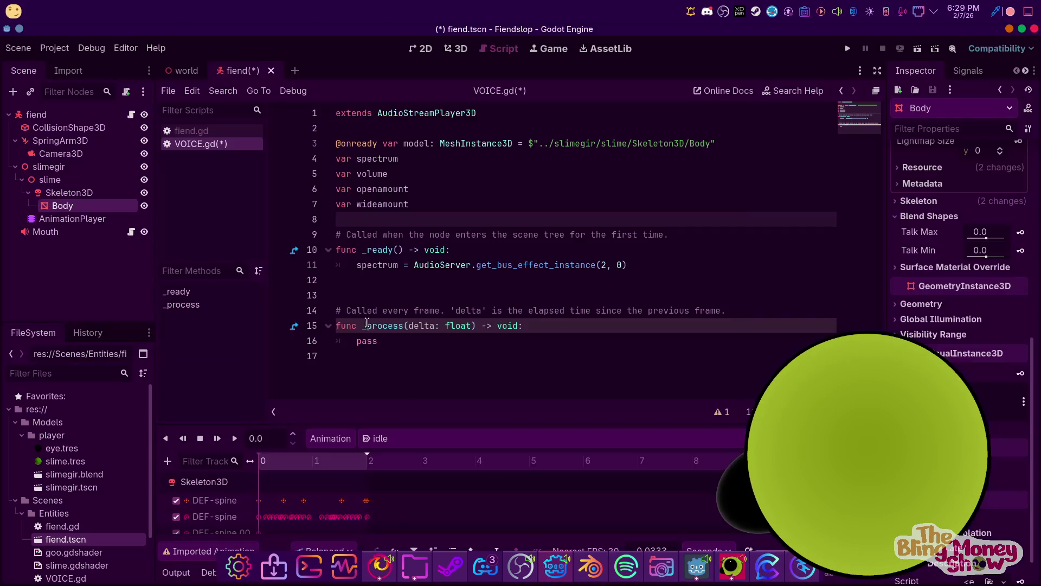
Paste the copied mouth lerp logic over the placeholder pass in _process
double_click(366, 341)
key(ctrl+v)
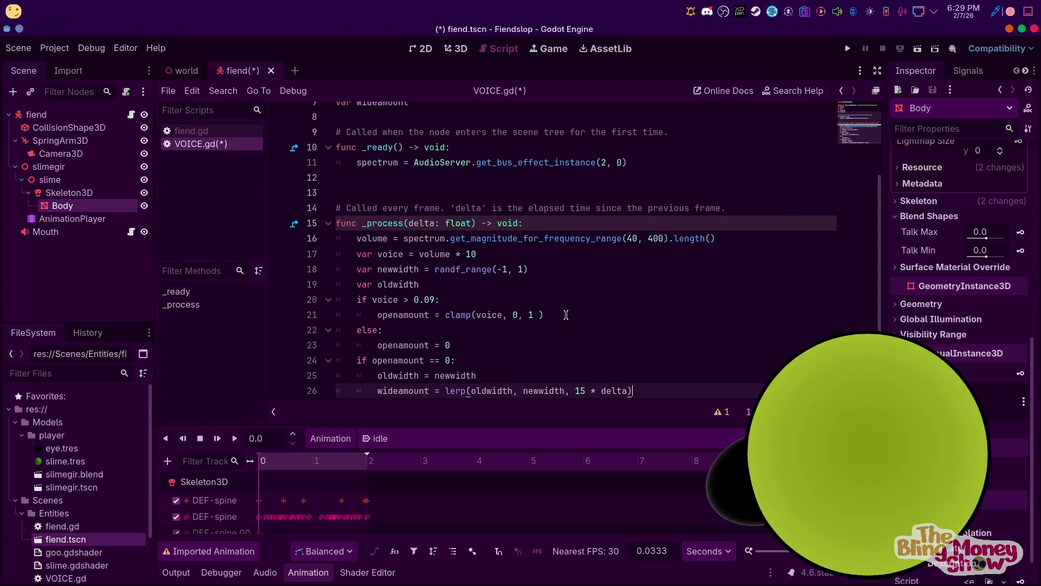
scroll(562, 316, up, 1)
scroll(556, 313, down, 2)
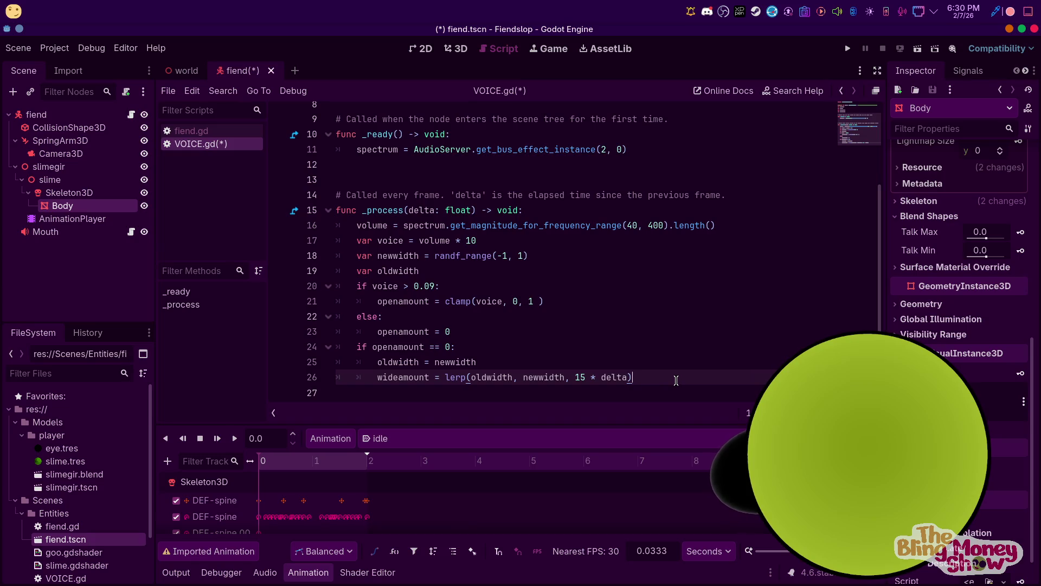
Add model.set_blend_shape_value(0, openamount) below the width lerp
key(Return)
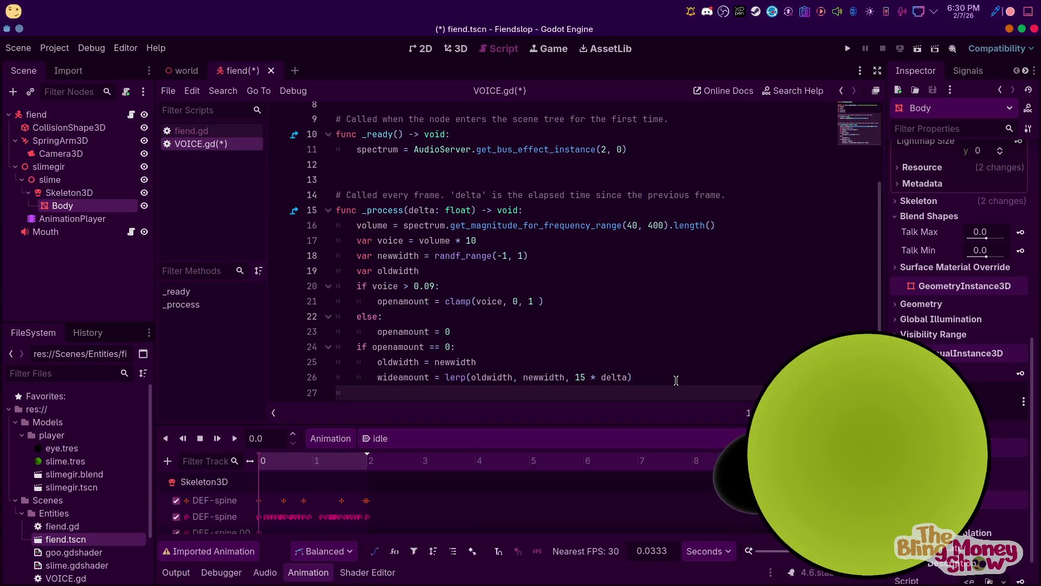
text(m)
key(Return)
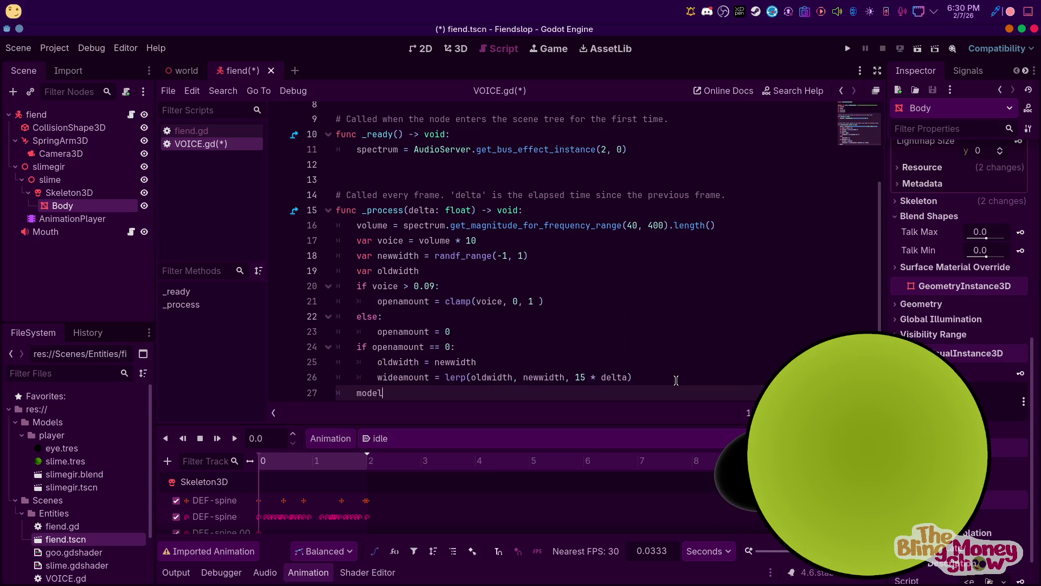
text(.s)
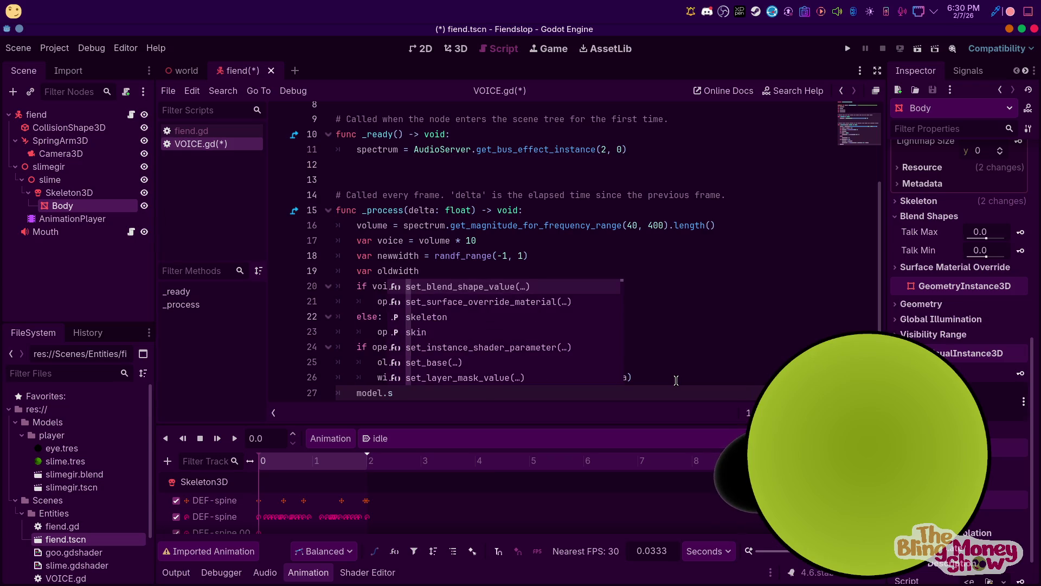
key(Return)
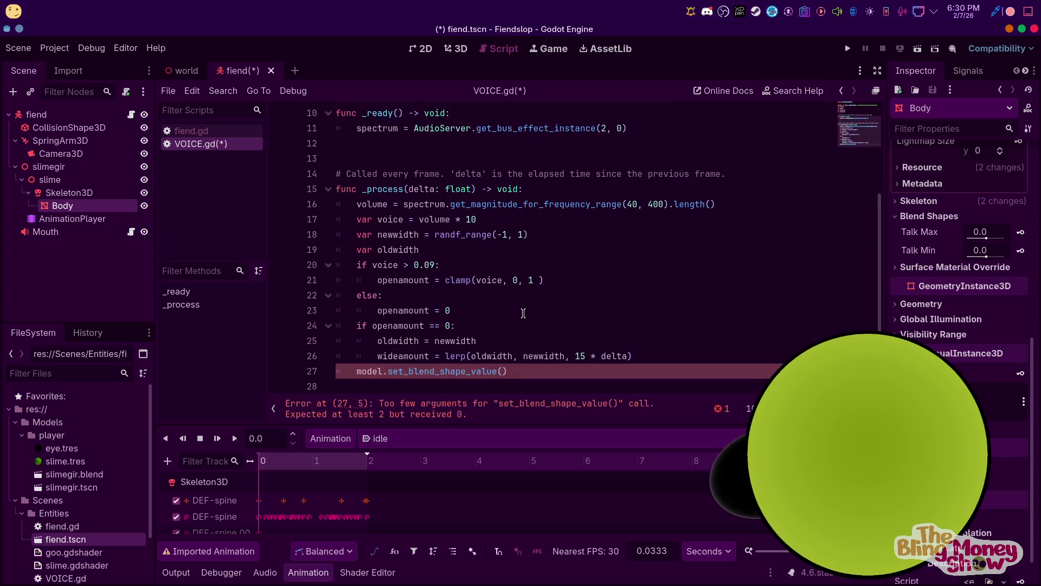
text(")
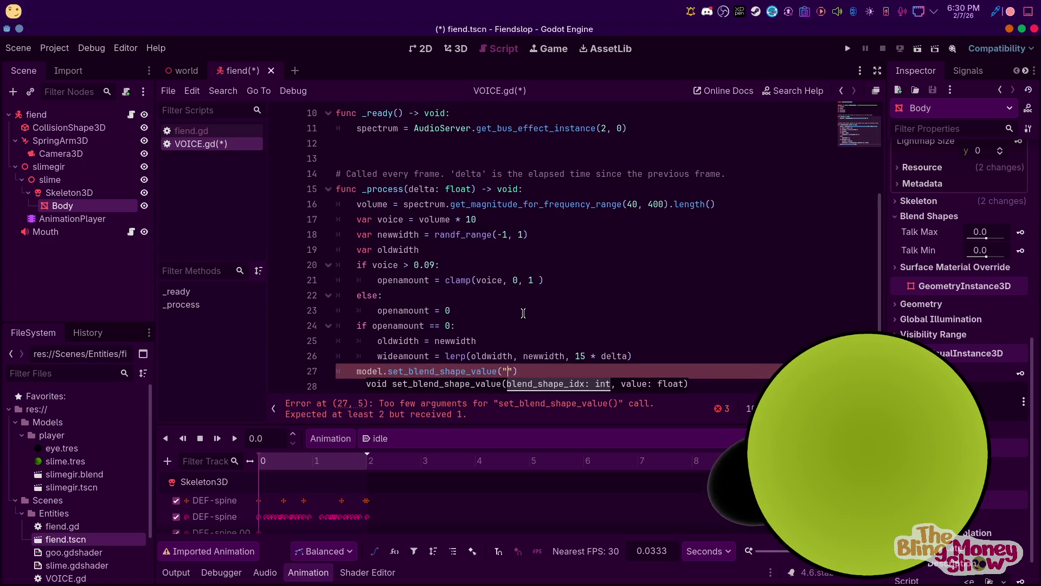
key(BackSpace)
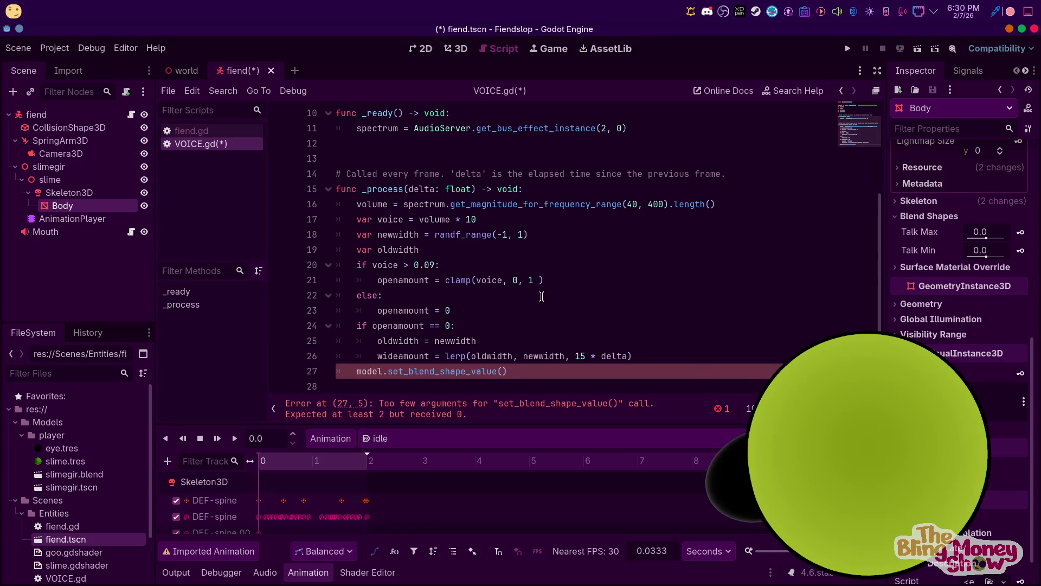
text(0,)
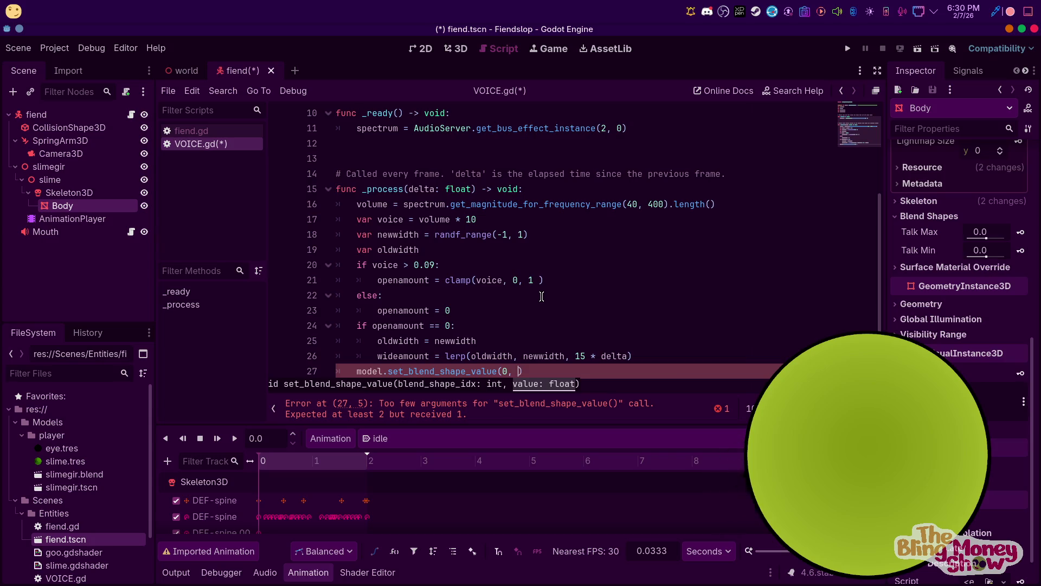
text( i)
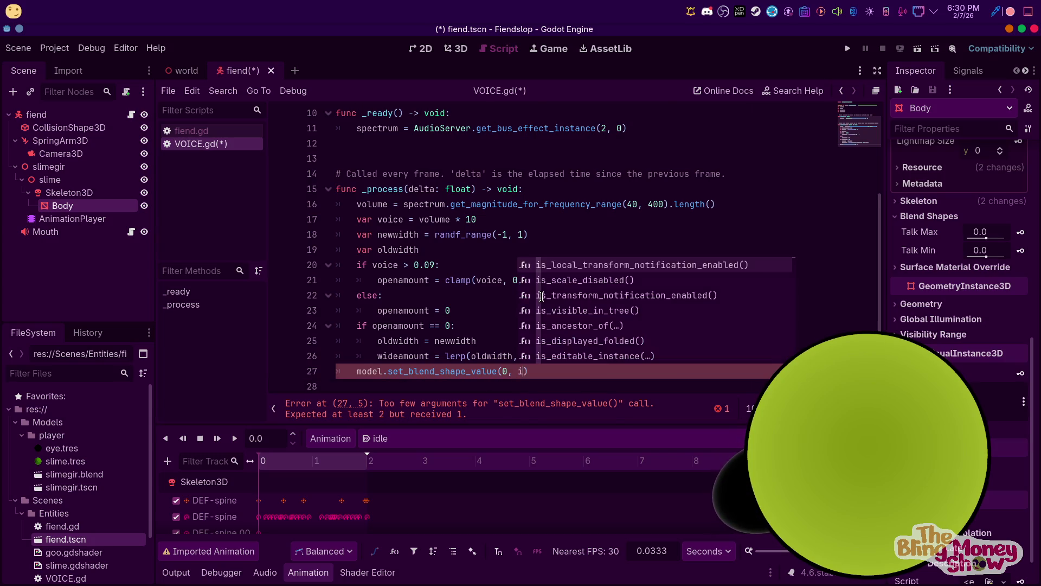
key(BackSpace)
text(o)
key(Down)
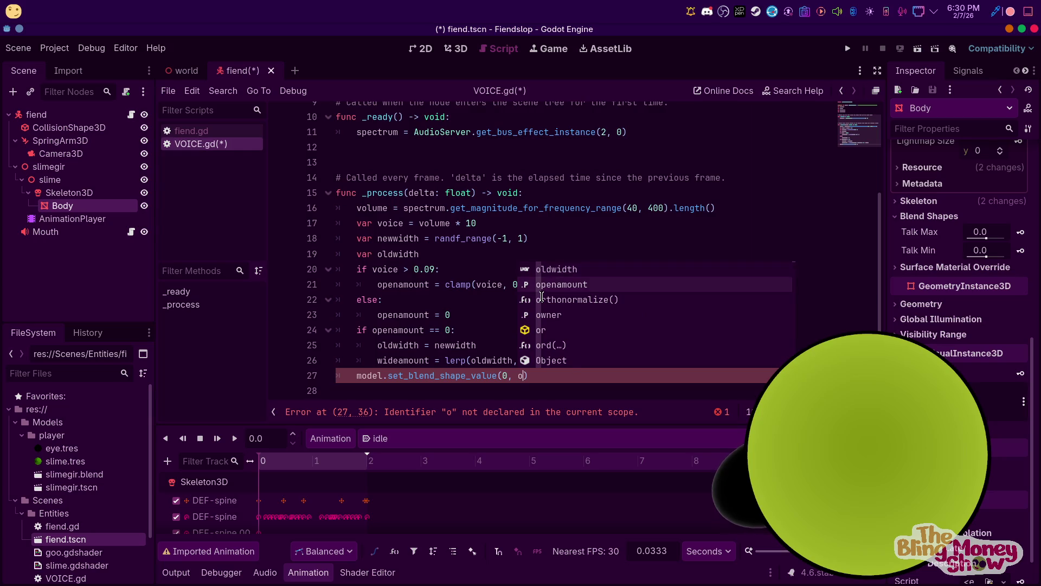
key(Return)
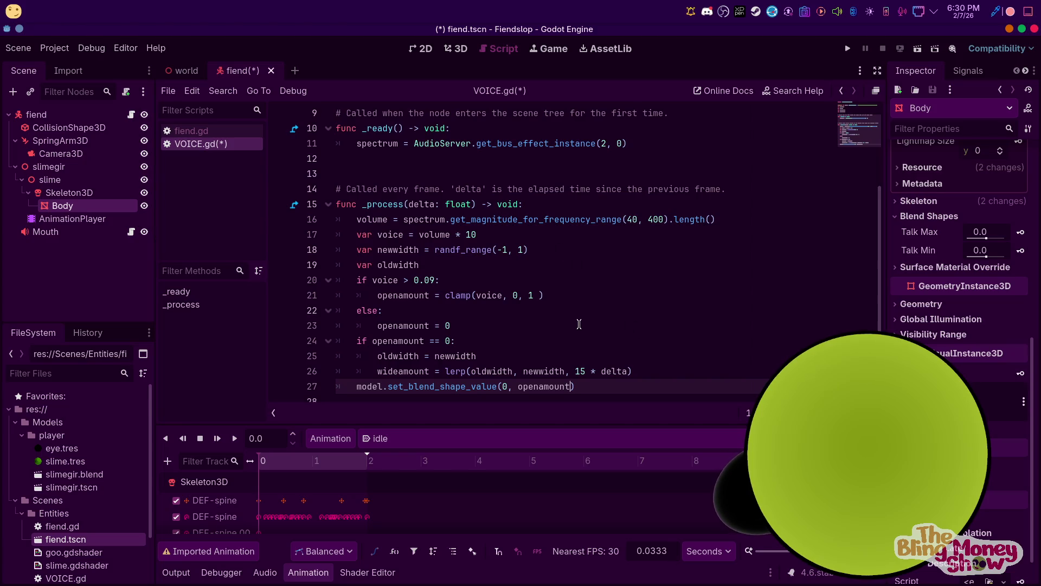
scroll(467, 306, down, 1)
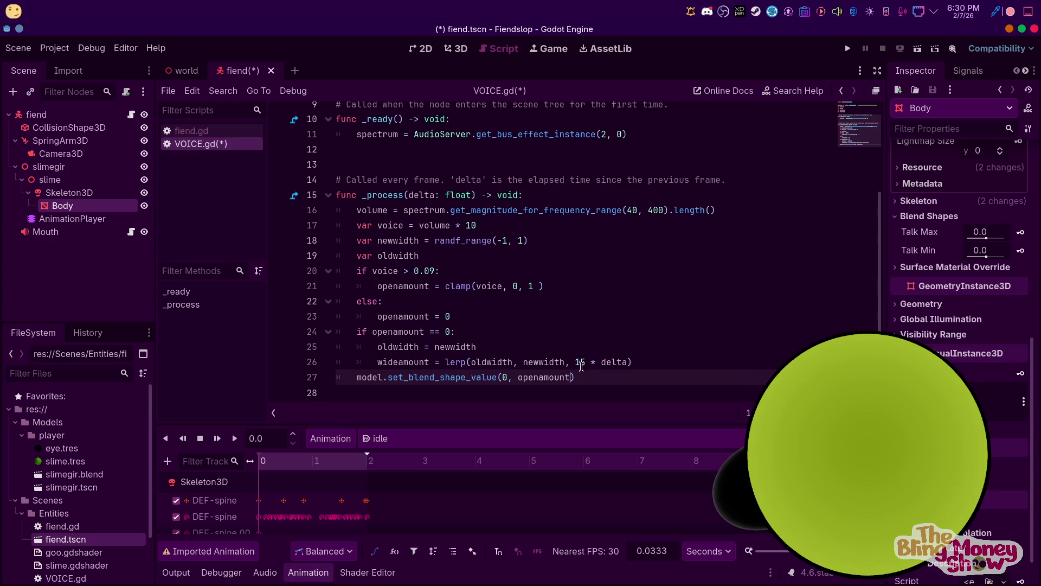
drag(444, 285, 544, 286)
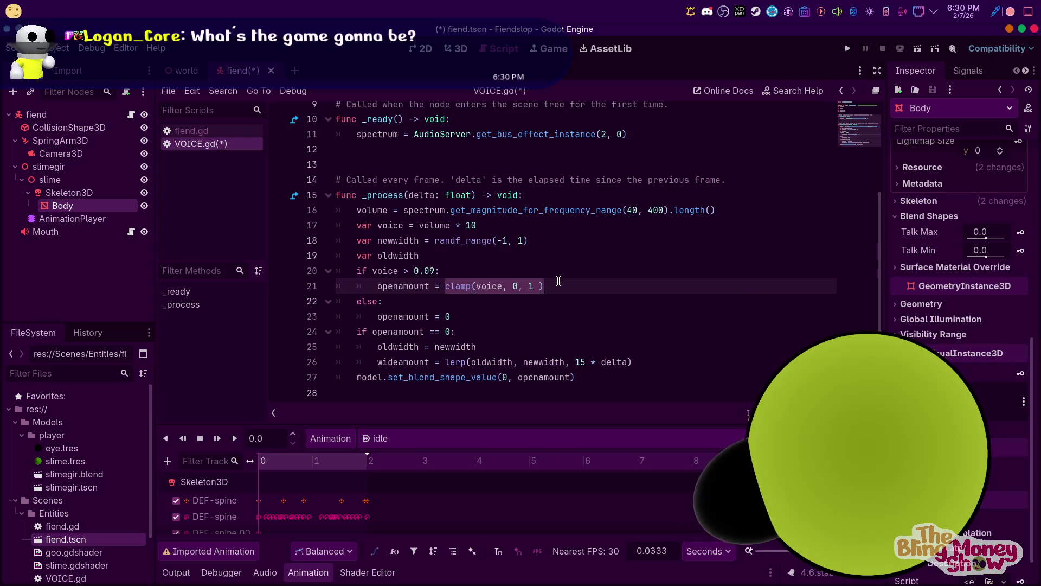
click(578, 376)
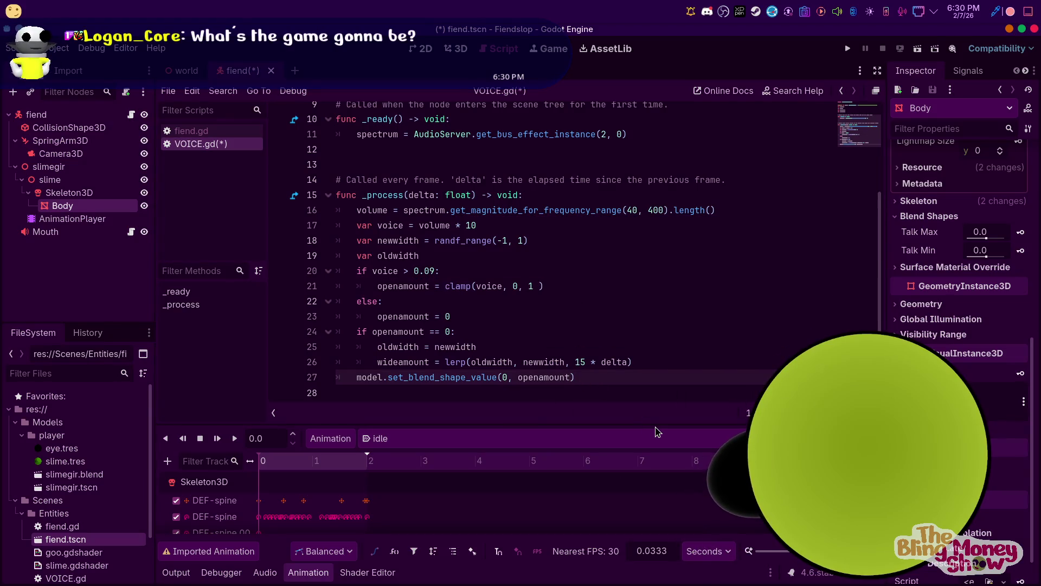
text(,)
key(BackSpace)
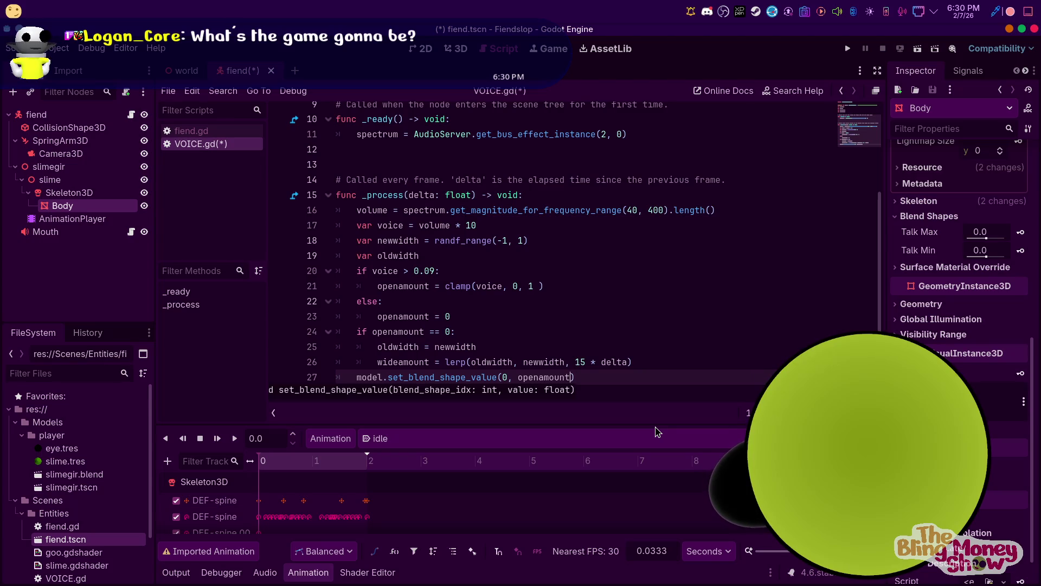
click(632, 381)
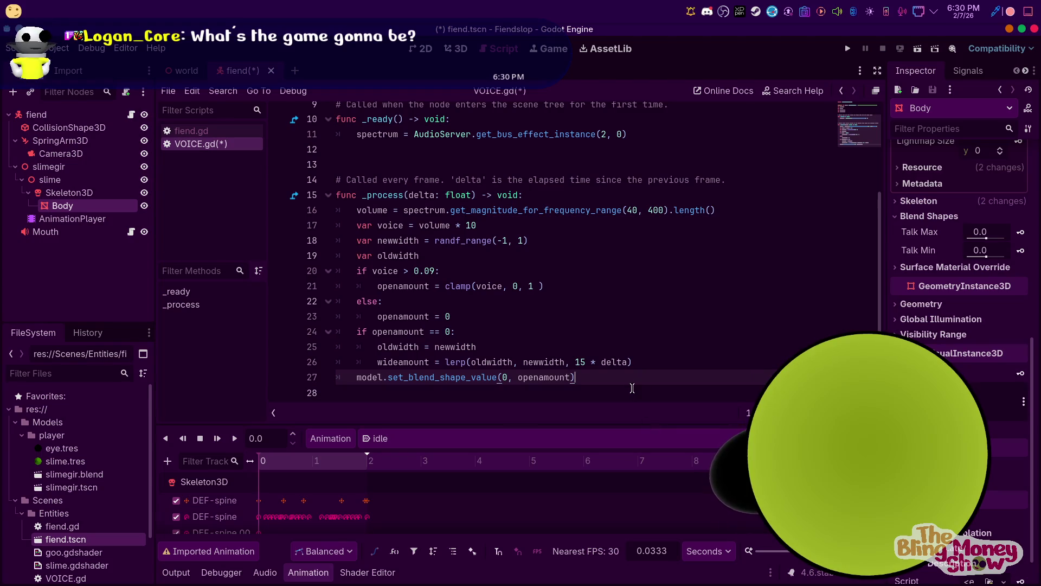
key(Return)
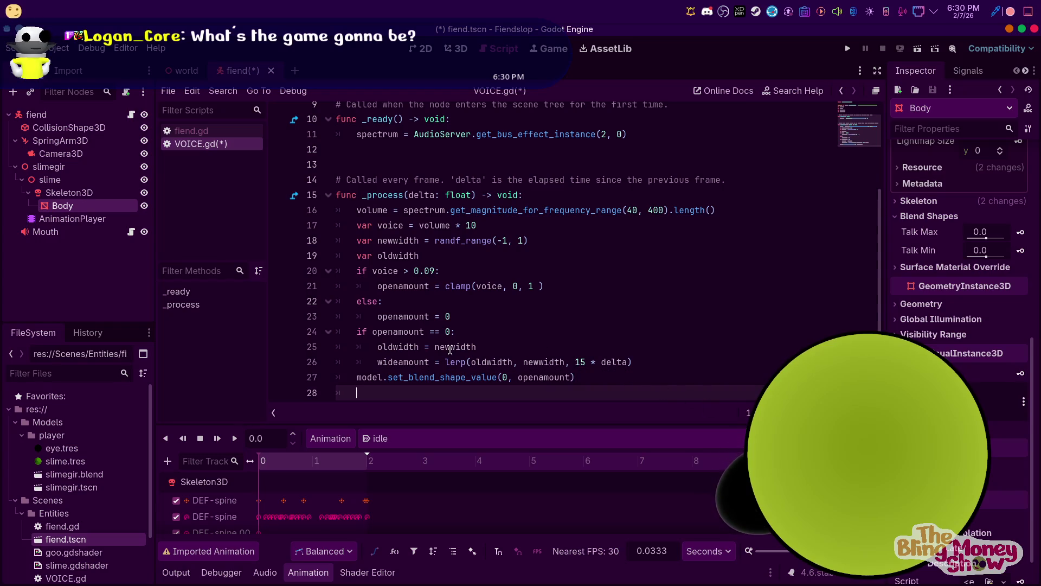
Wrap line 26's wideamount lerp in clamp(..., 0, 1)
click(475, 286)
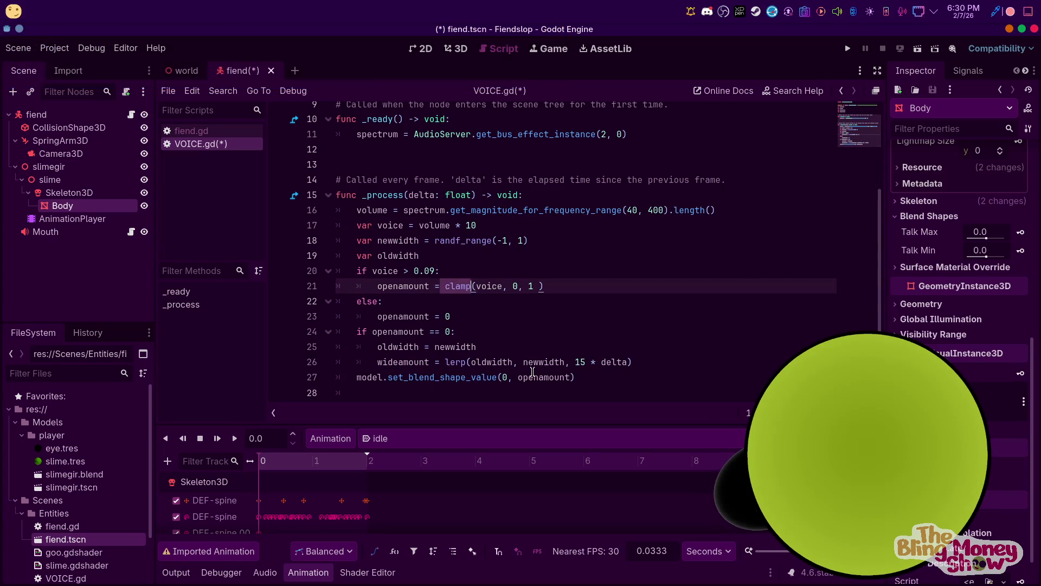
click(444, 362)
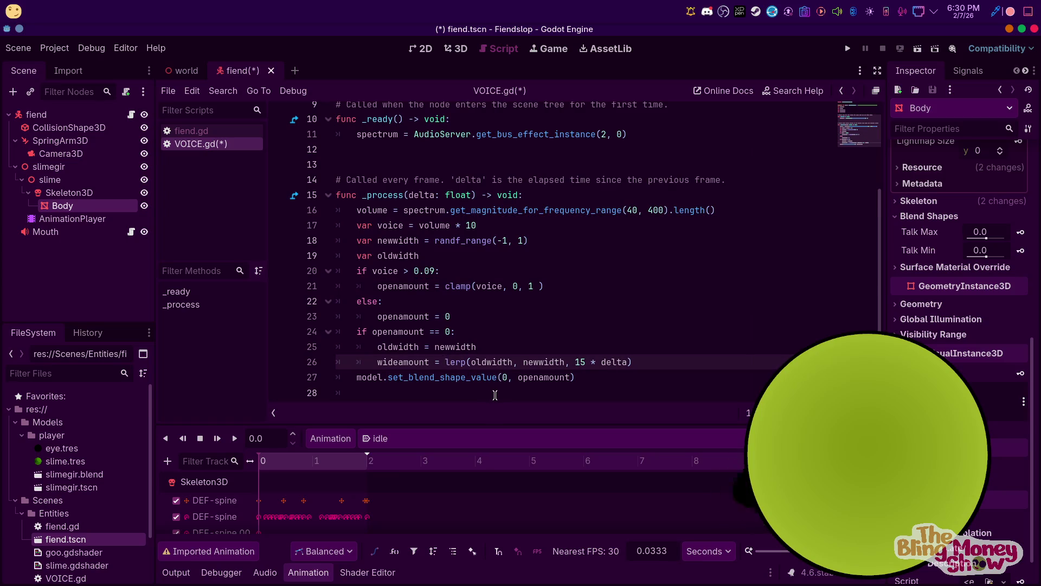
text(clamp)
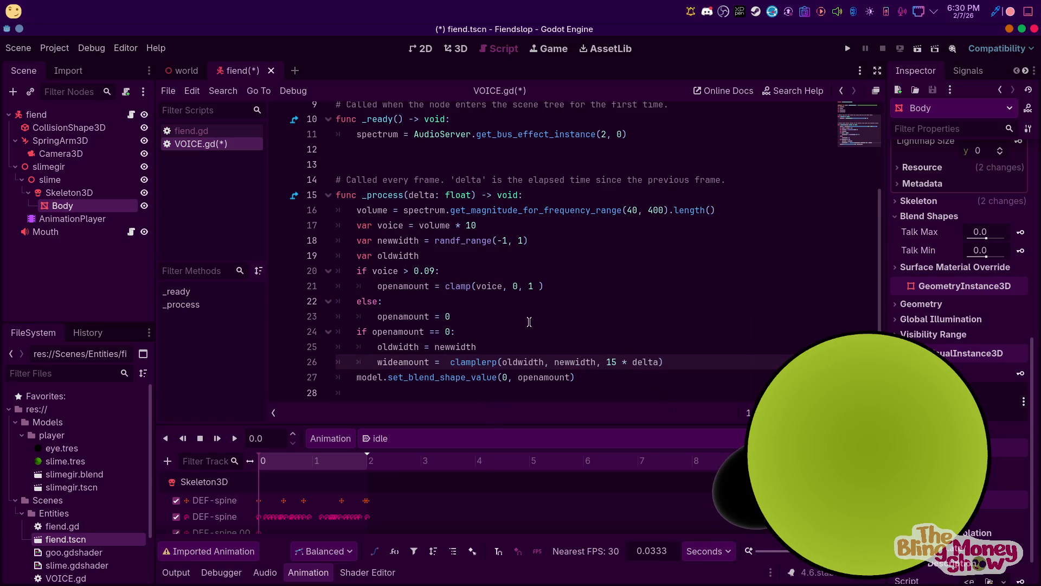
text(()
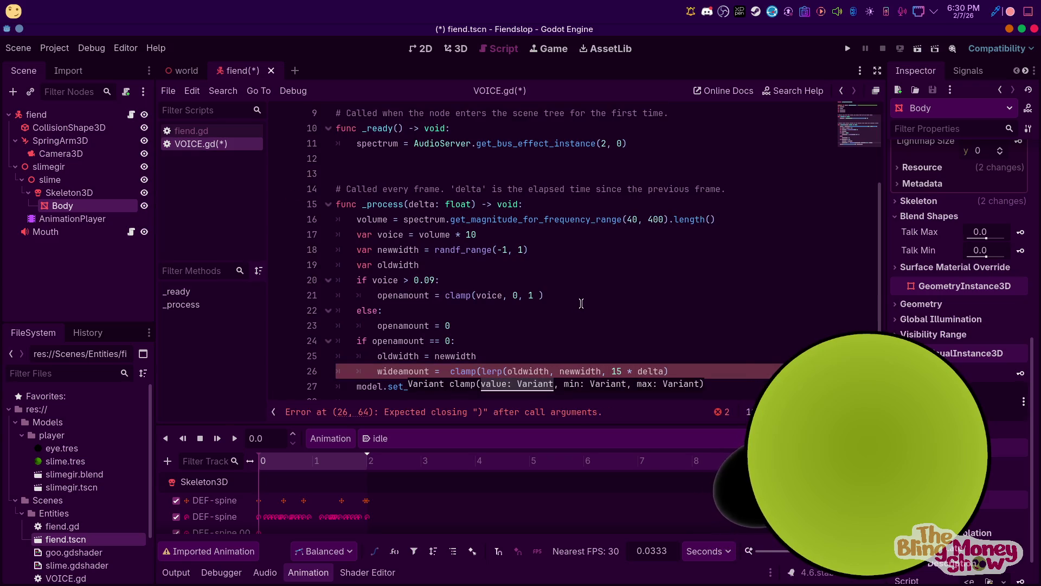
click(516, 306)
click(738, 372)
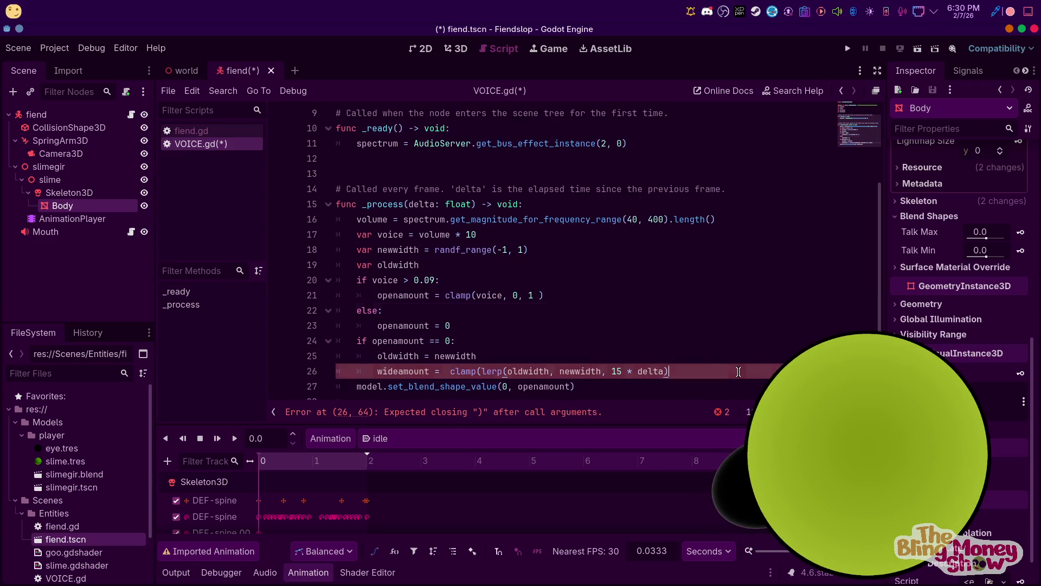
text(,)
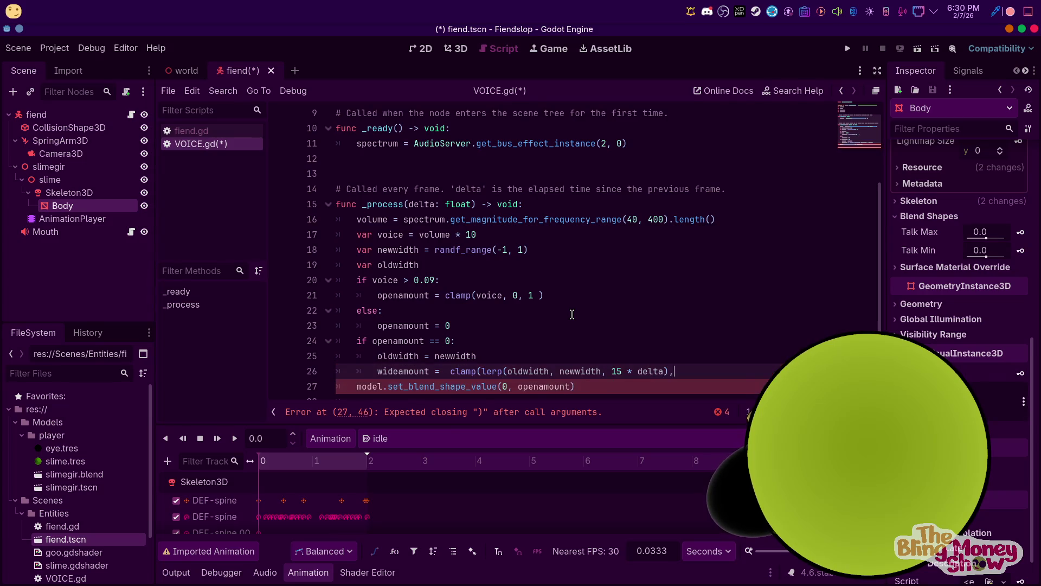
key(BackSpace)
text(0 ,)
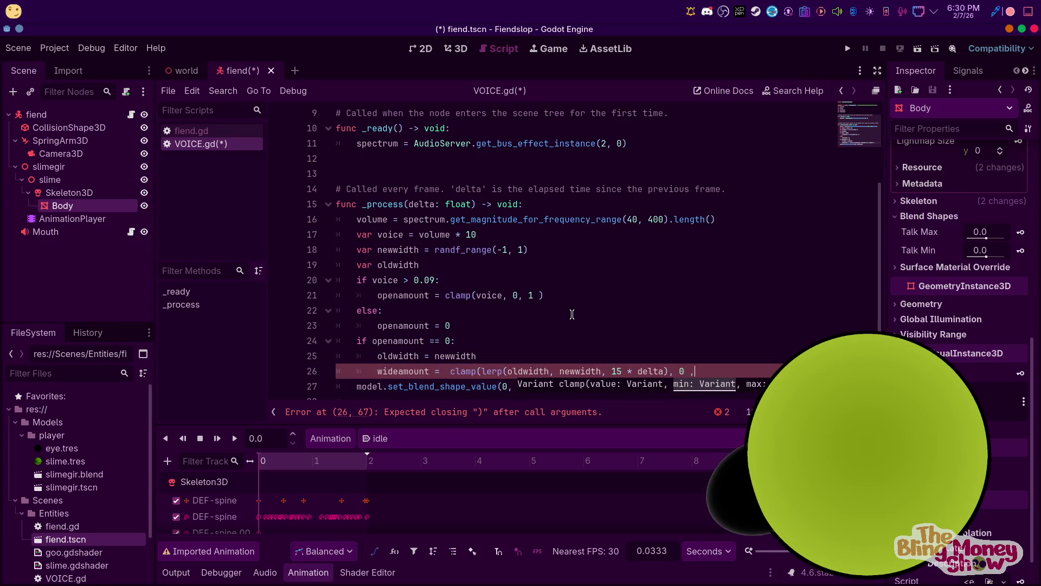
key(BackSpace)
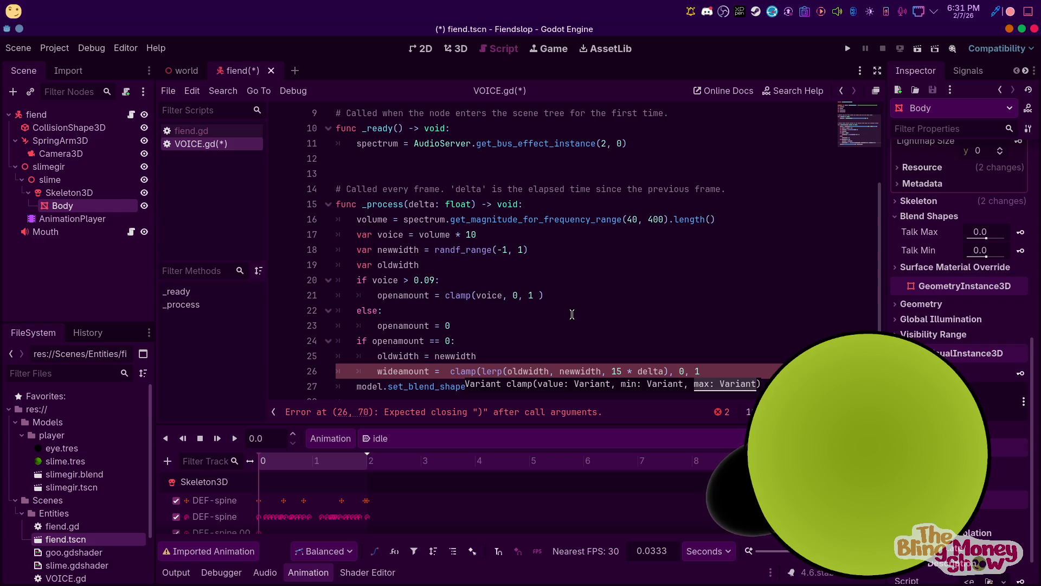
text())
Duplicate the blend shape line as set_blend_shape_value(1, wideamount), then save and run
drag(602, 384, 358, 388)
click(593, 385)
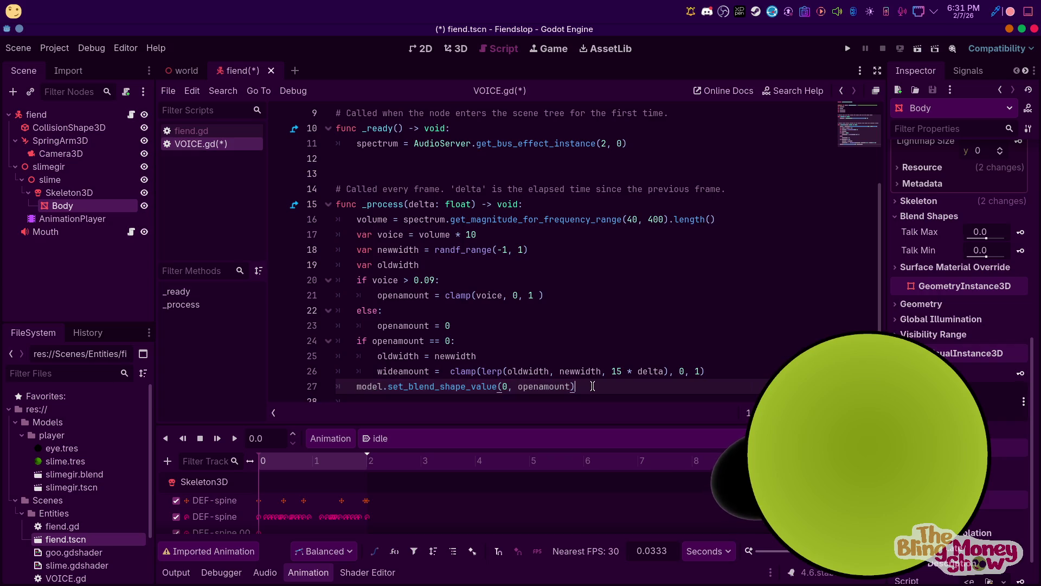
key(ctrl+shift+d)
double_click(504, 393)
text(1)
double_click(547, 391)
text(w)
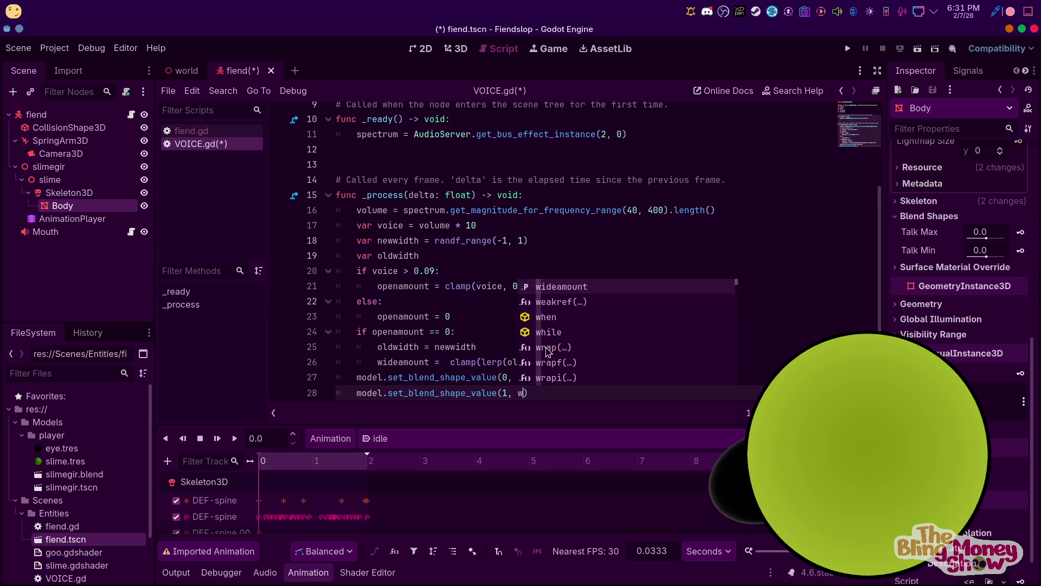
click(567, 291)
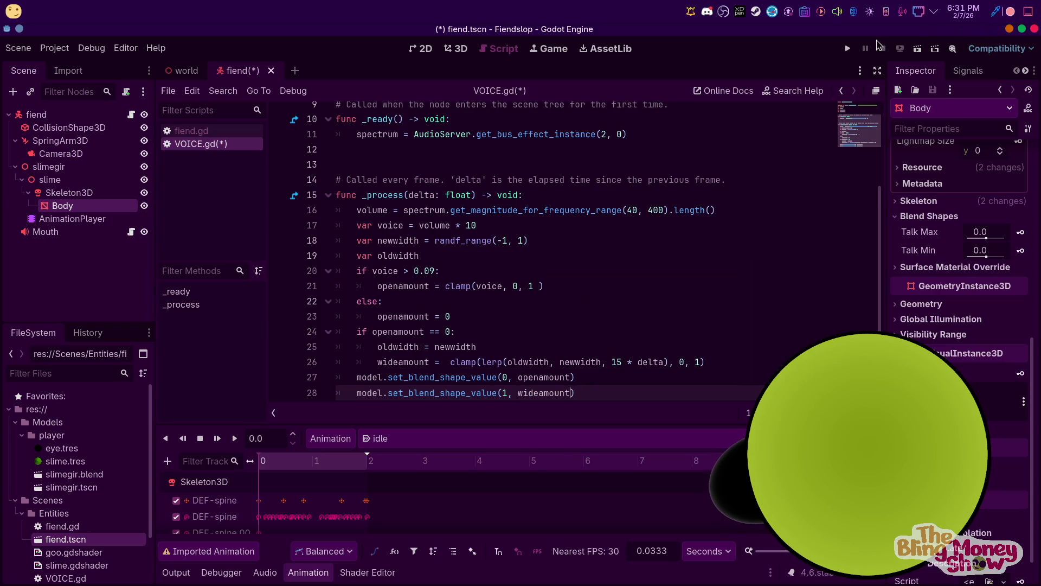
click(848, 49)
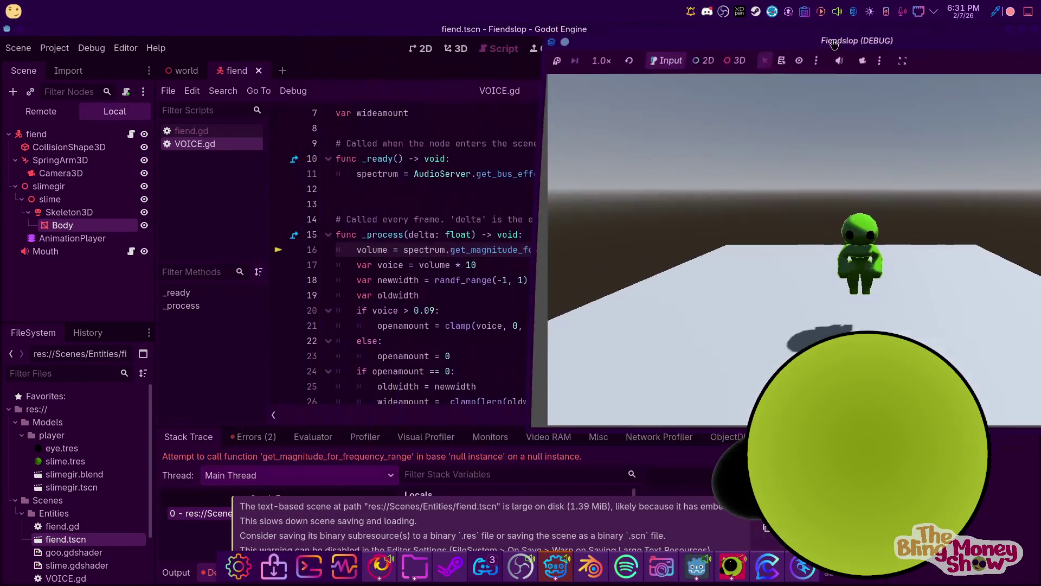
Stop the failed run with F8 and show the Audio bus layout
key(F8)
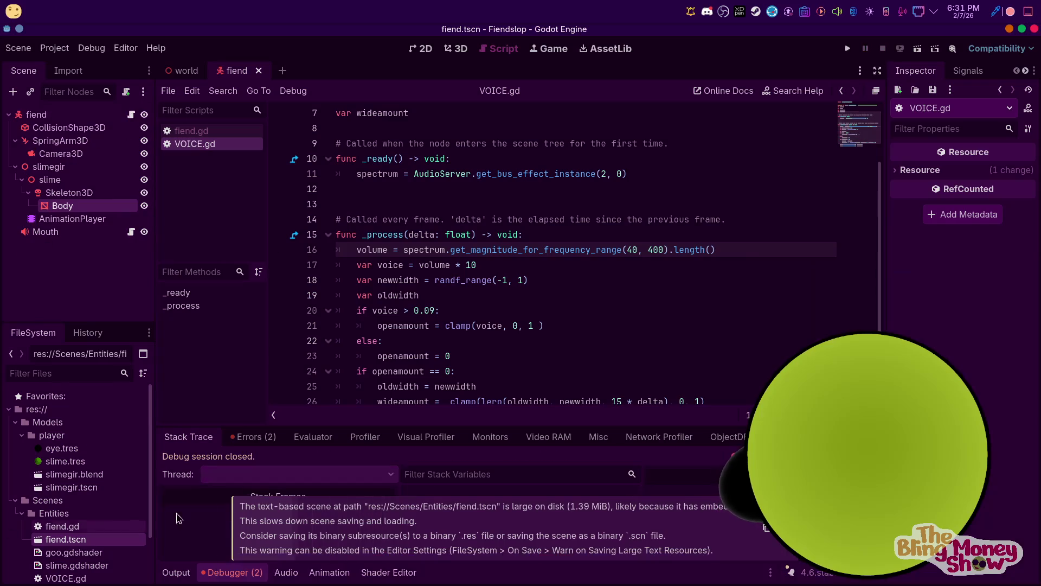
click(286, 572)
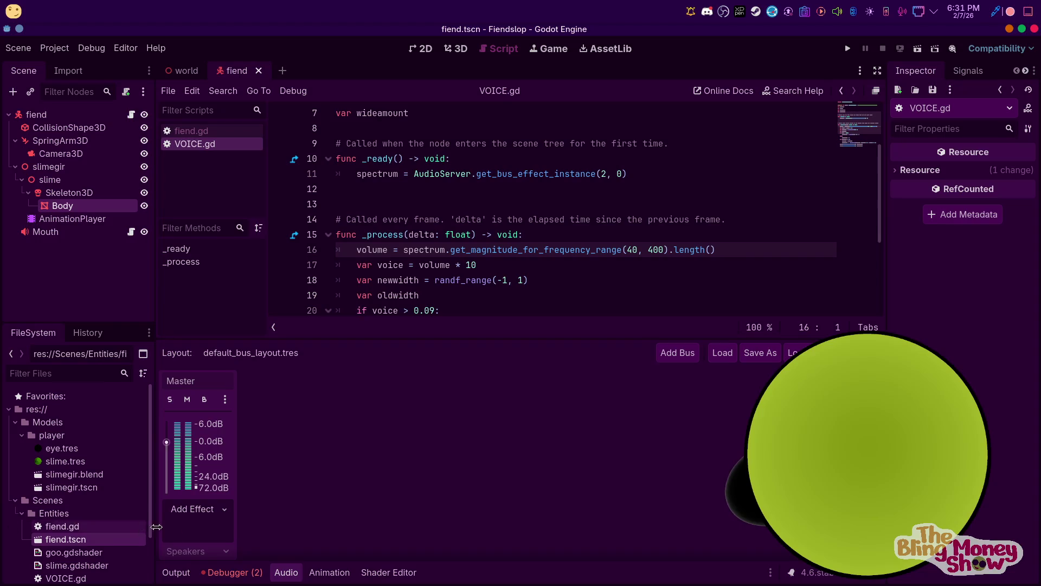
Add a SpectrumAnalyzer to the Master bus, then delete it again
click(225, 511)
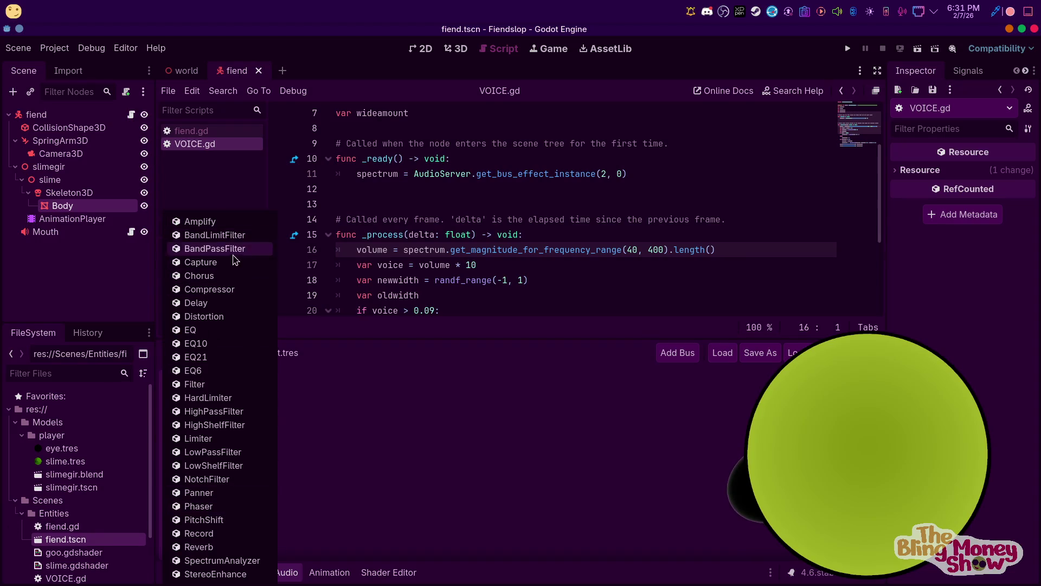
click(222, 560)
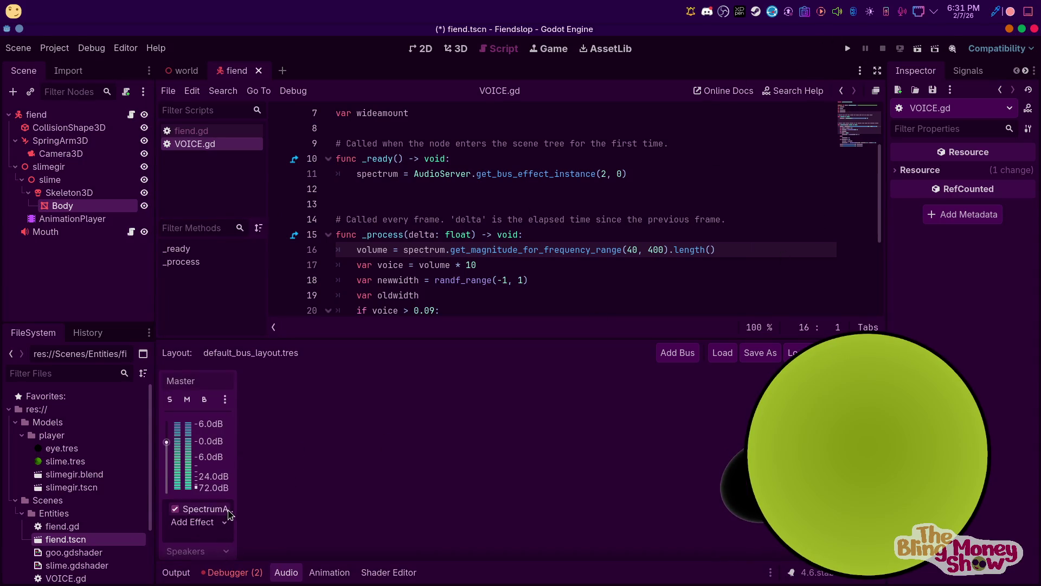
right_click(183, 512)
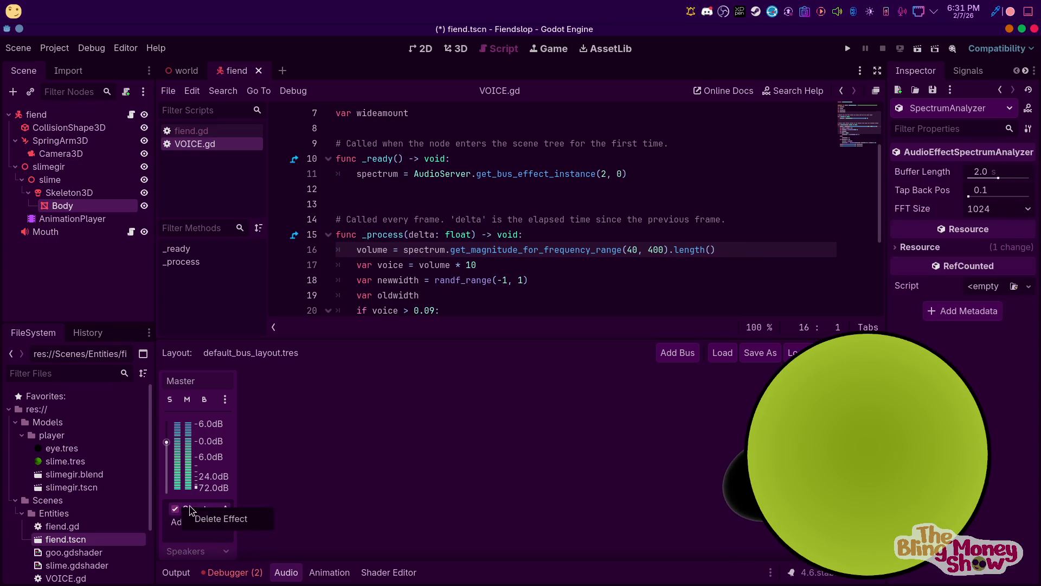
click(217, 519)
Add a new Voice bus carrying a SpectrumAnalyzer effect, then save and run
click(677, 352)
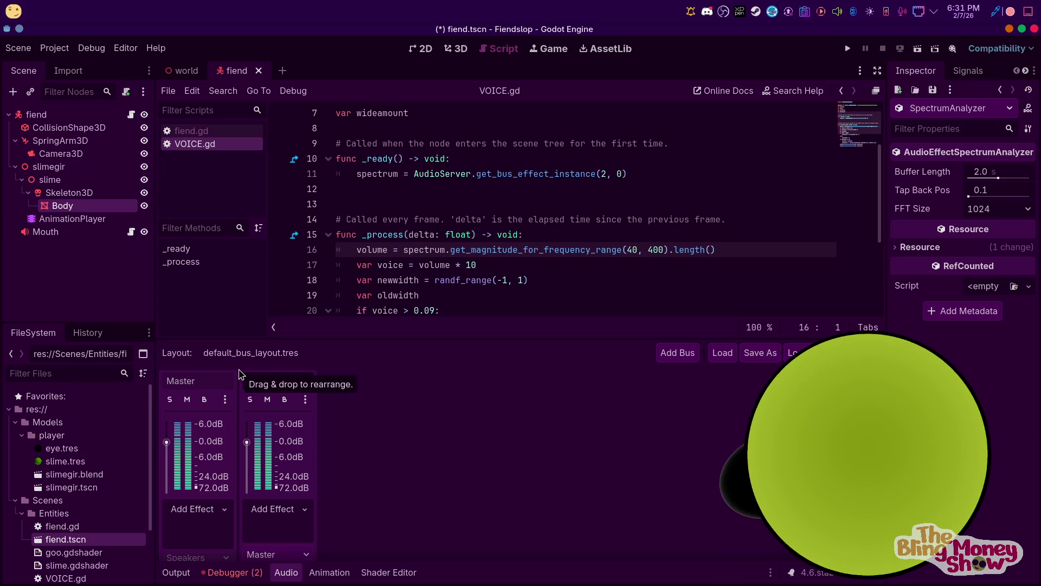
click(301, 511)
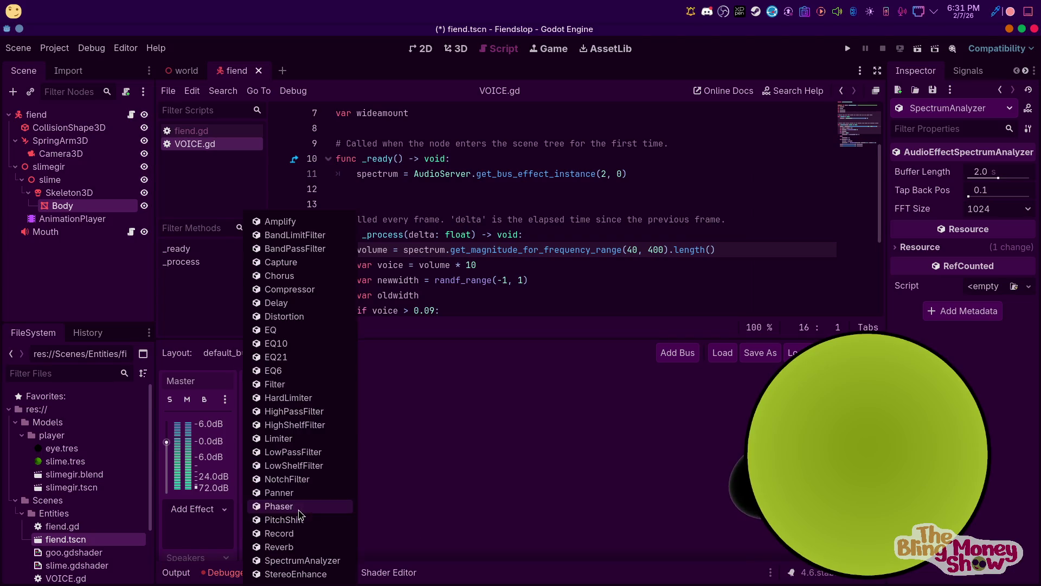
click(301, 560)
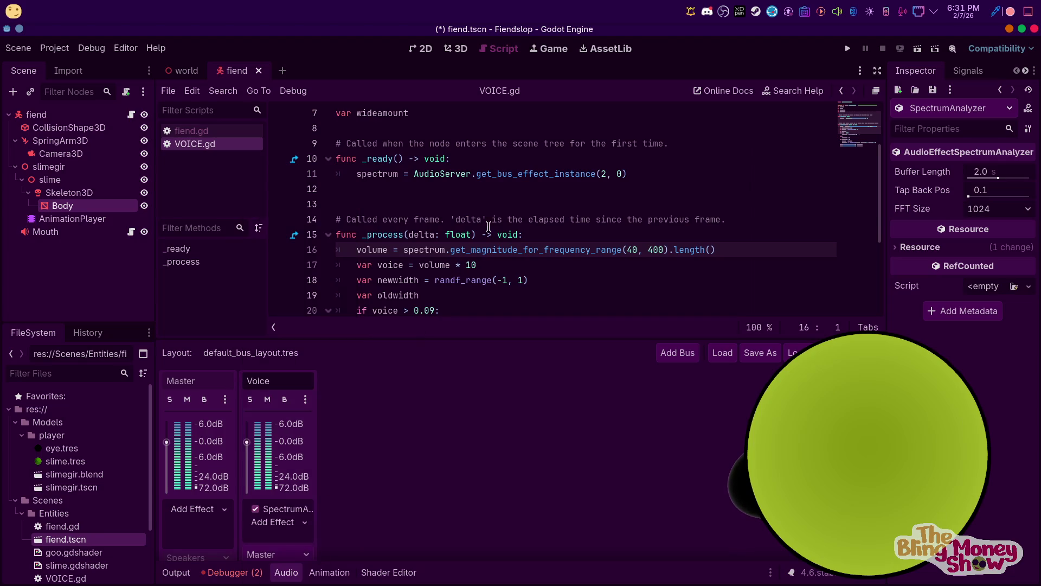
scroll(543, 188, up, 2)
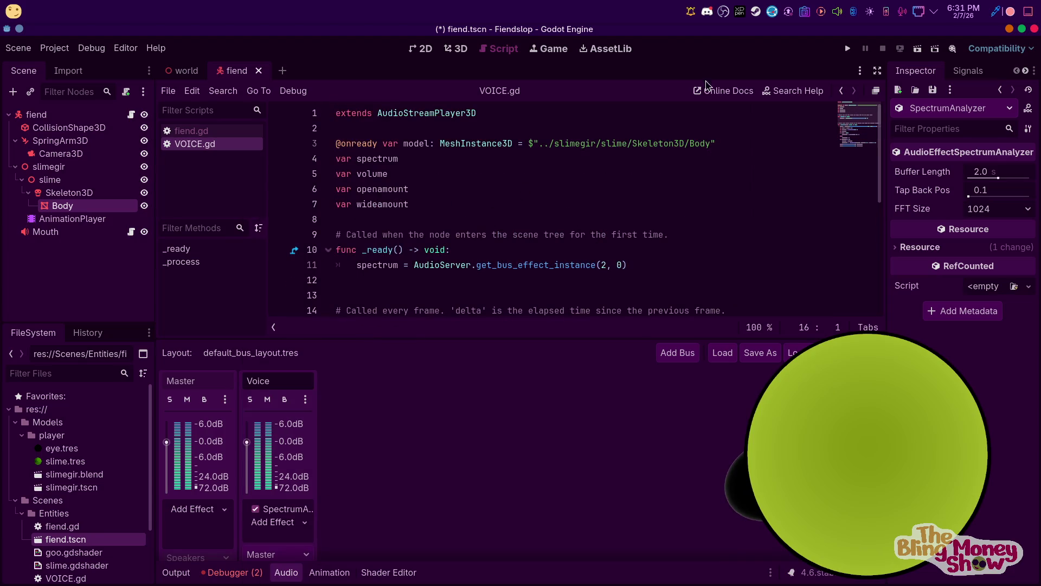
click(848, 48)
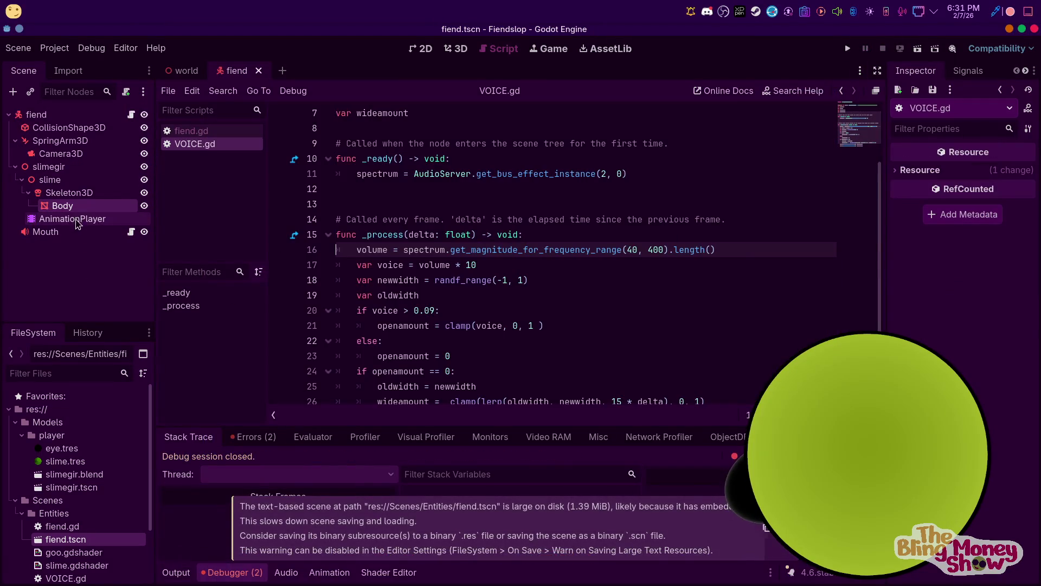
Set the Mouth player's Bus to Voice, then run and stop a test of the game
click(46, 231)
click(991, 270)
click(992, 304)
click(848, 48)
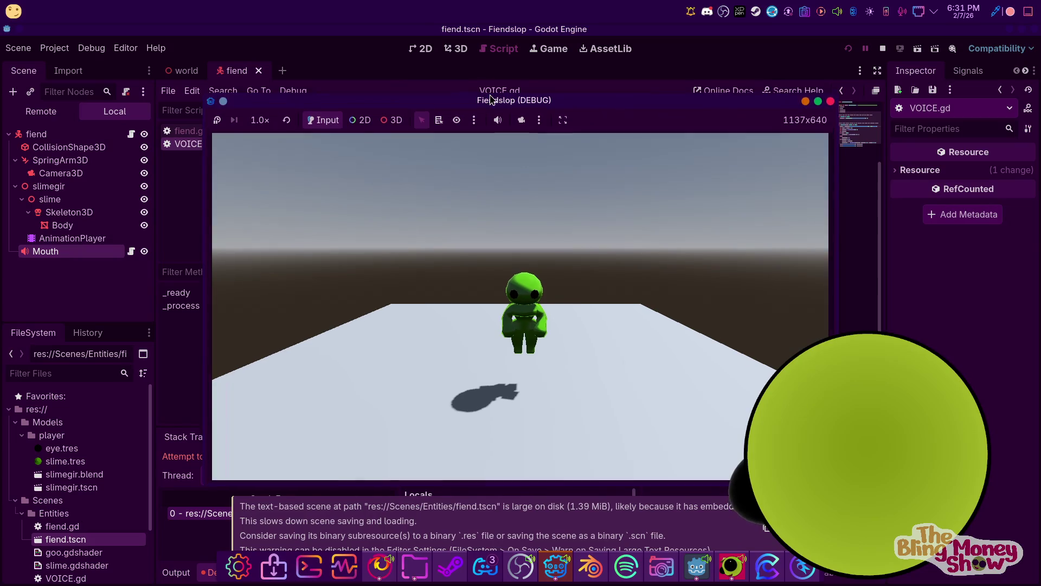
mouse_move(491, 99)
mouse_down()
mouse_move(850, 110)
mouse_move(1040, 152)
mouse_up()
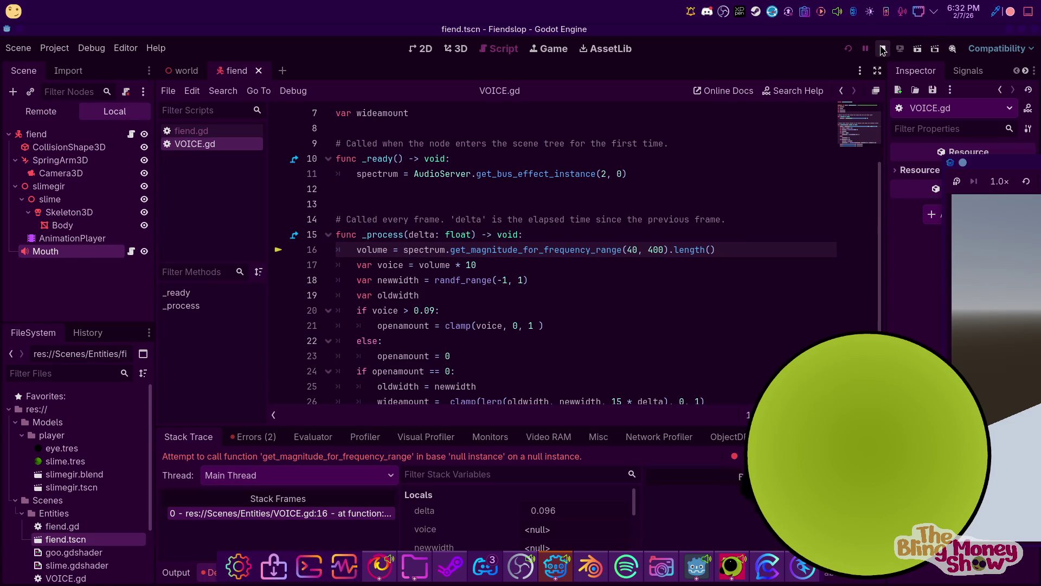
click(882, 49)
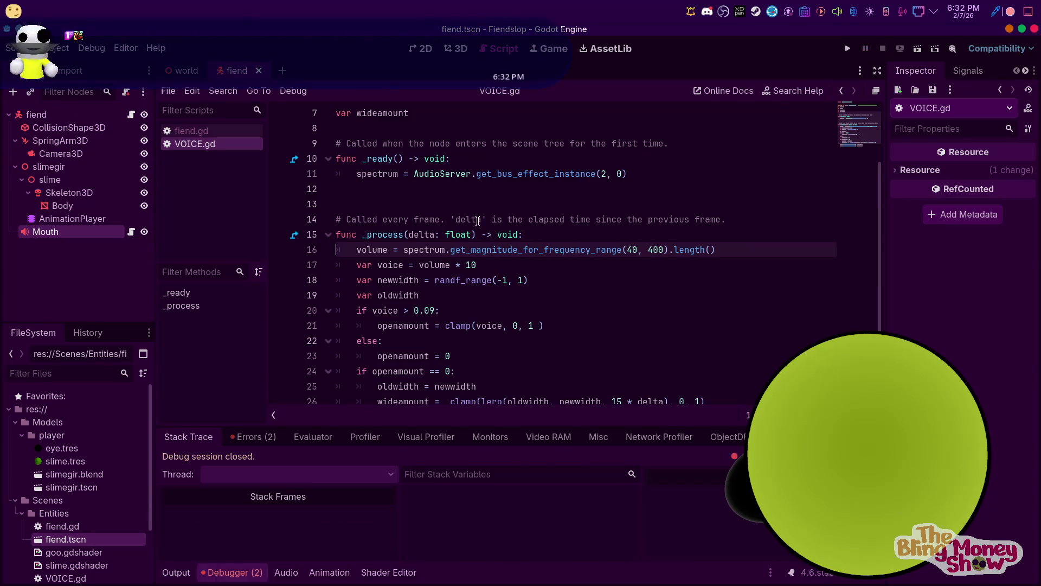
Give the volume variable a float type annotation
scroll(410, 174, up, 2)
click(410, 174)
text(: )
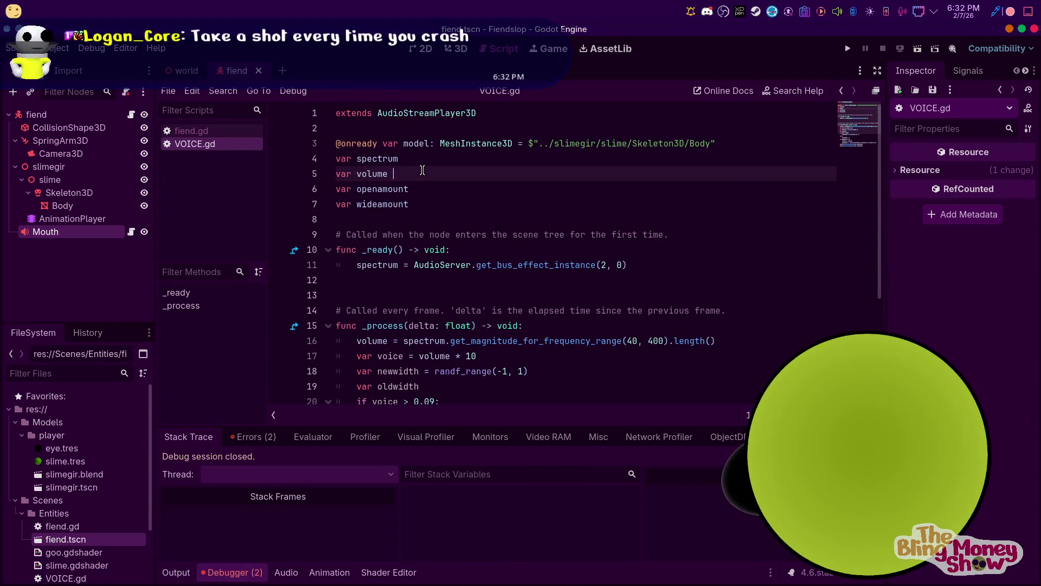
text(float)
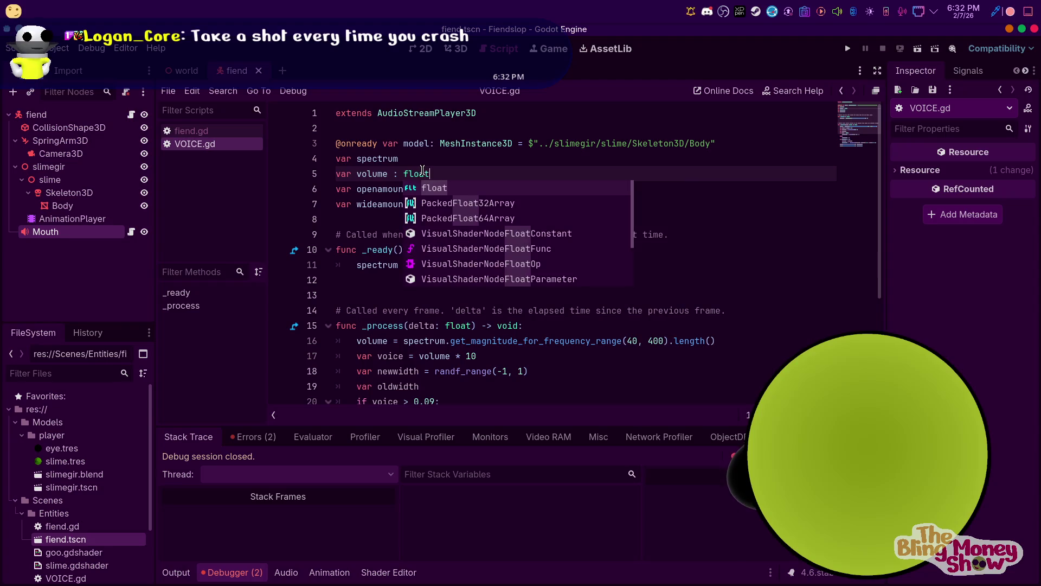
Type the line 4 spectrum variable as AudioEffectInstance and run the game
click(638, 372)
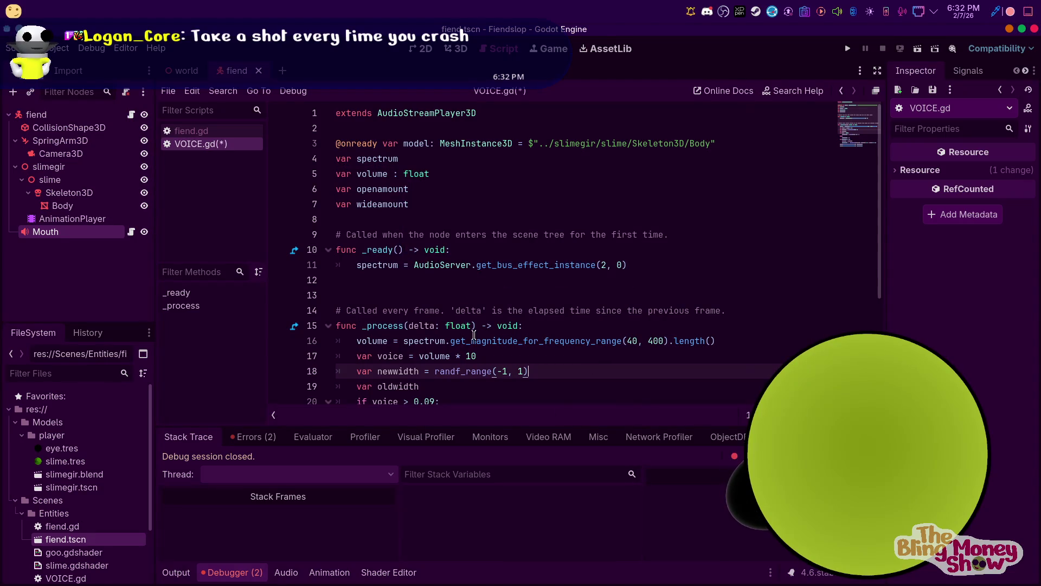
click(499, 340)
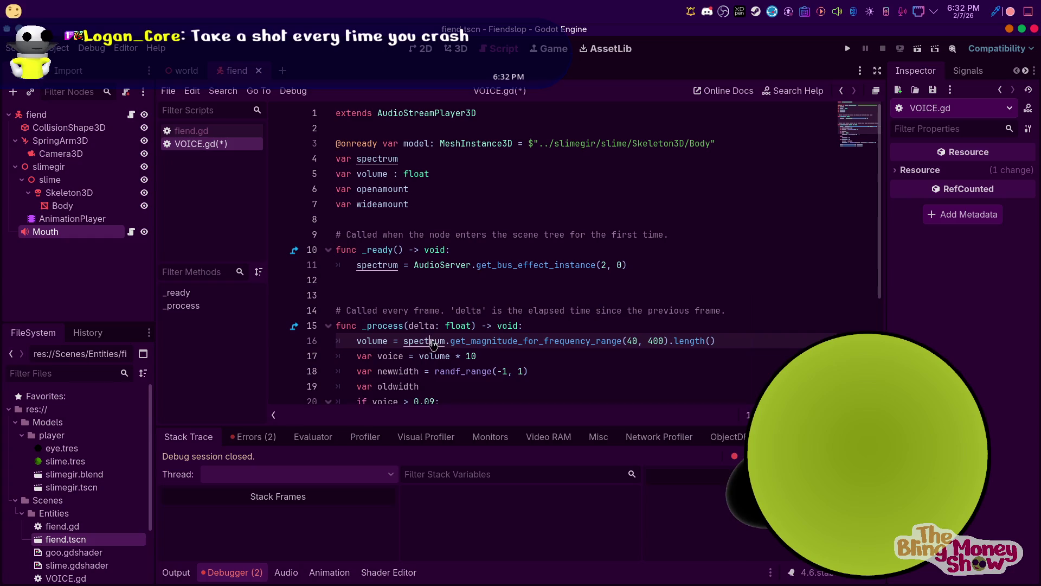
click(363, 158)
click(428, 161)
text(:)
key(BackSpace)
text(audio)
text(Spe)
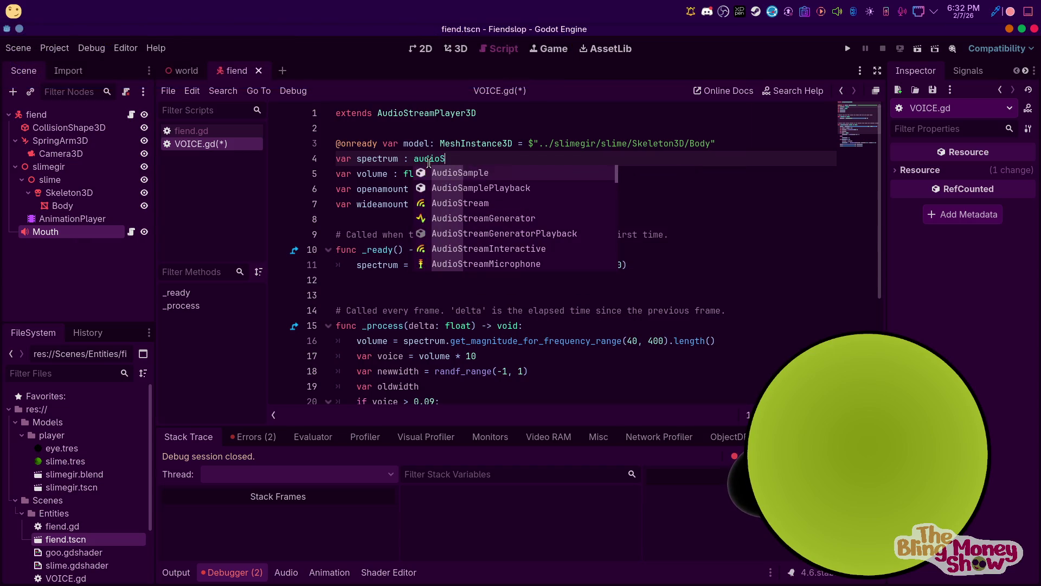
key(Return)
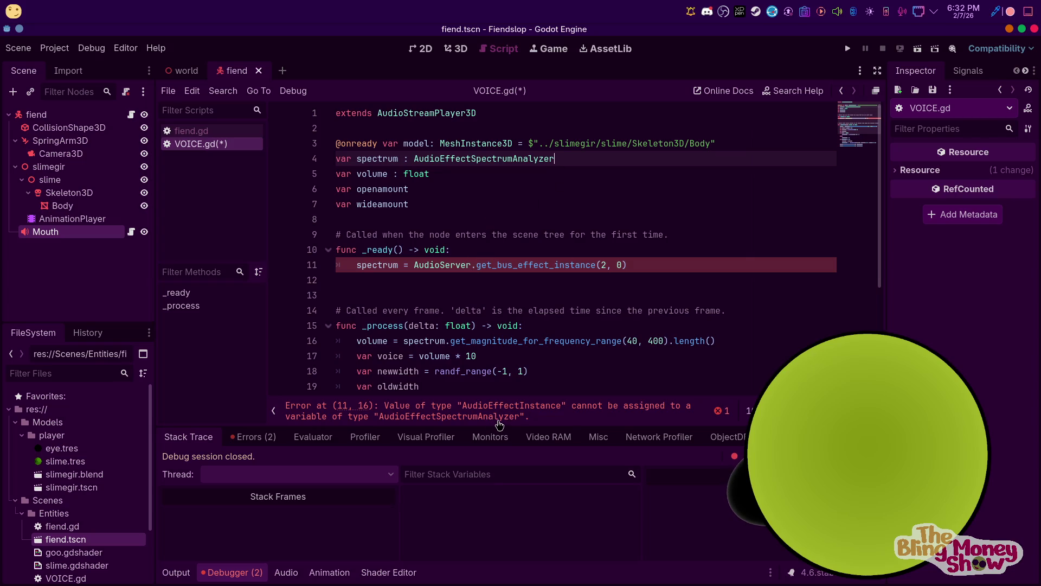
drag(556, 157, 468, 158)
text(I)
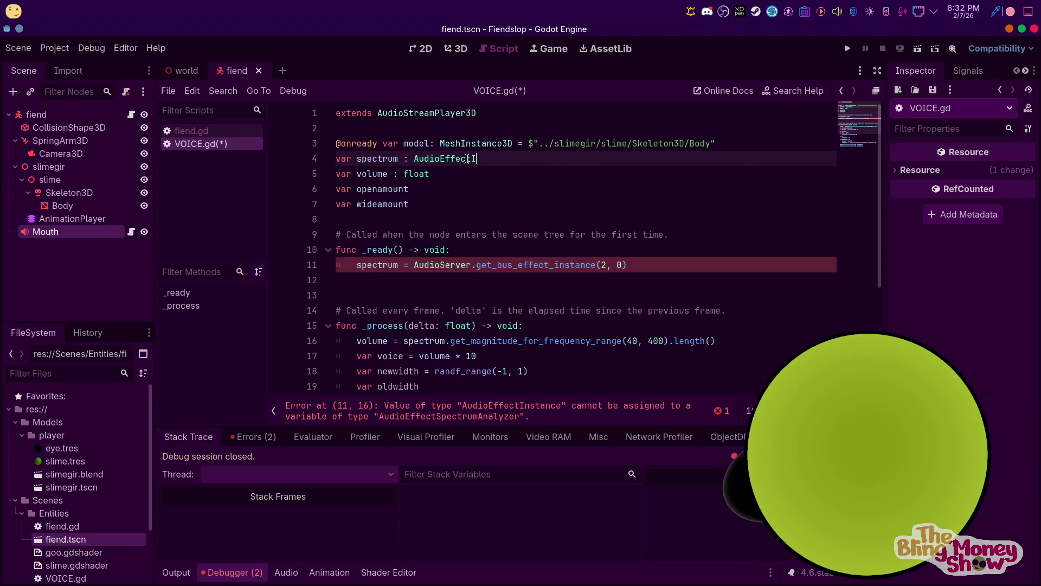
key(Return)
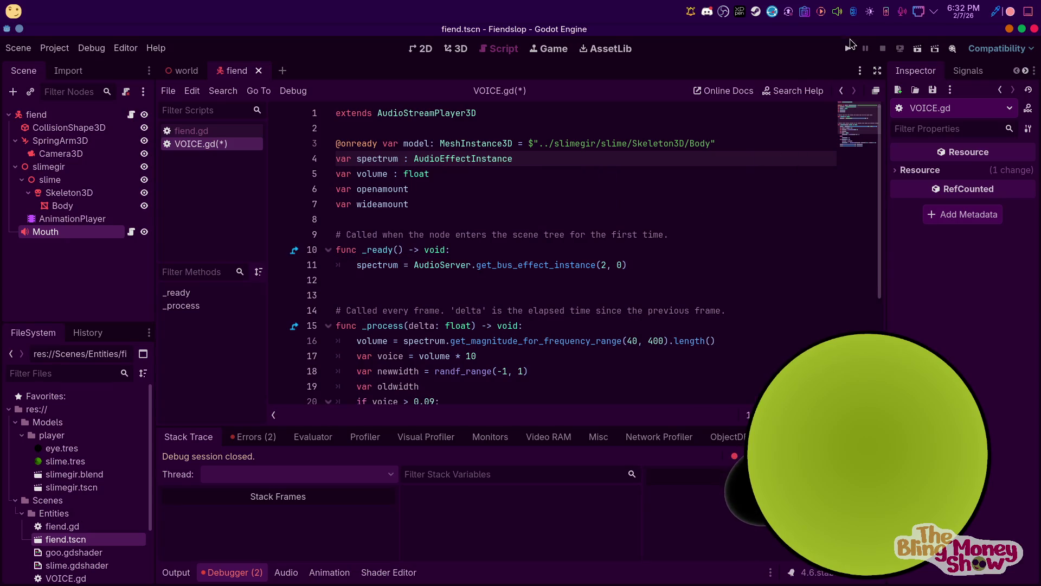
click(850, 48)
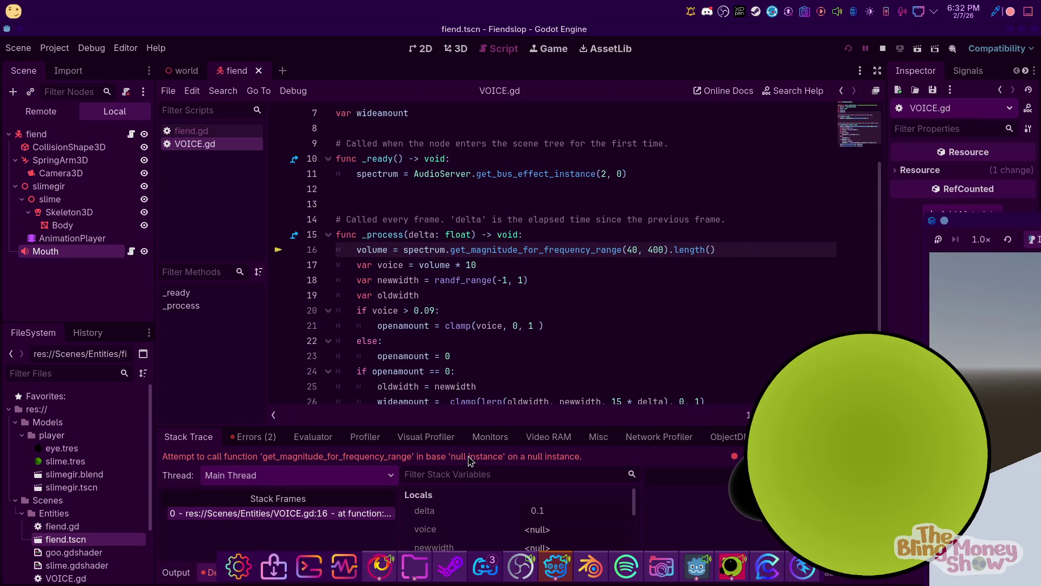
Stop the game halted on the null spectrum error and select line 16's length() call
scroll(434, 281, up, 2)
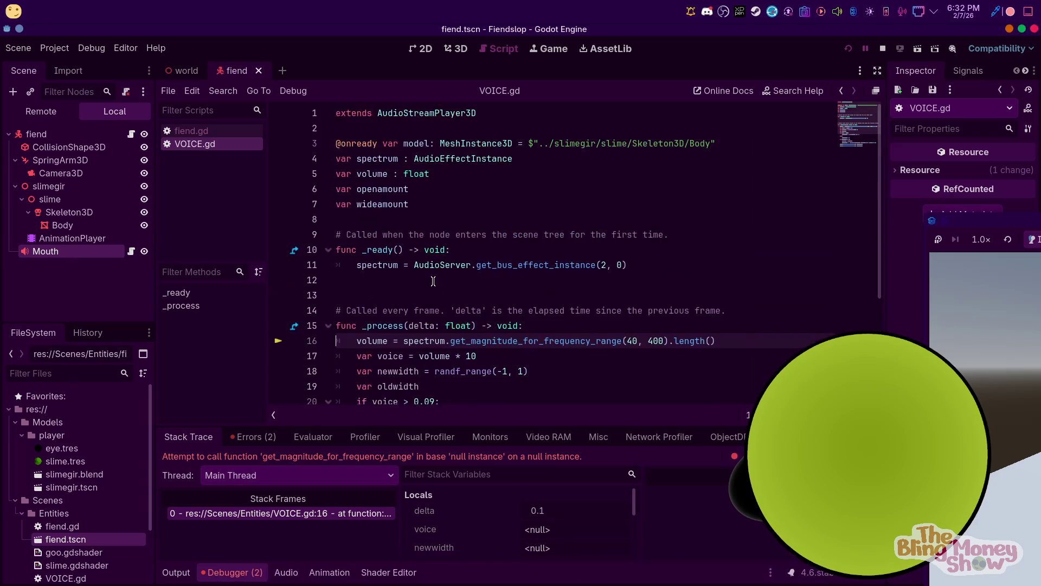
scroll(435, 259, down, 3)
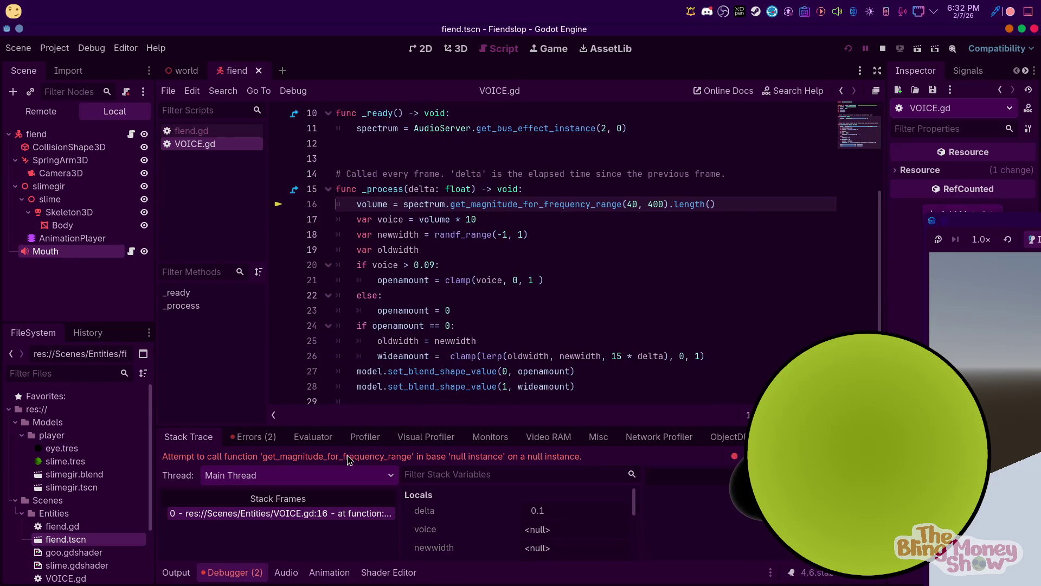
click(884, 49)
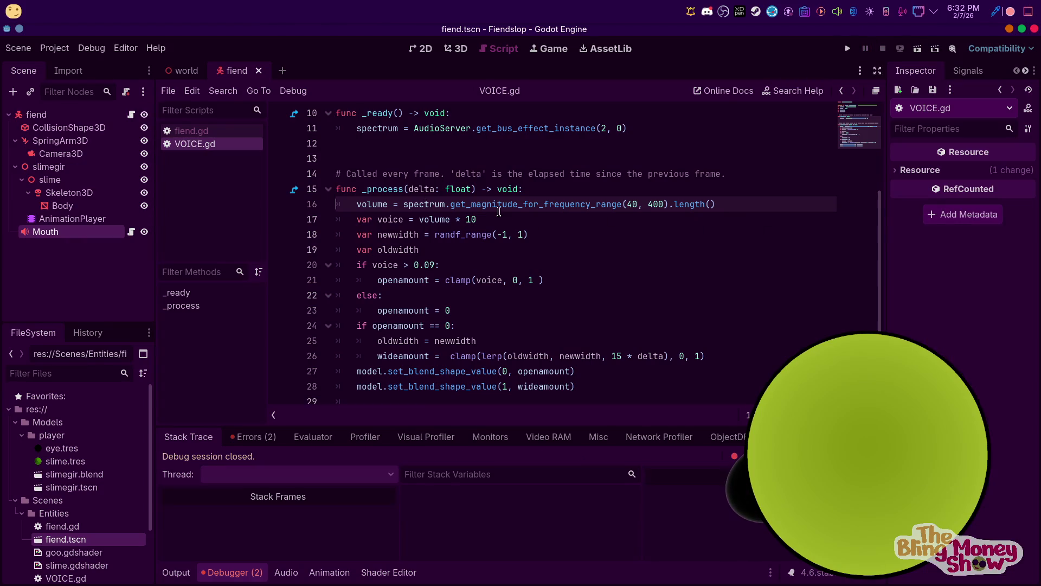
scroll(518, 179, up, 1)
click(357, 173)
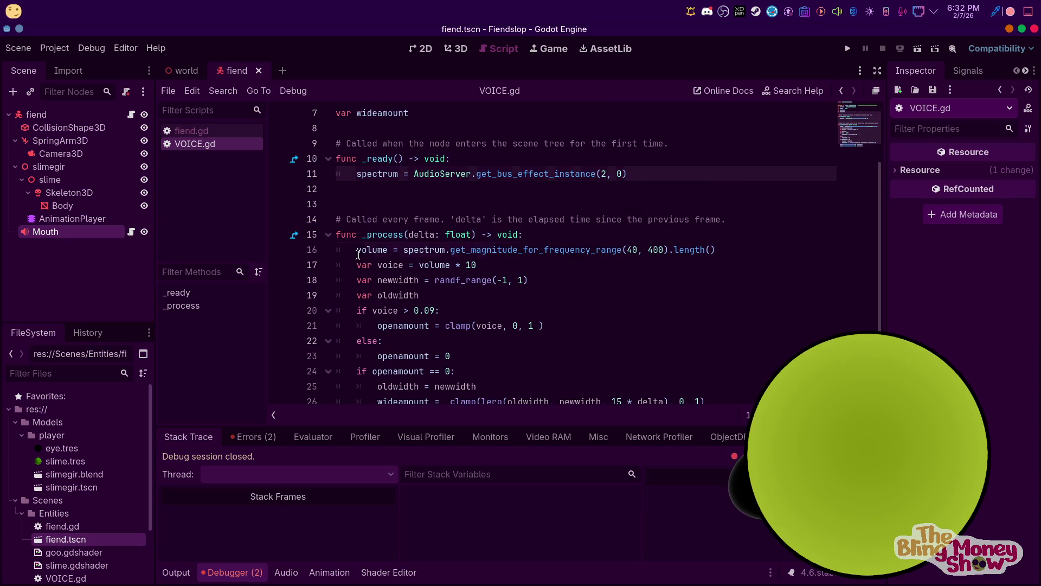
key(Down)
key(Down)
key(Down)
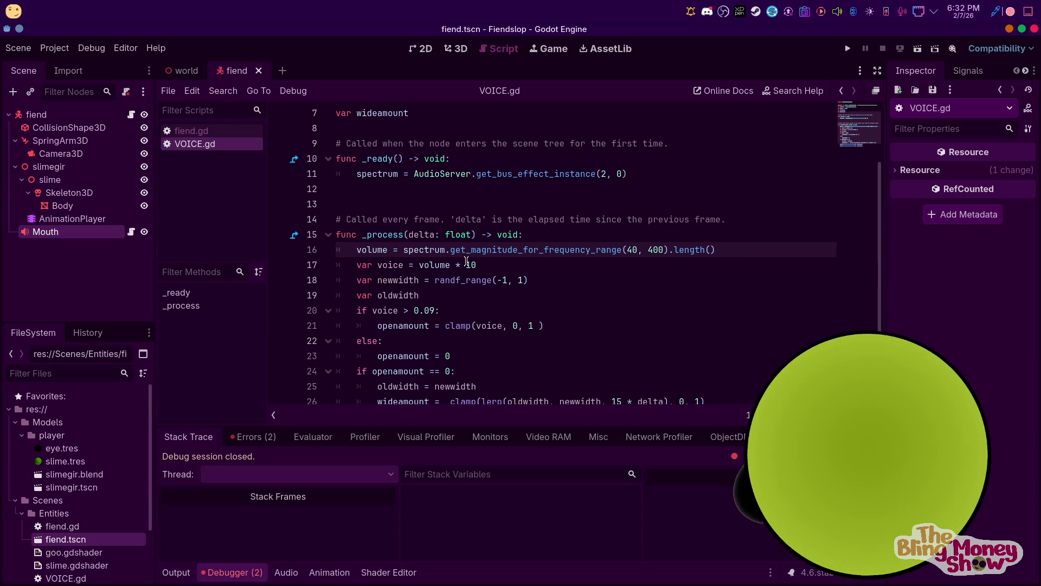
mouse_move(472, 583)
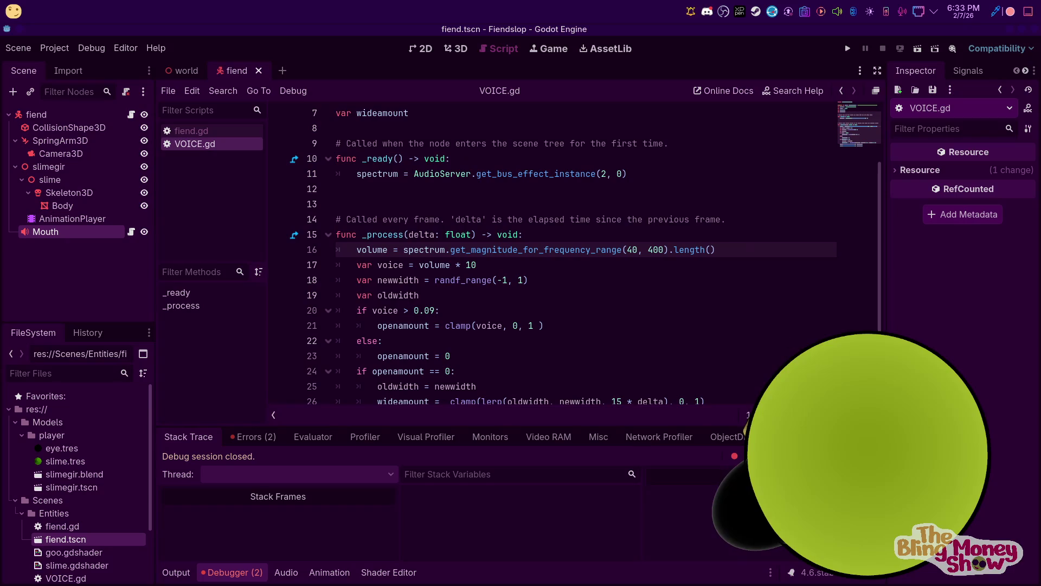
drag(716, 250, 671, 247)
Review the debugger errors reporting bus index 2 out of bounds
click(382, 340)
click(254, 437)
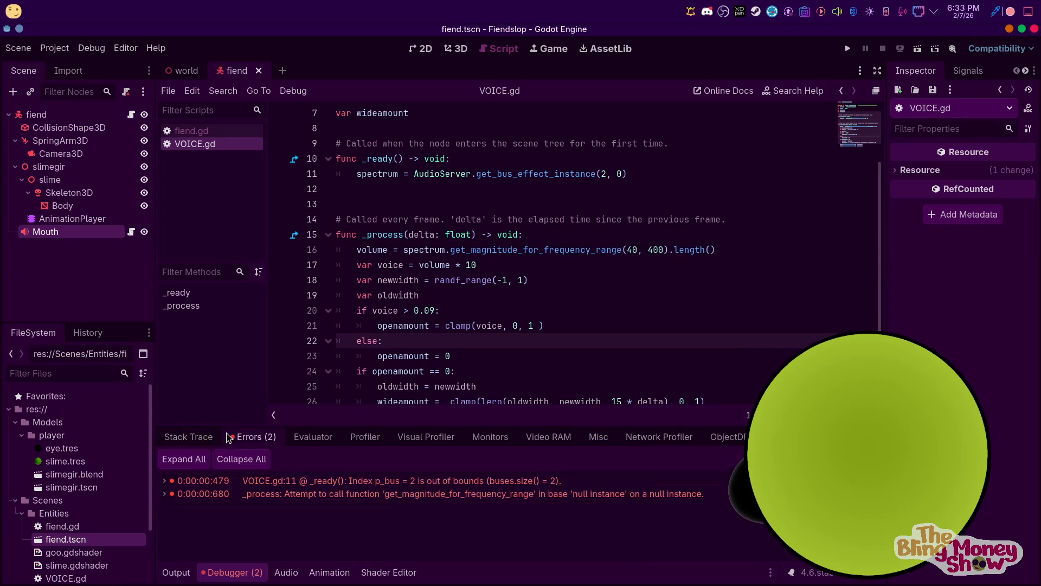
mouse_move(352, 487)
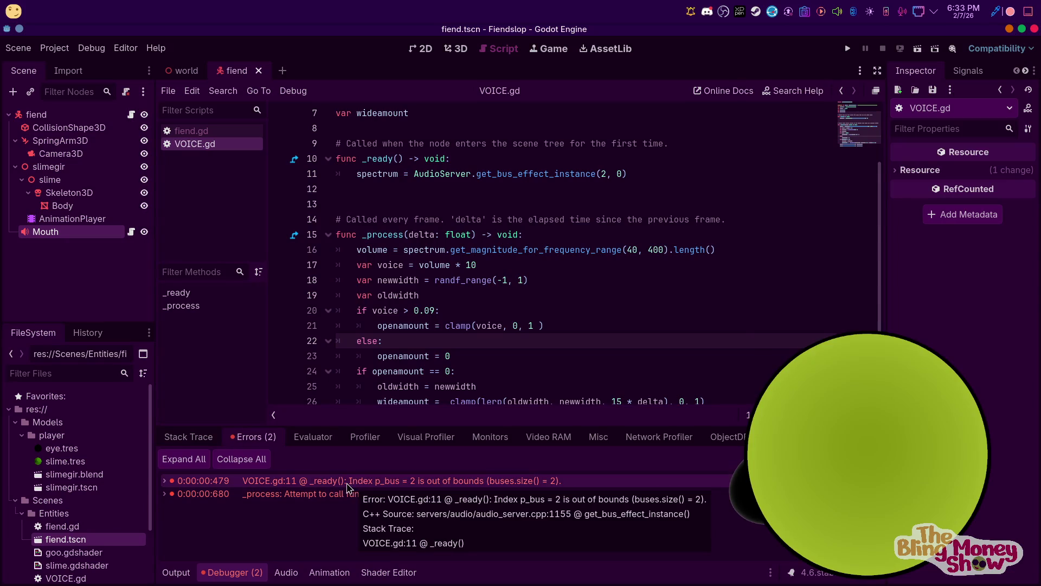
click(642, 312)
scroll(616, 270, up, 3)
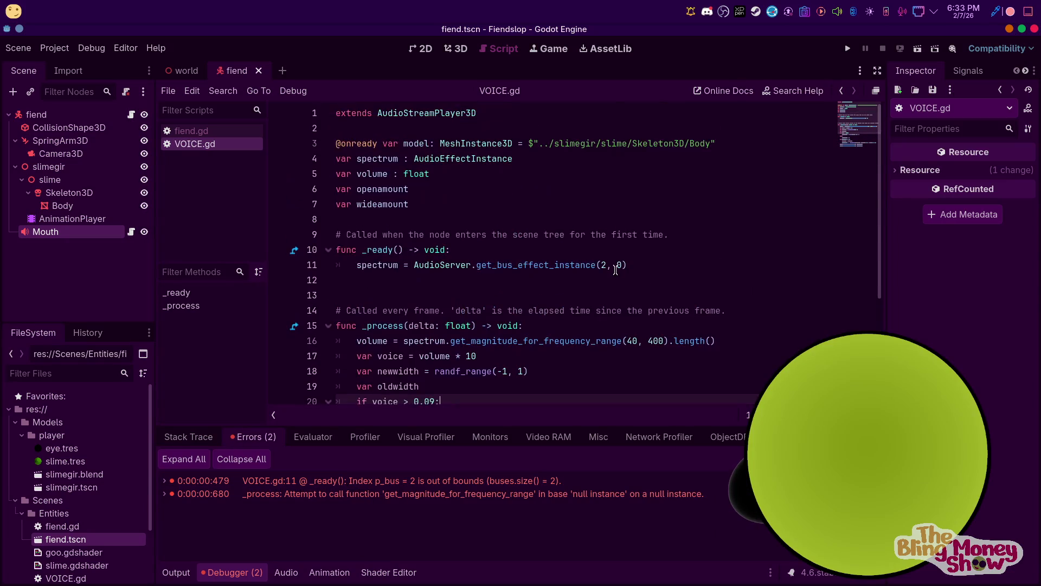
Change line 11's bus index from 2 to 1 and test-run the game
double_click(603, 264)
text(1)
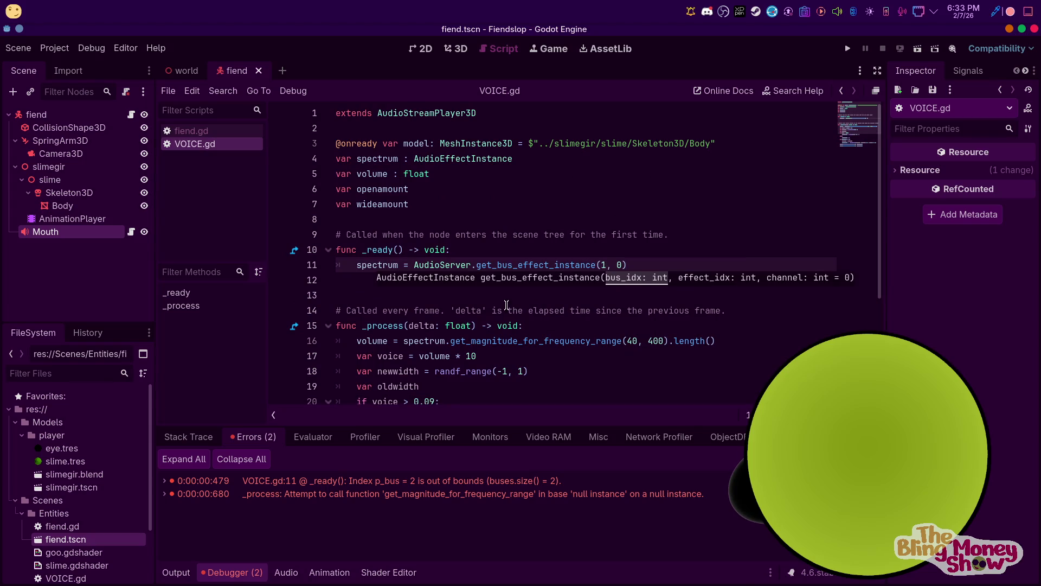
click(850, 48)
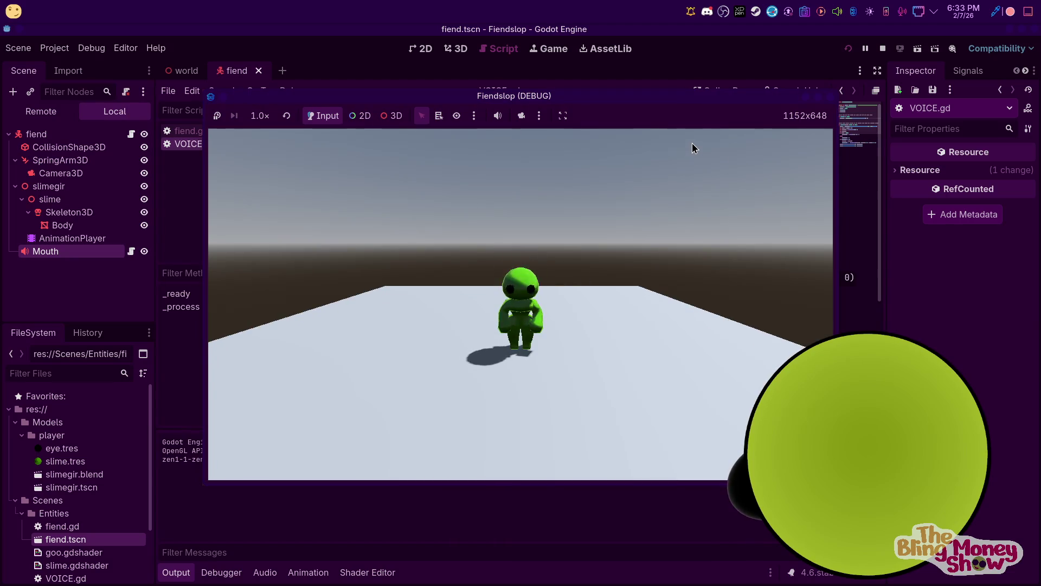
key(w)
key(s)
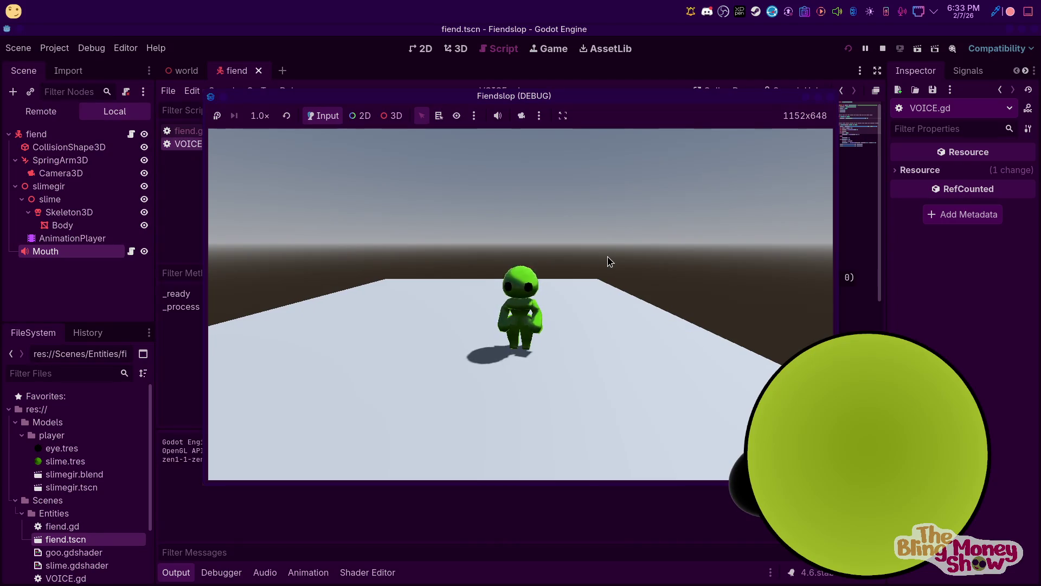
click(883, 49)
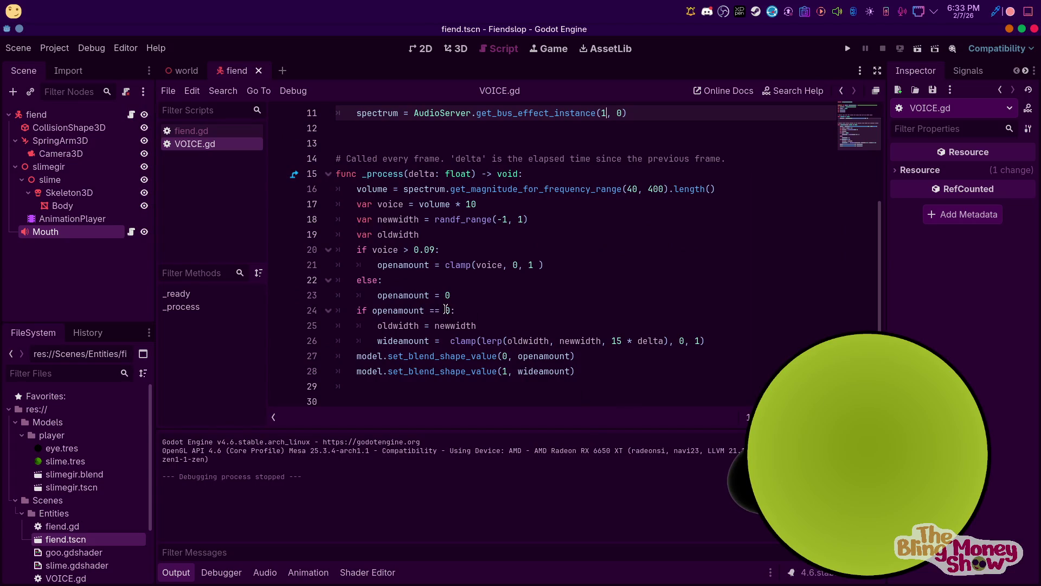
Change line 24's condition to openamount > 0.5 and test-run the game twice
click(446, 309)
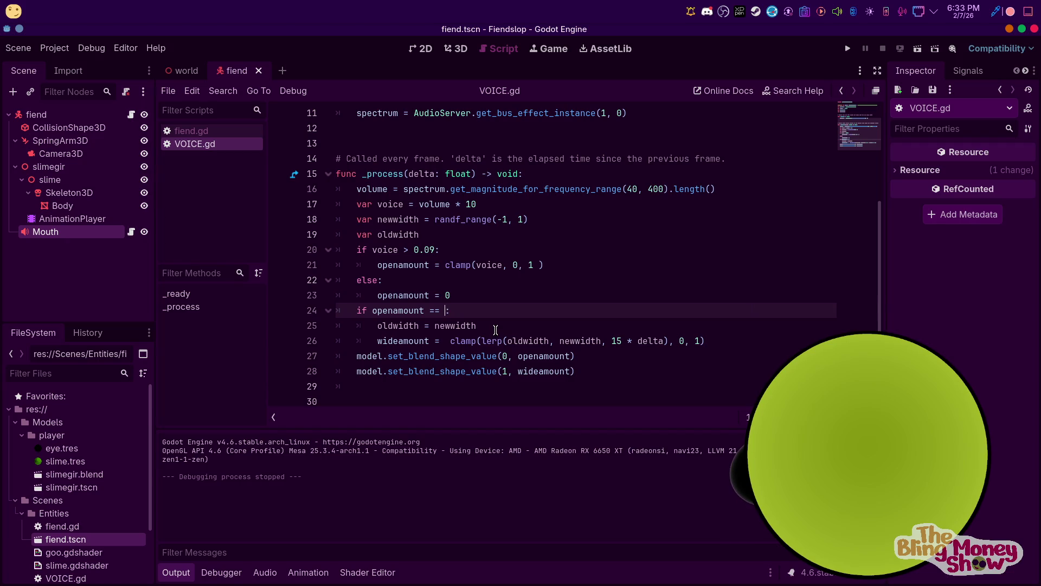
key(BackSpace)
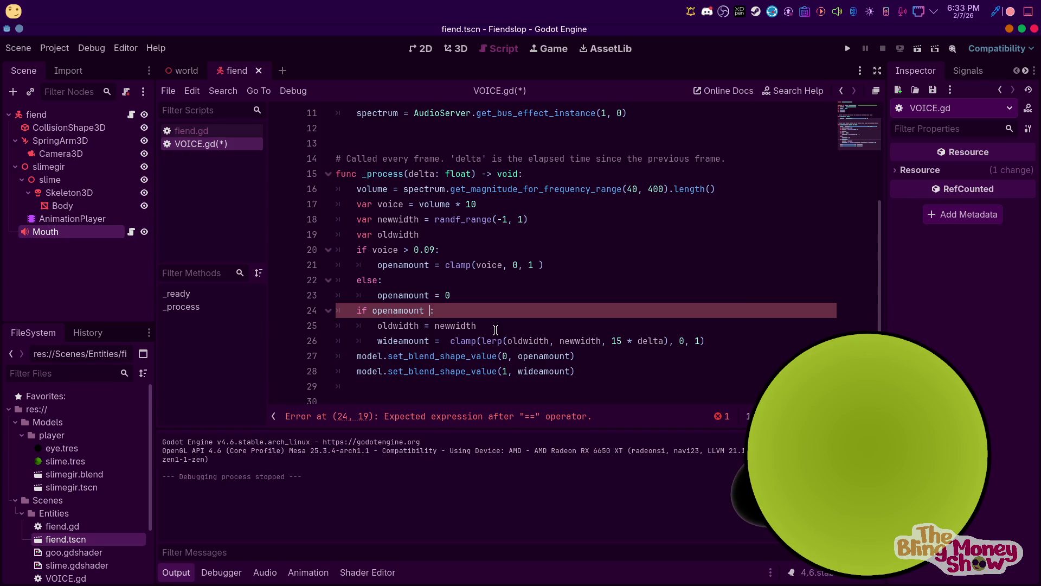
text(< 0.5)
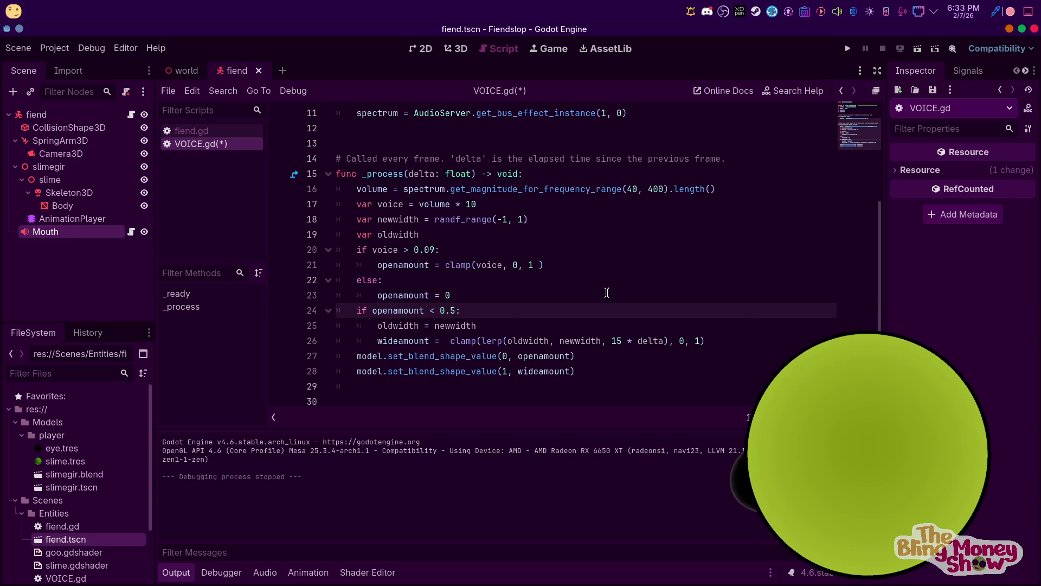
click(847, 48)
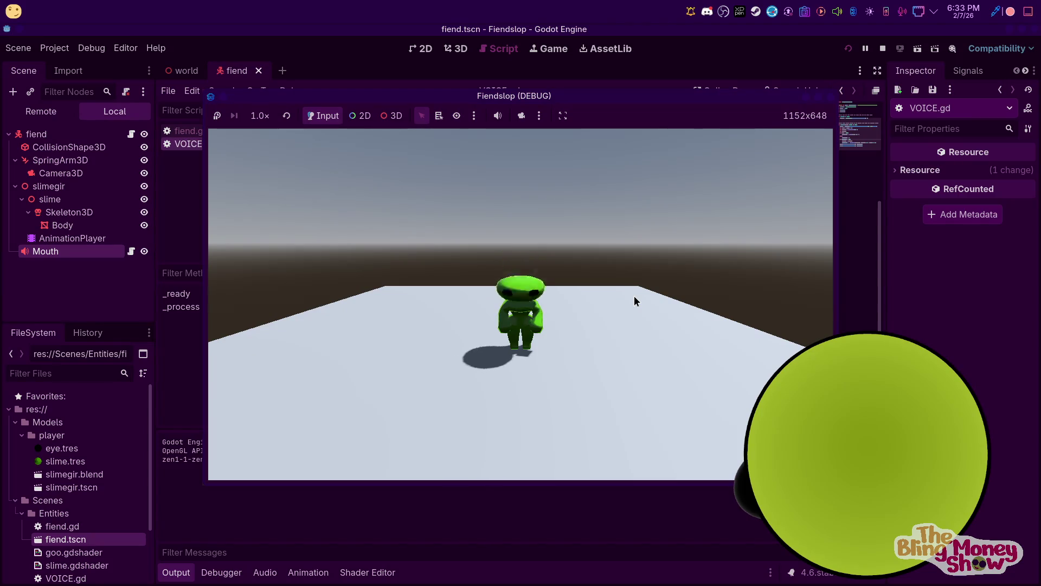
click(883, 49)
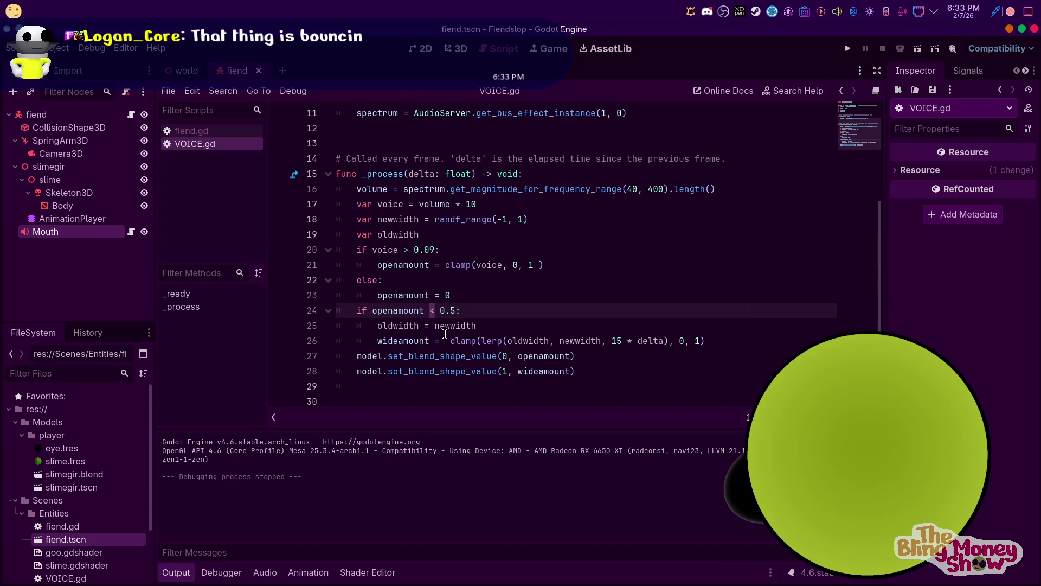
text(>)
click(848, 48)
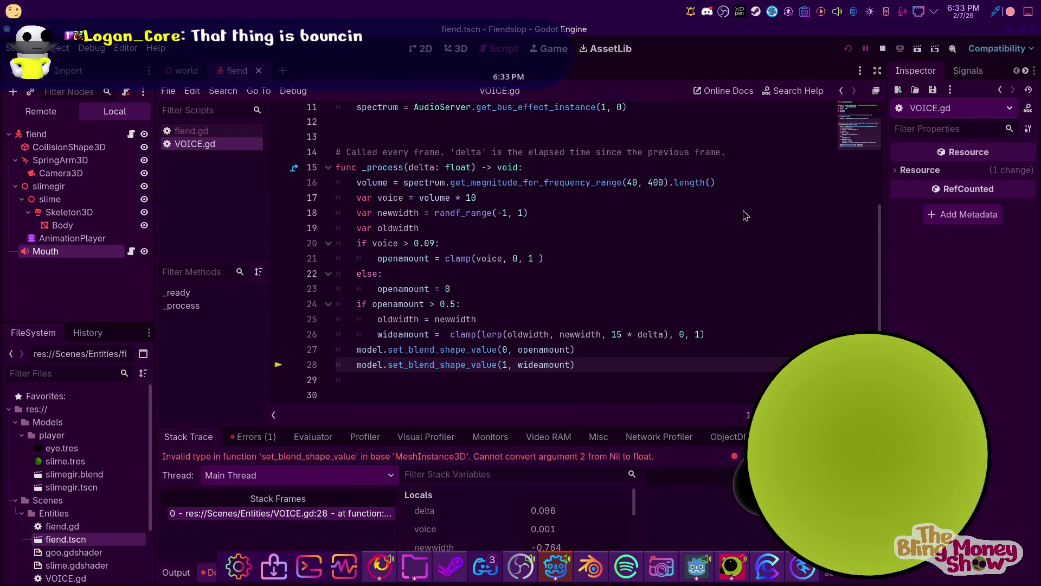
click(882, 49)
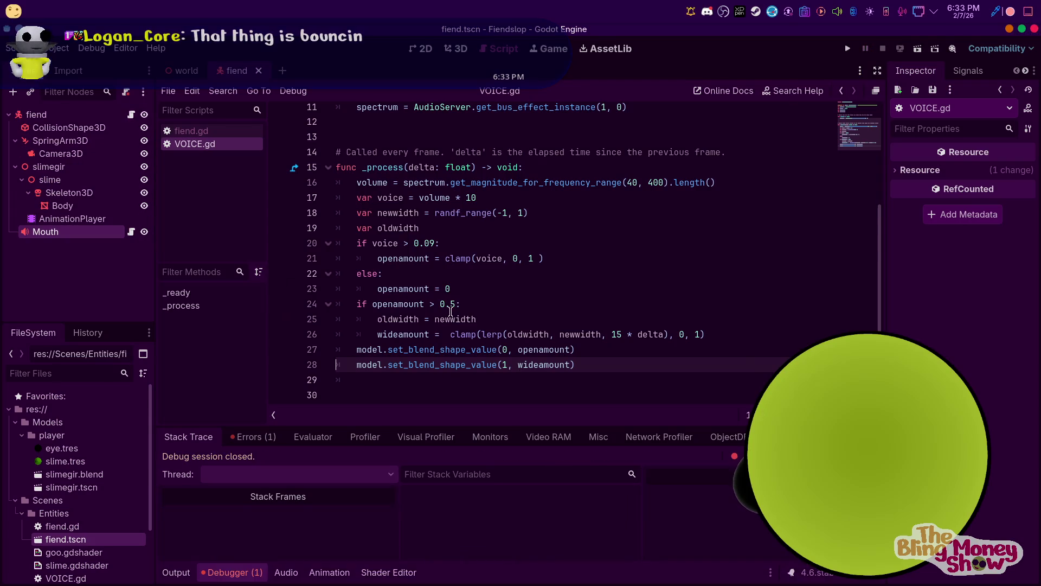
Make the line 24 condition openamount >= 0.5 and test-run it
text(=)
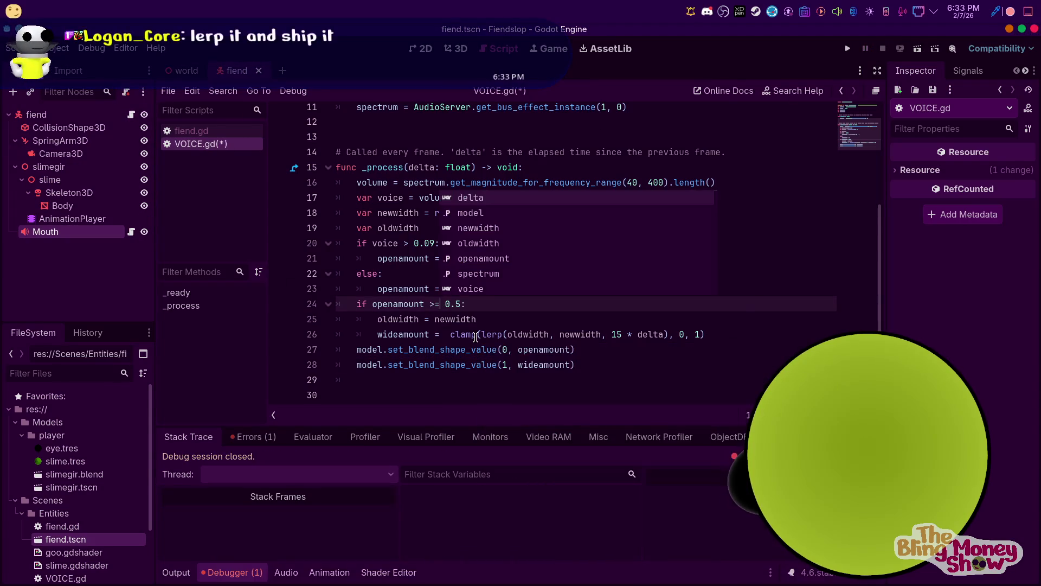
click(847, 49)
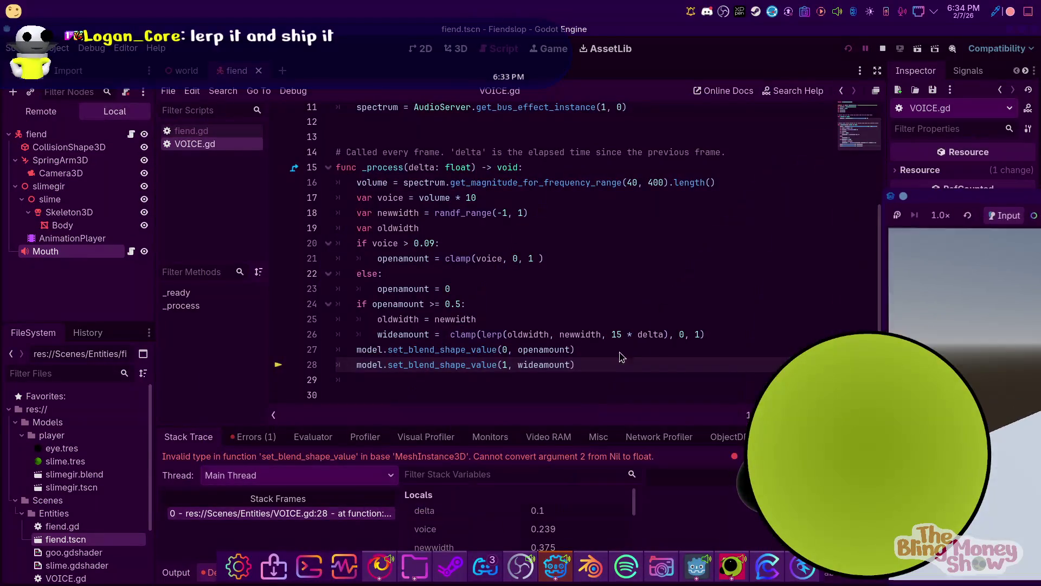
click(885, 49)
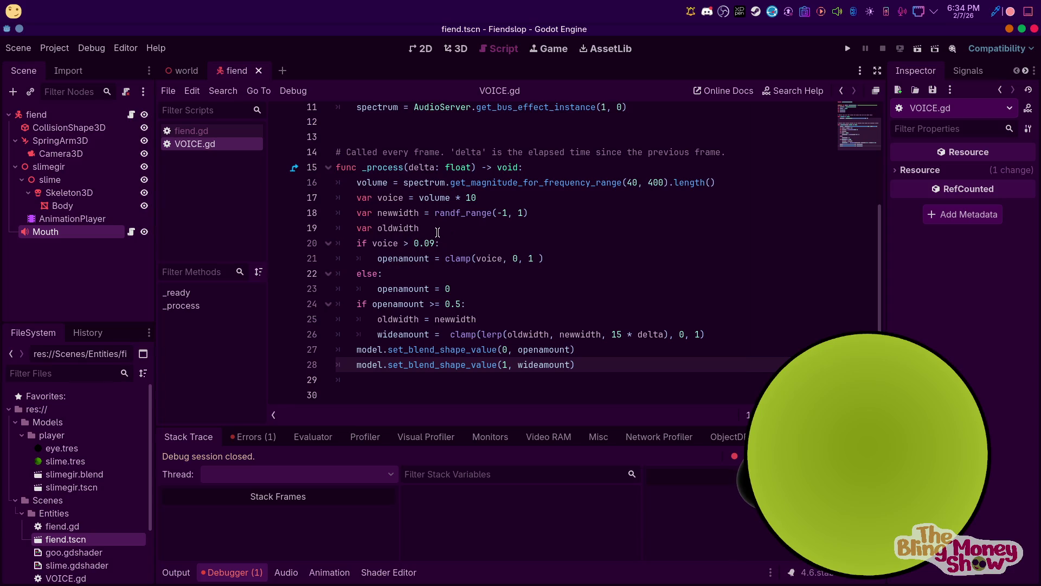
Add 'wideamount = lerp(wideamount, 0, 2 * delta)' below var oldwidth and test-run
click(437, 232)
key(Return)
text(wideamount = lerp(wideamount, 0, 2 * delta))
key(F5)
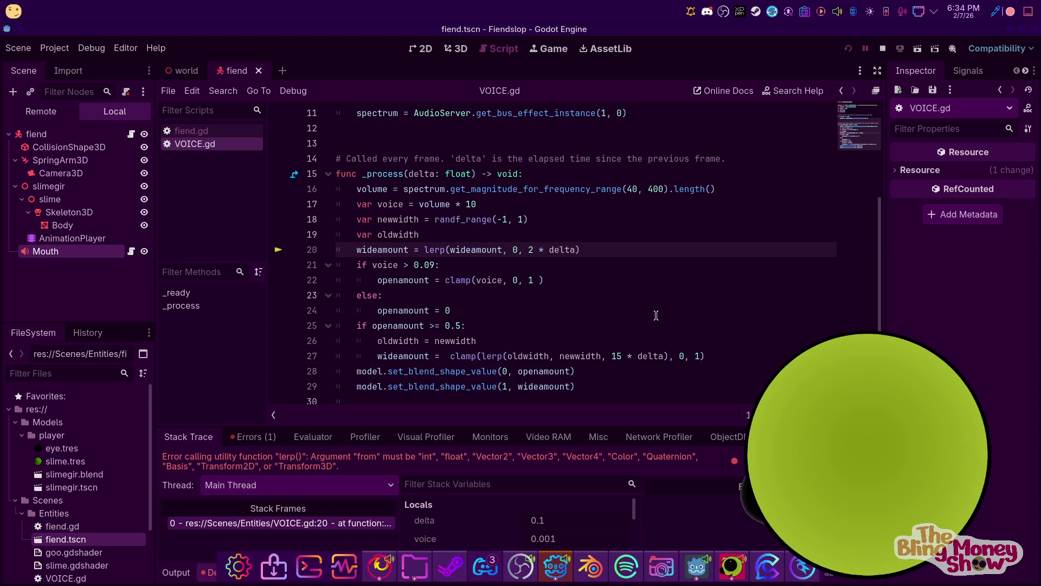
click(882, 49)
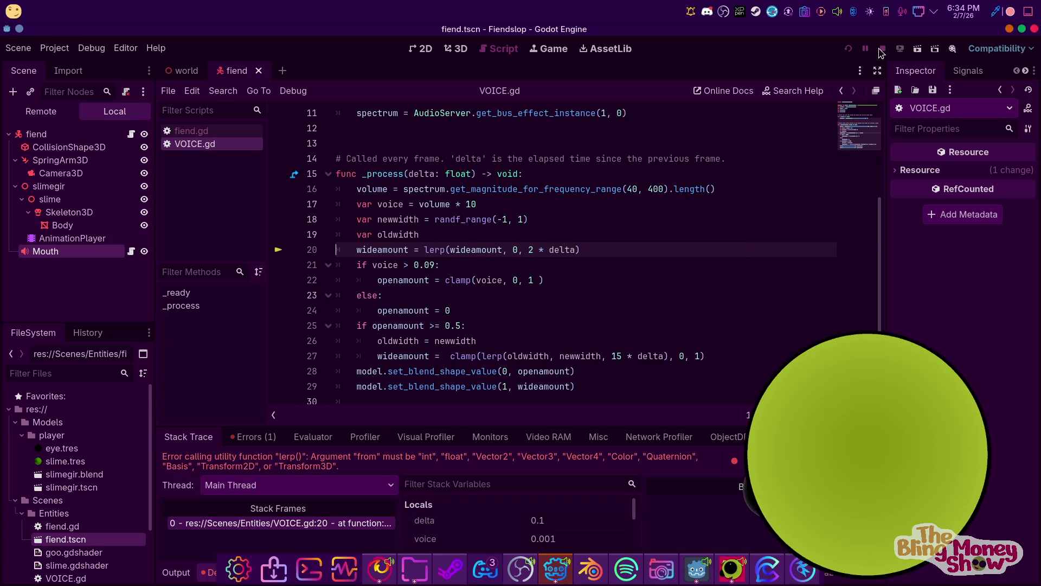
Type wideamount and openamount as float, then test-run into an int-to-float error
click(439, 205)
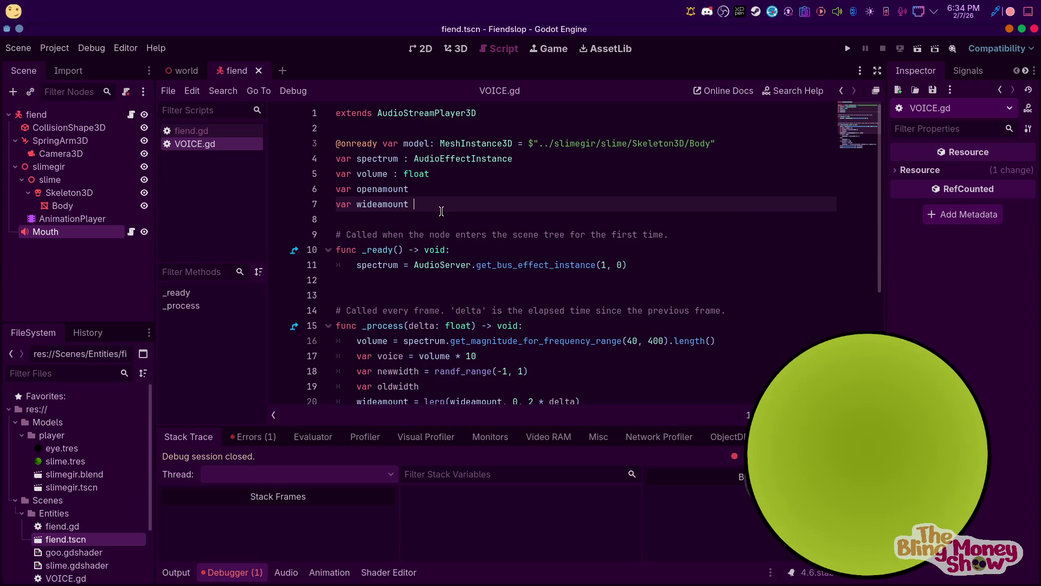
text(: float)
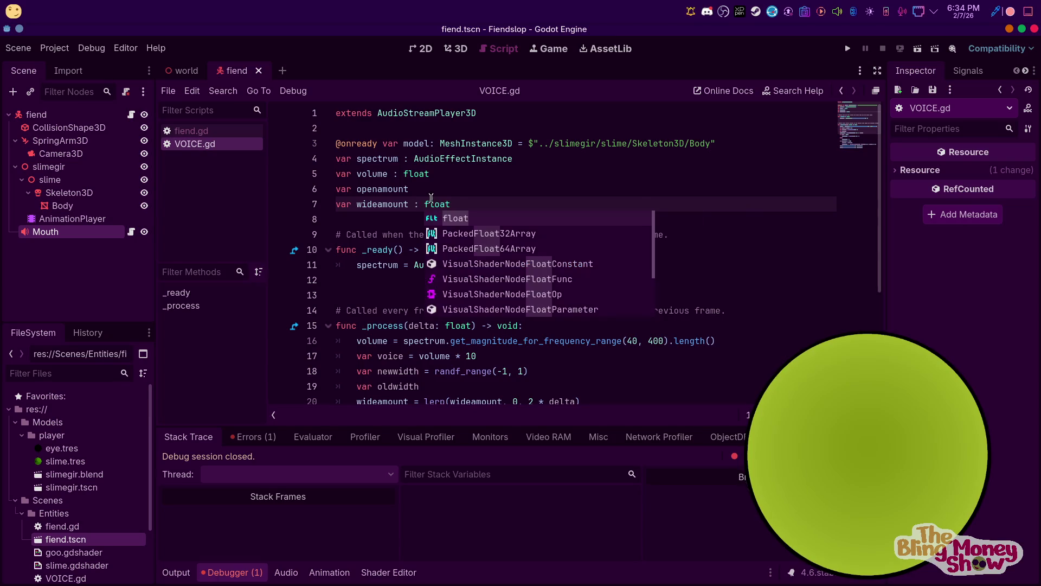
click(450, 194)
text(o)
key(Return)
click(497, 228)
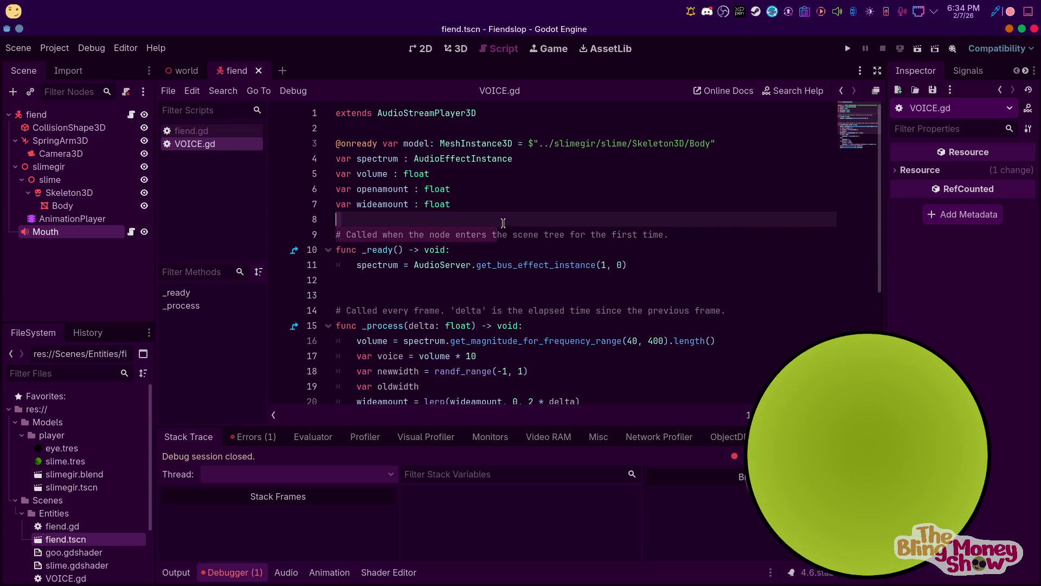
click(514, 205)
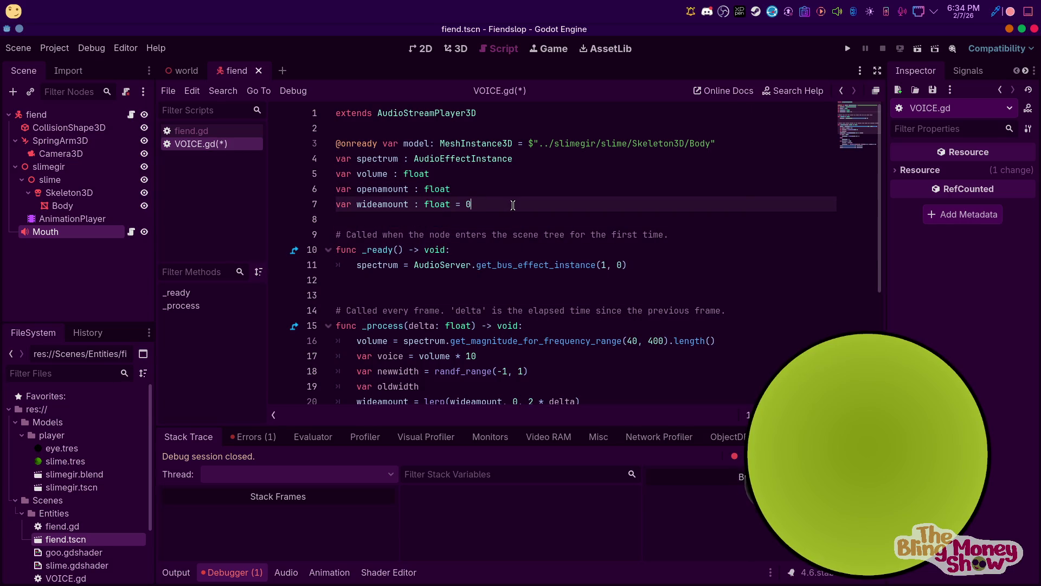
click(848, 48)
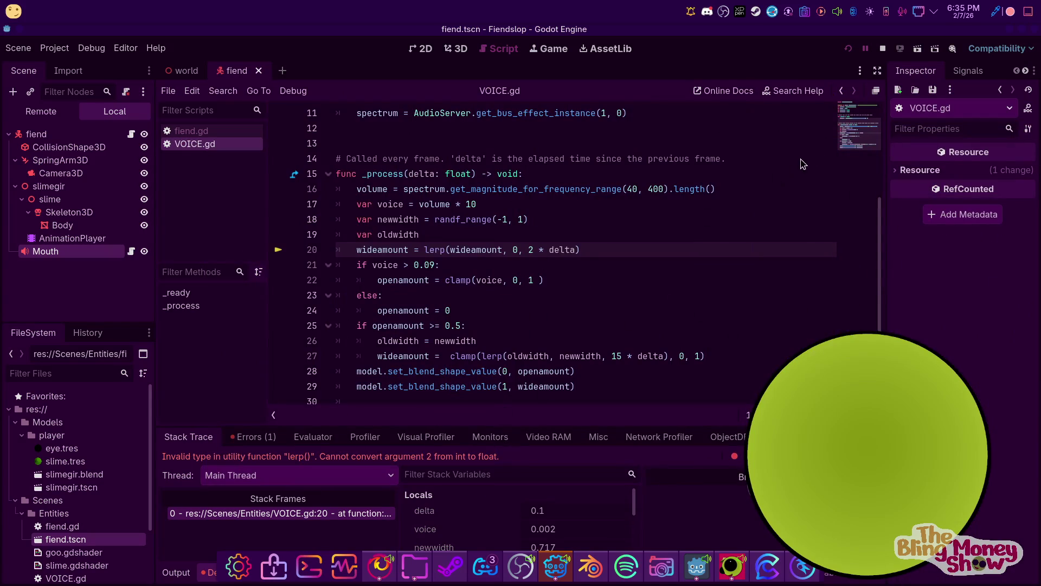
click(883, 48)
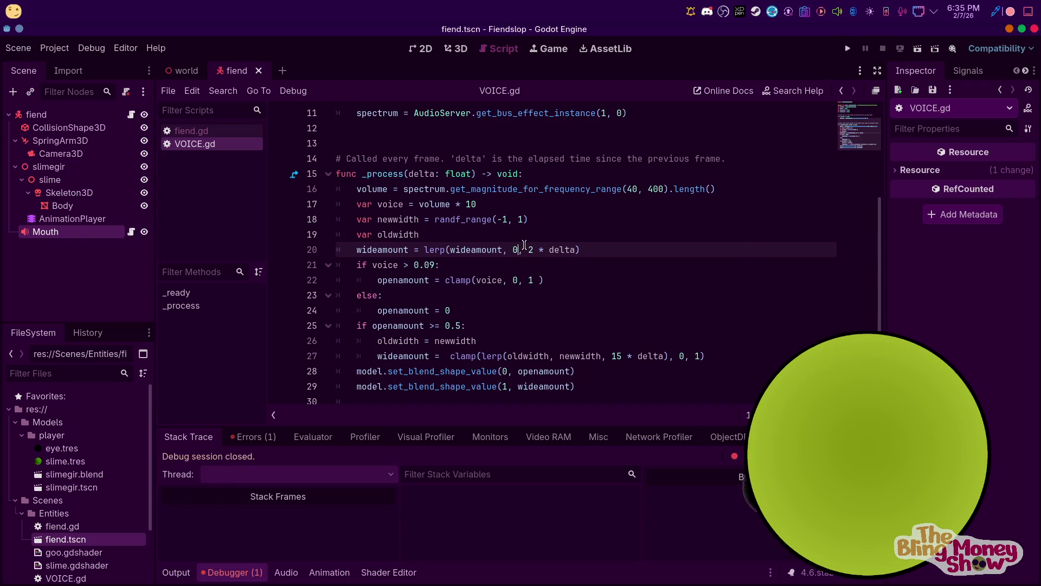
Change the line 20 lerp target to 0.0 and test-run the game
text(.0)
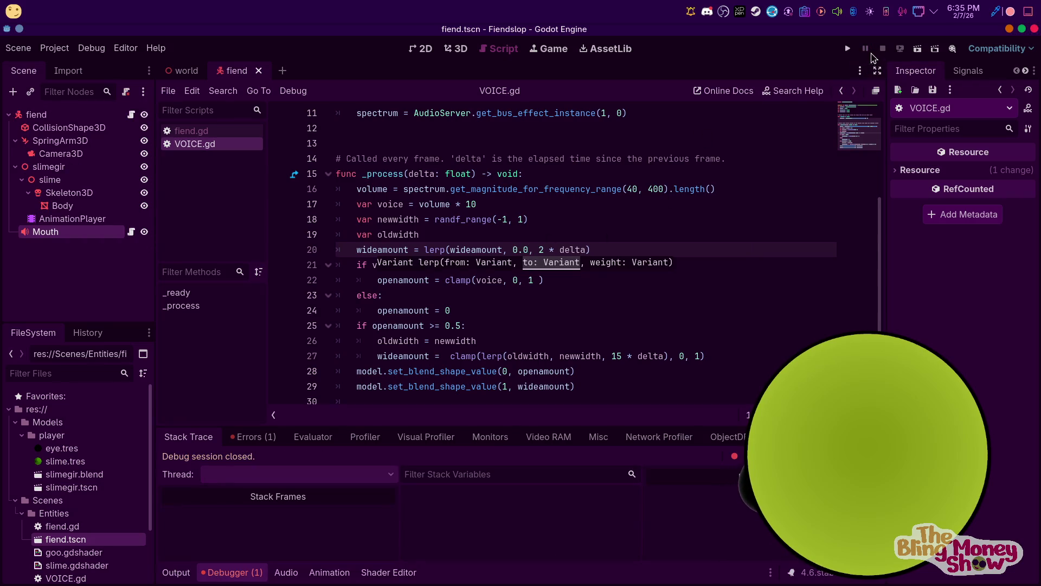
click(848, 48)
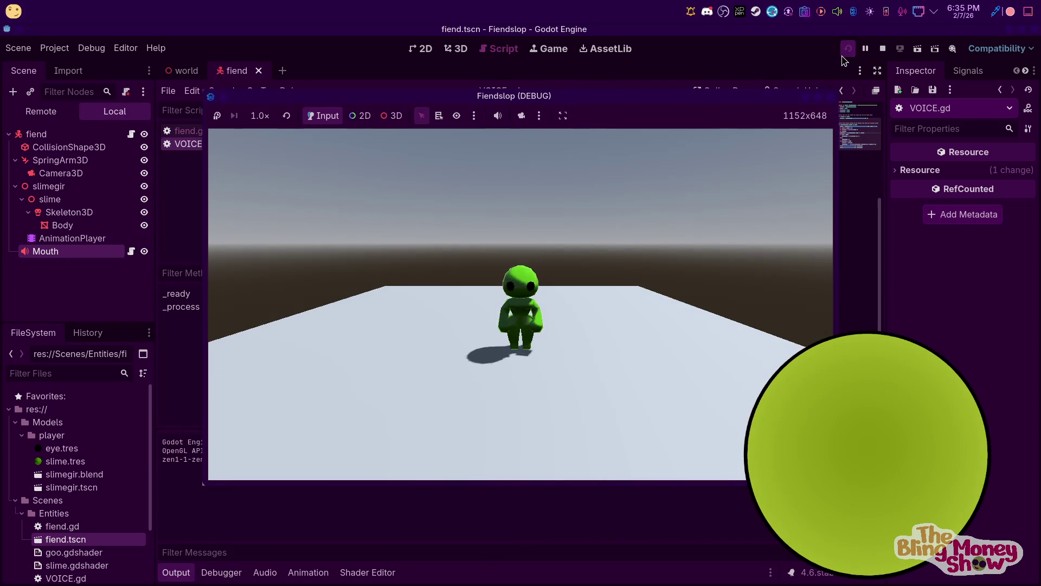
key(s)
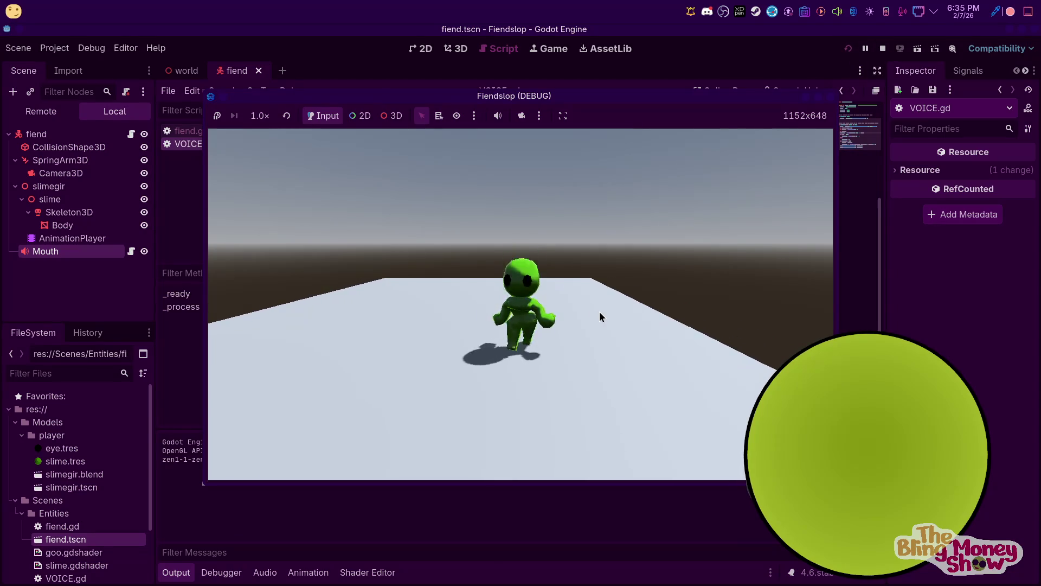
key(d)
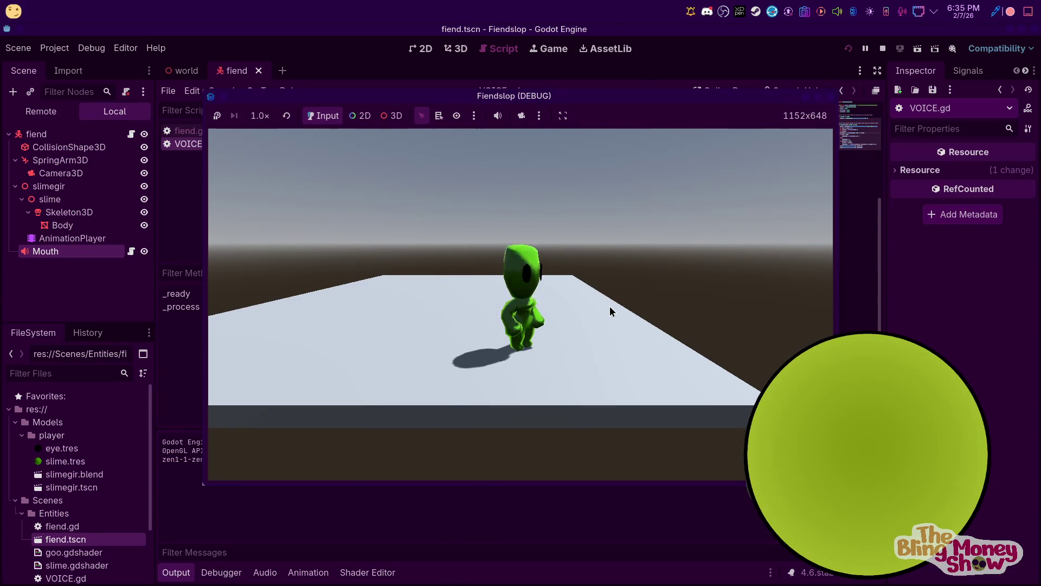
click(886, 51)
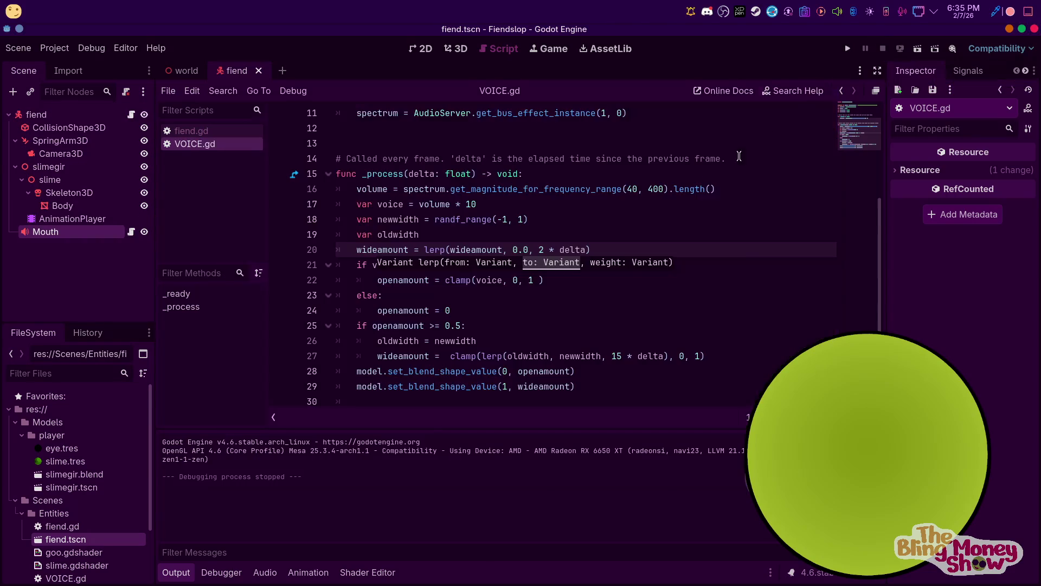
Set the mouth-open clamp maximum to 0.8 and wide-mouth threshold to 0.35, then test
scroll(727, 156, down, 1)
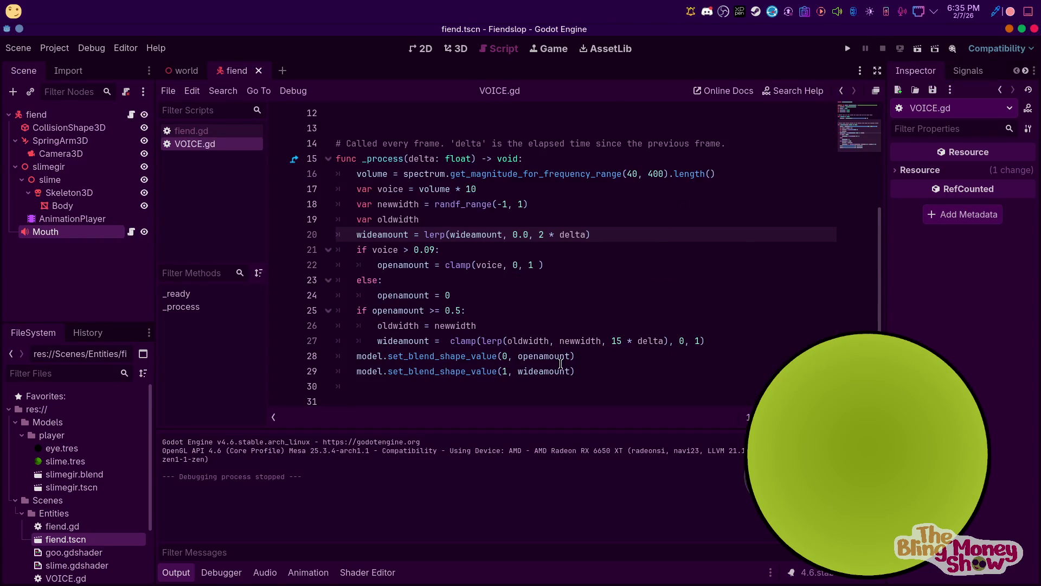
scroll(443, 243, up, 1)
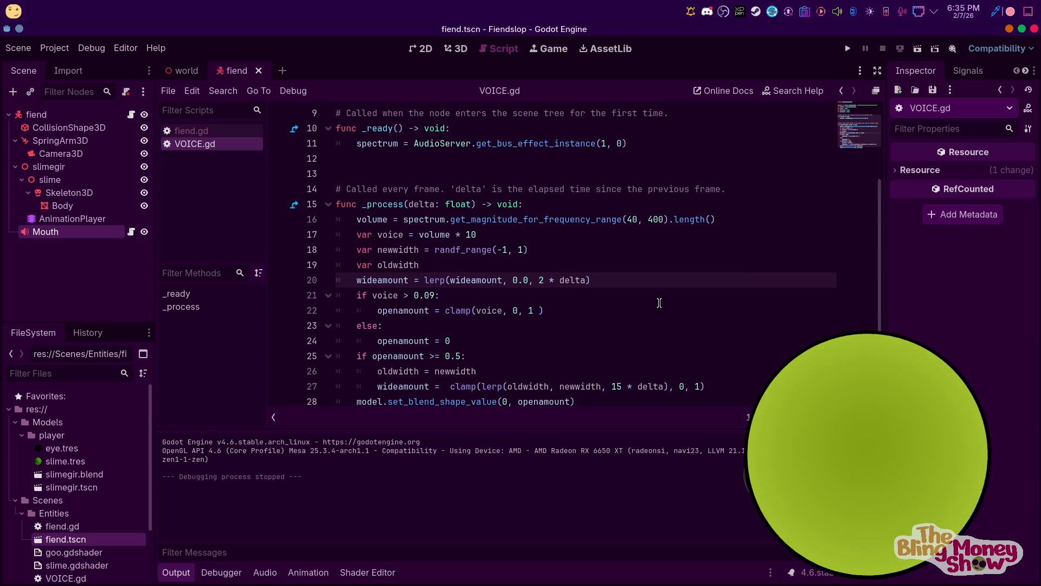
scroll(660, 303, down, 1)
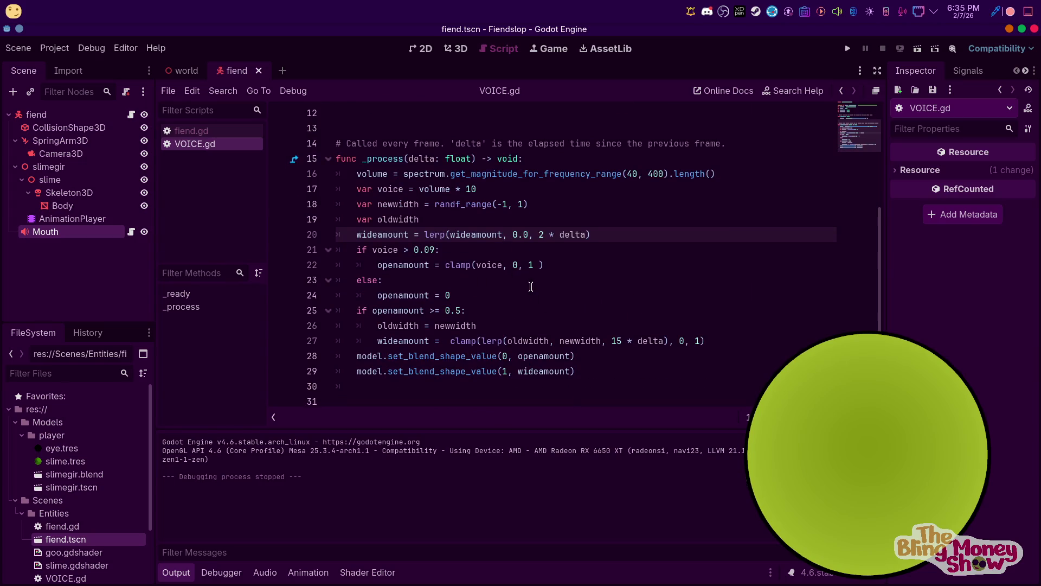
click(534, 264)
key(BackSpace)
text(0.8)
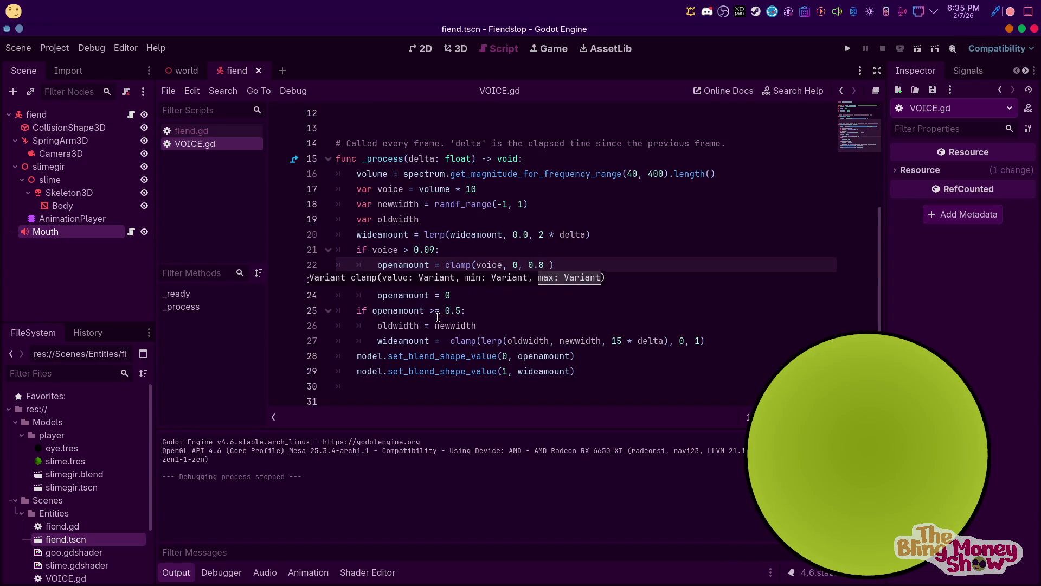
click(461, 312)
key(BackSpace)
text(3)
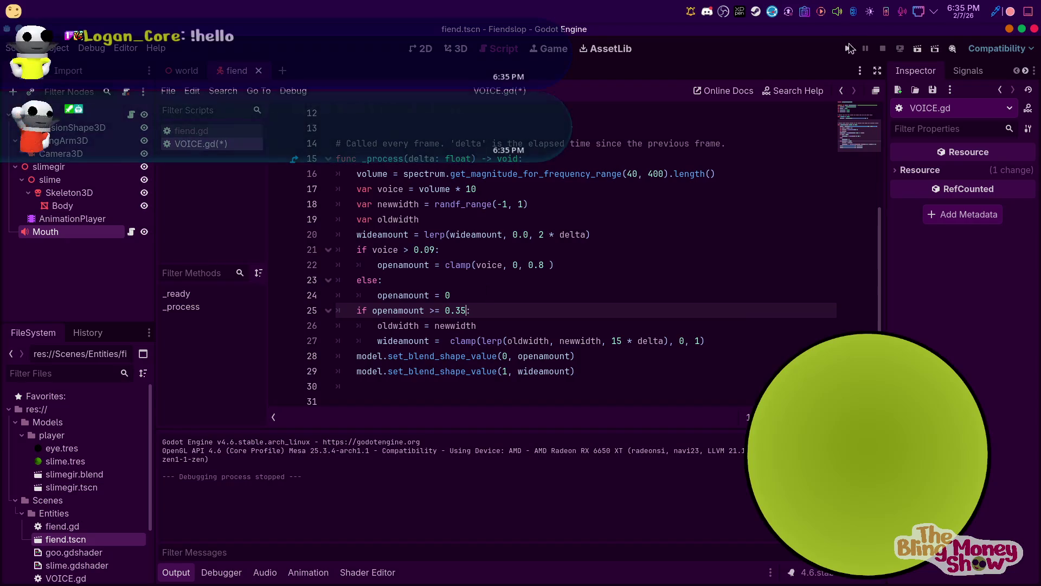
key(F5)
key(d)
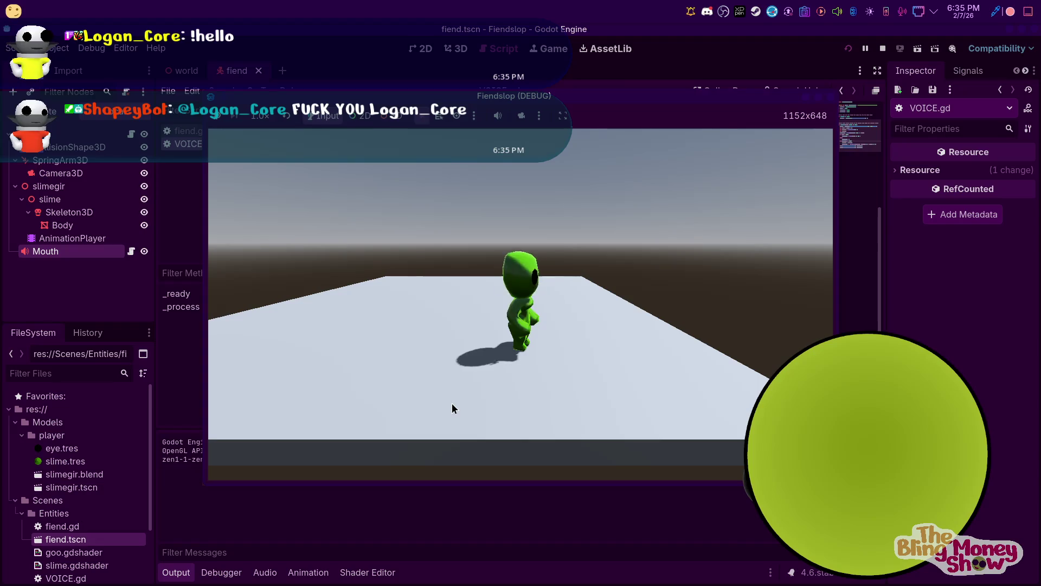
key(F8)
Raise the line 22 clamp maximum from 0.8 to 2 and test-run
double_click(544, 265)
text(2)
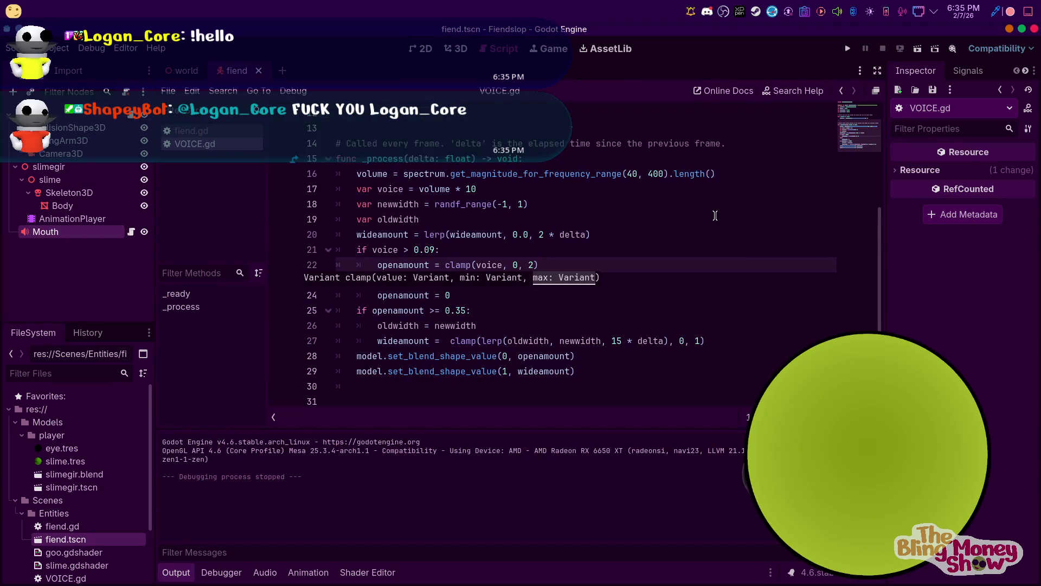
click(847, 49)
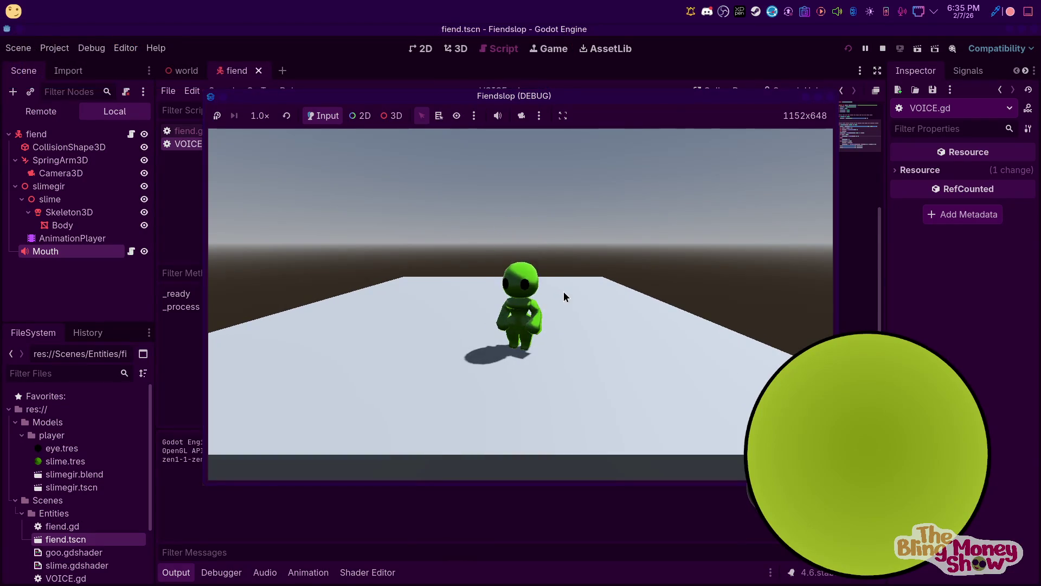
key(F8)
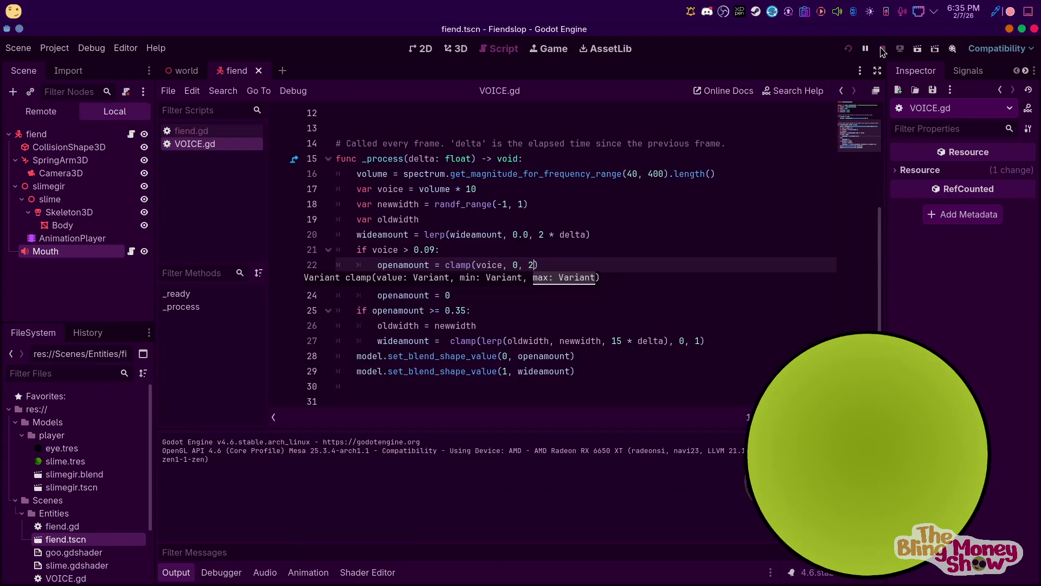
Change the wide-mouth lerp speed from 15 to 0.5 and test-run
click(617, 341)
key(BackSpace)
key(BackSpace)
text(-0)
key(Left)
key(BackSpace)
text(.5)
click(847, 48)
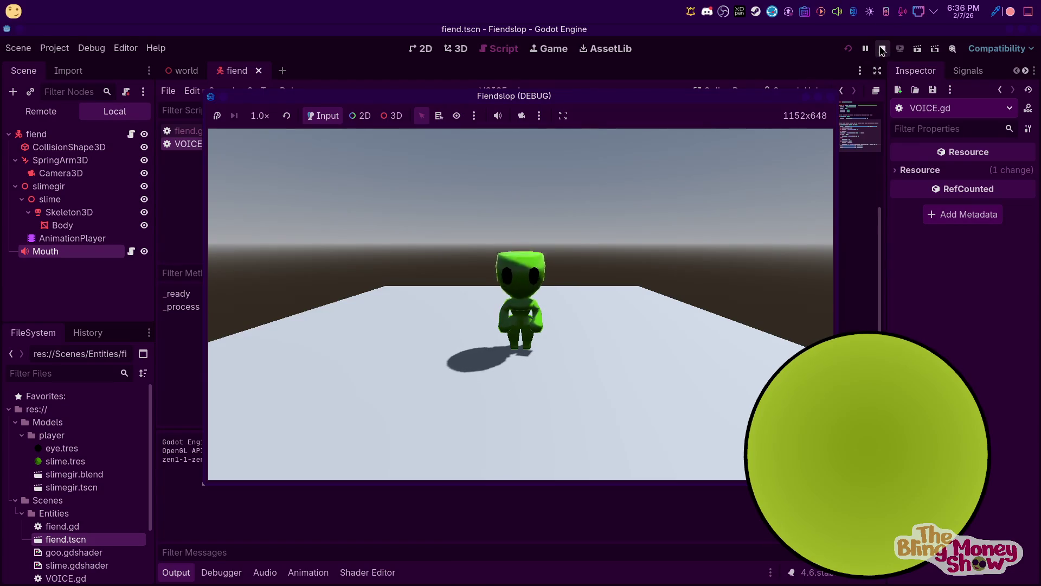
click(882, 48)
Disable the line 20 wideamount decay line and test-run by moving the slime
drag(624, 229, 356, 237)
click(356, 238)
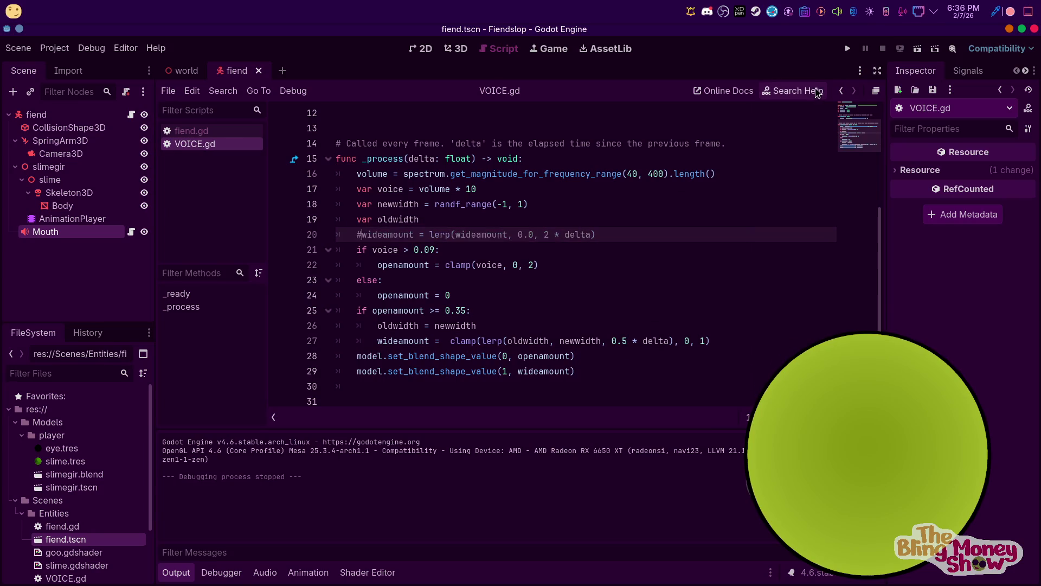
click(848, 48)
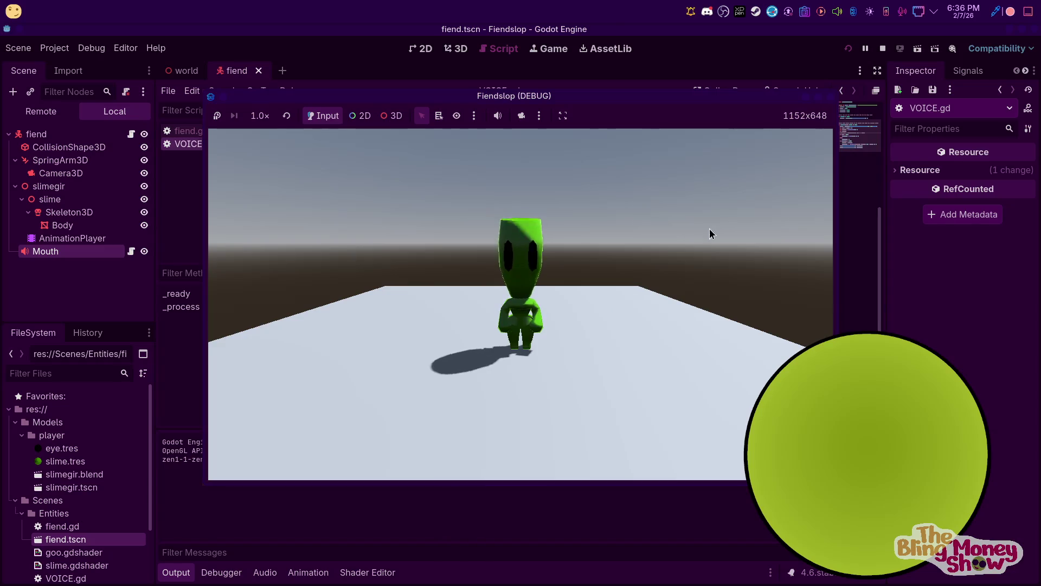
key(d)
key(w)
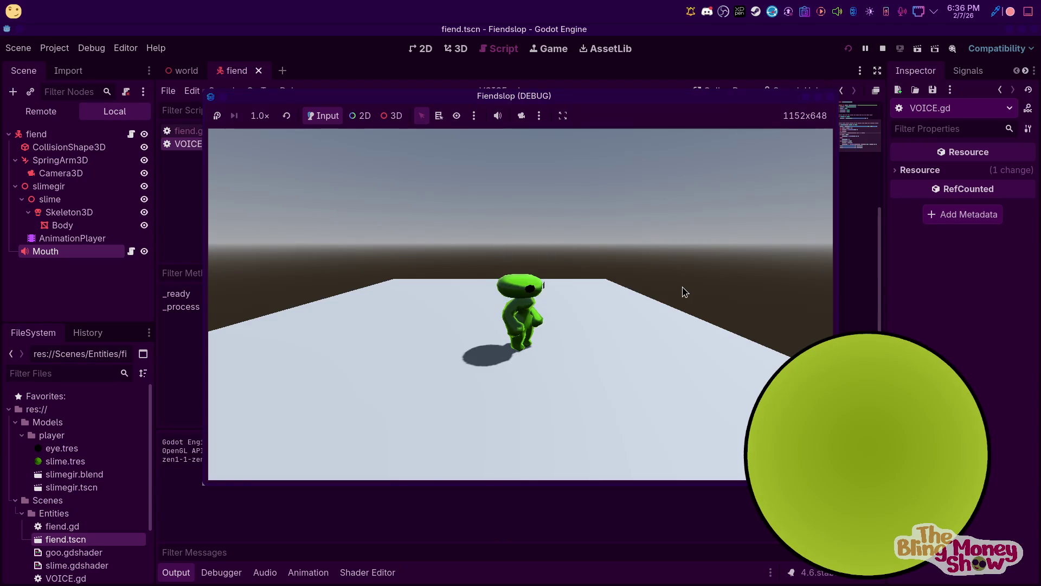
key(s)
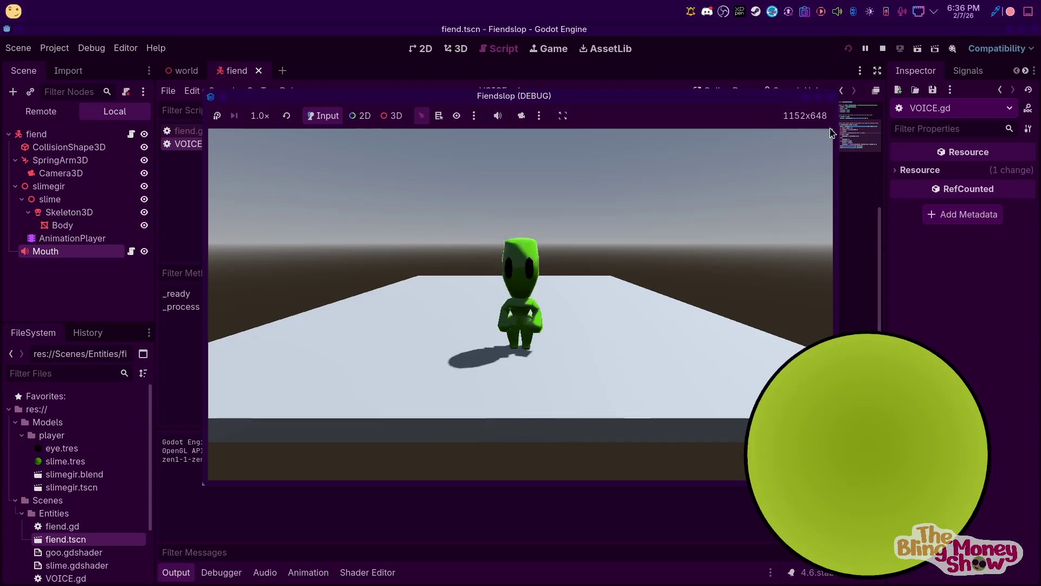
click(883, 48)
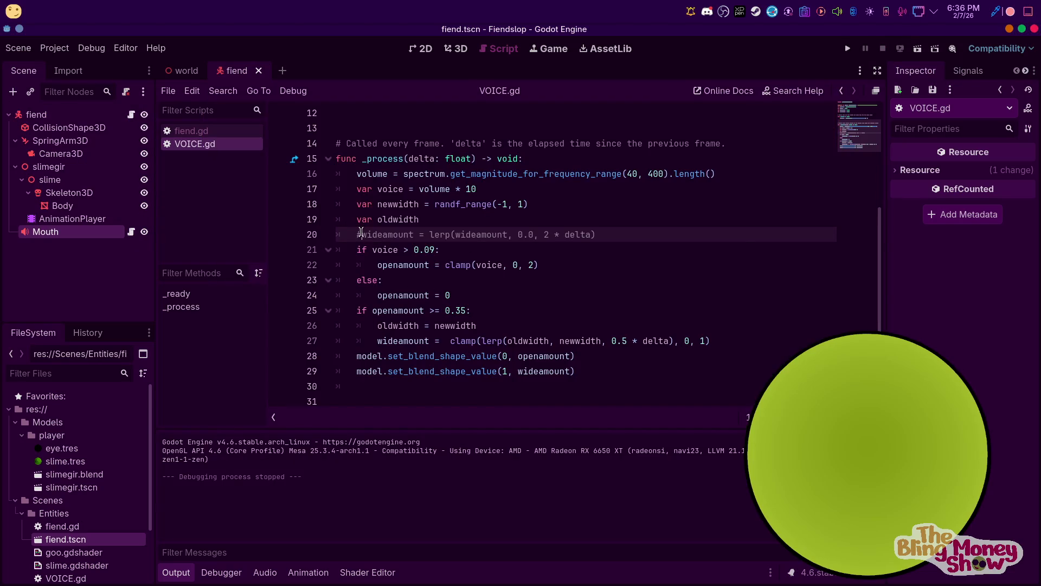
Restore the wideamount decay line and test-run, walking the character in all directions
key(Delete)
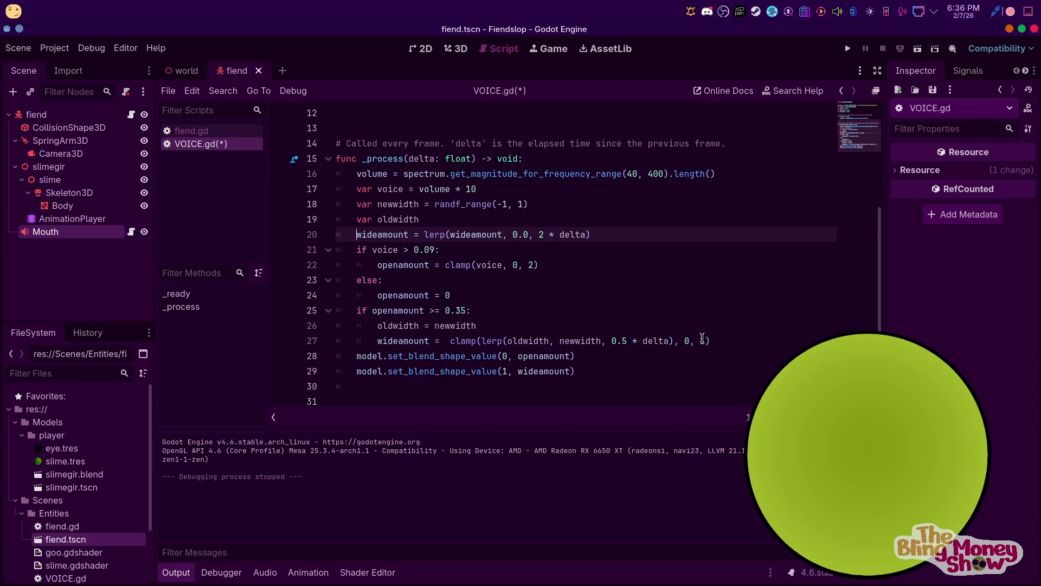
click(703, 340)
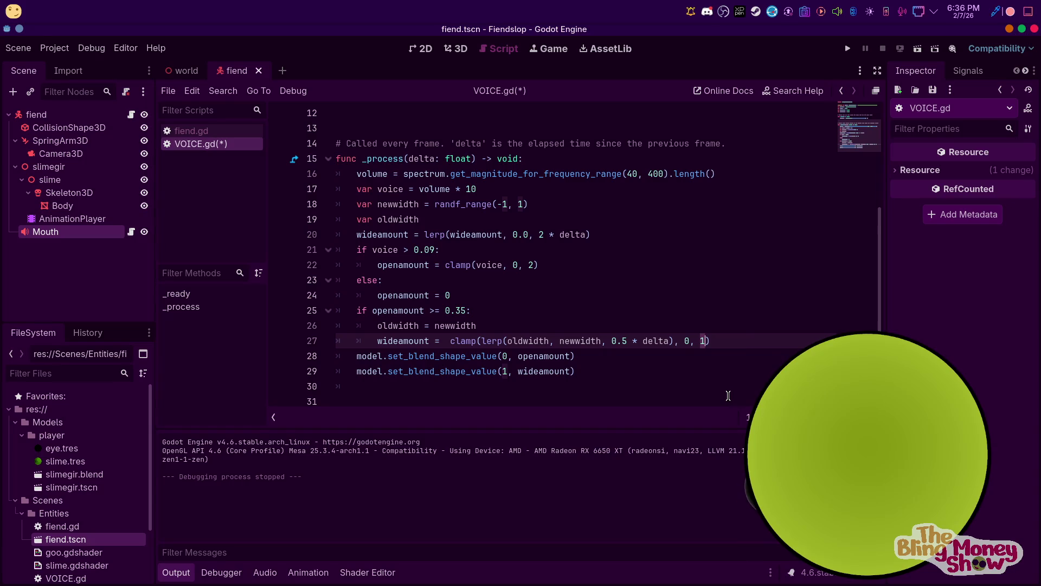
text(2)
click(847, 49)
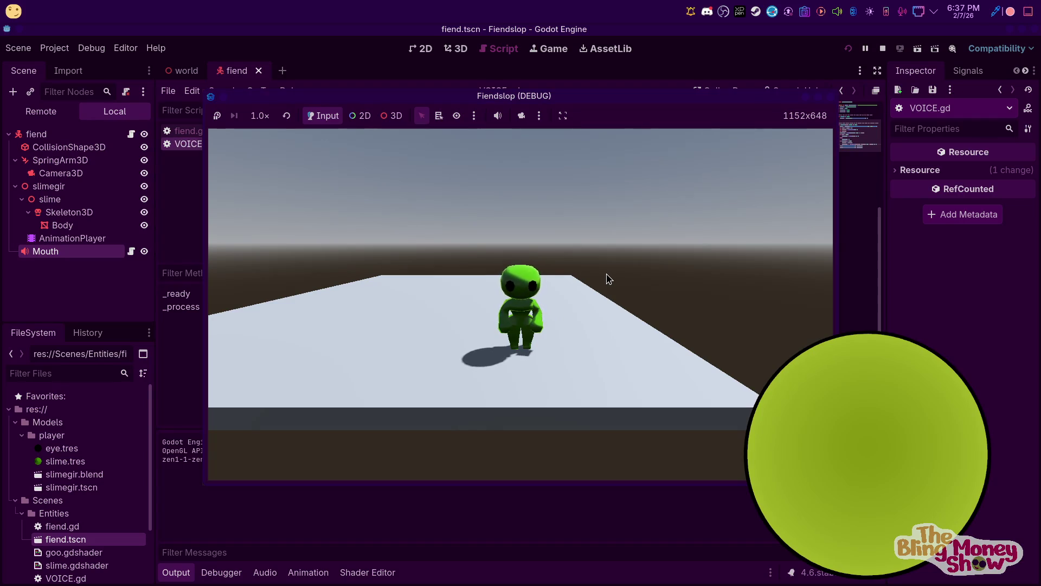
key(d)
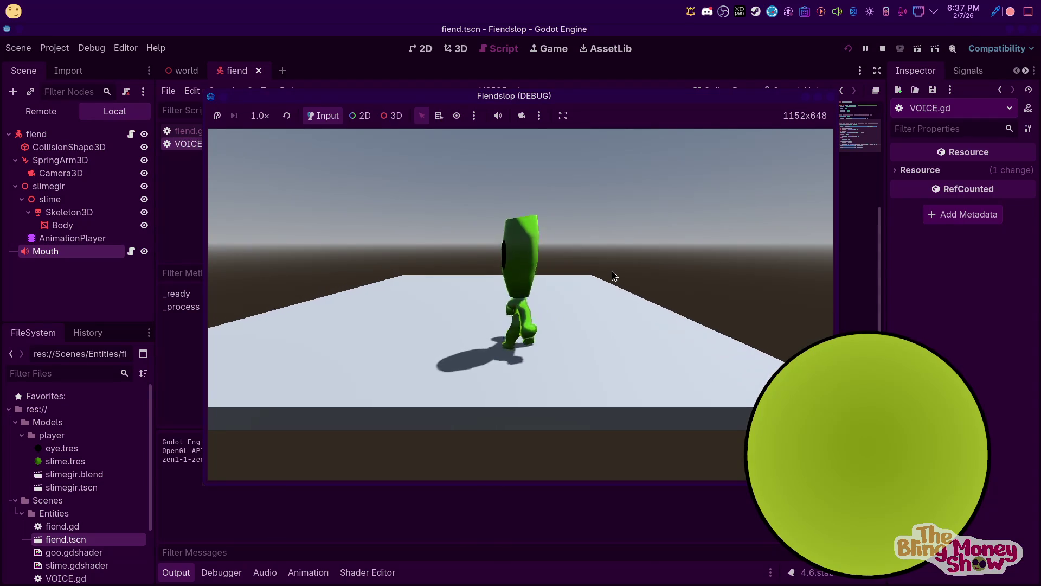
key(w)
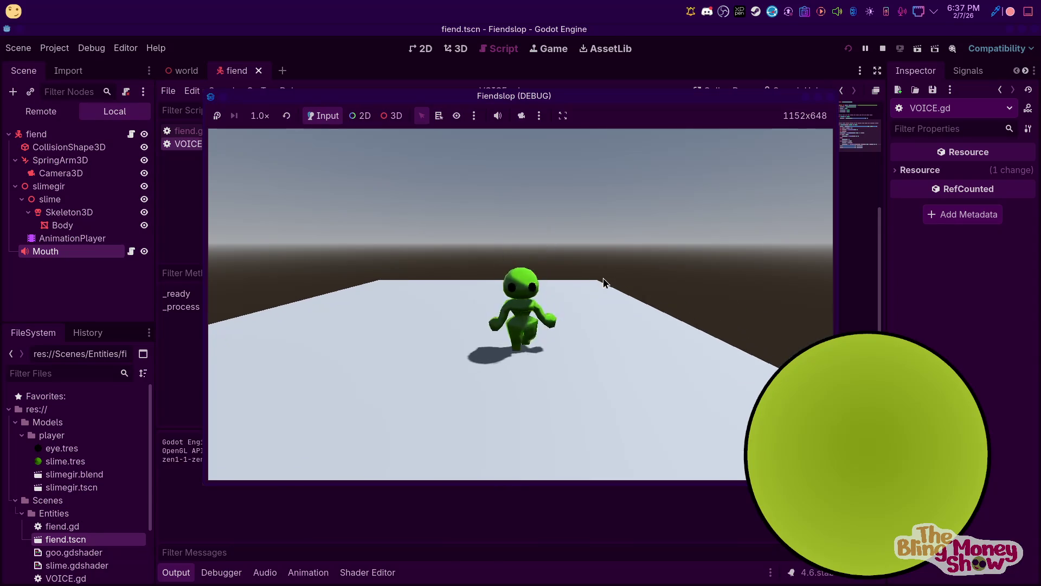
key(w)
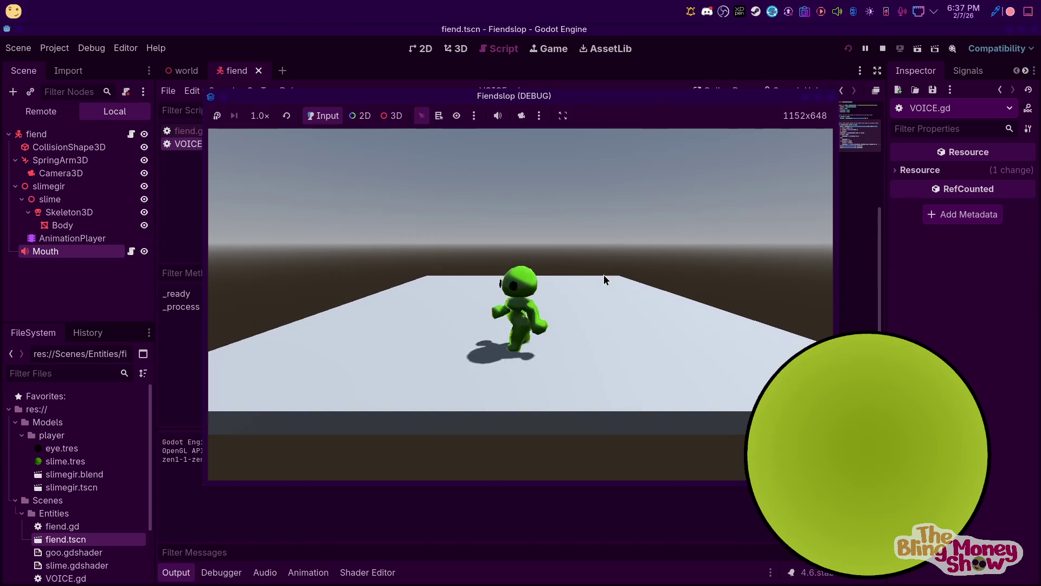
key(d)
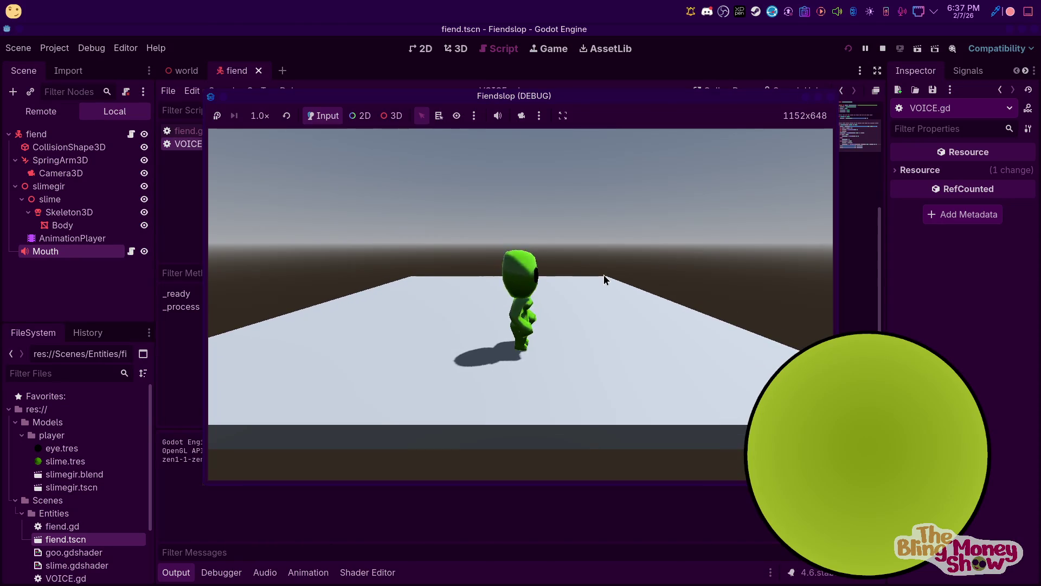
key(a)
key(s)
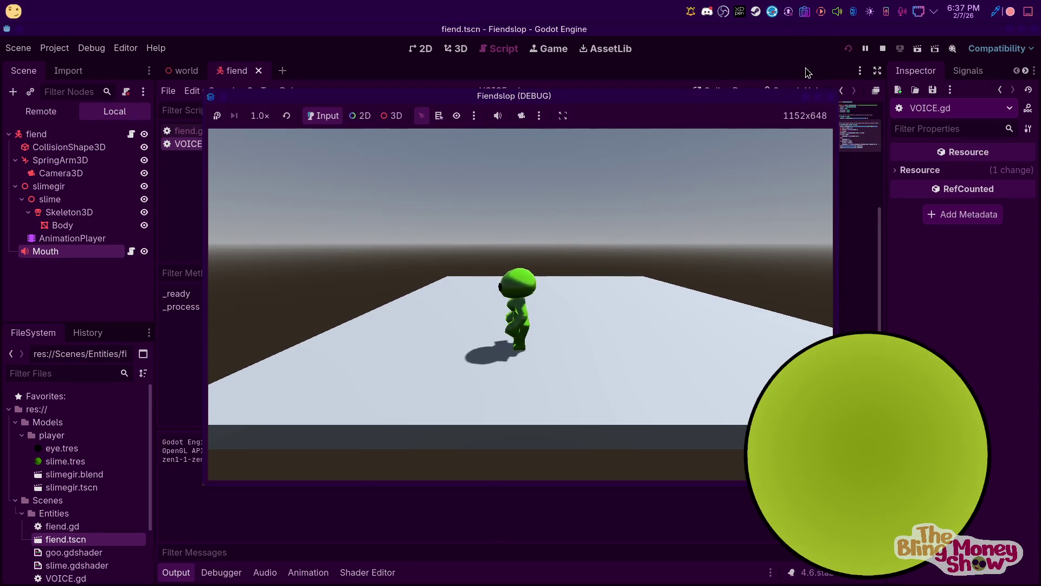
key(d)
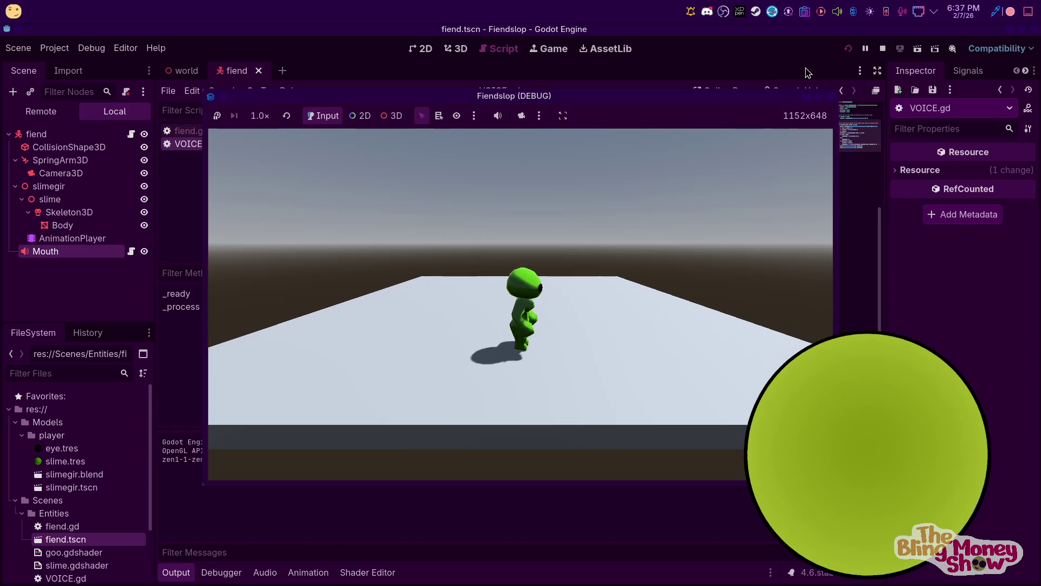
click(882, 50)
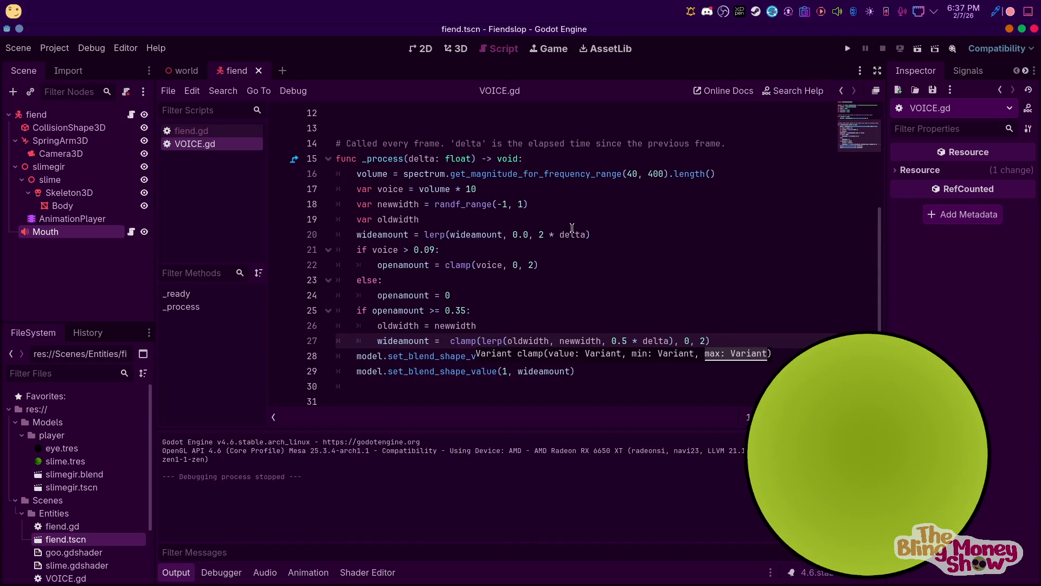
Wrap line 22's clamp(voice, 0, 2) call in a pasted lerp(
click(459, 265)
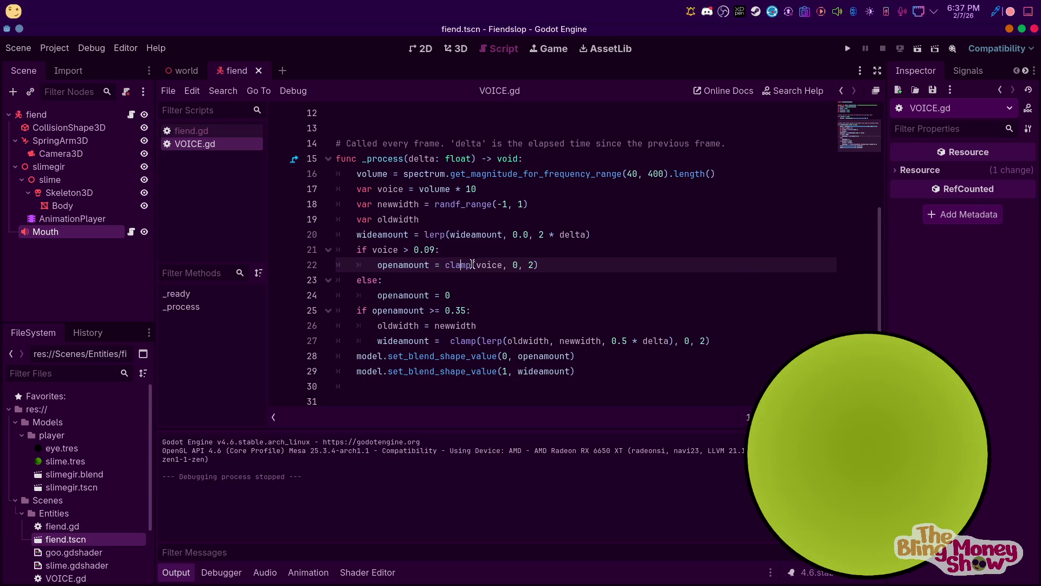
click(596, 256)
drag(445, 265, 556, 258)
drag(424, 235, 450, 227)
key(ctrl+c)
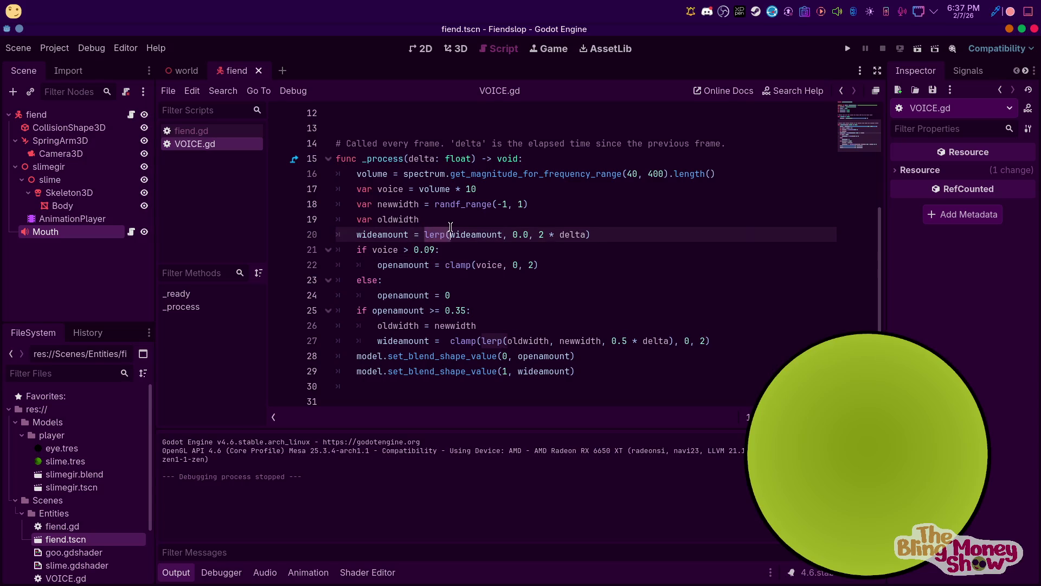
click(443, 264)
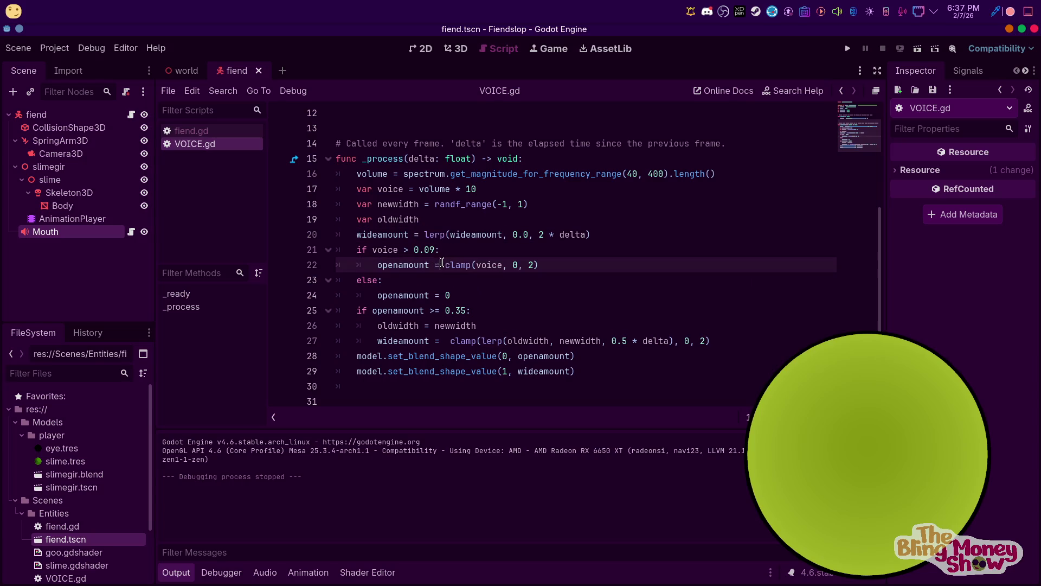
key(ctrl+v)
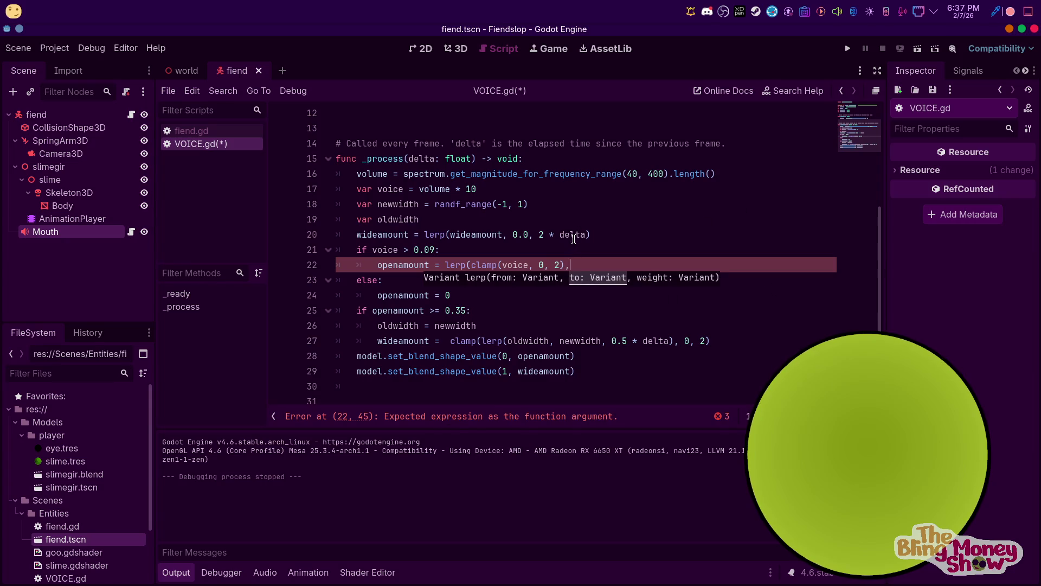
Complete the lerp with openamount as start and 2 * delta weight, then run
double_click(401, 264)
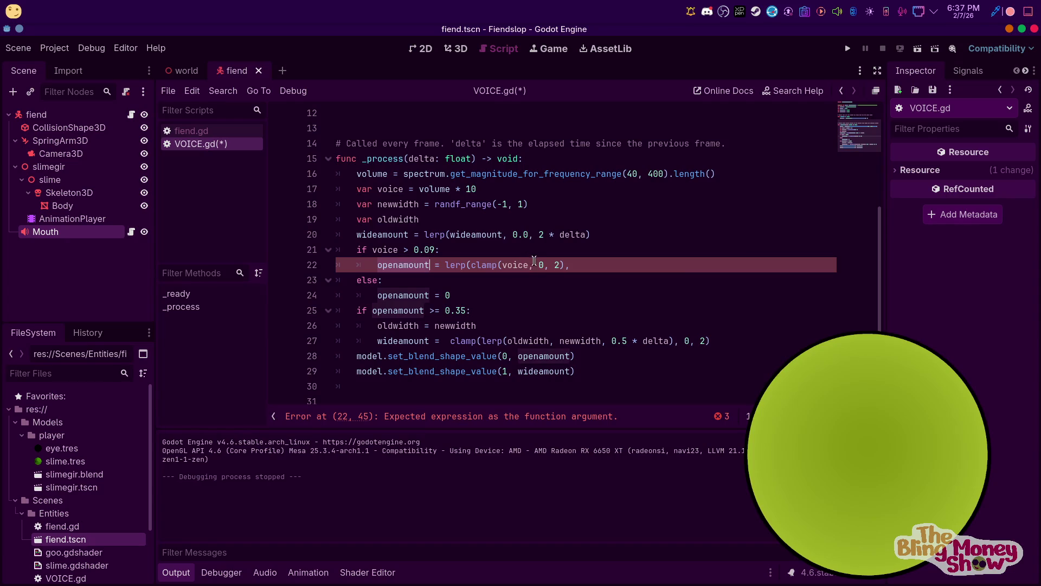
click(487, 266)
click(580, 254)
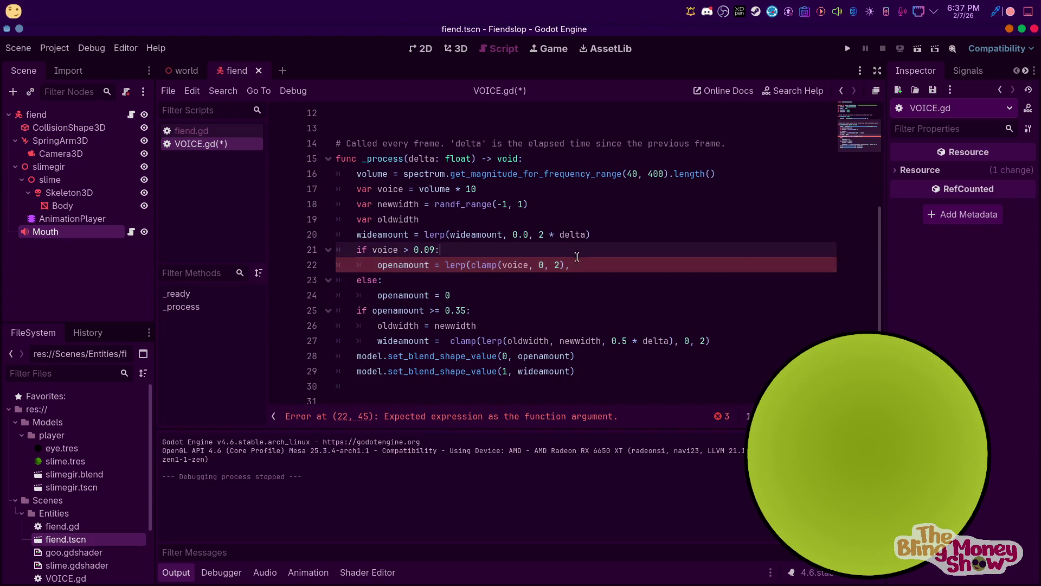
click(468, 265)
text(openamount,)
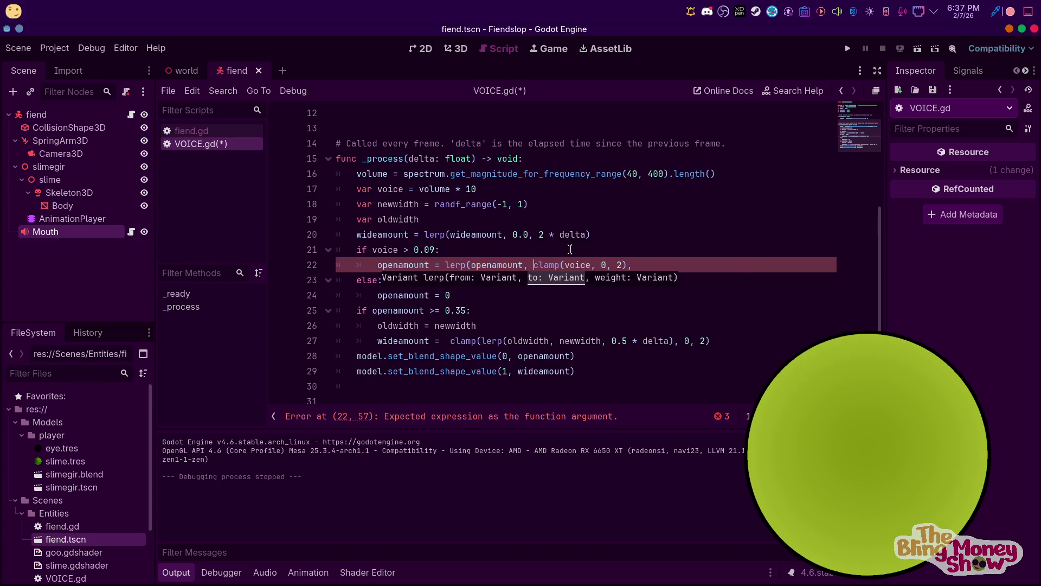
mouse_move(534, 235)
mouse_down()
mouse_move(590, 234)
mouse_move(538, 229)
mouse_up()
key(ctrl+c)
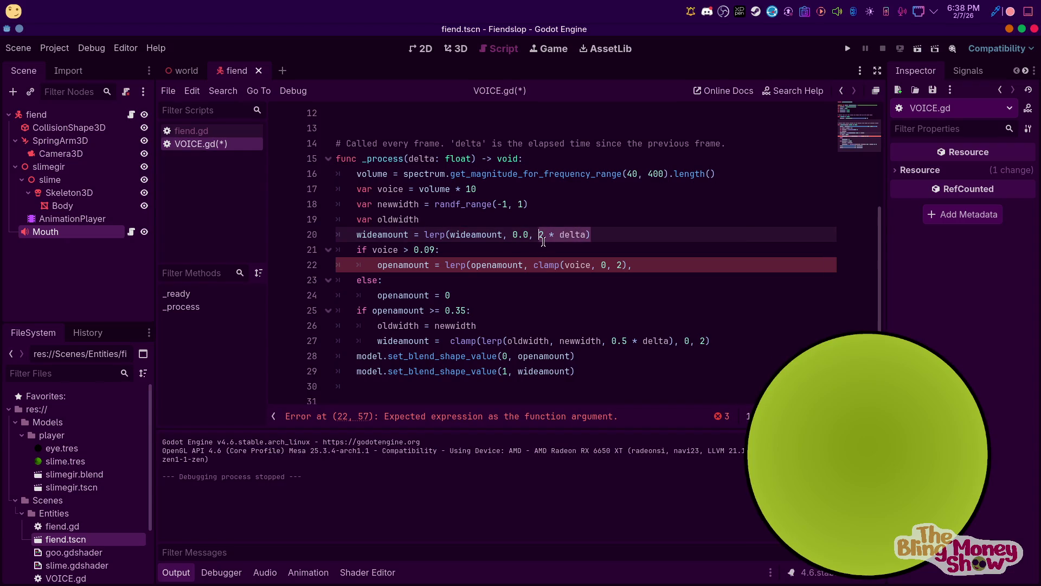
click(673, 262)
key(ctrl+v)
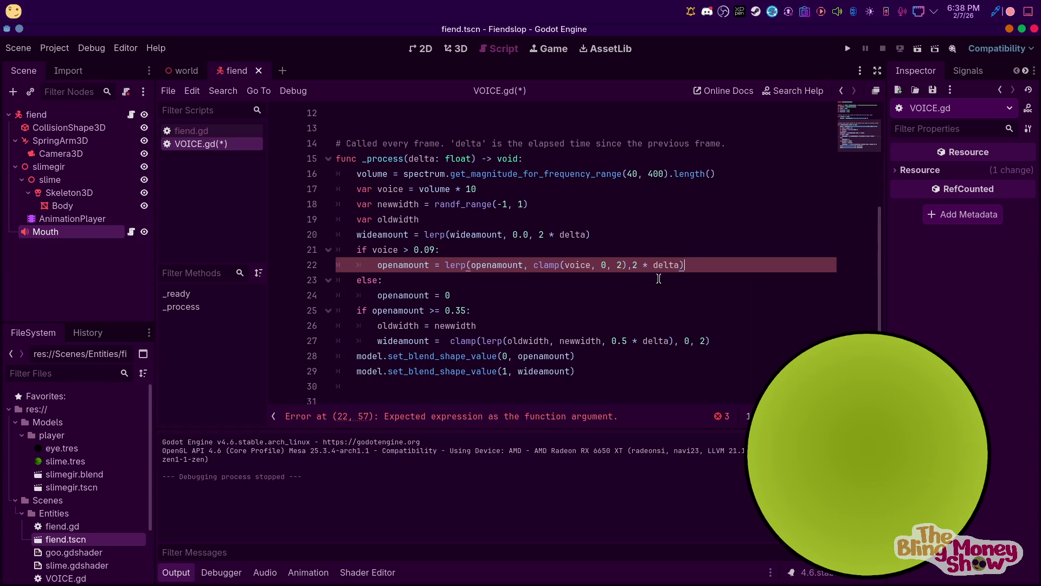
key(F5)
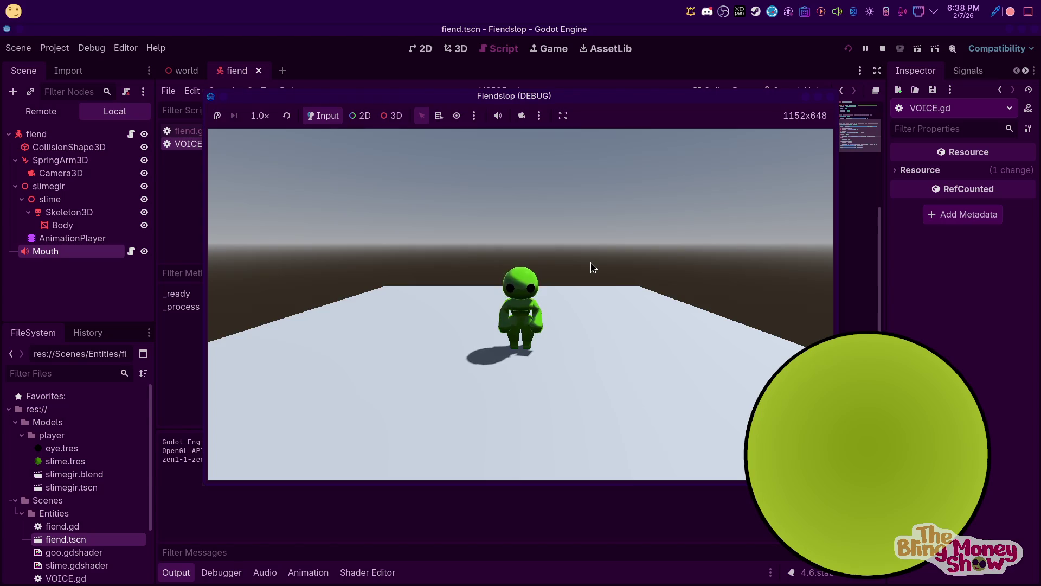
Change line 22's lerp weight to 15 * delta and test-run until the int-to-float error
key(F8)
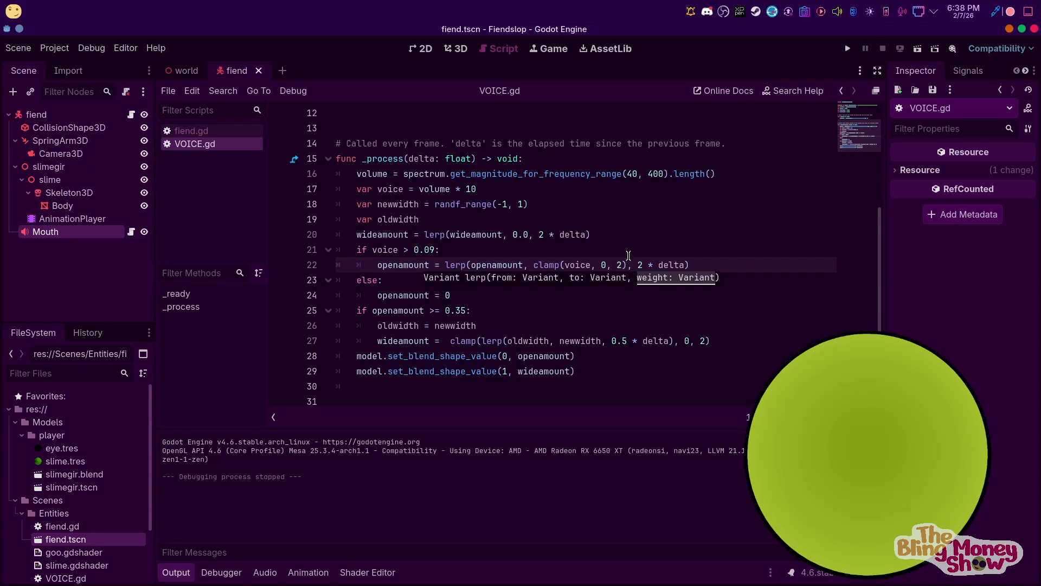
text(0)
key(F5)
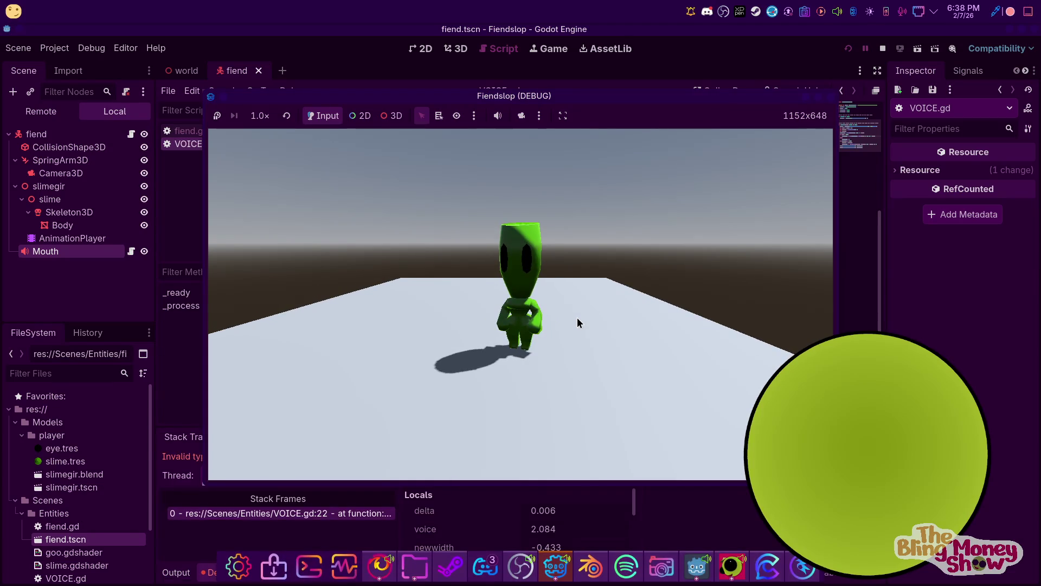
mouse_move(416, 97)
mouse_down()
mouse_move(999, 107)
mouse_move(999, 154)
mouse_move(1039, 209)
mouse_up()
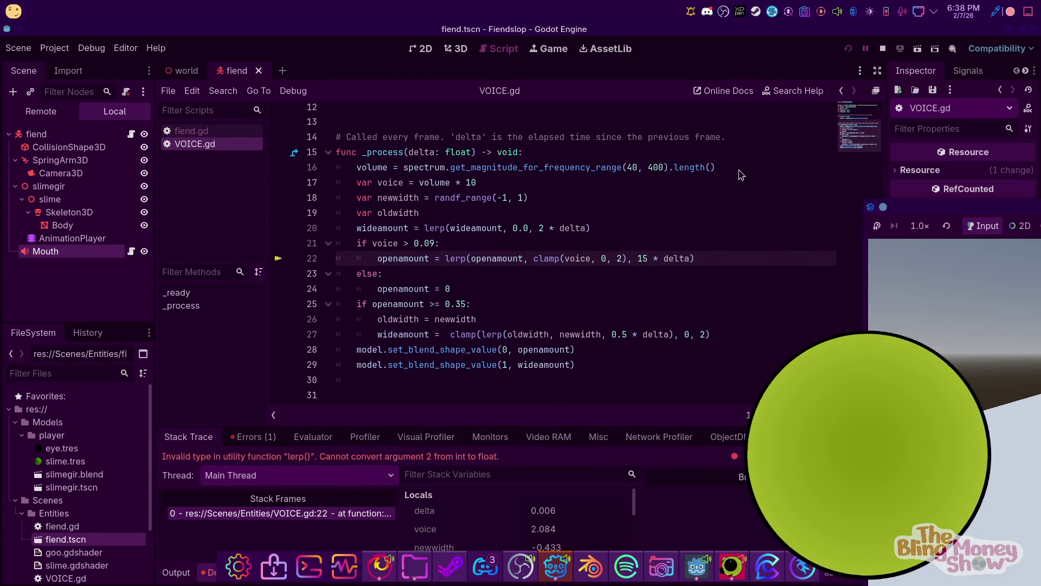
click(881, 50)
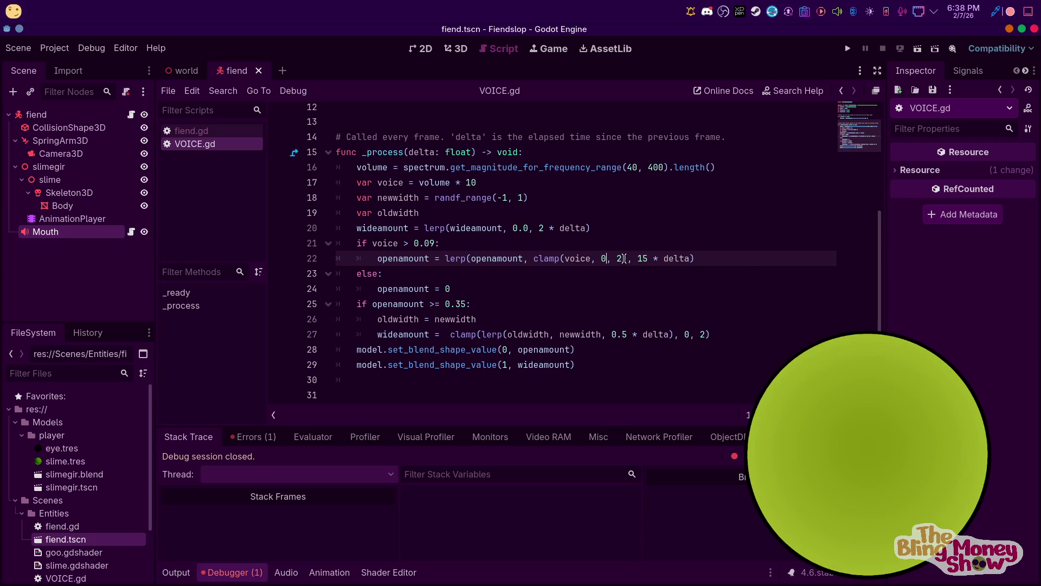
Replace clamp with clampf on line 22
double_click(533, 253)
text(fl)
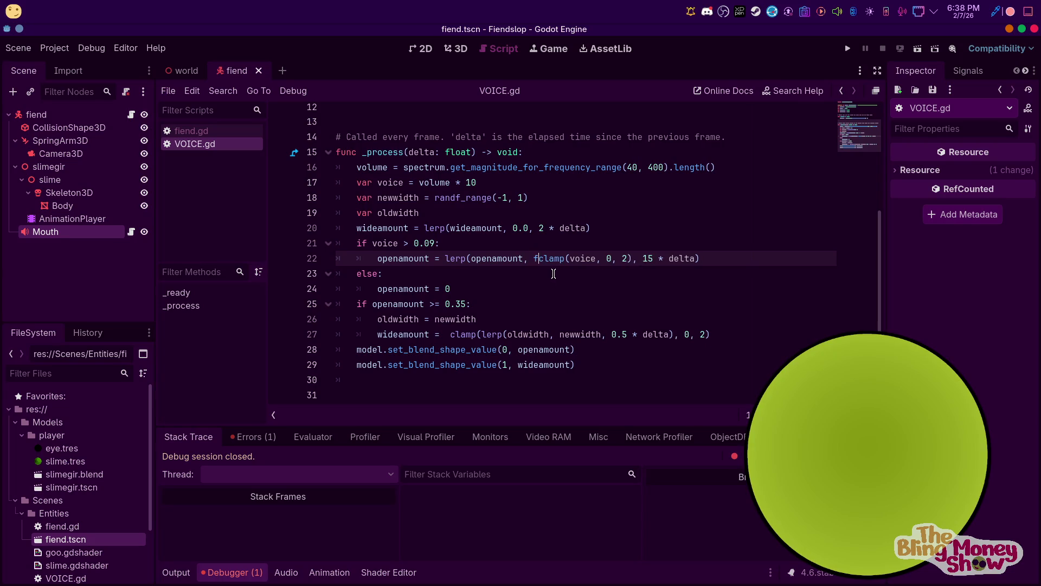
key(Return)
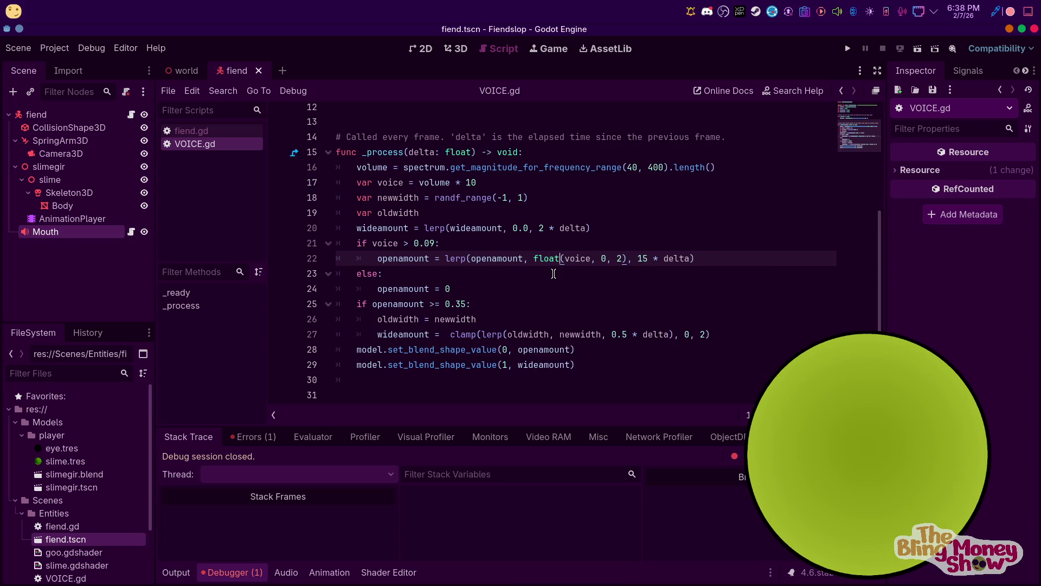
key(ctrl+z)
key(ctrl+z)
right_click(552, 258)
click(560, 258)
text(f)
key(Return)
key(Delete)
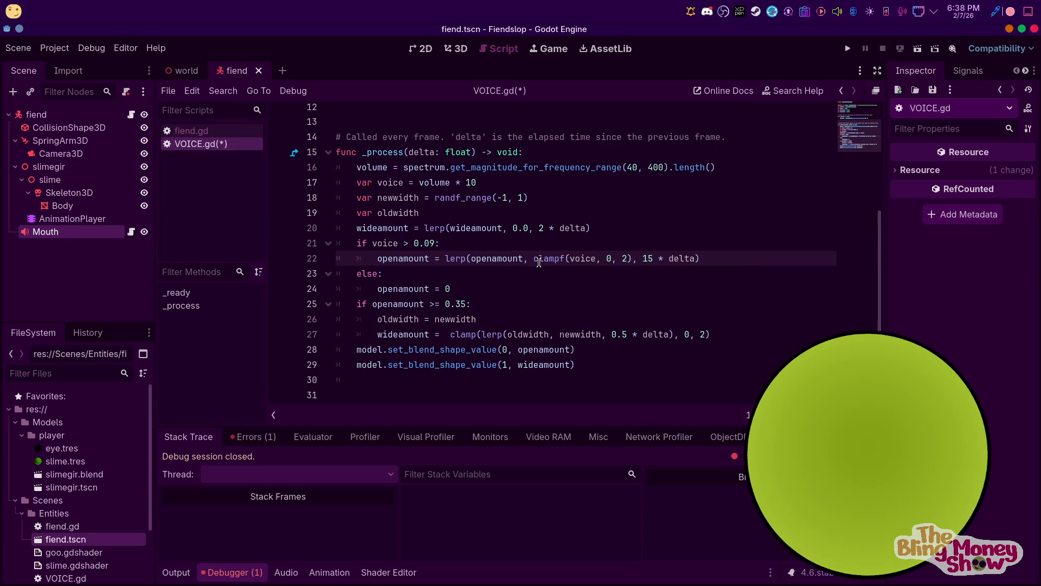
Switch line 27 to clampf, test-run the game, then select the slimegir node
drag(532, 257, 569, 256)
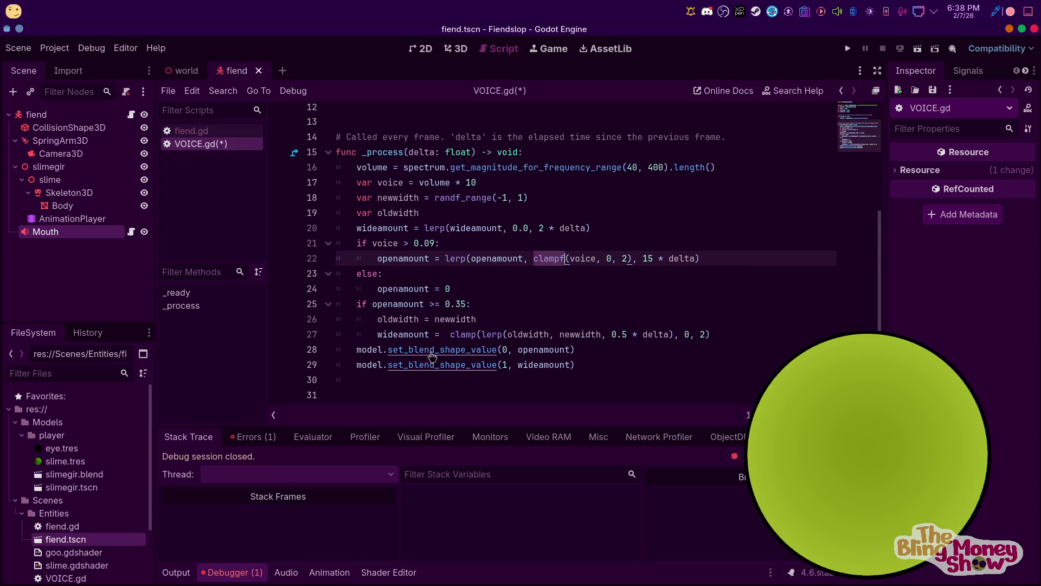
click(457, 334)
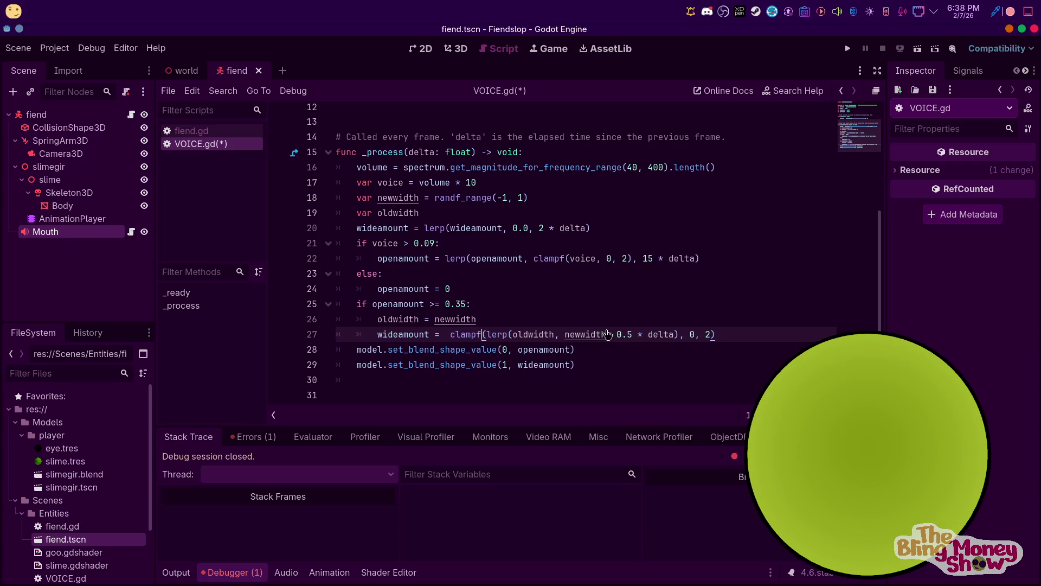
key(F5)
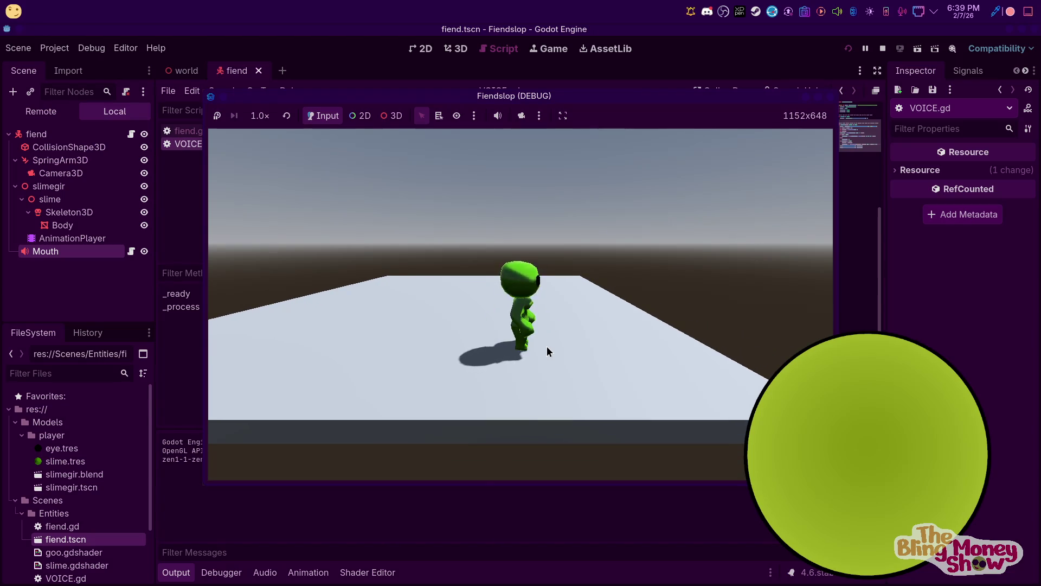
click(882, 54)
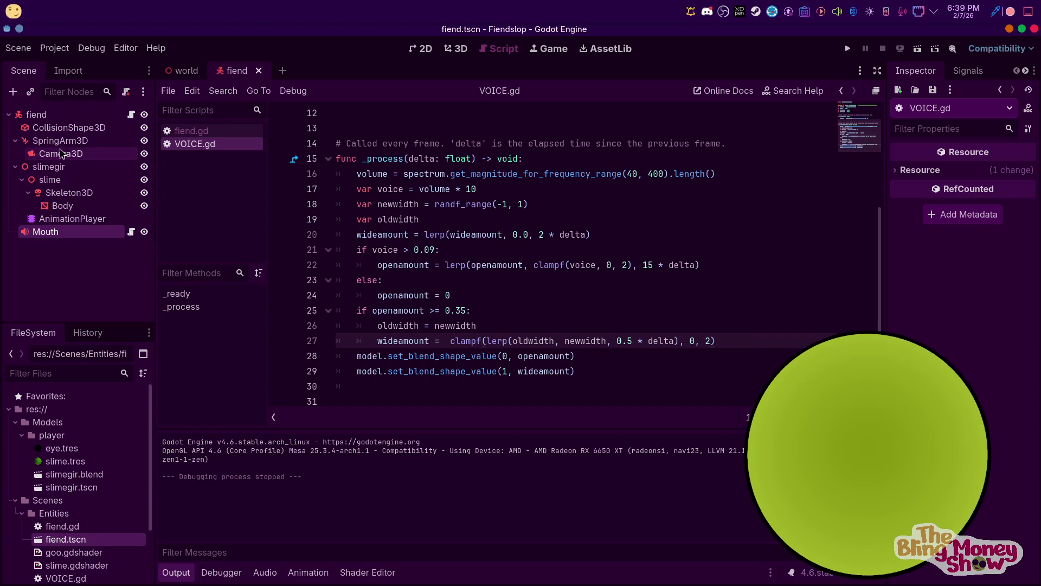
click(67, 171)
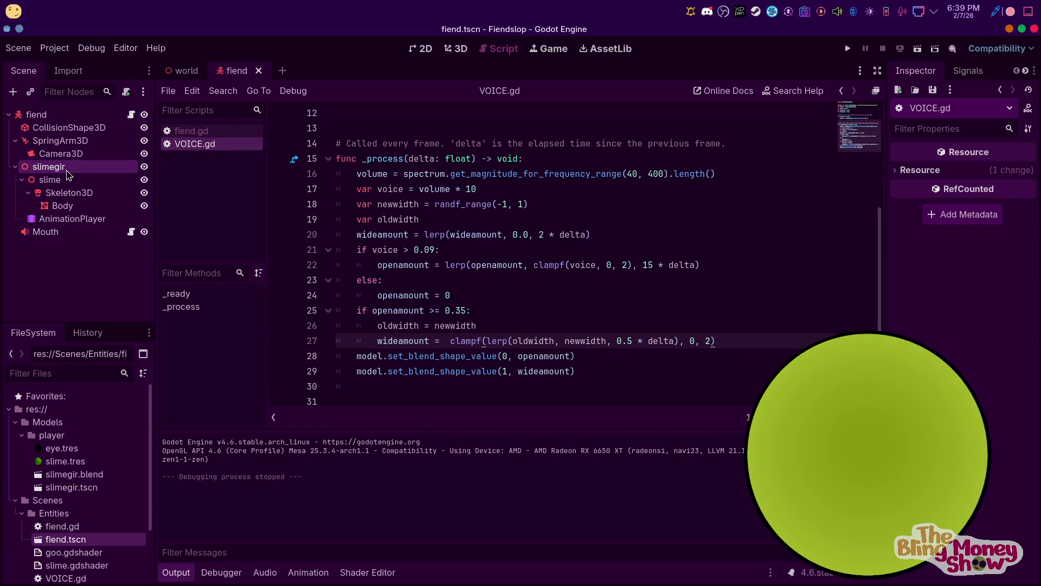
Begin adding a child node to Skeleton3D and search the node list for "ik"
click(72, 194)
right_click(72, 193)
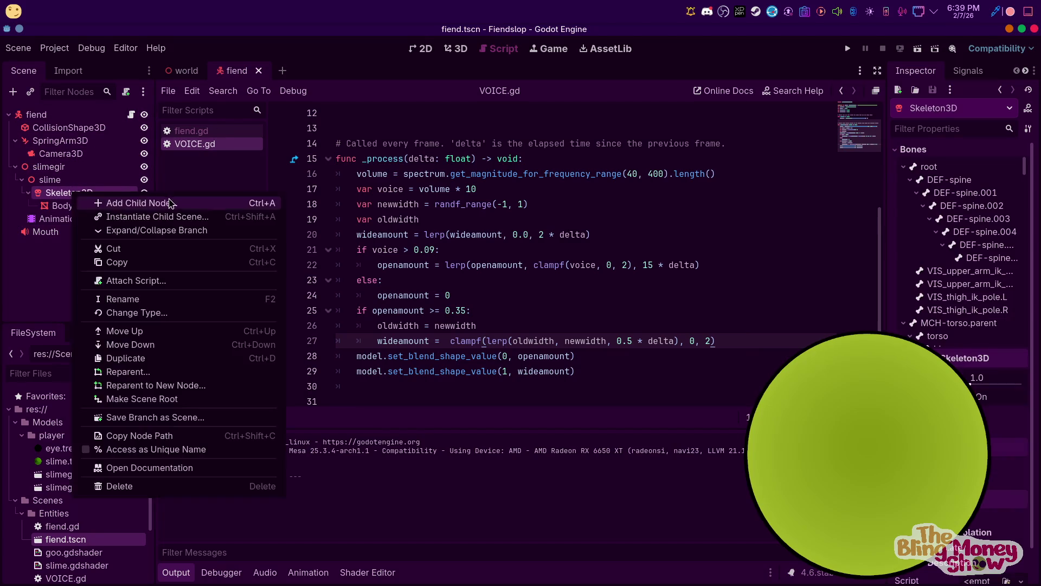
click(170, 201)
text(ik)
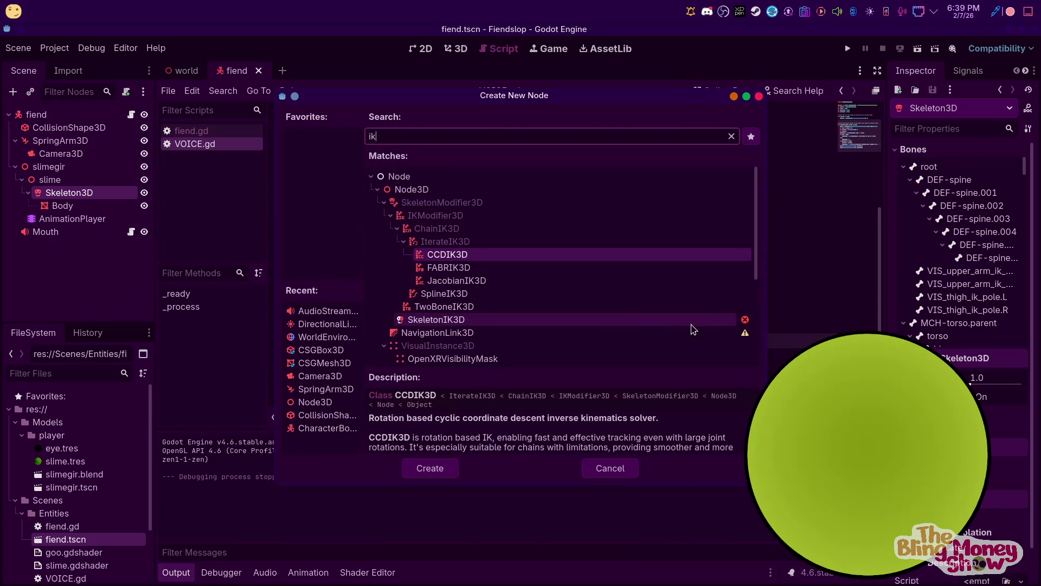
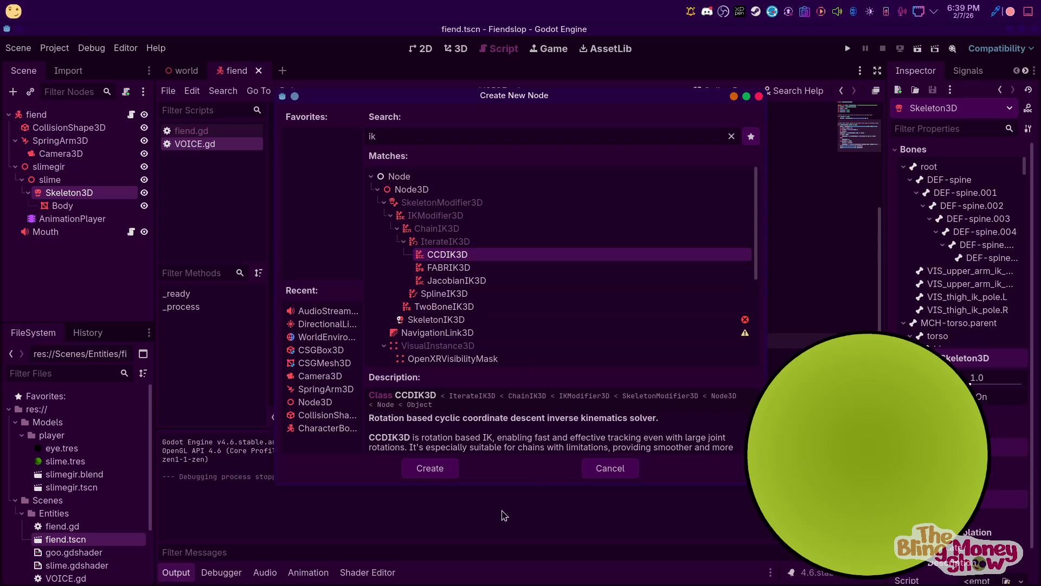
Add a CCDIK3D node under Skeleton3D with one IK setting targeting slimegir
click(439, 465)
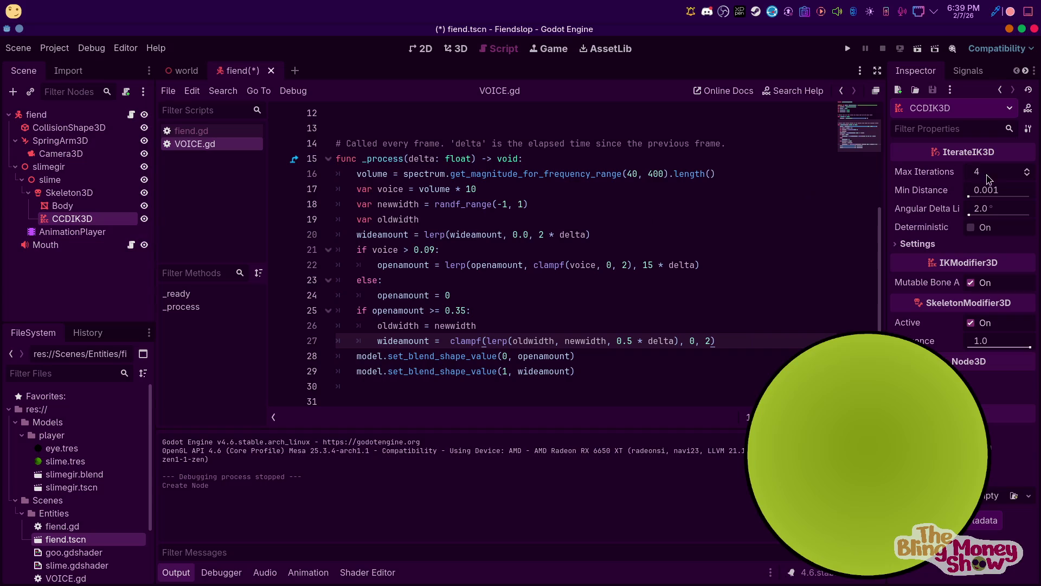
click(923, 244)
click(965, 259)
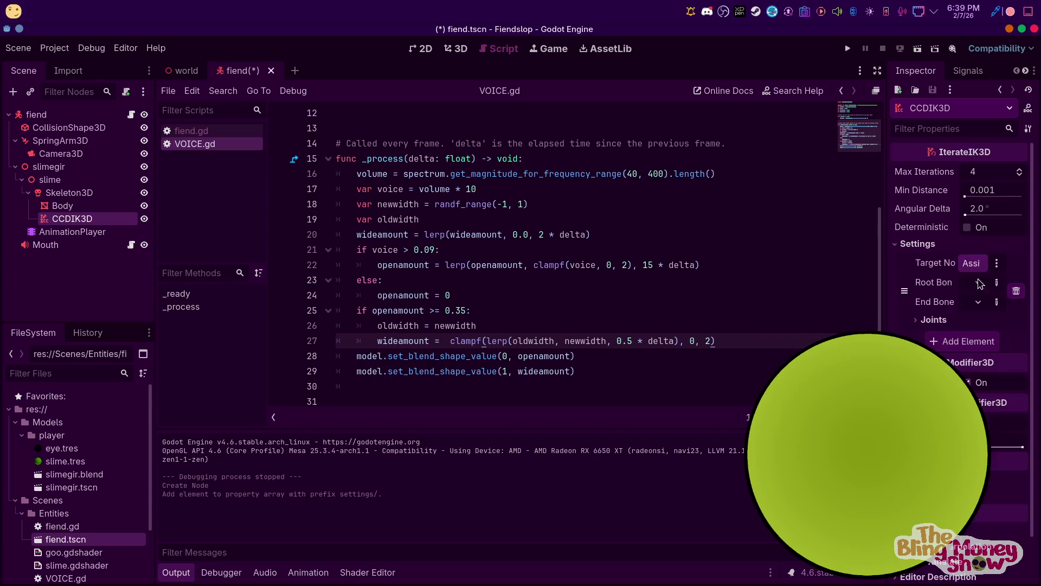
click(971, 265)
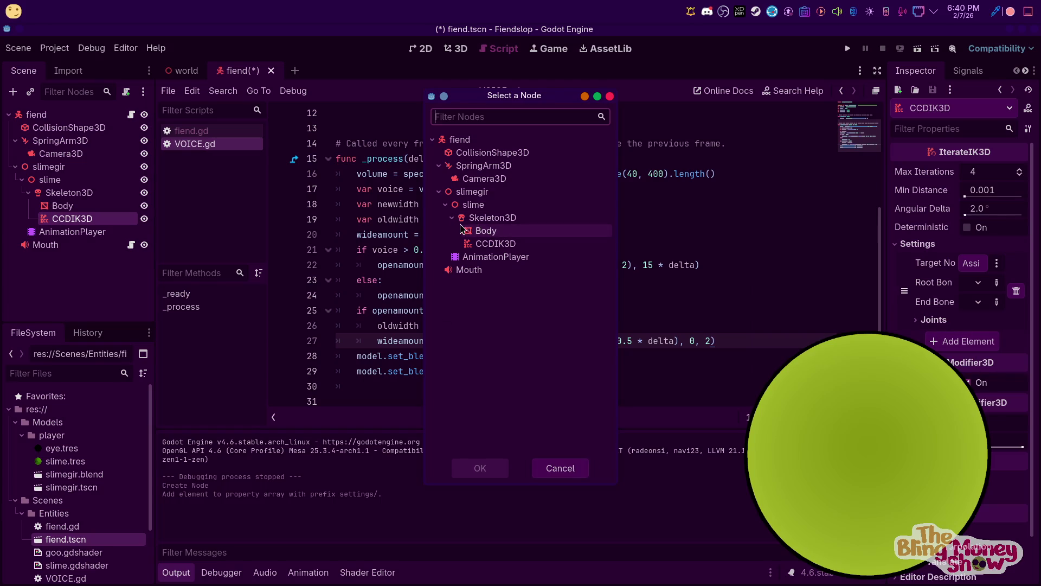
click(491, 218)
click(486, 233)
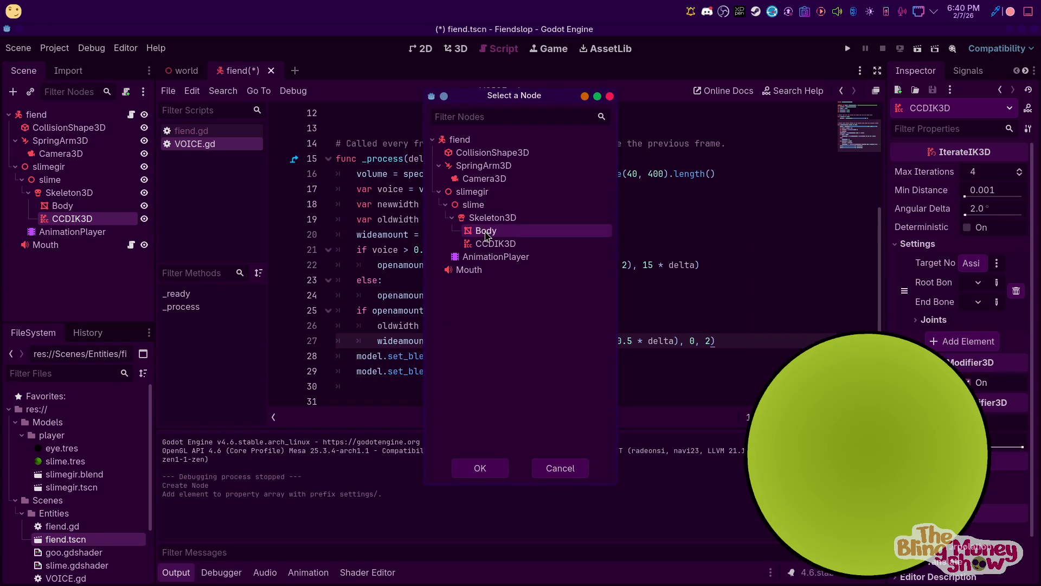
click(485, 193)
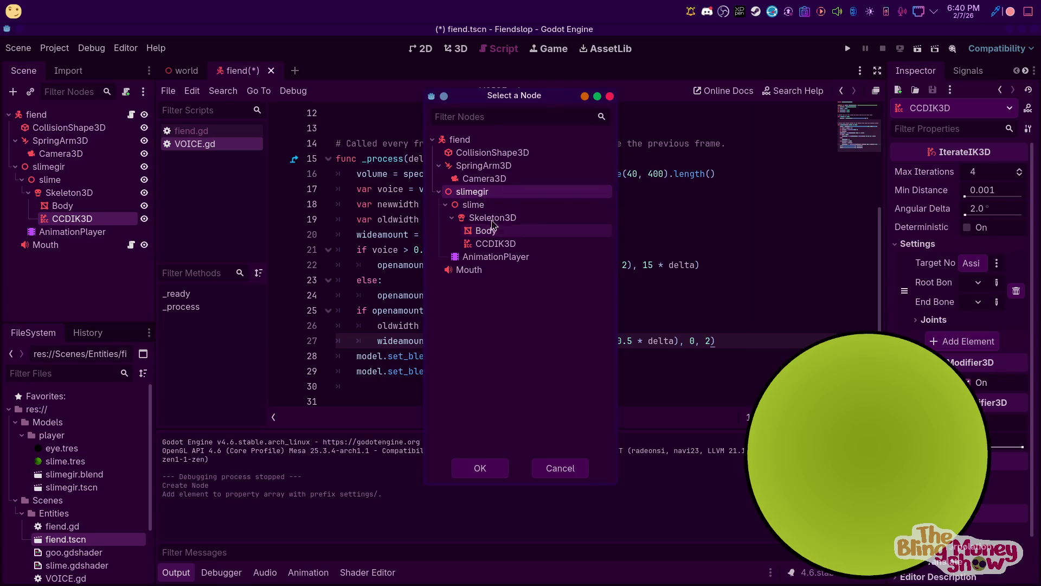
click(480, 468)
Pick the IK chain's root bone and a spine end bone, then save and run the game
click(978, 285)
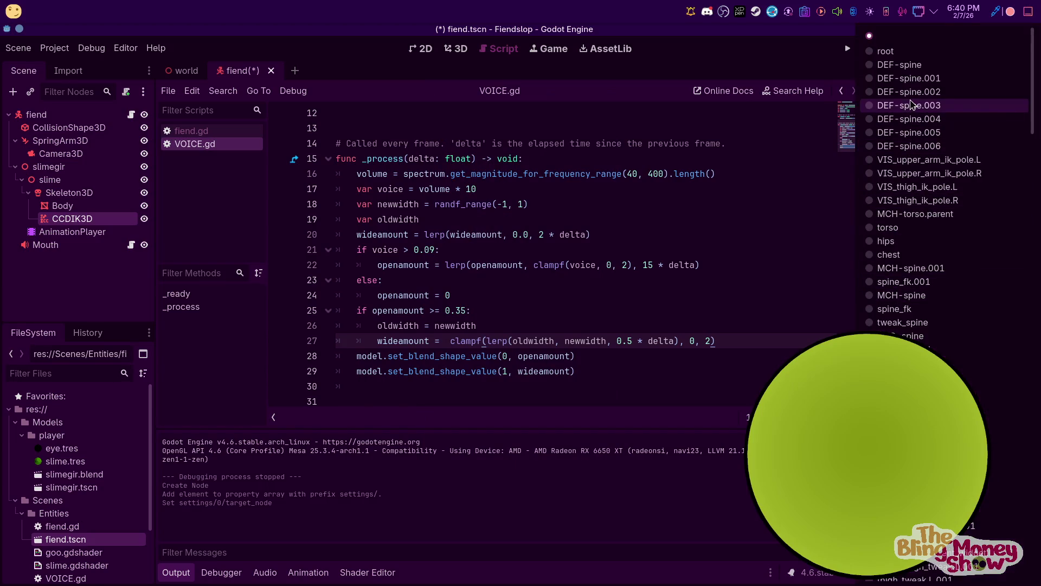
click(911, 82)
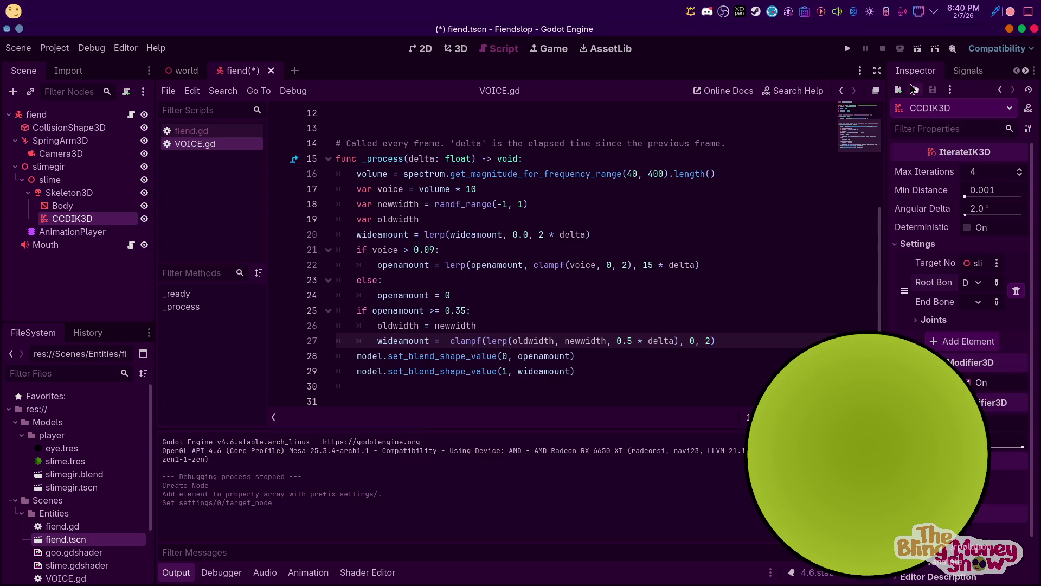
click(981, 305)
click(960, 146)
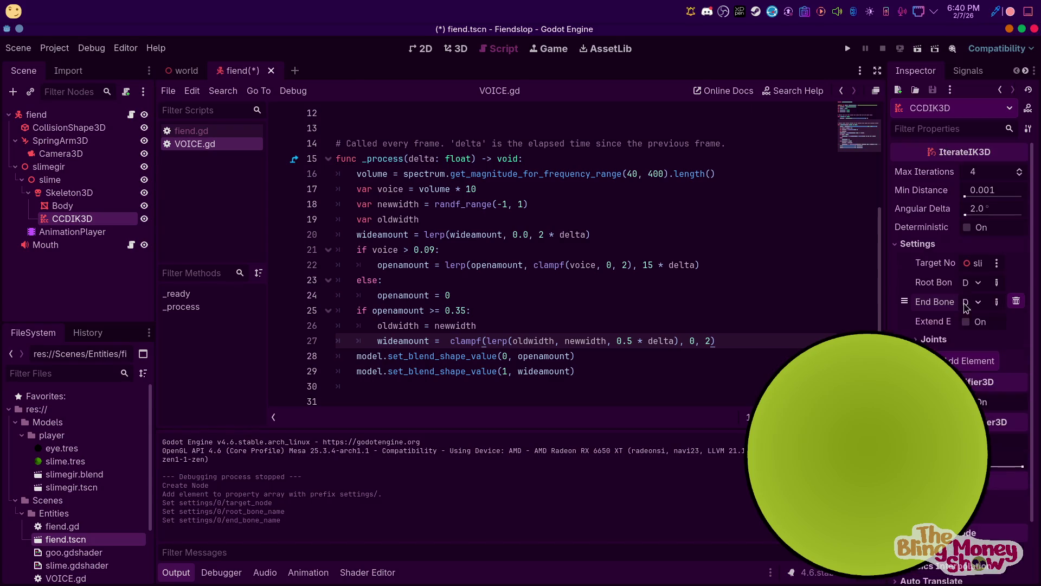
click(973, 303)
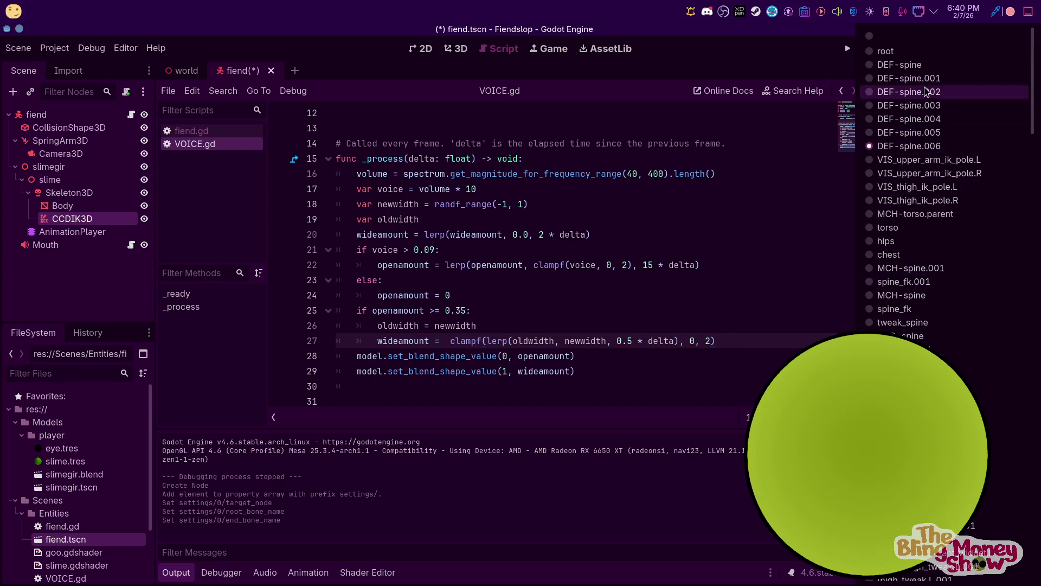
click(792, 90)
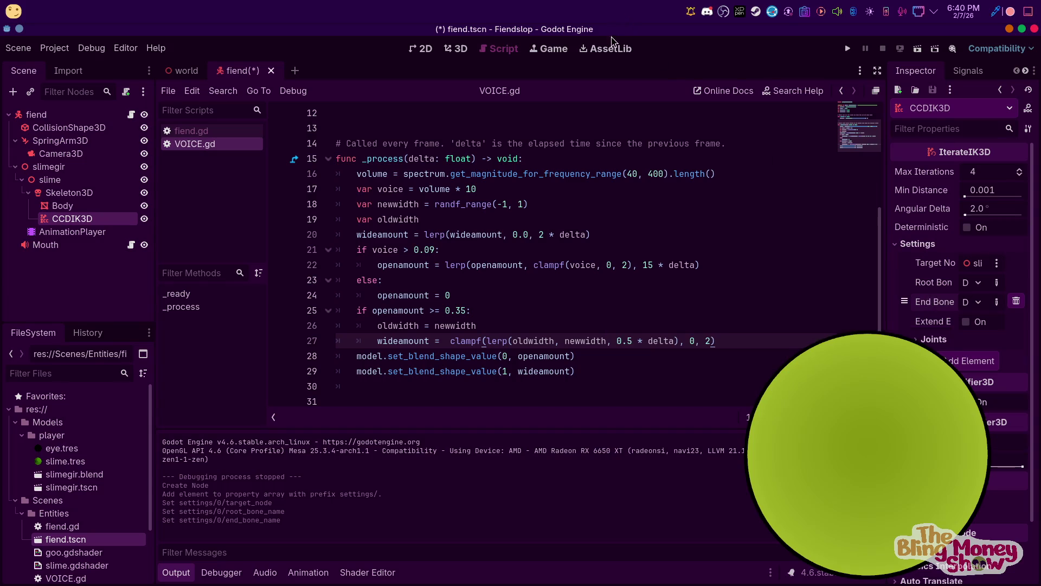
click(857, 49)
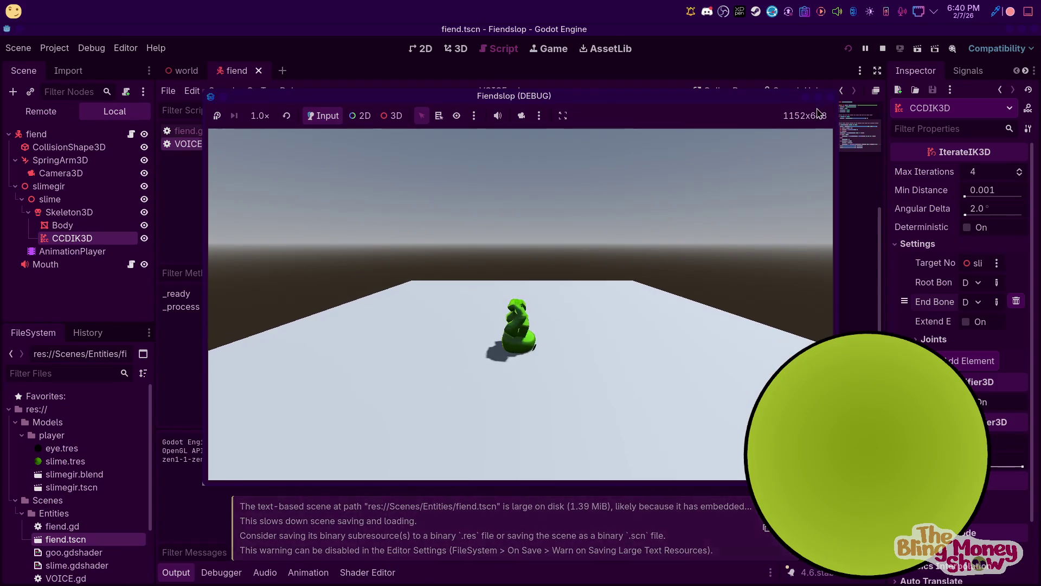
Drag the CCDIK3D Min Distance up to 0.394, test-run the game, and expand Joints
click(831, 96)
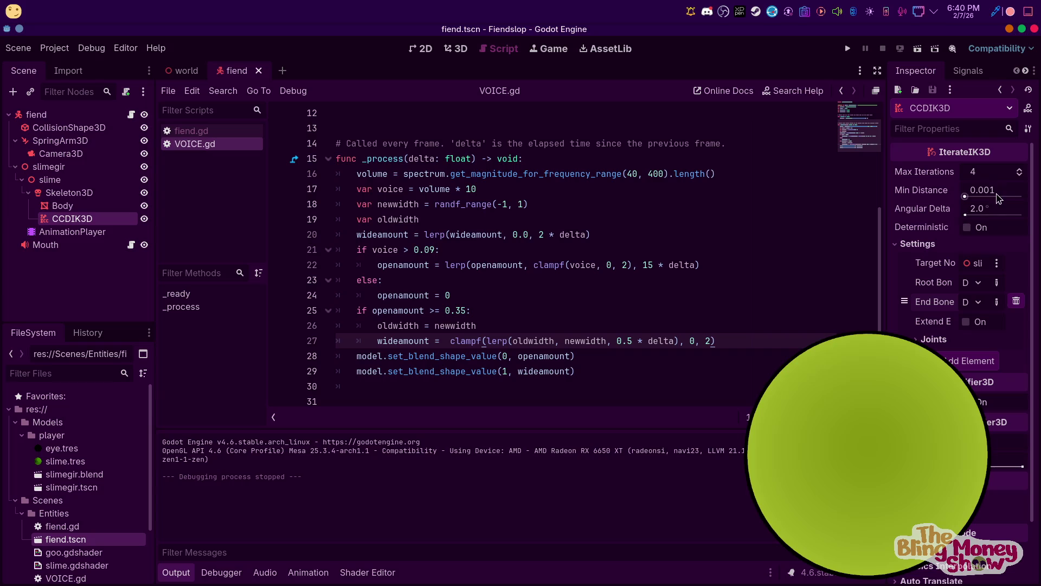
drag(967, 199, 987, 196)
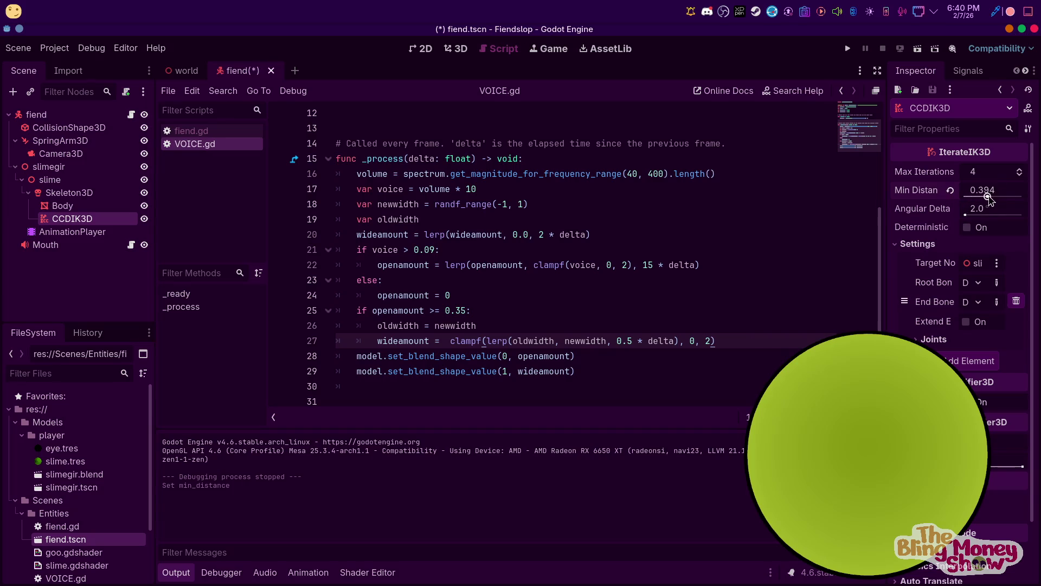
click(848, 48)
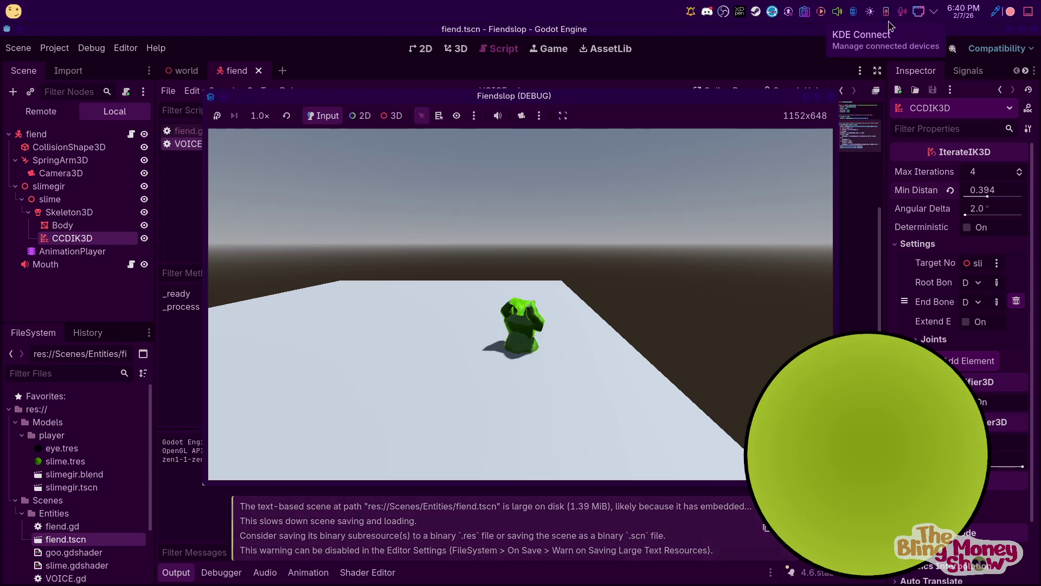
click(885, 48)
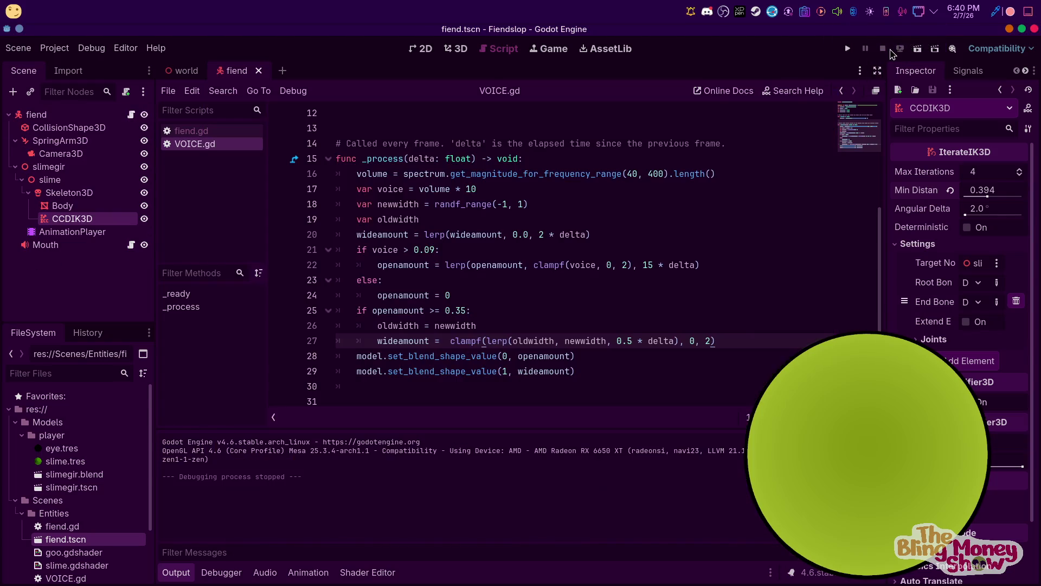
click(942, 342)
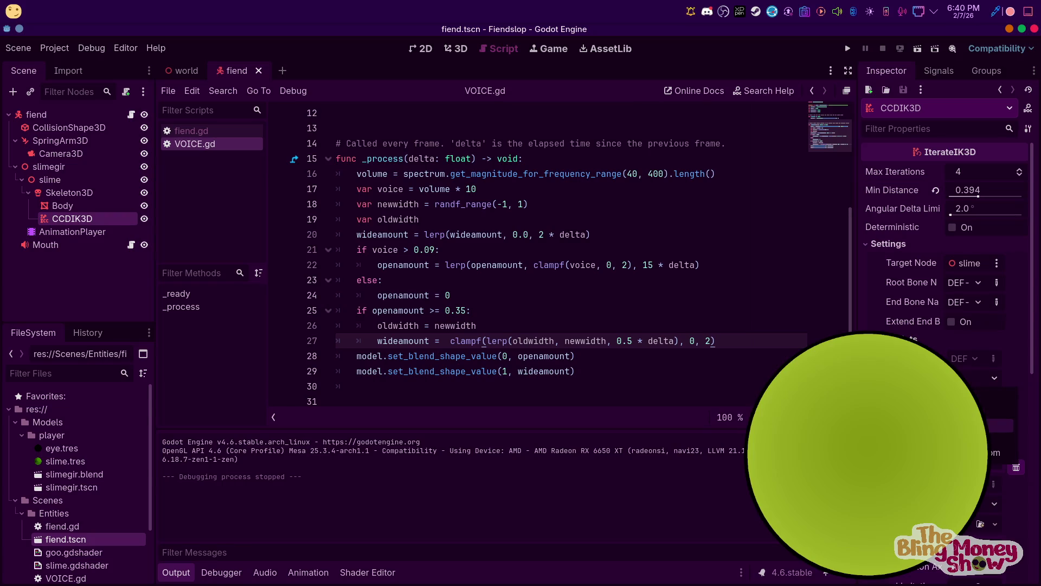
Set the second joint's rotation axis to Y, adjust another joint's axis, then save and run
click(965, 402)
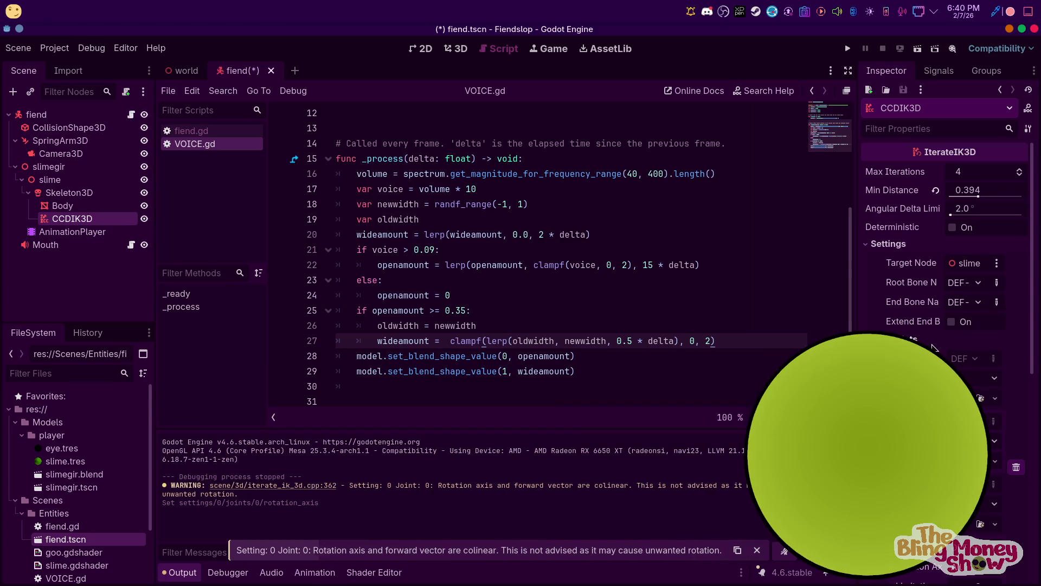
scroll(972, 349, down, 5)
click(966, 278)
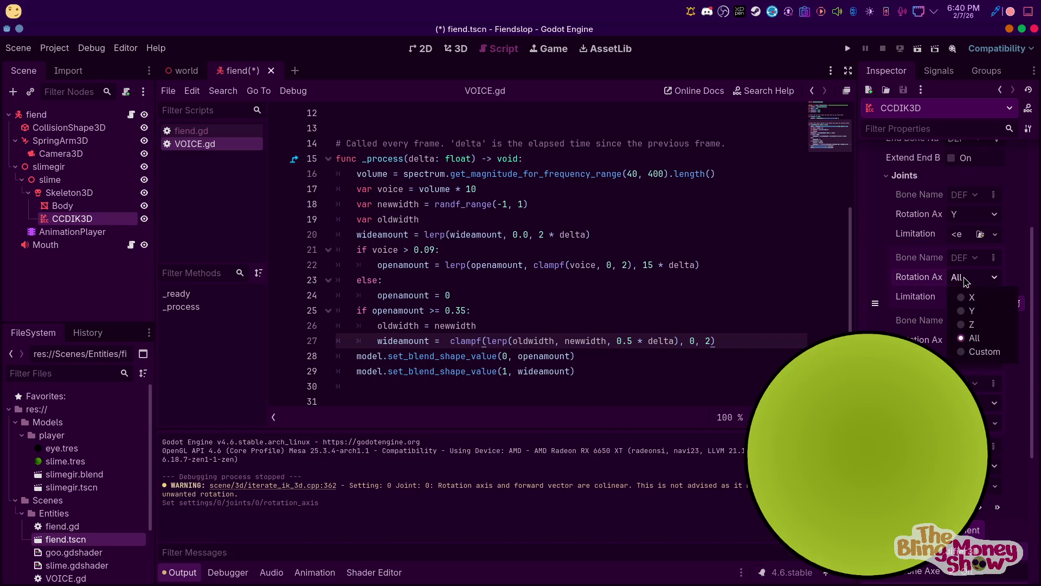
click(972, 311)
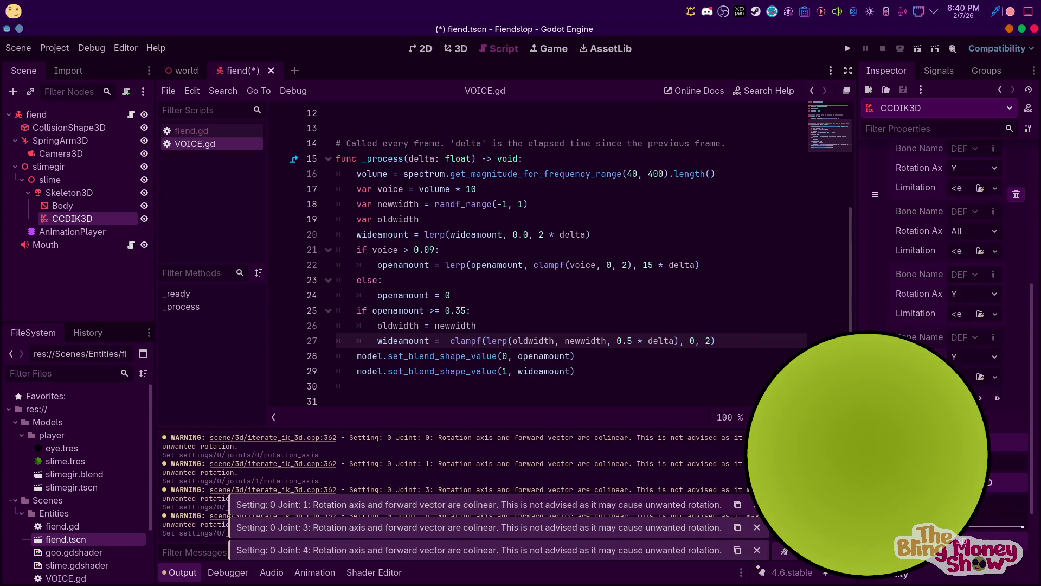
scroll(991, 404, down, 3)
scroll(990, 405, up, 6)
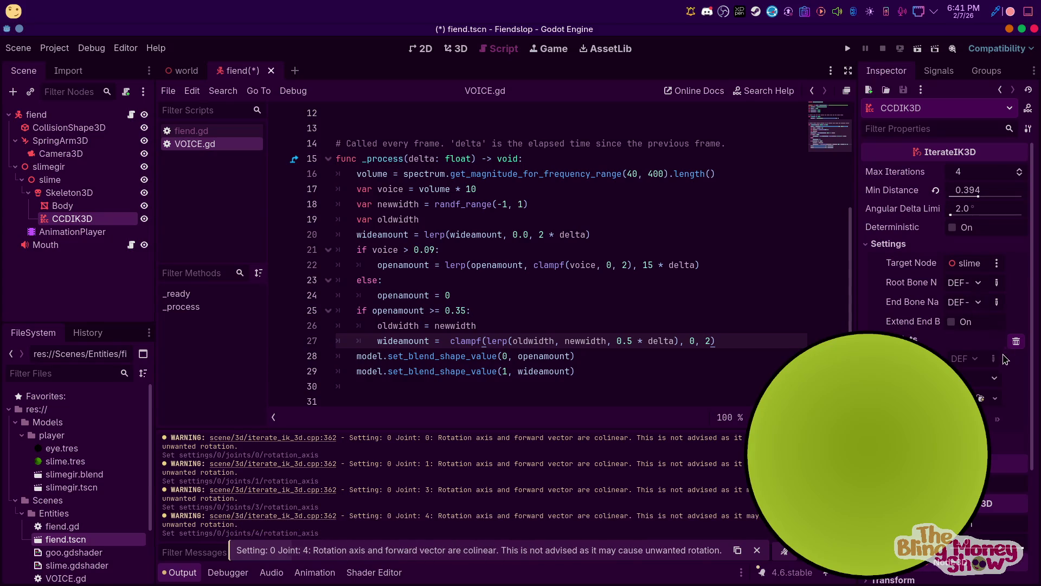
click(989, 378)
click(995, 452)
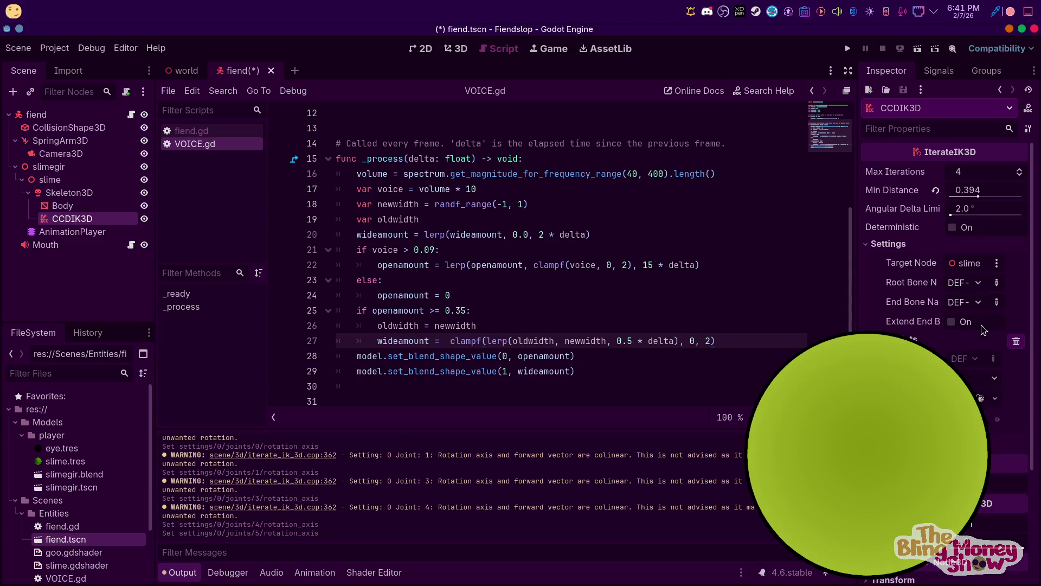
click(968, 287)
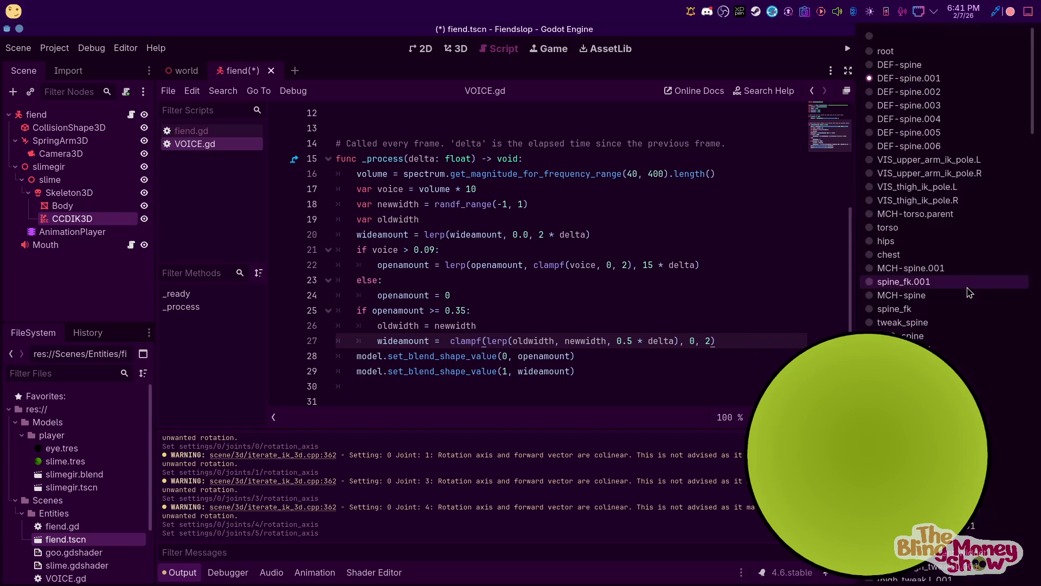
click(812, 43)
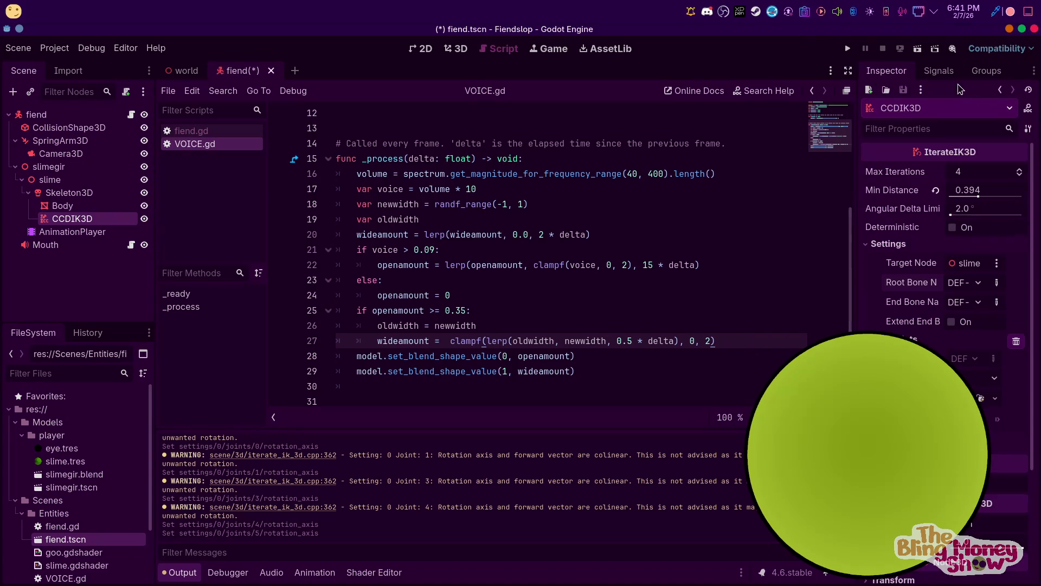
click(848, 49)
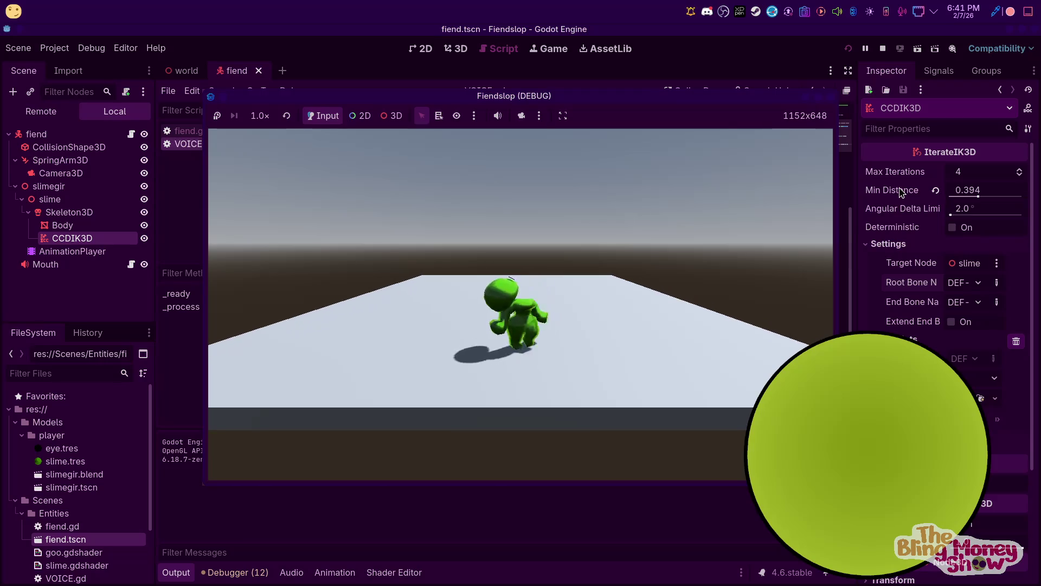
Switch the CCDIK3D end bone to a different DEF-spine bone and test-run the game
click(883, 50)
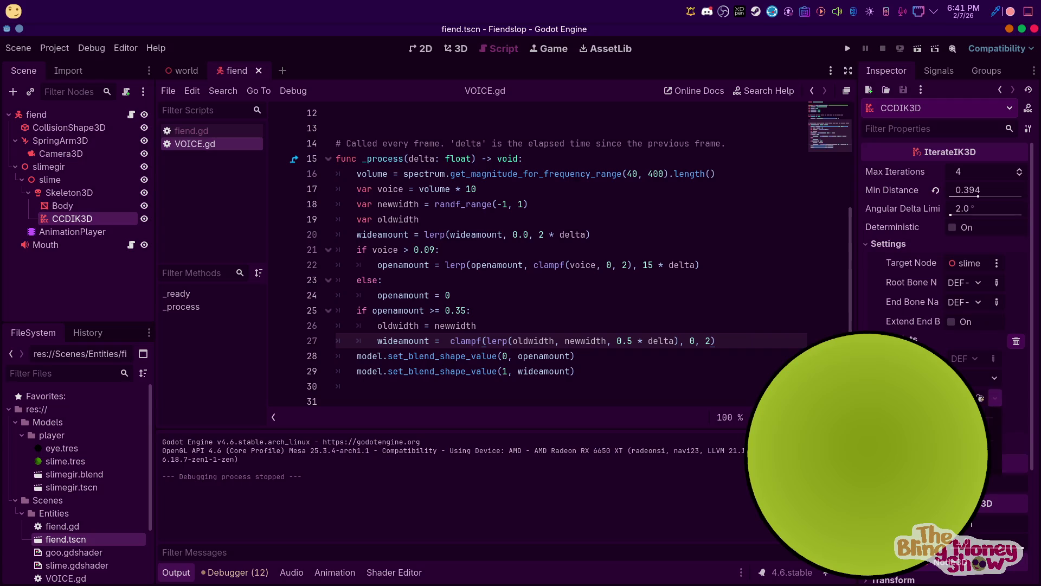
click(976, 304)
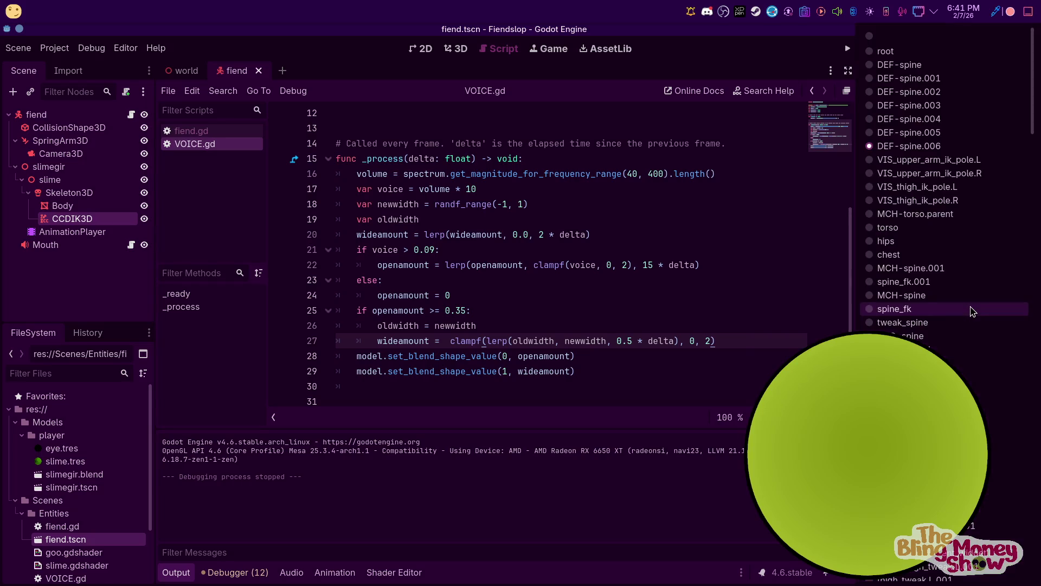
click(952, 132)
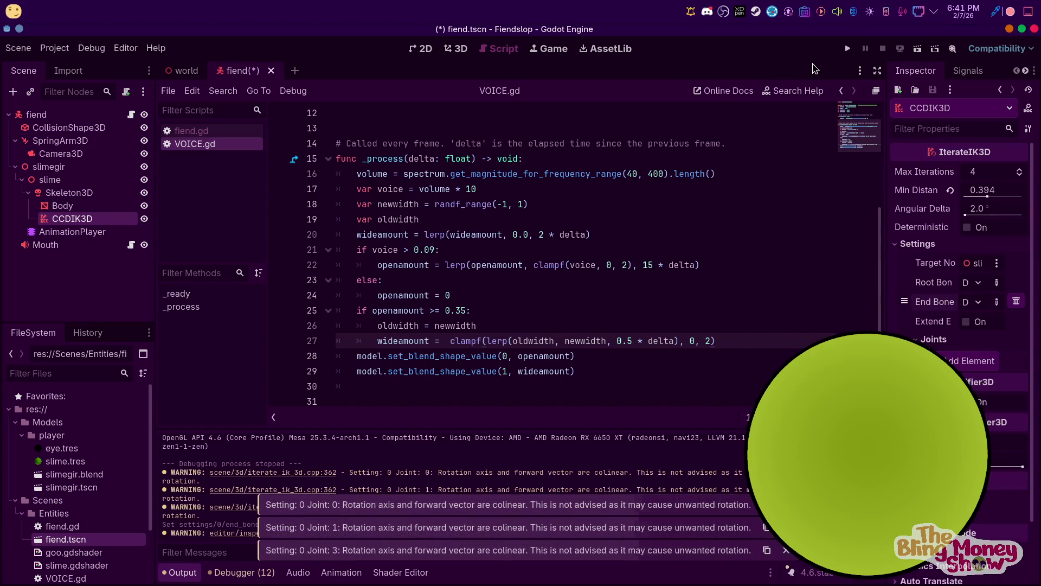
click(847, 49)
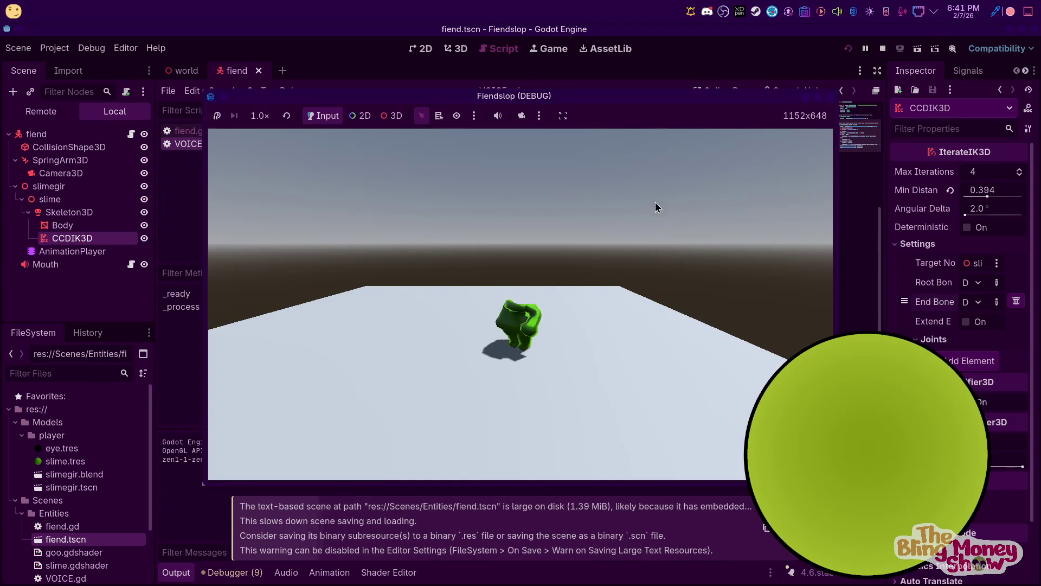
click(826, 96)
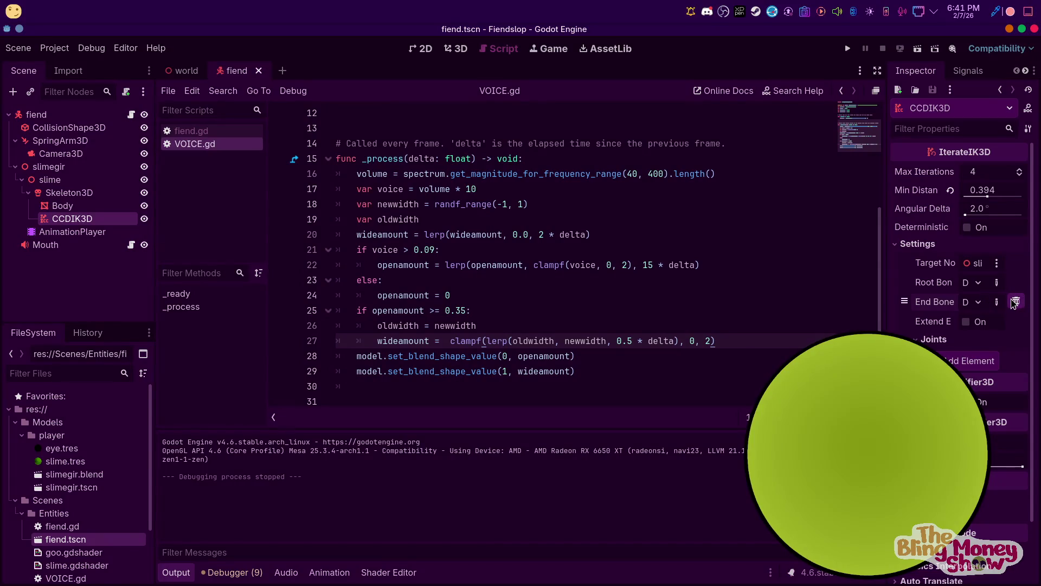
Delete the CCDIK3D node from Skeleton3D
right_click(92, 219)
click(191, 540)
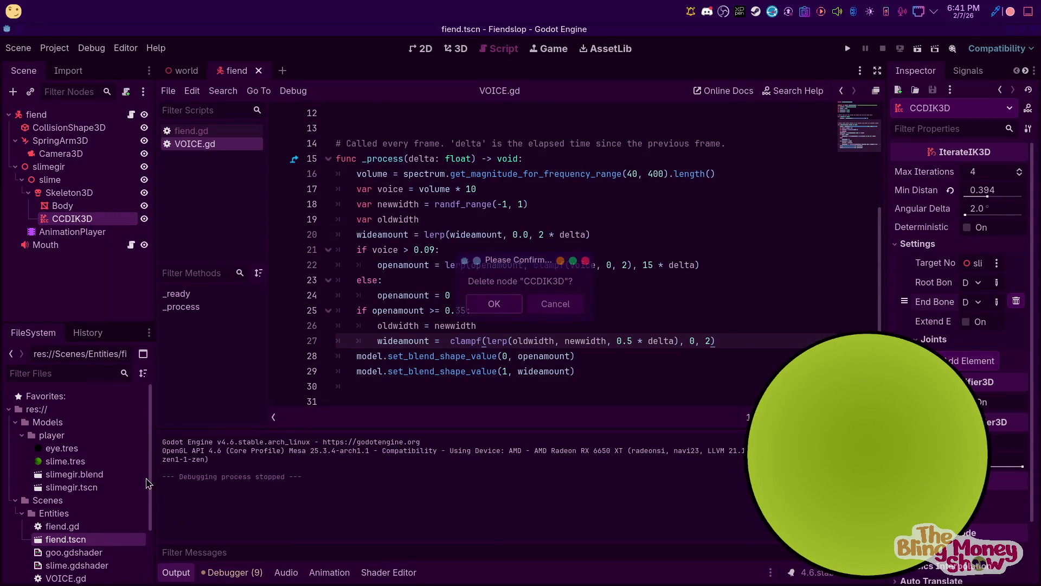
click(494, 303)
Browse the FABRIK3D and JacobianIK3D node types for Skeleton3D, cancel, and return to 3D view
click(69, 193)
right_click(90, 194)
click(126, 206)
click(486, 267)
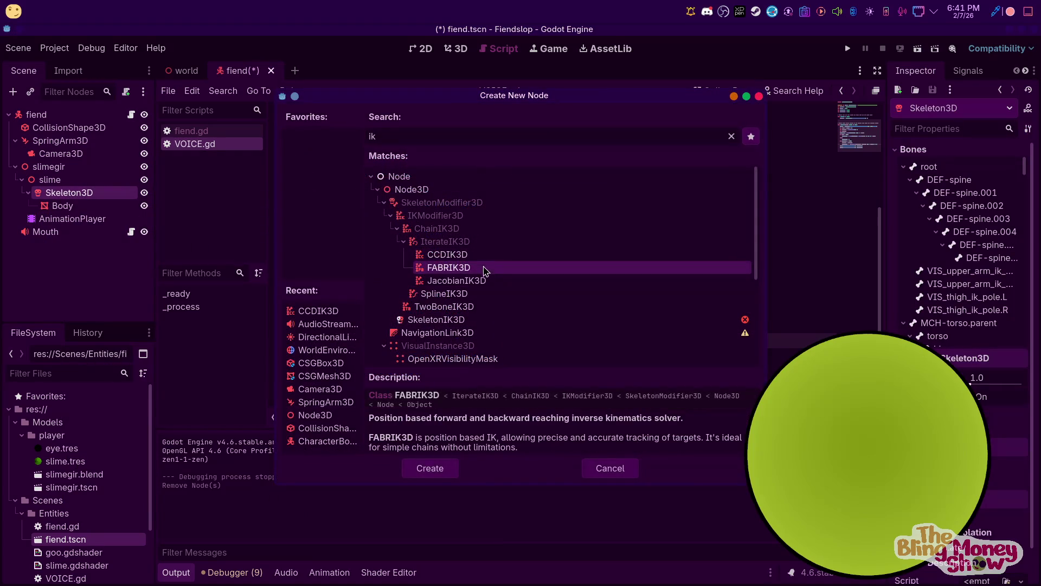
click(488, 281)
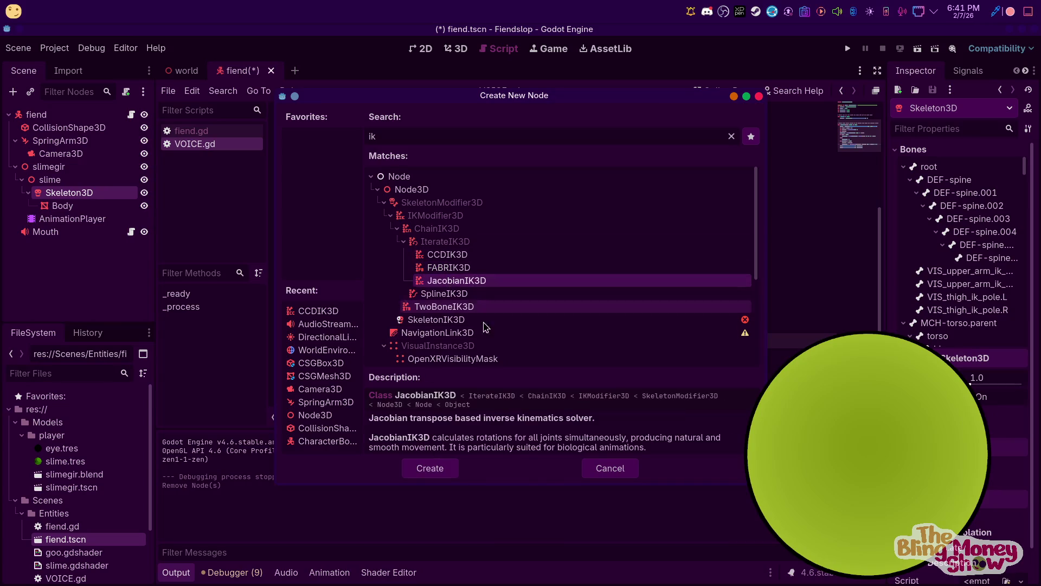
click(623, 470)
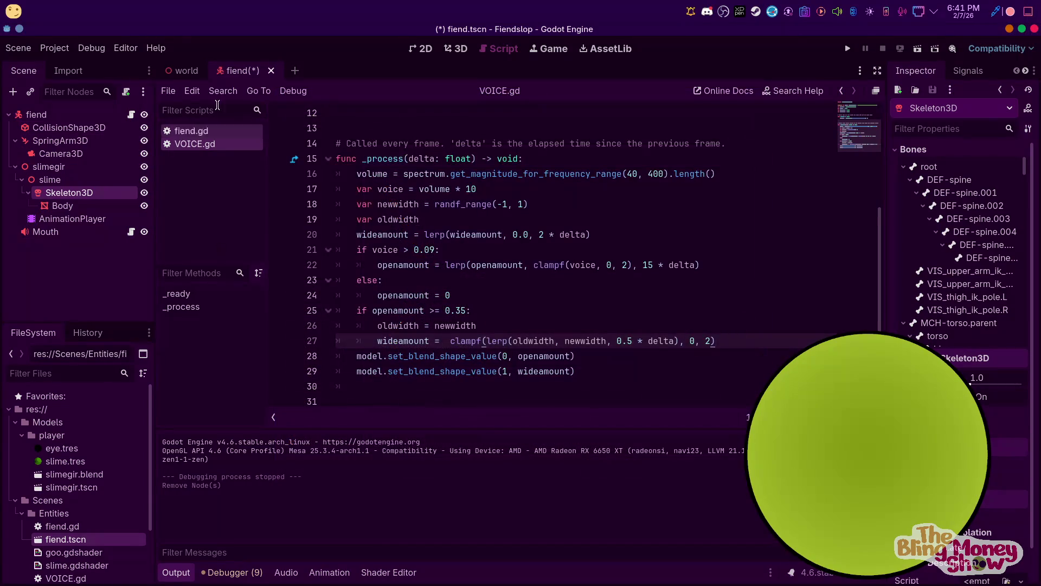
click(425, 55)
click(456, 49)
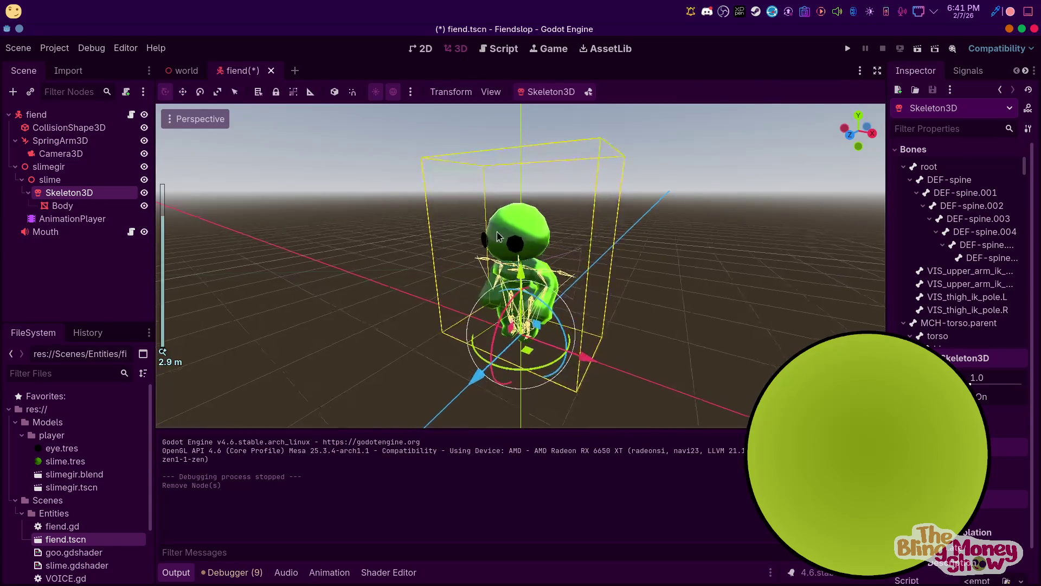
Create a Node3D child under the fiend root and name it LookTarget
click(66, 140)
click(60, 115)
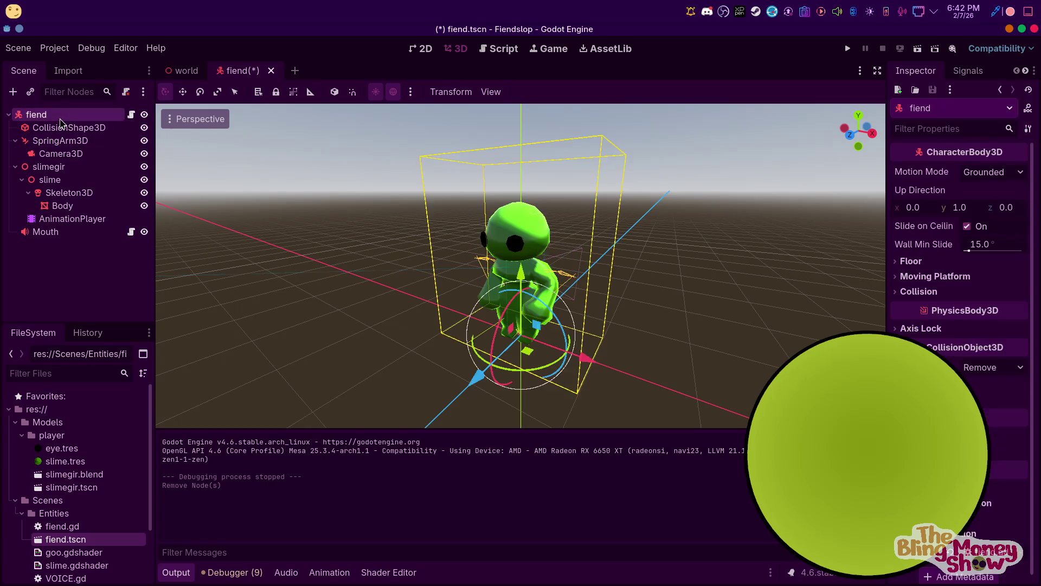
right_click(60, 116)
click(103, 149)
text(Ik)
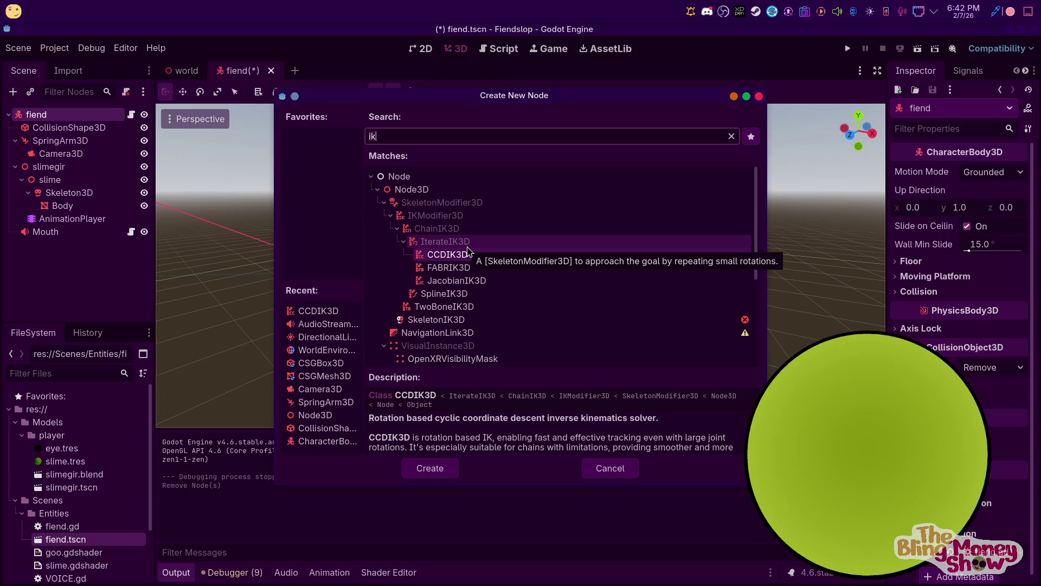
key(BackSpace)
key(BackSpace)
text(node)
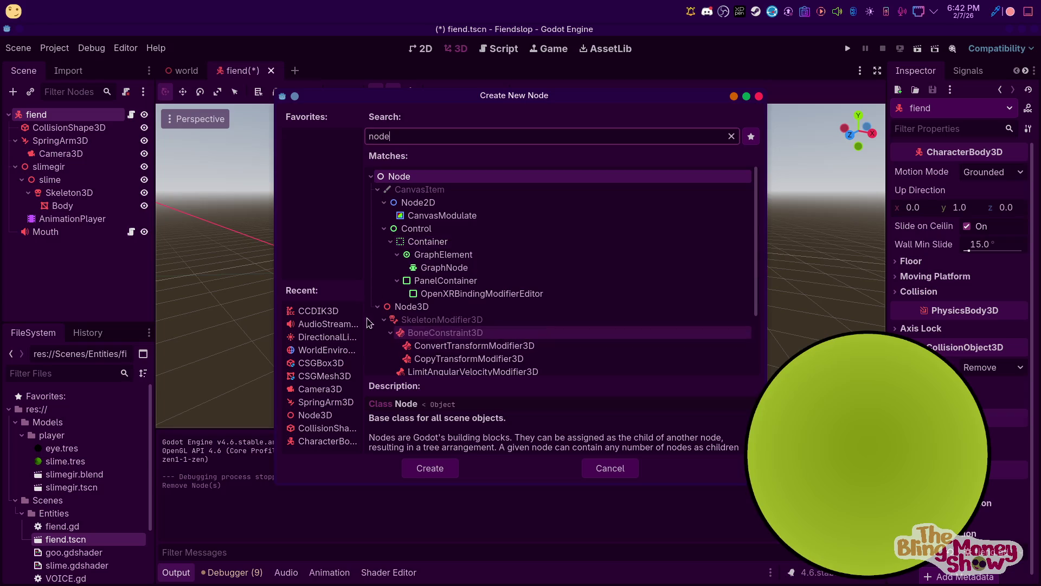
click(415, 320)
click(413, 309)
click(433, 470)
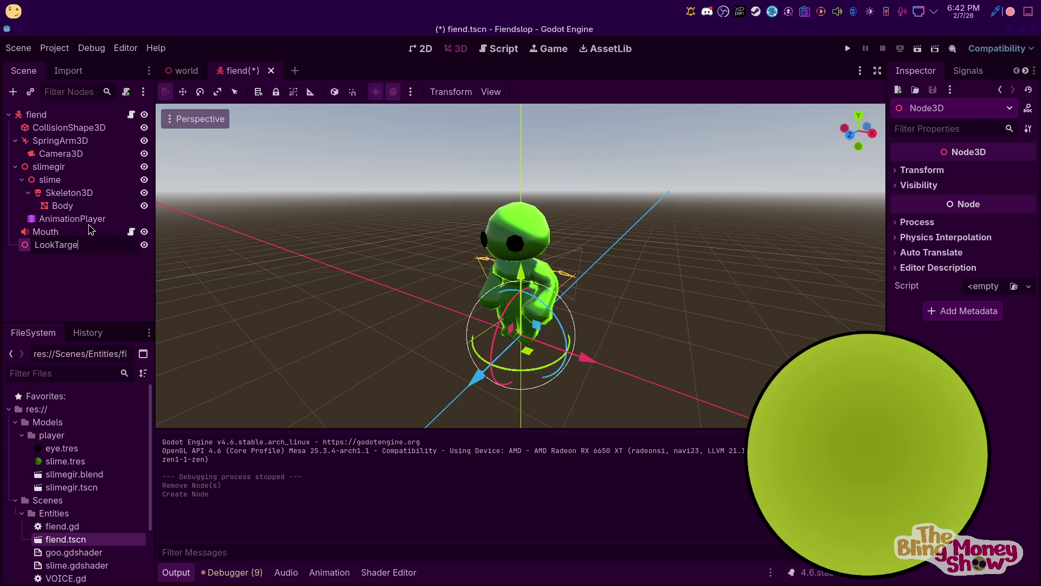
text(t)
key(Return)
scroll(365, 200, down, 3)
Move LookTarget about 1.1 units up and forward along Z beside the slime
scroll(504, 352, up, 3)
mouse_move(520, 283)
mouse_down()
mouse_move(521, 158)
mouse_move(514, 177)
mouse_up()
mouse_move(450, 267)
mouse_down()
mouse_move(248, 302)
mouse_move(288, 293)
mouse_up()
drag(353, 223, 360, 172)
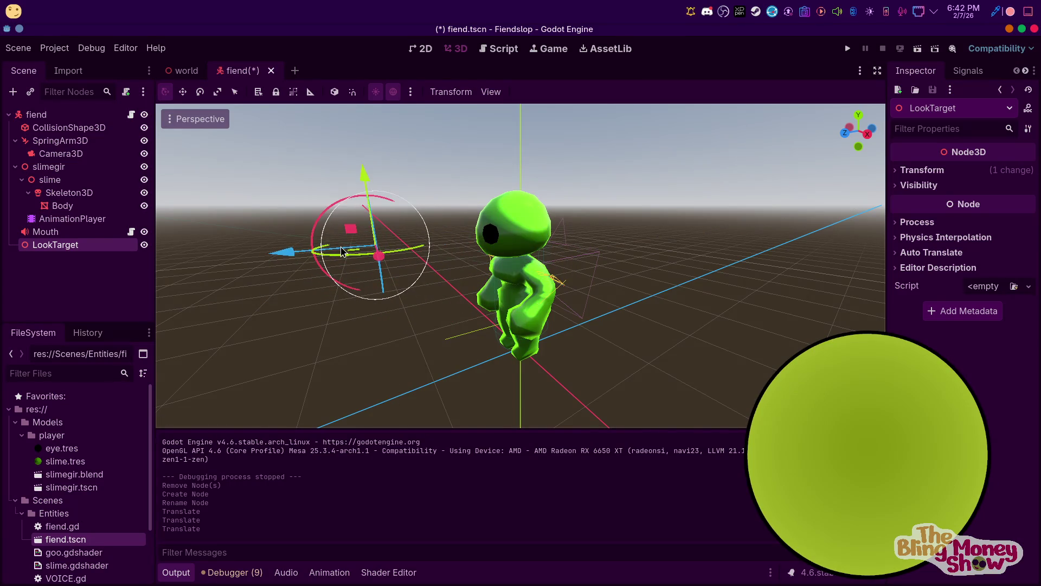
scroll(325, 220, down, 2)
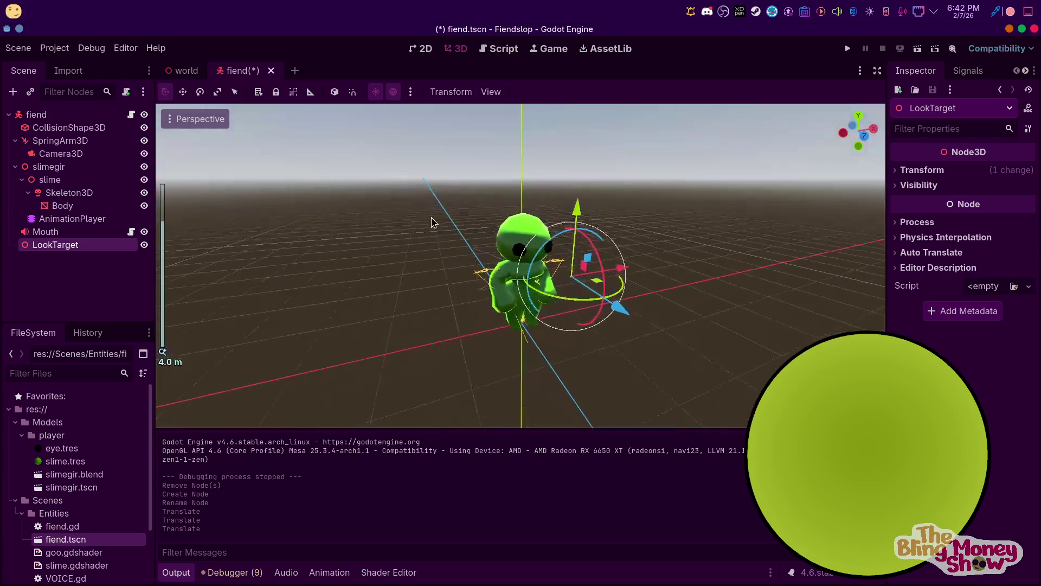
Create a Node3D named truerot under fiend, nest LookTarget inside it, and open fiend.gd
right_click(47, 122)
click(76, 146)
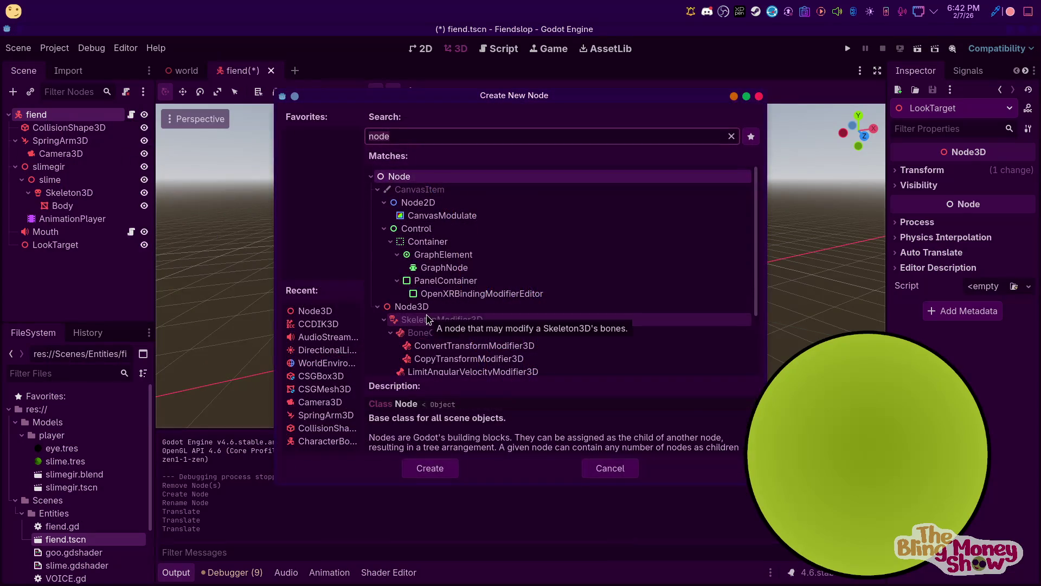
key(BackSpace)
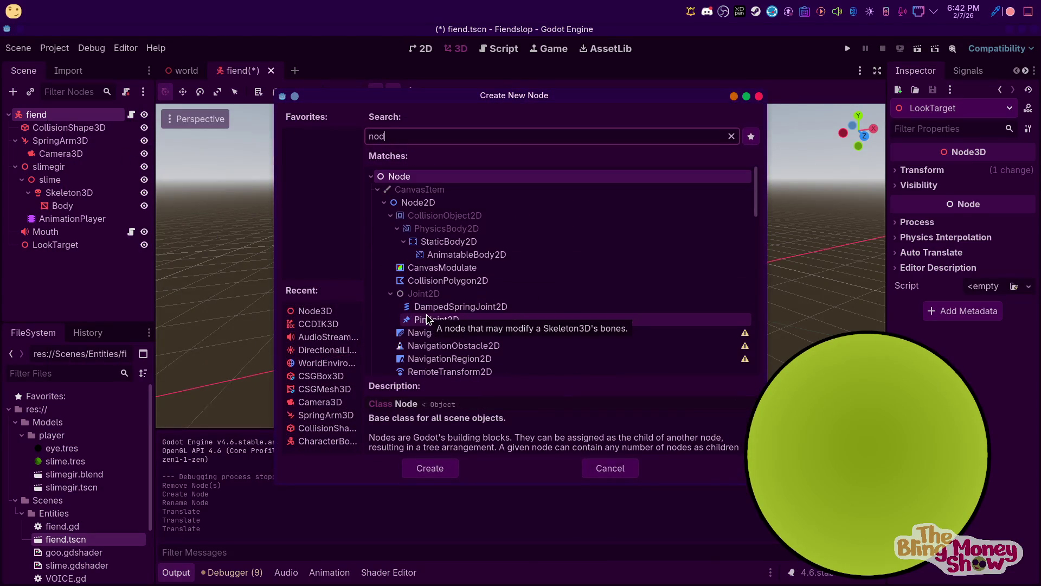
double_click(315, 311)
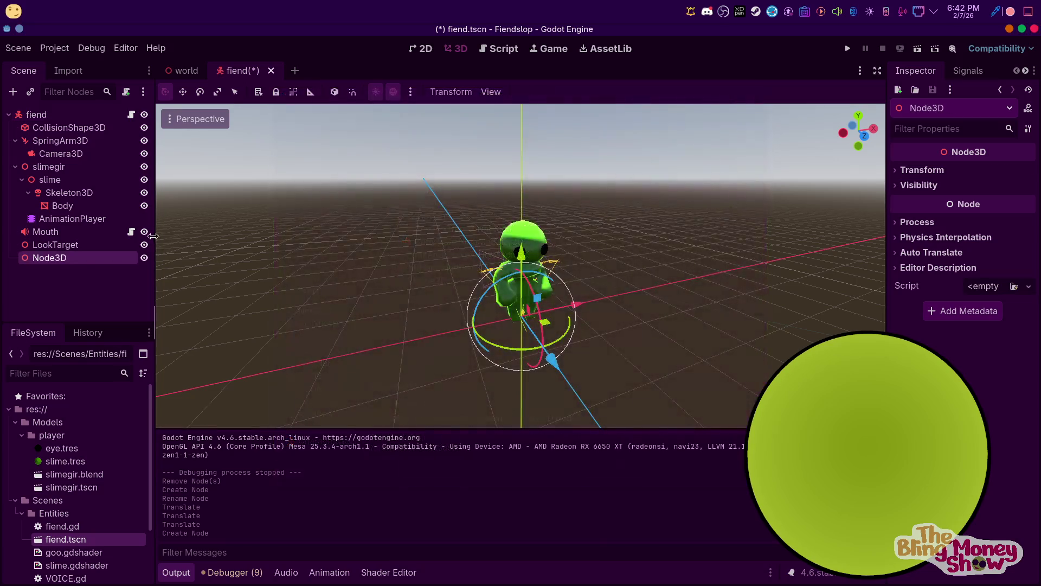
click(94, 264)
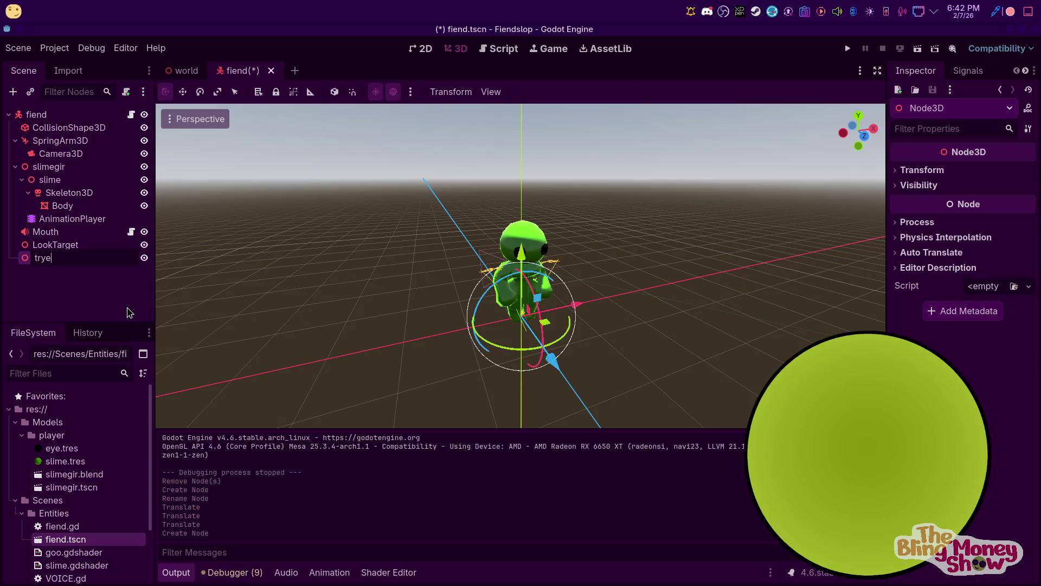
text(t)
key(Return)
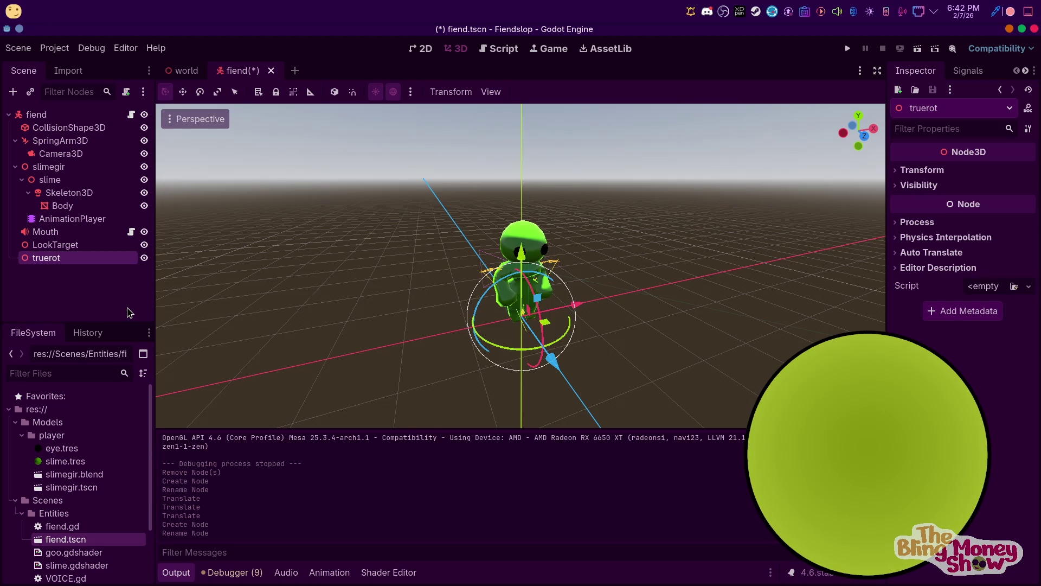
click(59, 248)
drag(59, 259, 60, 260)
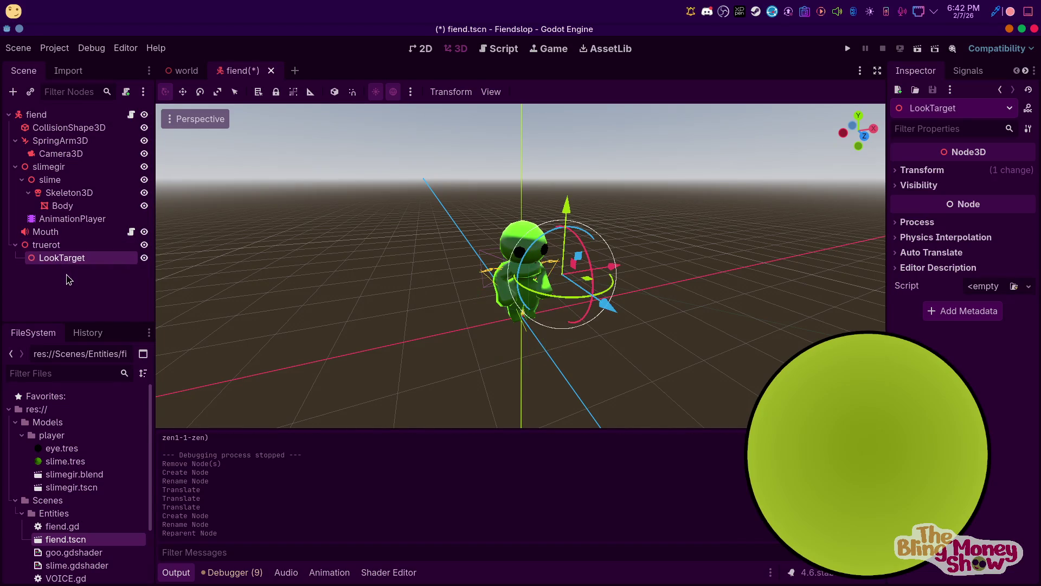
click(65, 245)
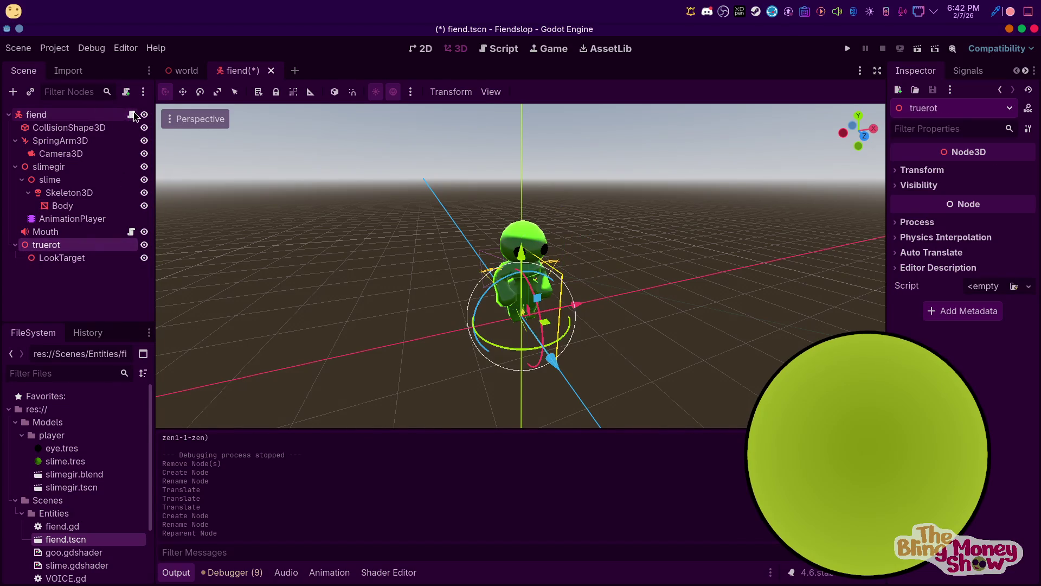
click(130, 115)
click(681, 247)
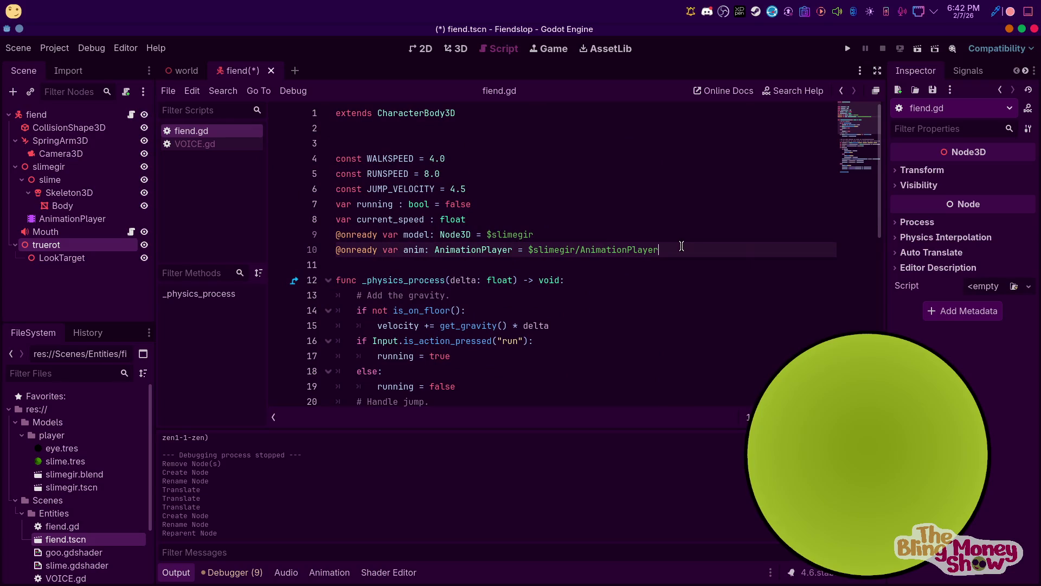
key(Return)
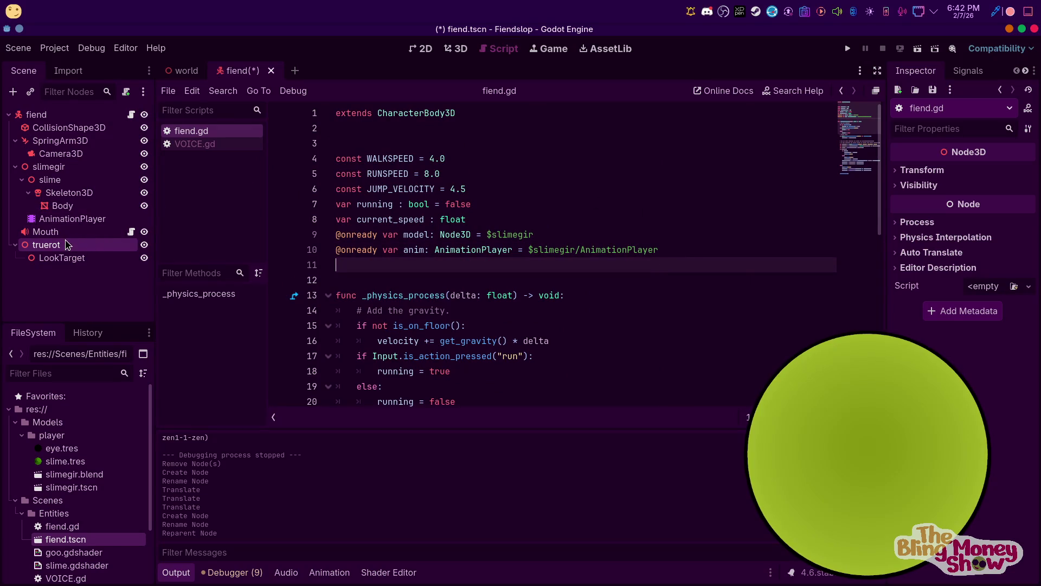
drag(360, 261, 369, 265)
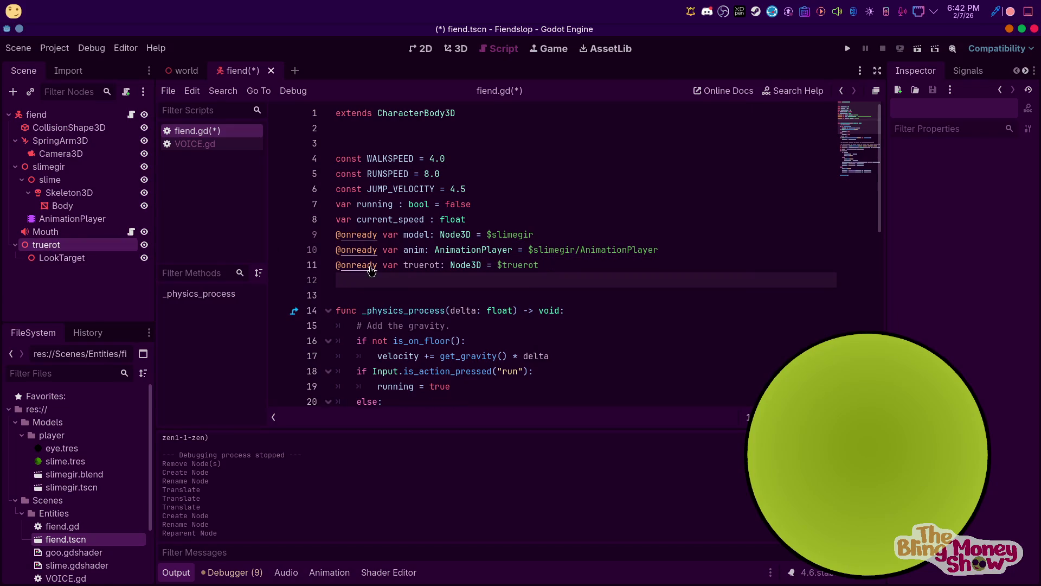
scroll(515, 297, down, 2)
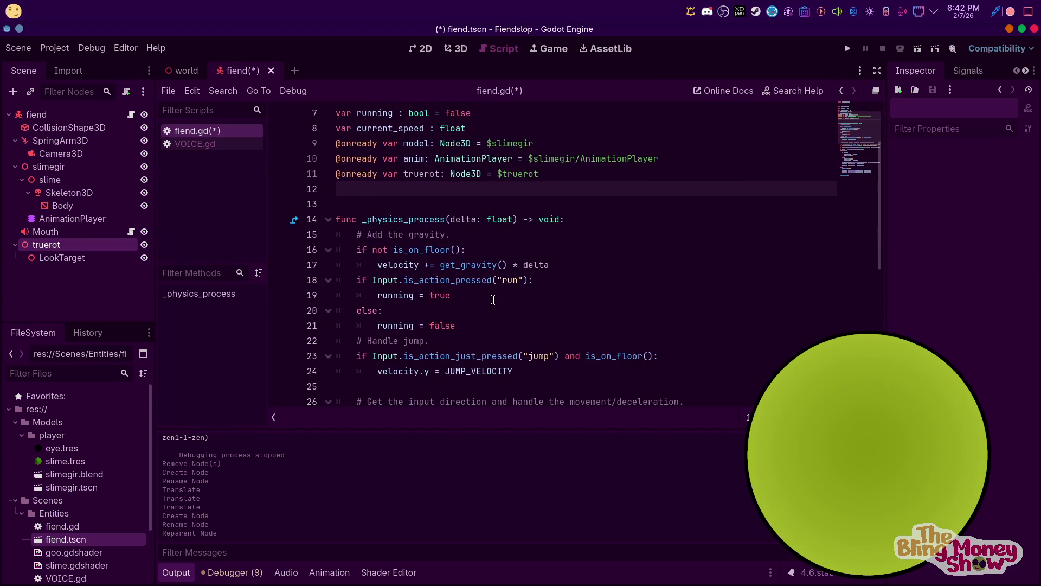
scroll(483, 271, down, 5)
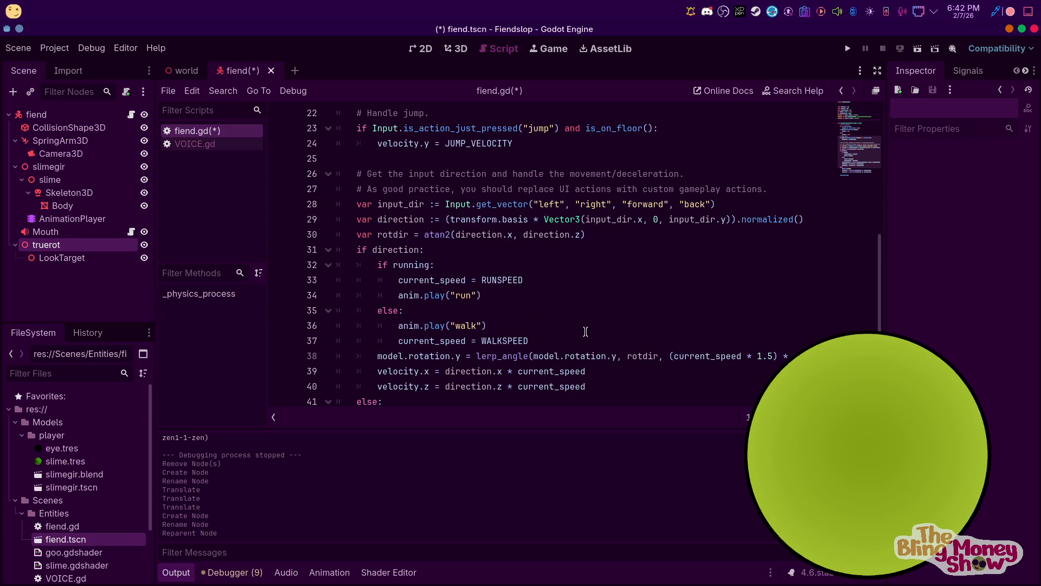
scroll(586, 329, down, 1)
Add 'truerot.rotation.y = rotdir' in the movement branch and save with Ctrl+S
click(543, 297)
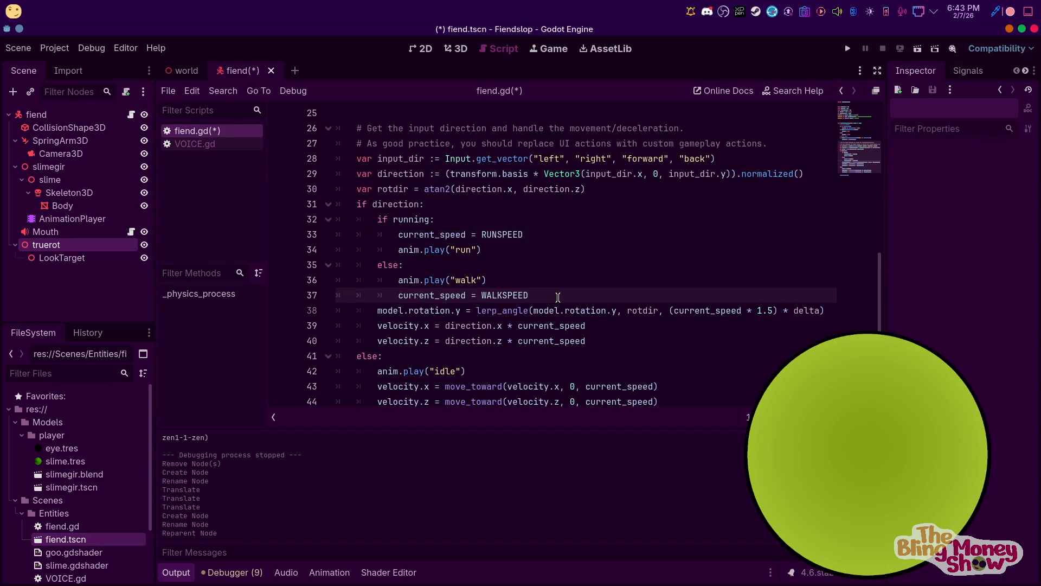
key(Return)
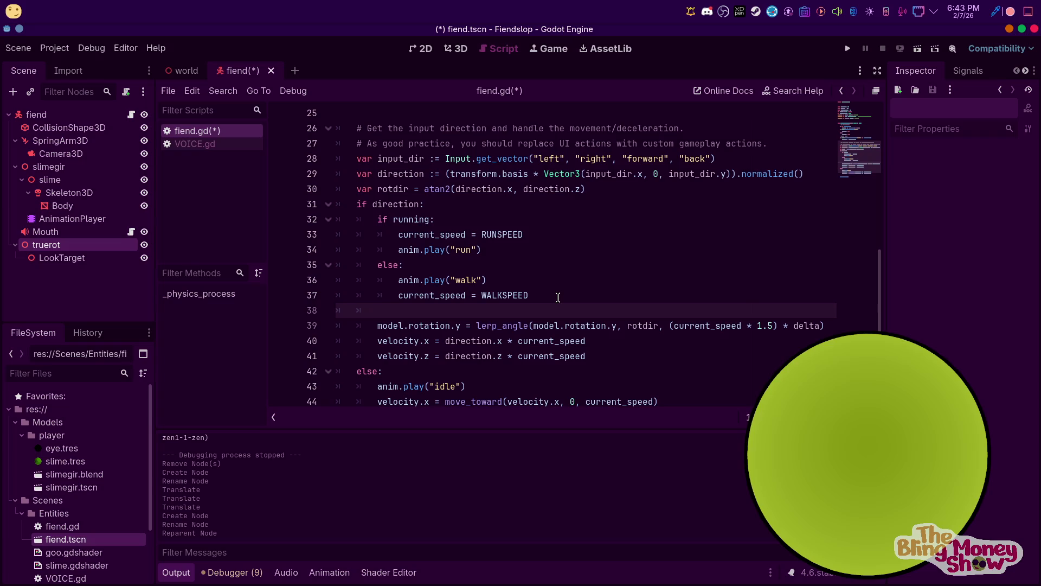
text(t)
key(Return)
text(.rota)
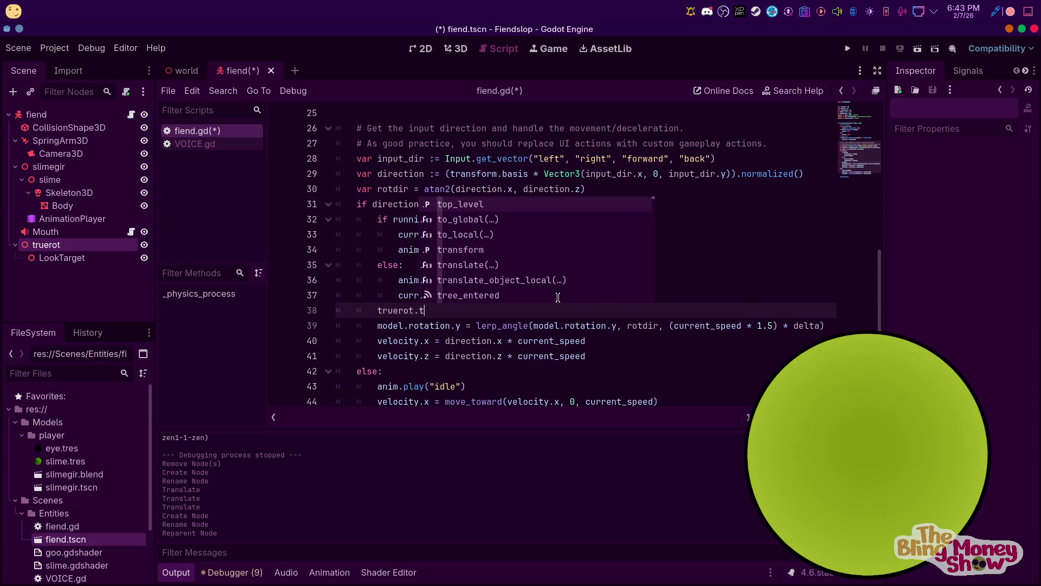
text(tion.y =)
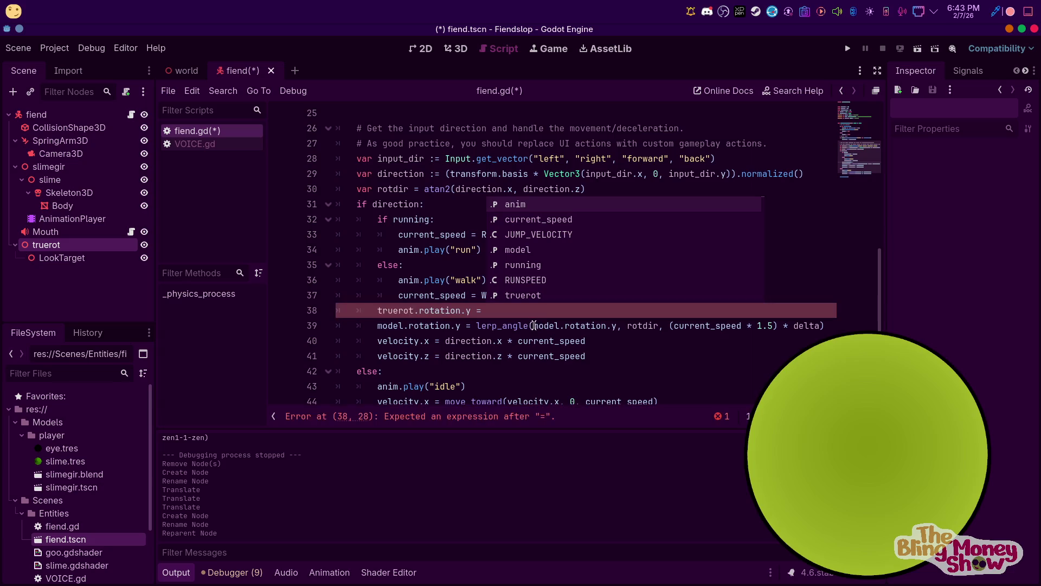
double_click(636, 325)
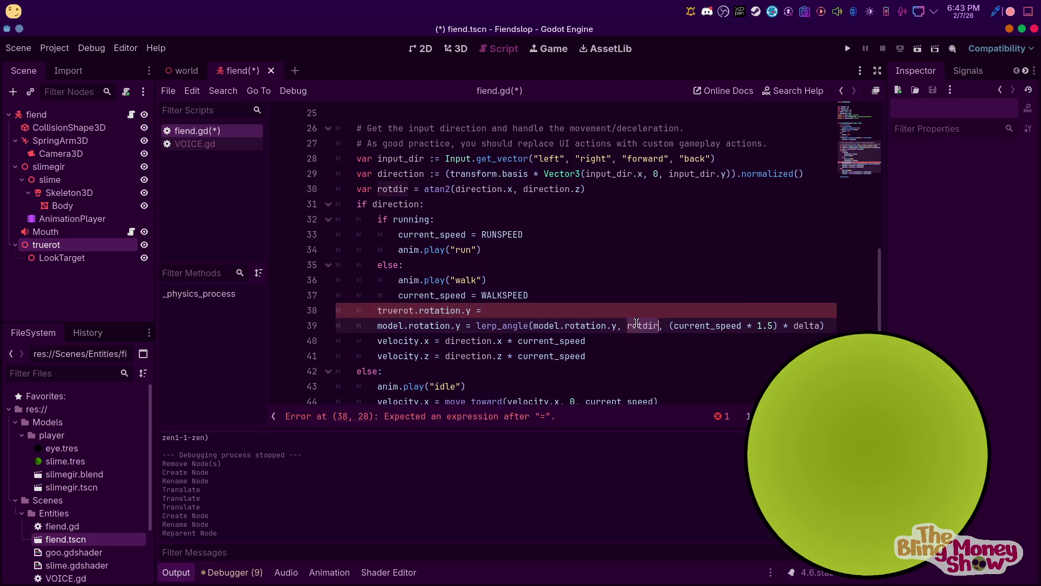
click(529, 306)
text(rotdir)
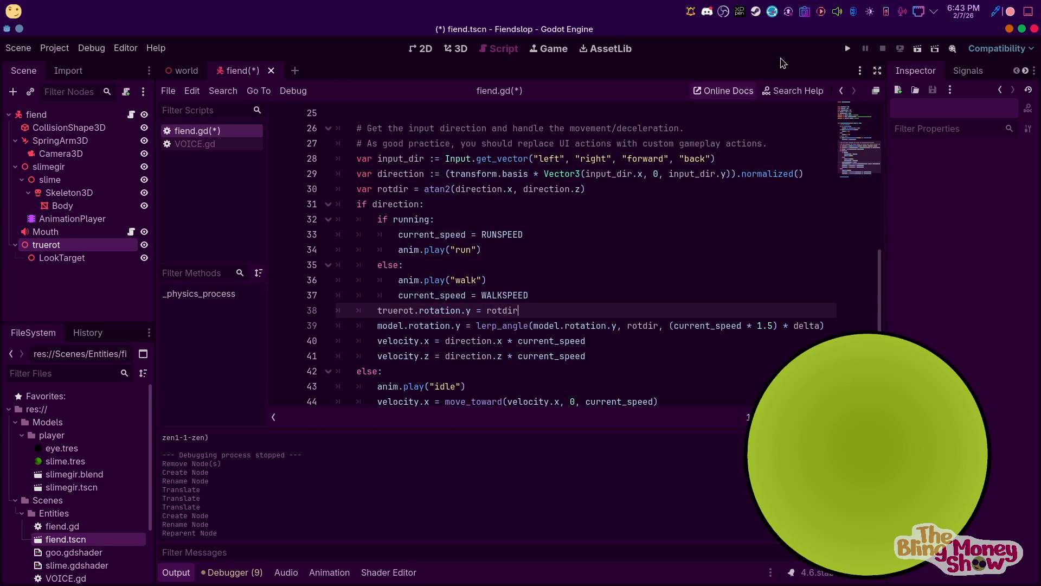
key(ctrl+s)
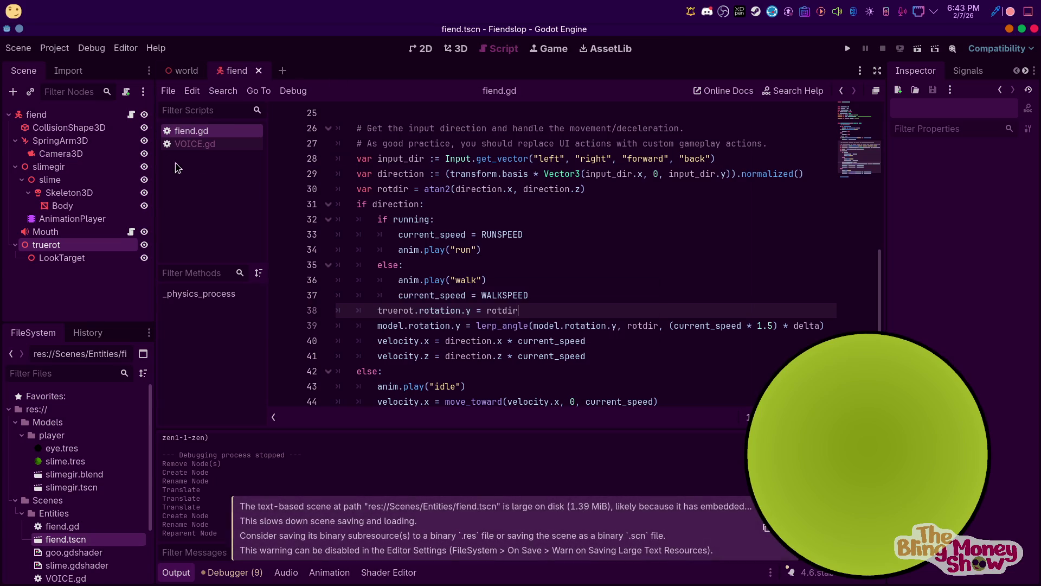
click(259, 71)
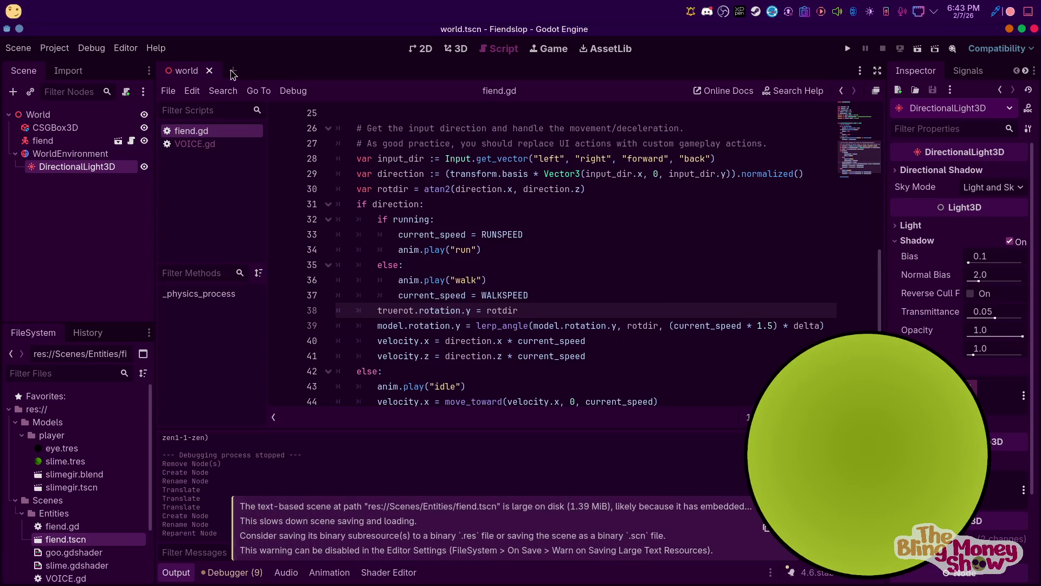
Close world.tscn, reopen fiend.tscn from the FileSystem dock, and show the 3D view
click(234, 70)
click(185, 71)
click(210, 71)
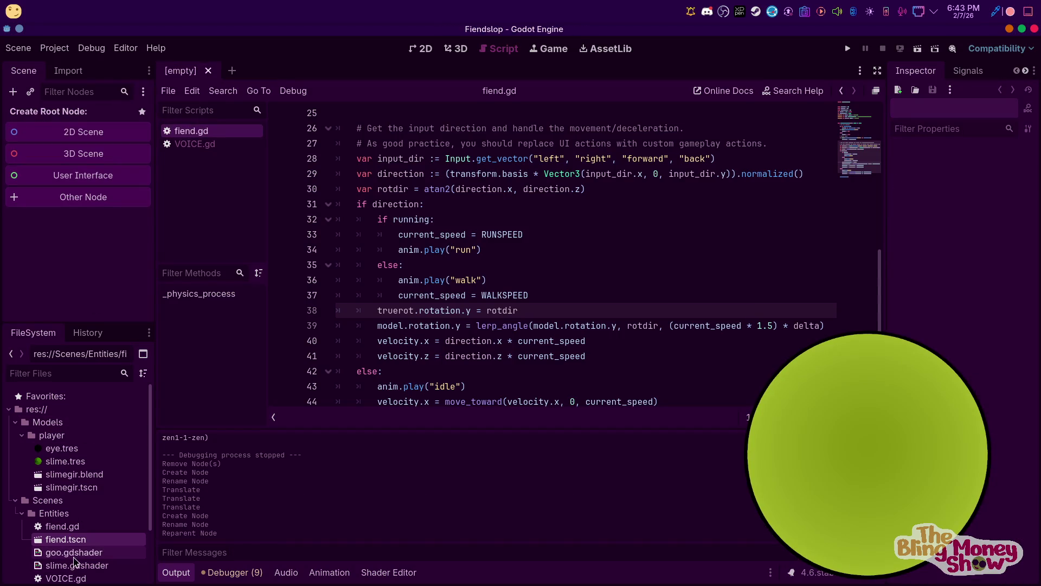
double_click(72, 540)
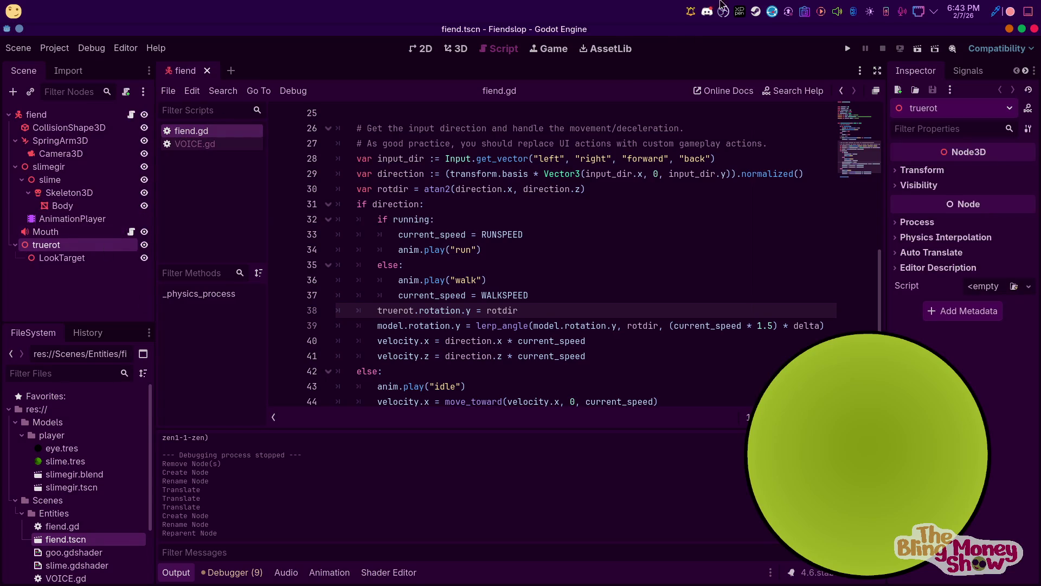
click(458, 48)
click(414, 48)
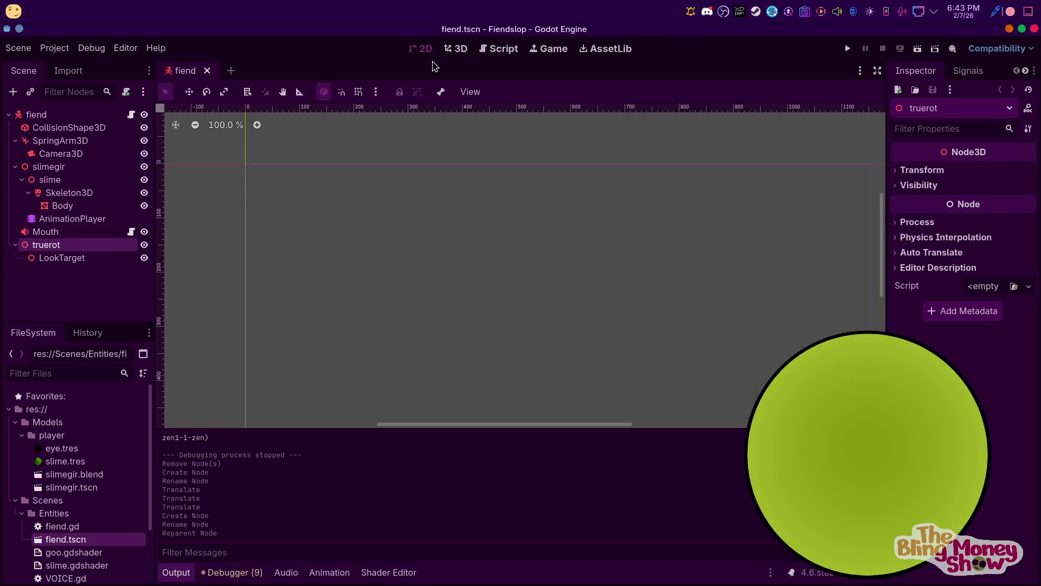
click(458, 49)
Inspect LookTarget, SpringArm3D, the fiend and VOICE scripts, then select Skeleton3D in 3D view
click(62, 258)
scroll(464, 284, up, 3)
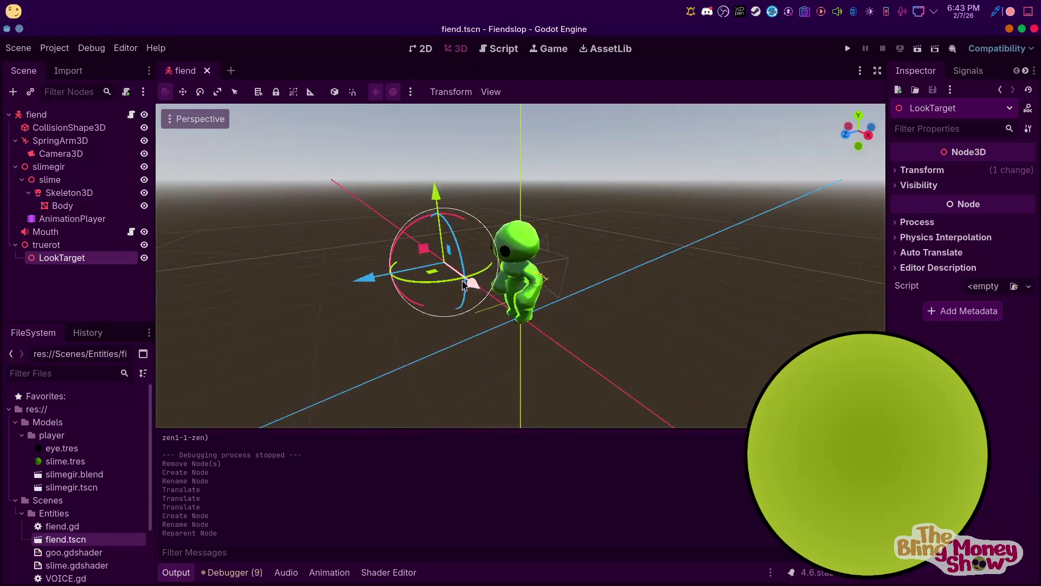
click(76, 142)
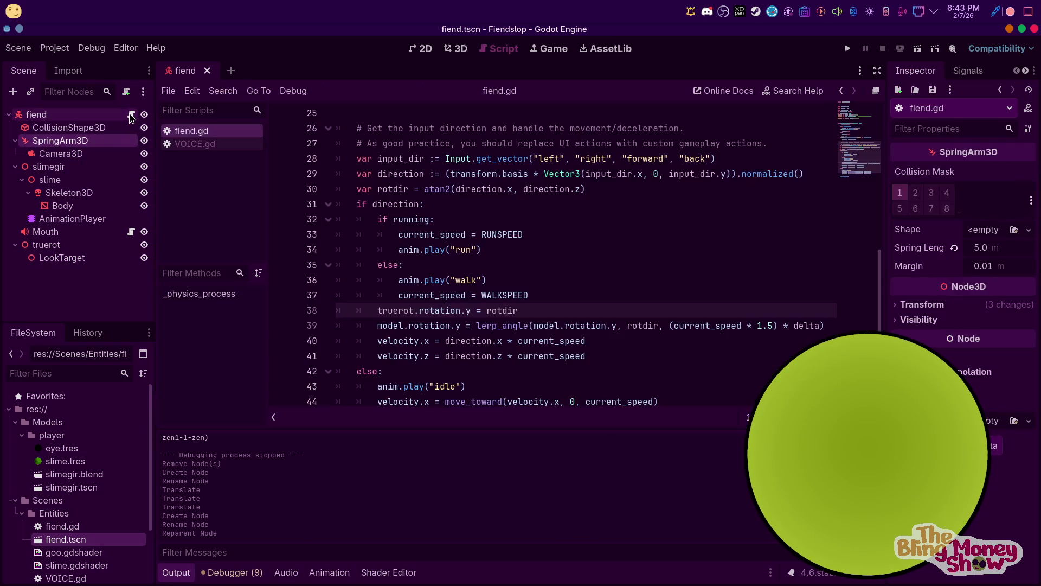
click(130, 115)
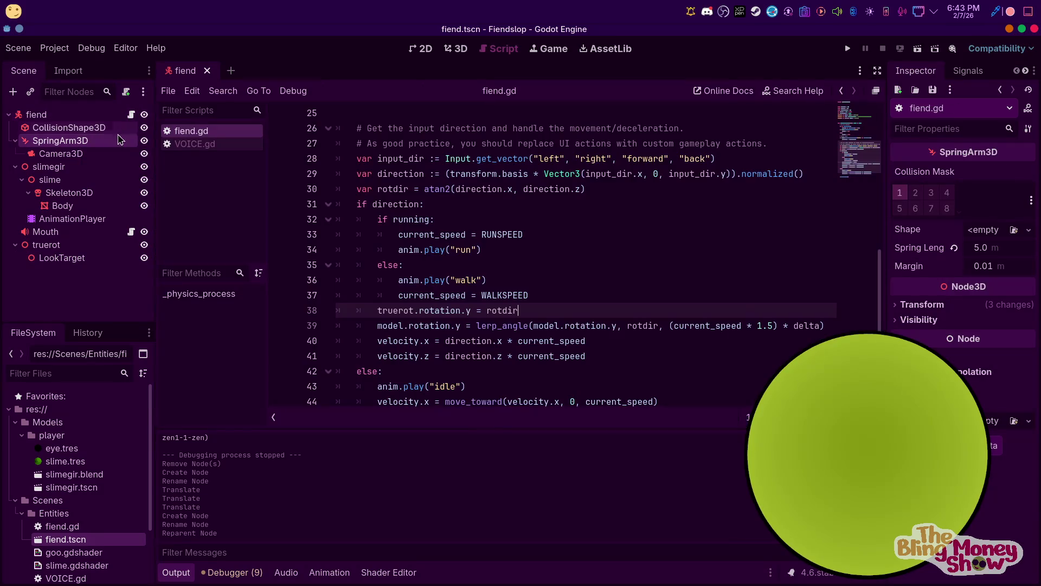
click(131, 233)
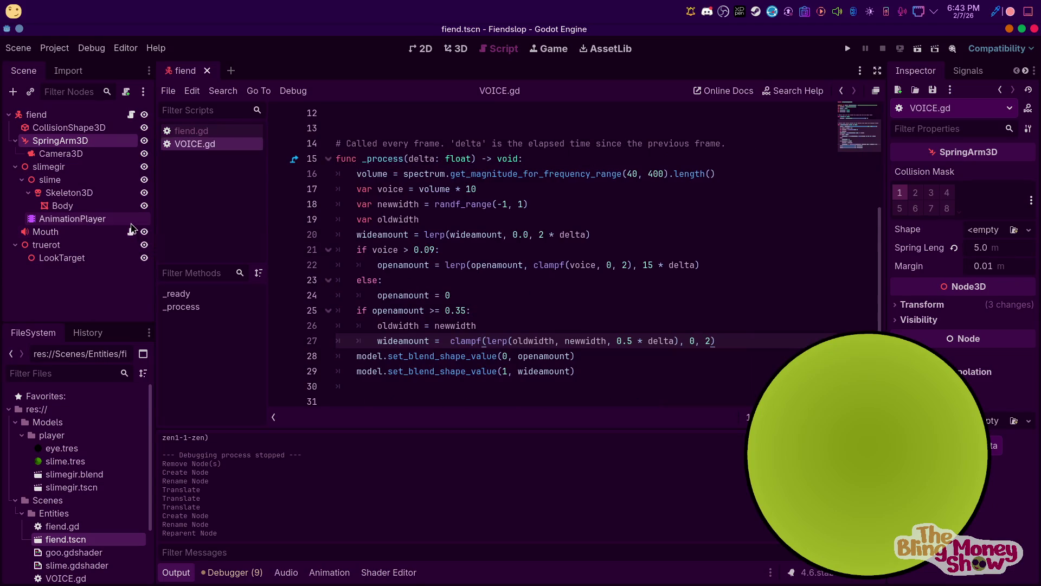
click(61, 193)
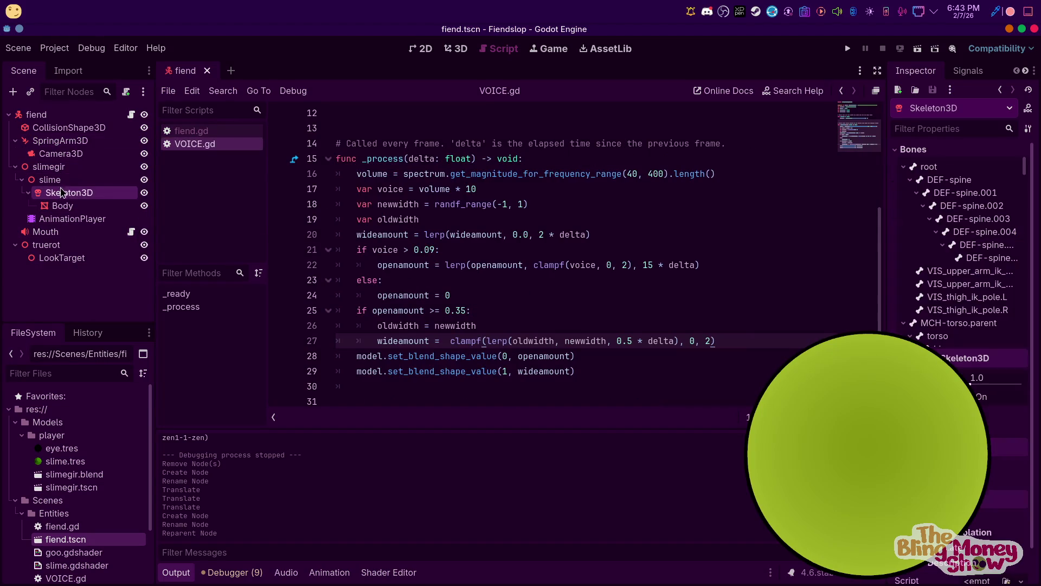
click(448, 51)
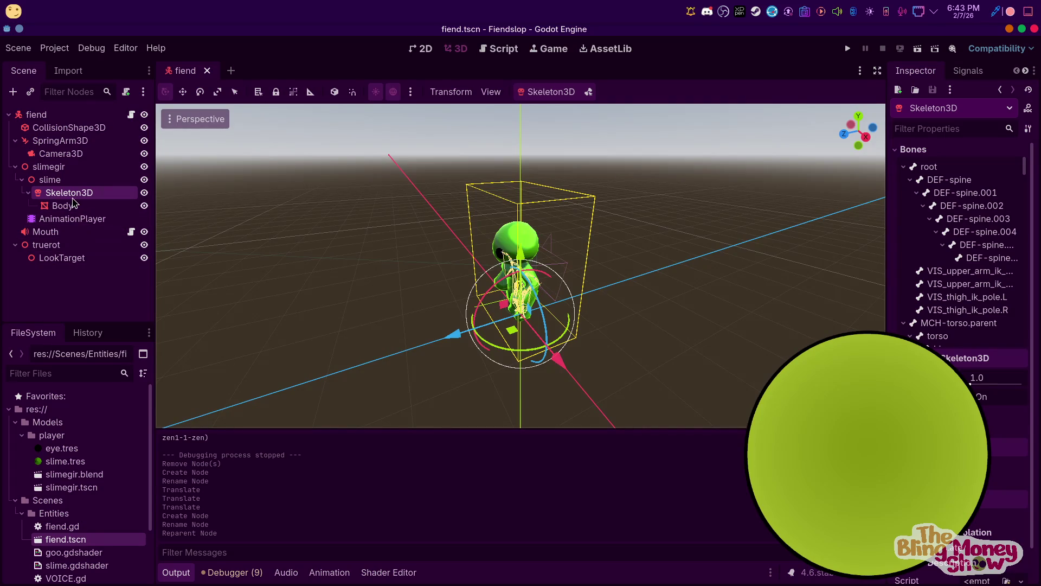
Open the Create New Node dialog for Skeleton3D and search for 'ik'
right_click(75, 199)
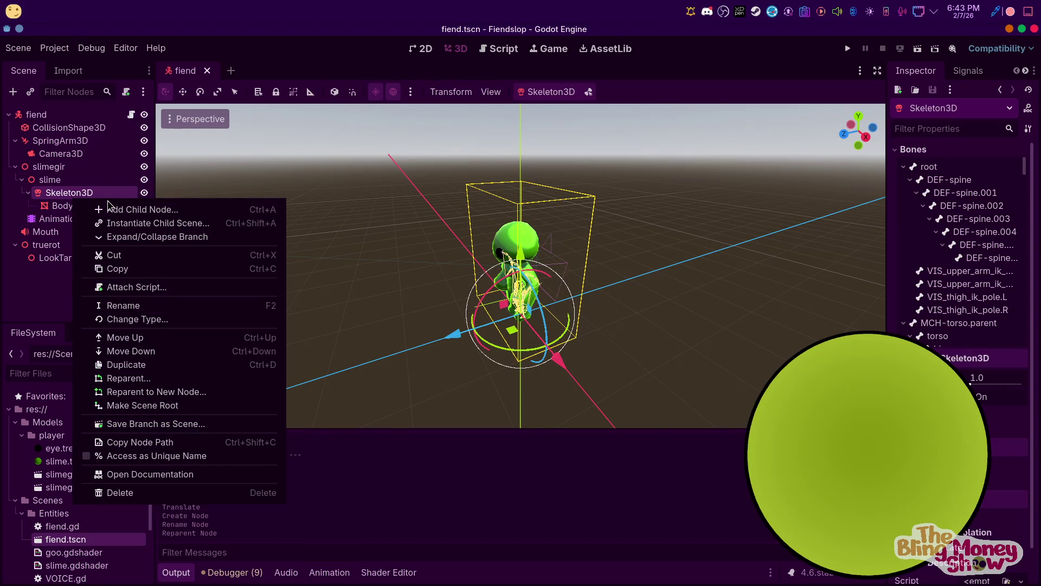
key(Escape)
key(ctrl+a)
text(ik)
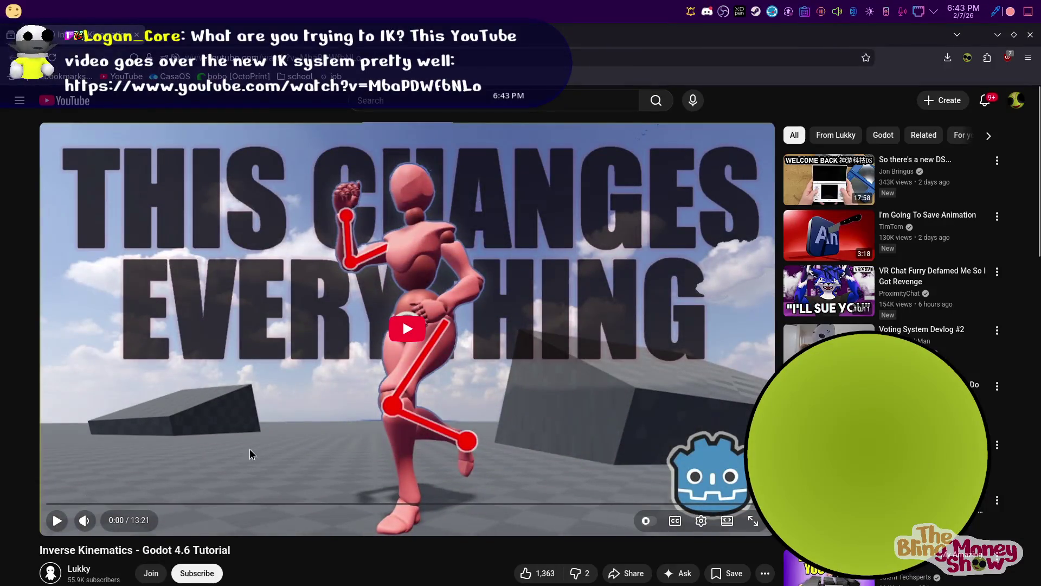
Seek the Inverse Kinematics tutorial to its Godot IK demo and pause it at 4:01
scroll(277, 434, down, 4)
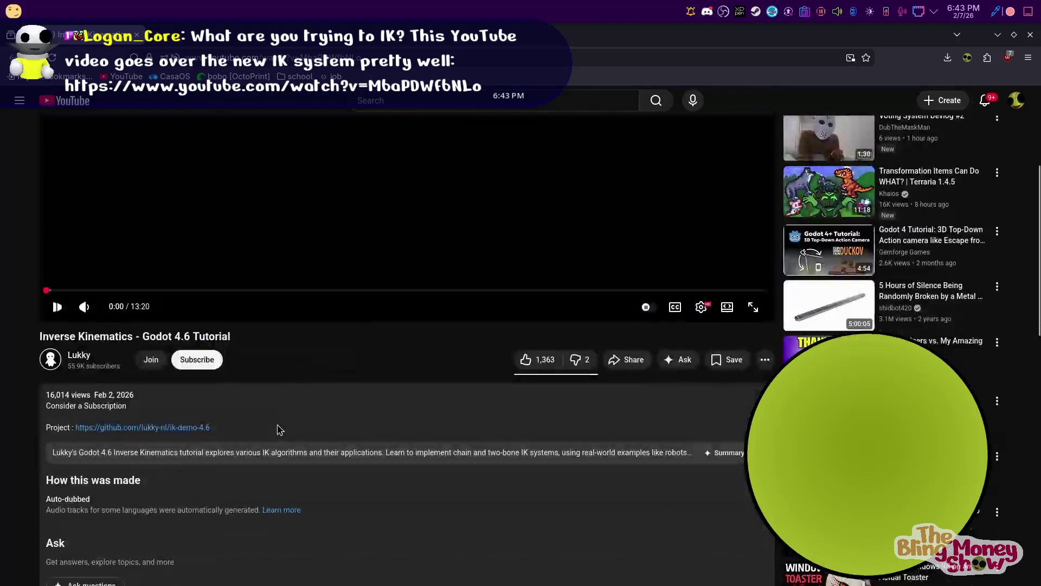
scroll(277, 430, up, 4)
click(95, 503)
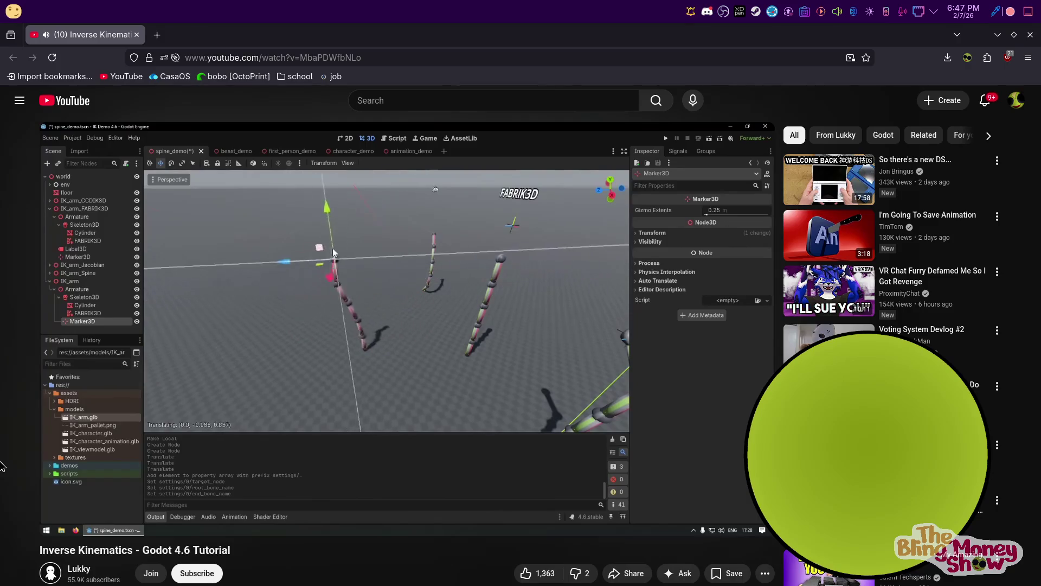
click(494, 282)
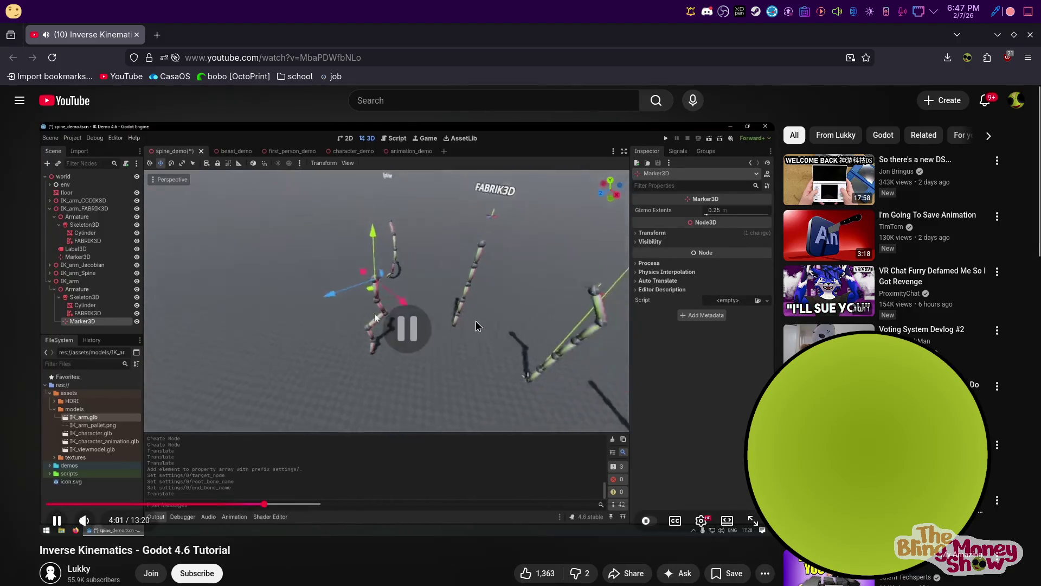
Back in Godot, compare TwoBoneIK3D, FABRIK3D and CCDIK3D, then create a CCDIK3D under Skeleton3D
mouse_move(587, 582)
click(554, 561)
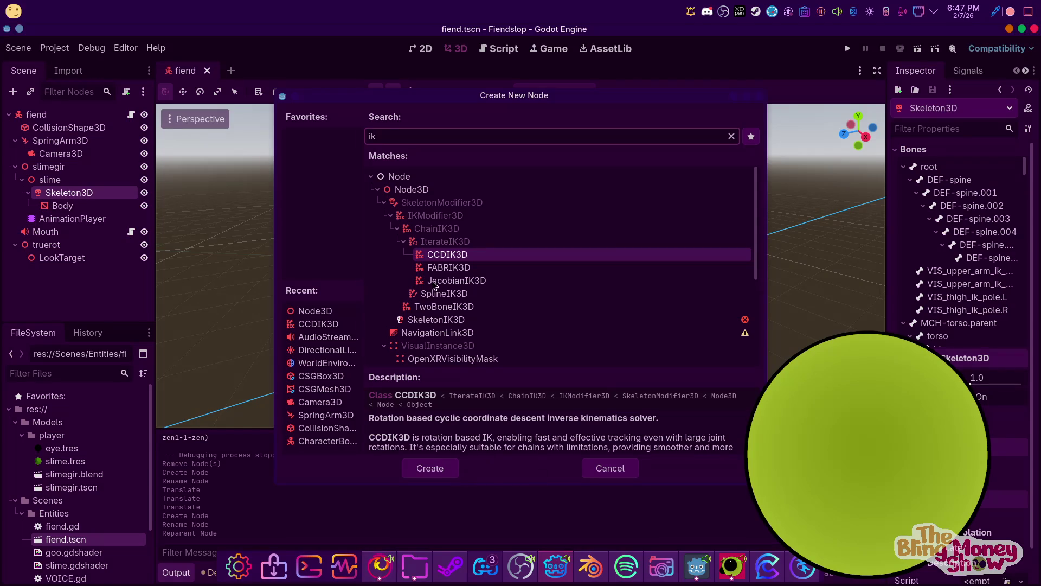
click(448, 308)
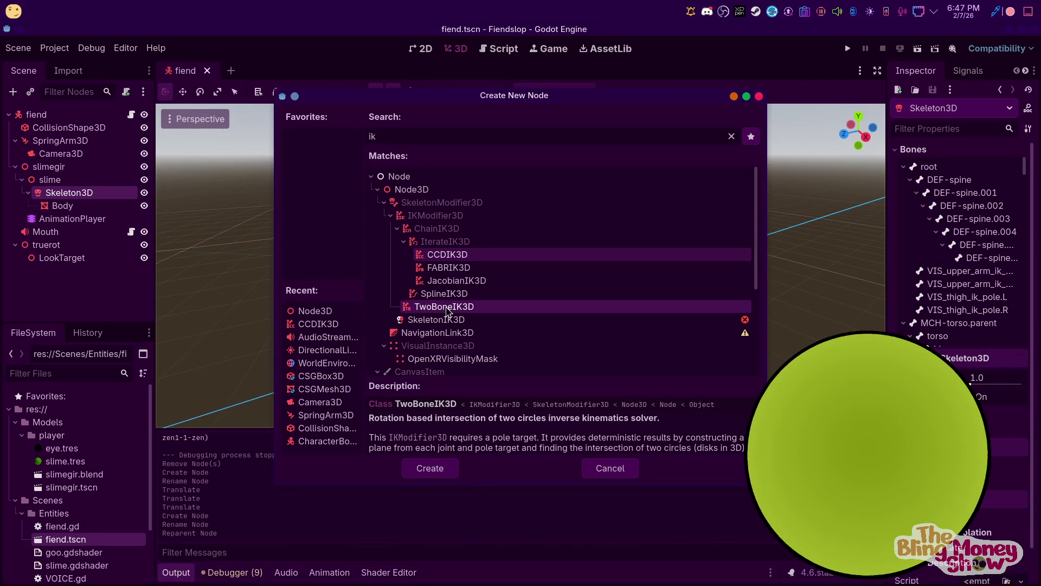
click(452, 269)
click(456, 256)
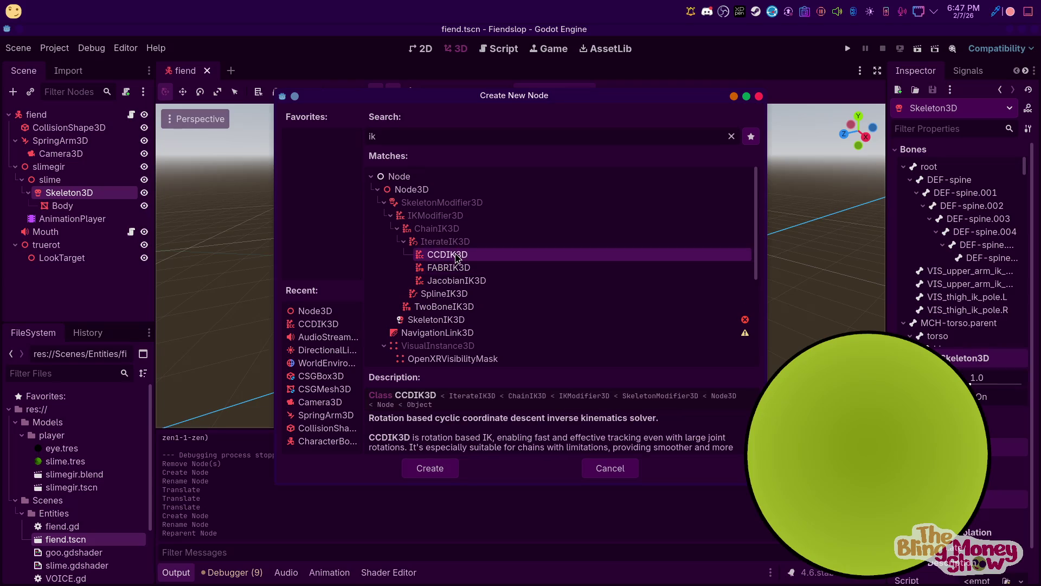
click(441, 474)
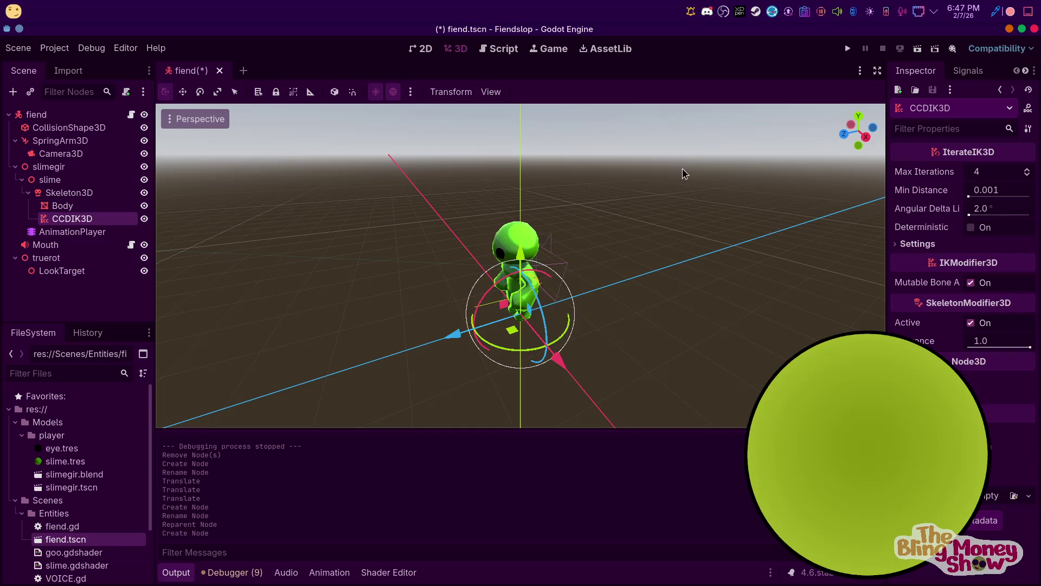
click(922, 244)
Add a CCDIK3D chain entry targeting LookTarget, with root bone DEF-spine.001 and a spine end bone
click(956, 265)
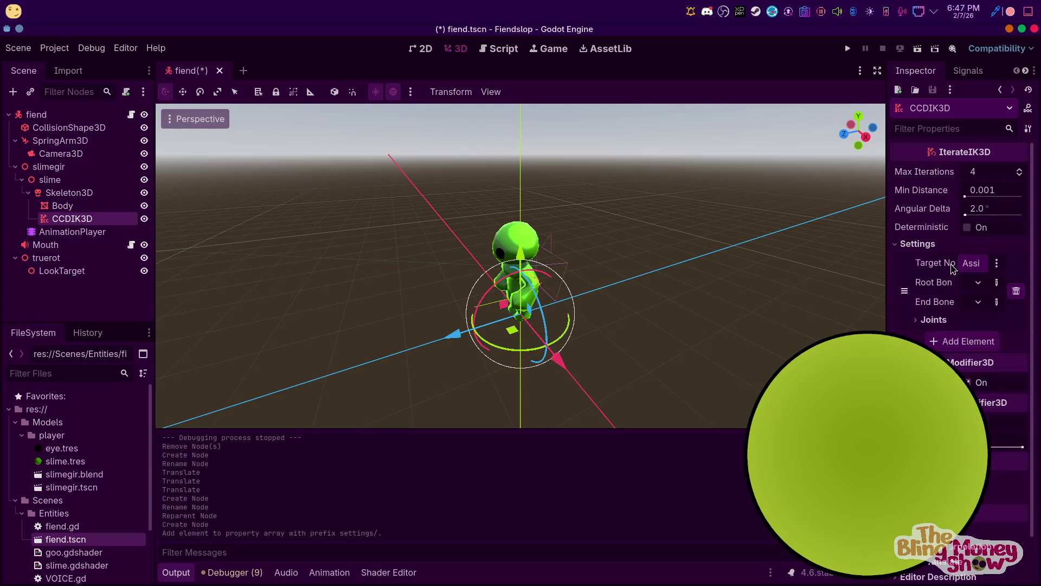
click(968, 266)
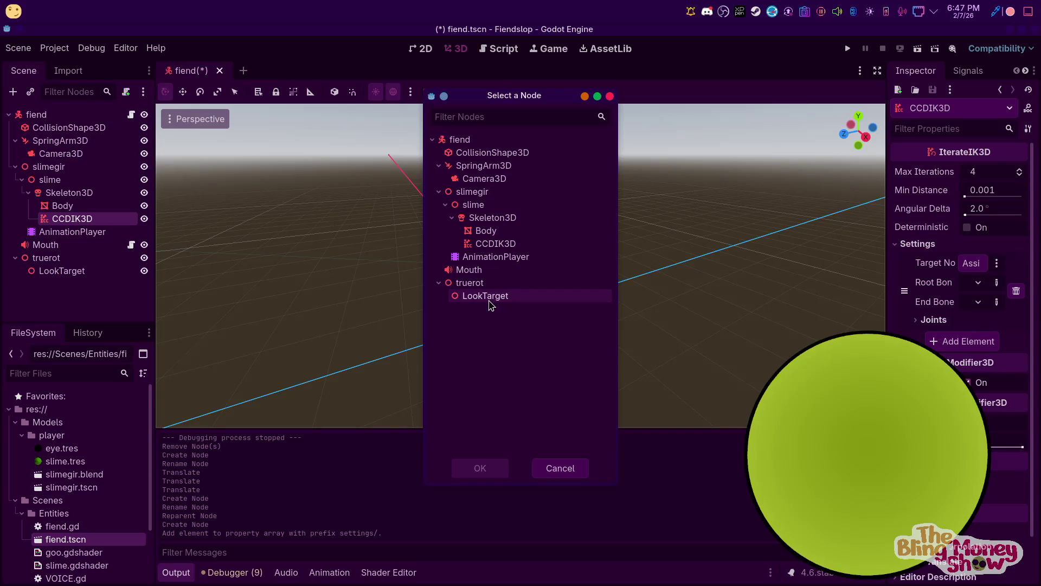
click(480, 468)
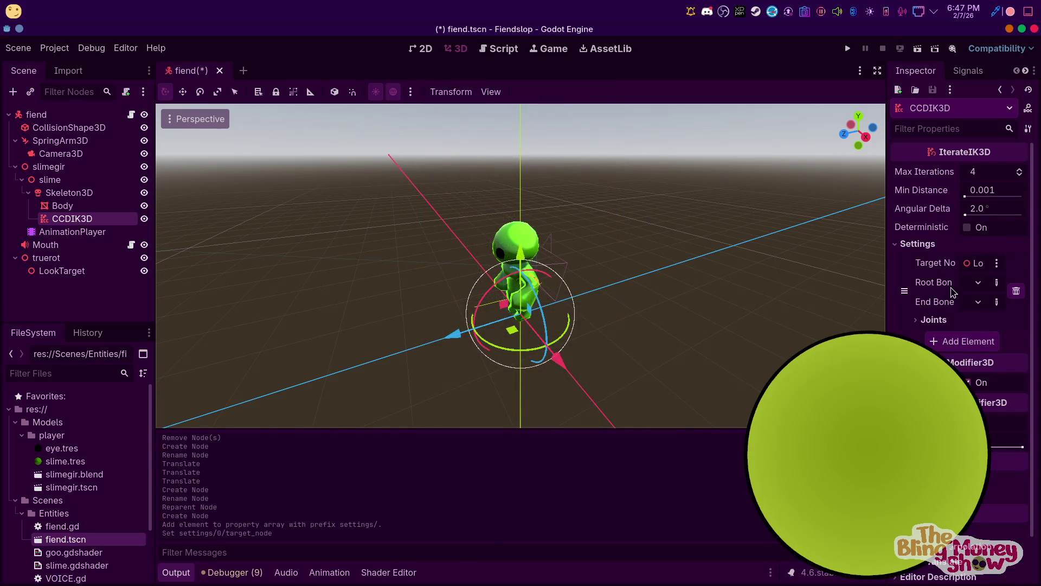
click(976, 283)
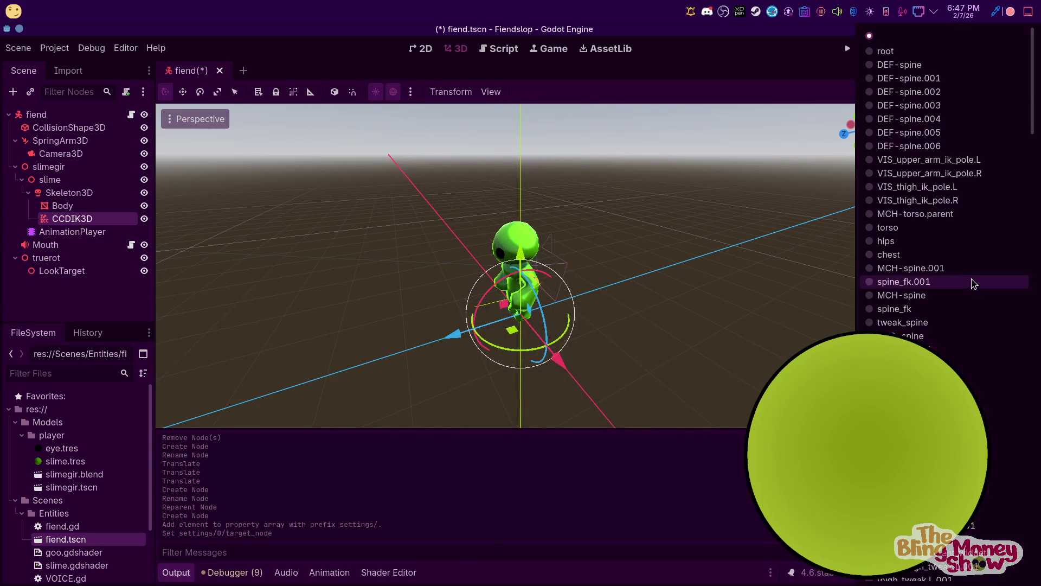
click(923, 94)
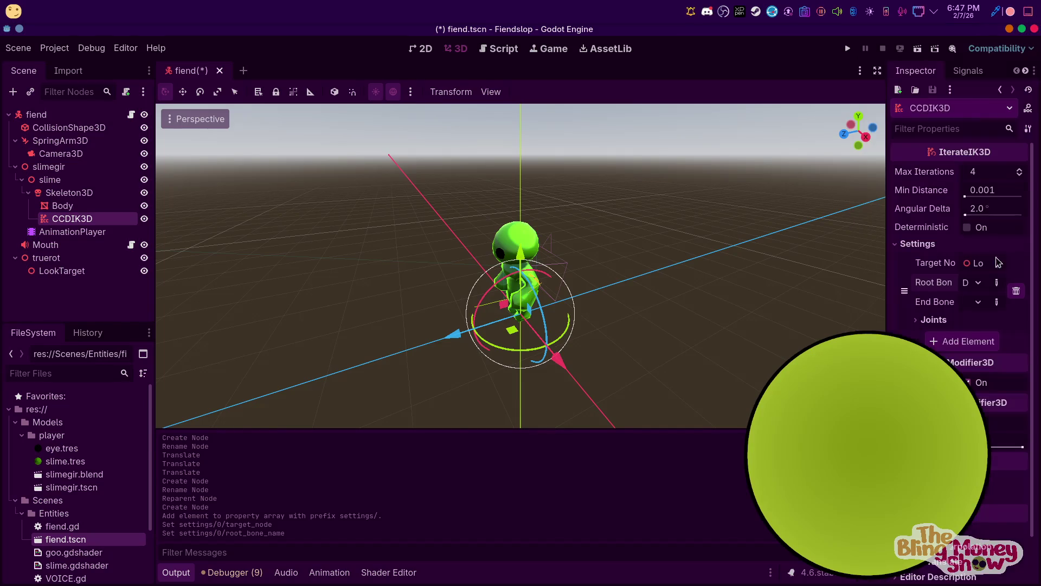
click(984, 302)
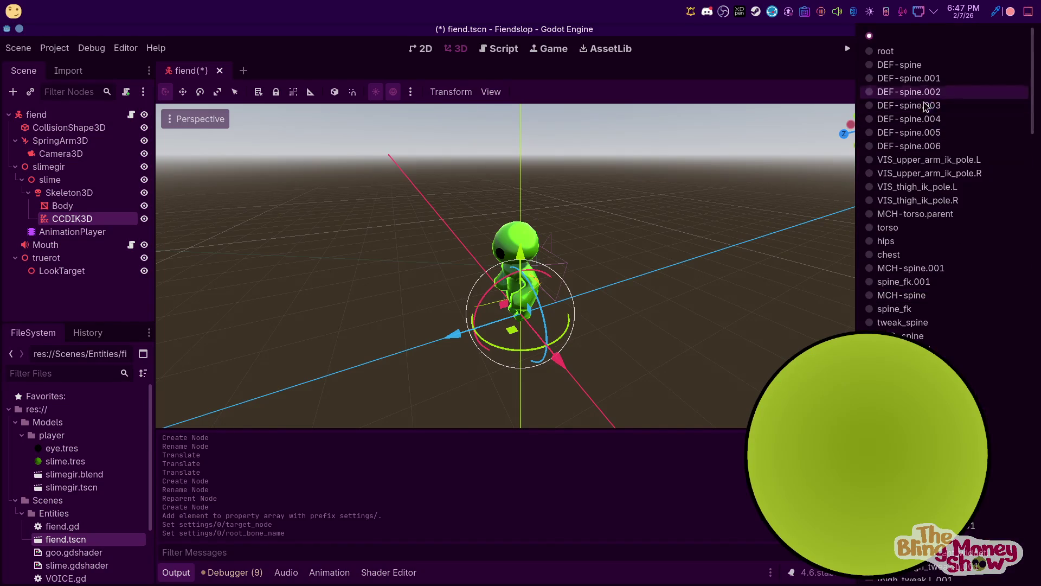
click(934, 144)
Test-move LookTarget to see the spine bend, undo it, and reselect CCDIK3D
scroll(623, 252, up, 3)
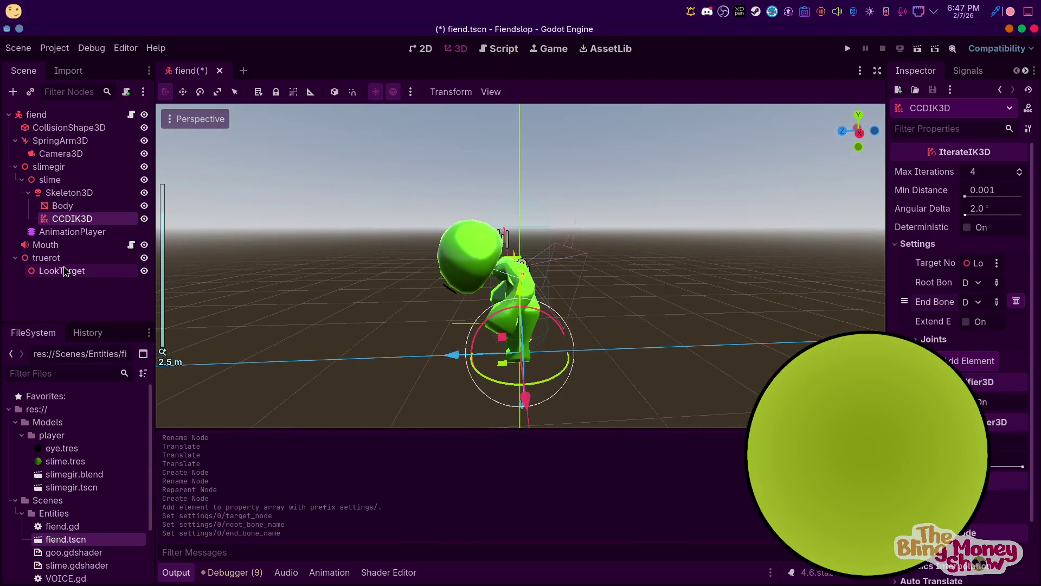
click(64, 270)
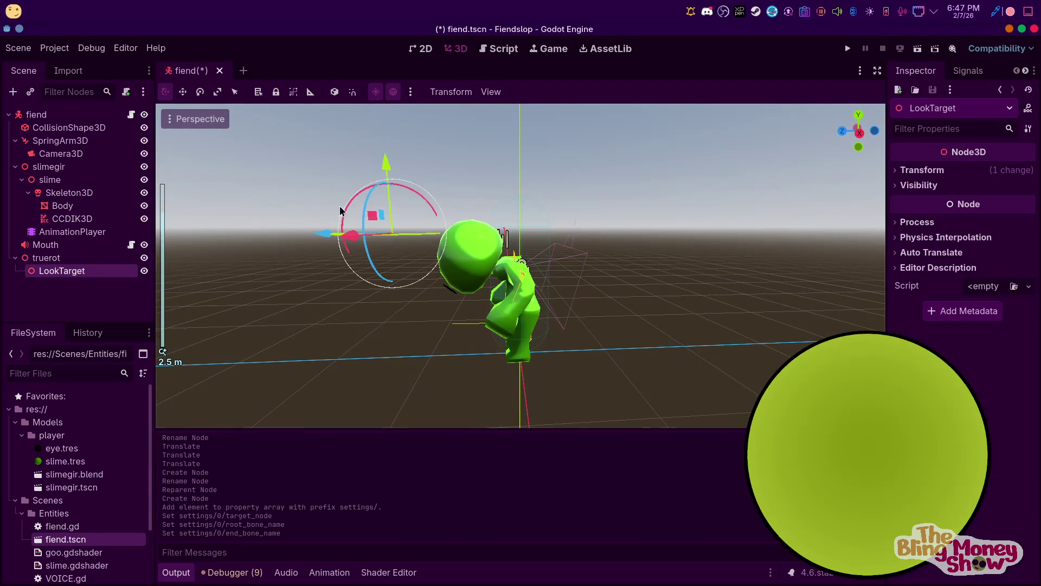
mouse_move(369, 217)
mouse_down()
mouse_move(445, 165)
mouse_move(594, 227)
mouse_move(387, 230)
mouse_move(545, 228)
mouse_move(431, 234)
mouse_move(493, 116)
mouse_move(418, 233)
mouse_move(511, 262)
mouse_move(495, 296)
mouse_move(483, 282)
mouse_move(479, 198)
mouse_move(498, 180)
mouse_move(402, 205)
mouse_move(417, 228)
mouse_up()
key(ctrl+z)
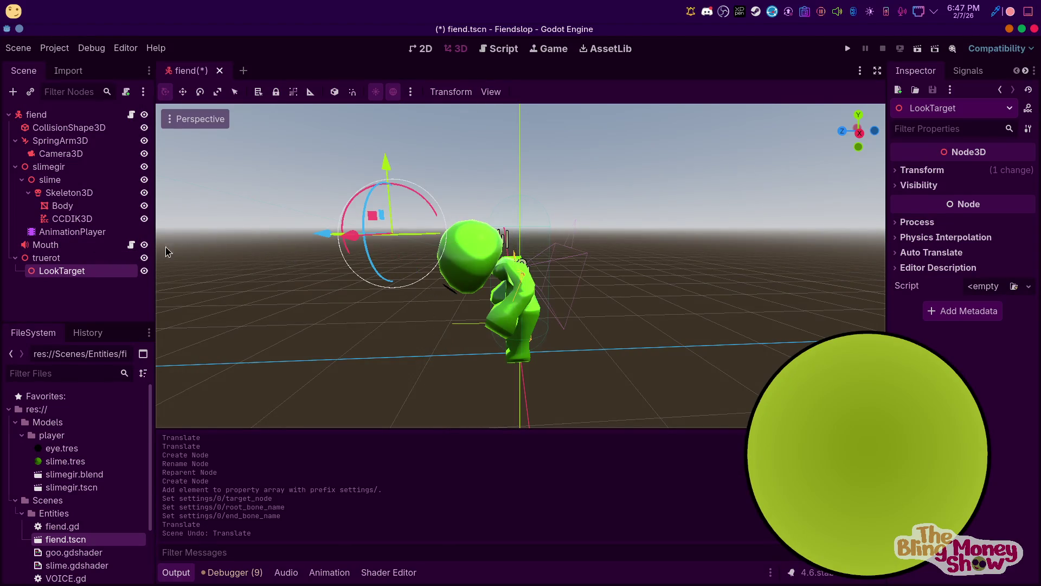
click(72, 219)
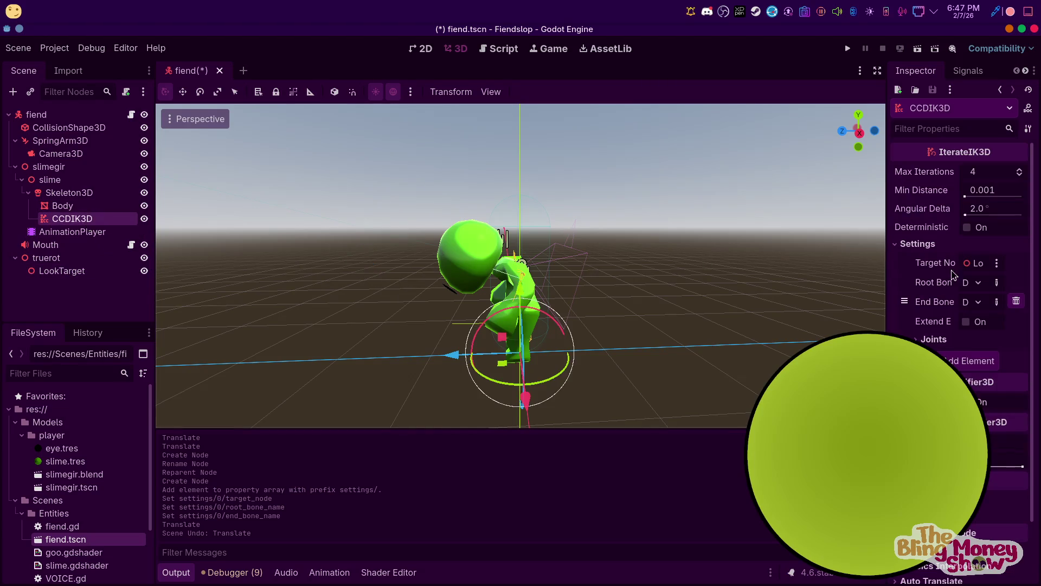
Limit every CCDIK3D joint to Y-axis rotation
click(934, 339)
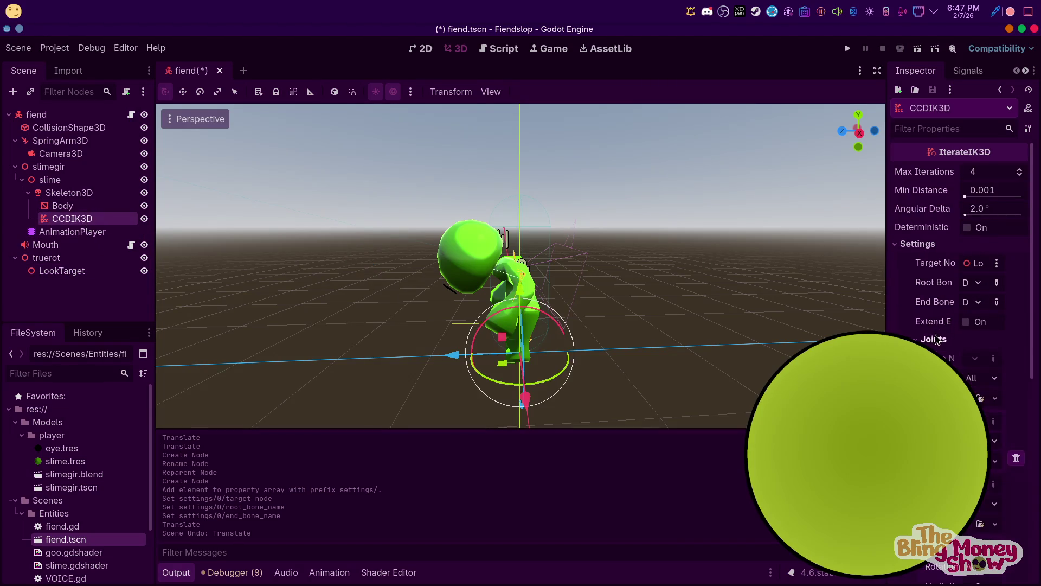
scroll(971, 287, down, 3)
click(986, 215)
click(976, 246)
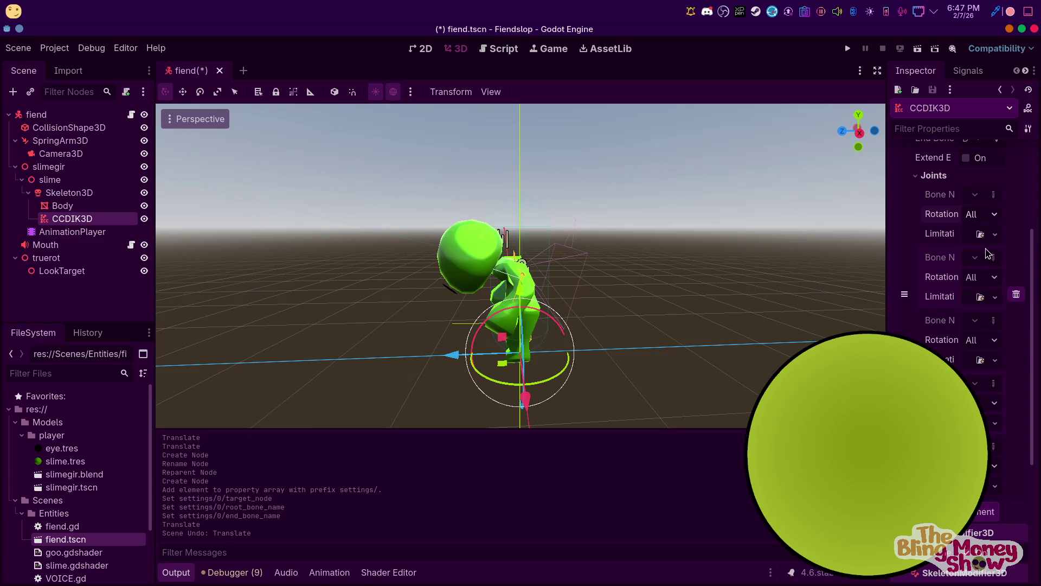
click(982, 278)
click(986, 312)
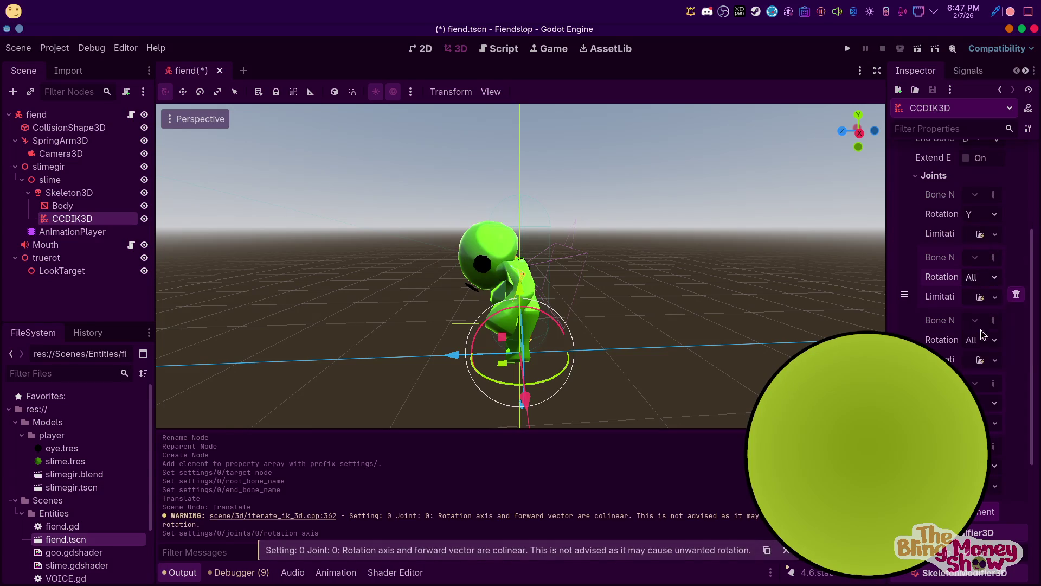
click(980, 340)
click(987, 373)
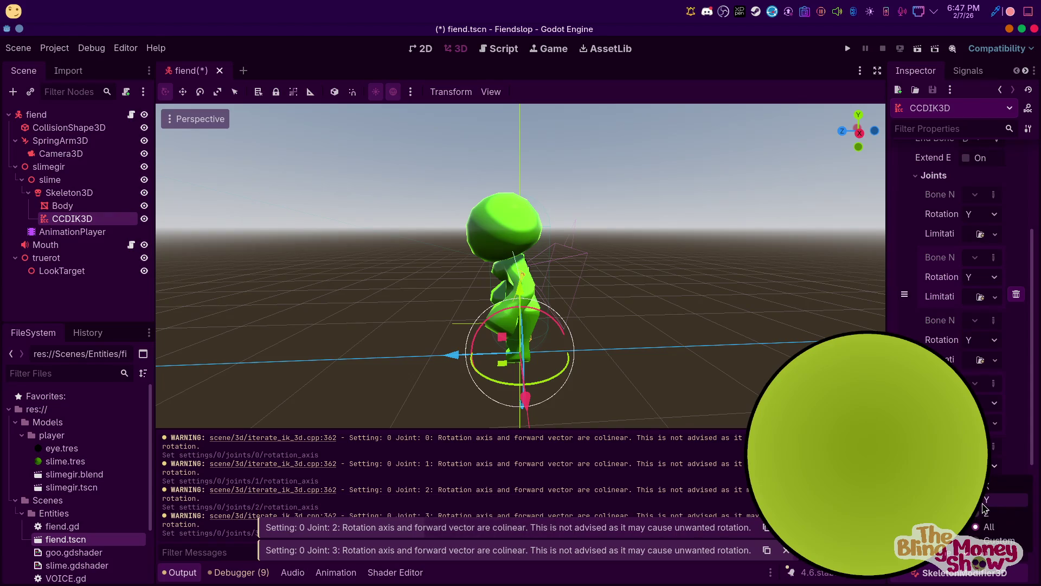
click(986, 515)
Leave Extend End Bone off, set Max Iterations to 5, enable Deterministic, and run the game
scroll(961, 357, up, 5)
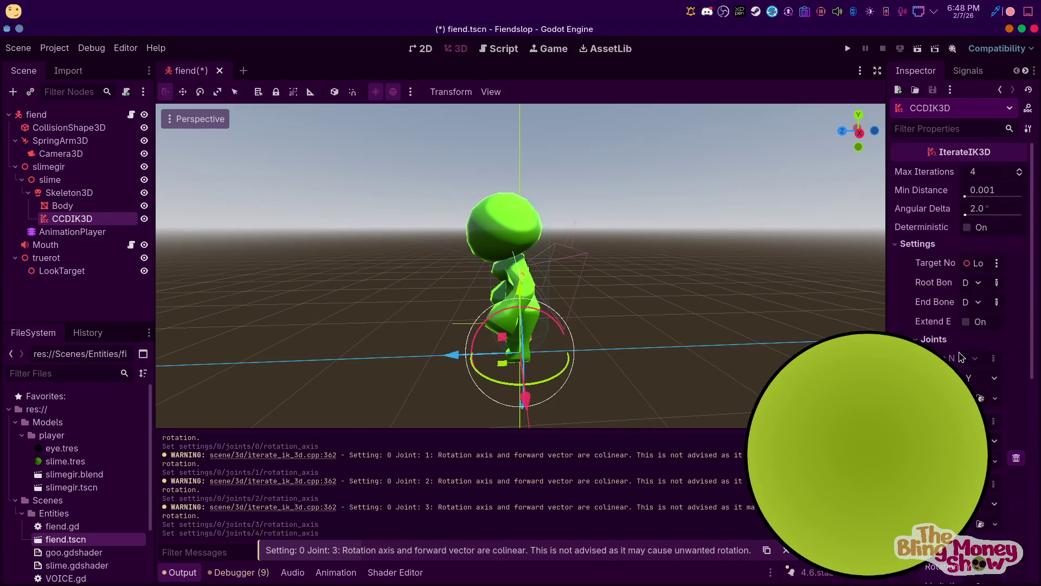
click(966, 323)
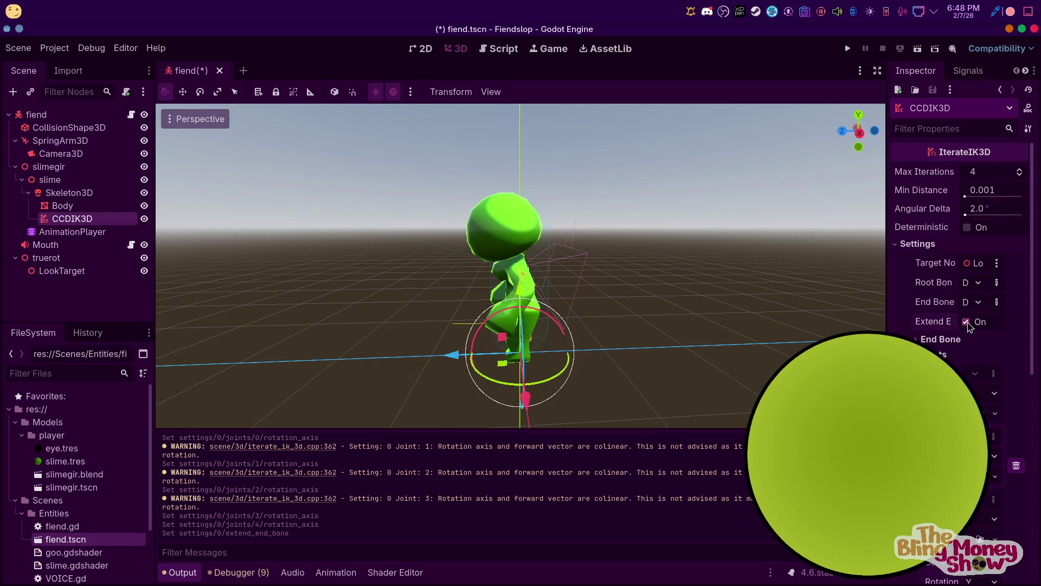
click(966, 322)
scroll(547, 288, down, 2)
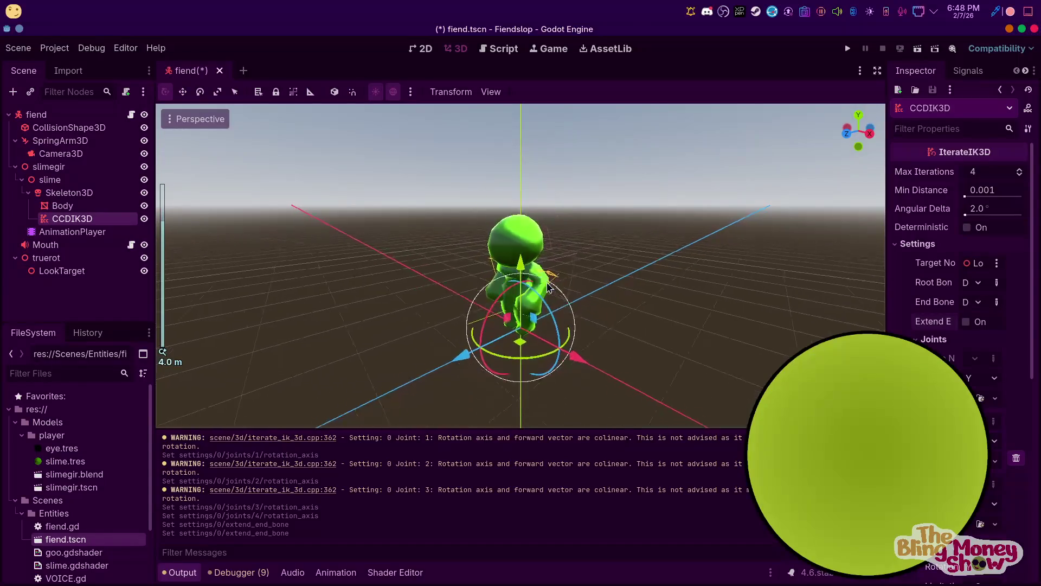
drag(546, 289, 658, 293)
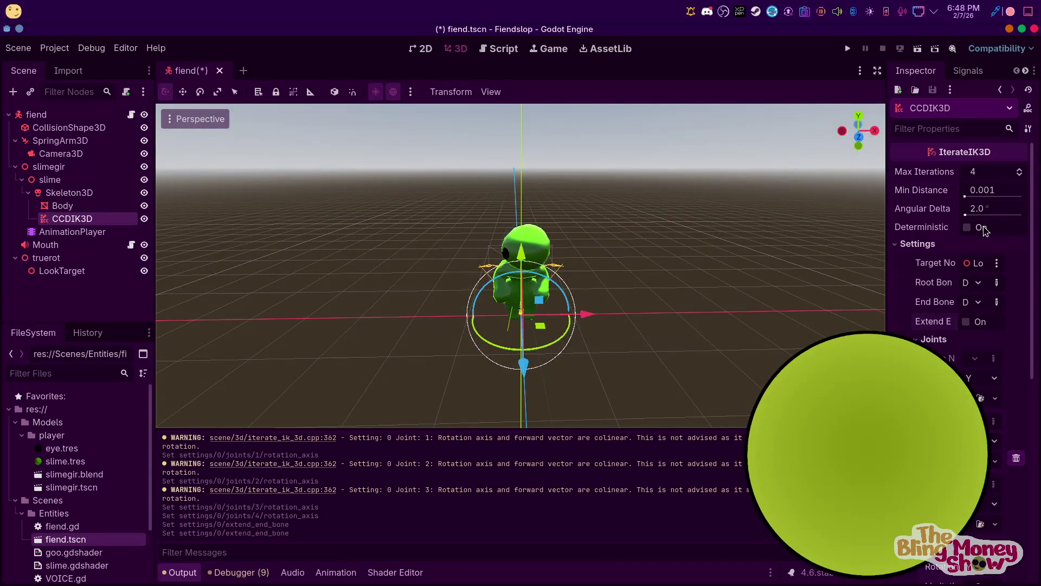
click(1023, 173)
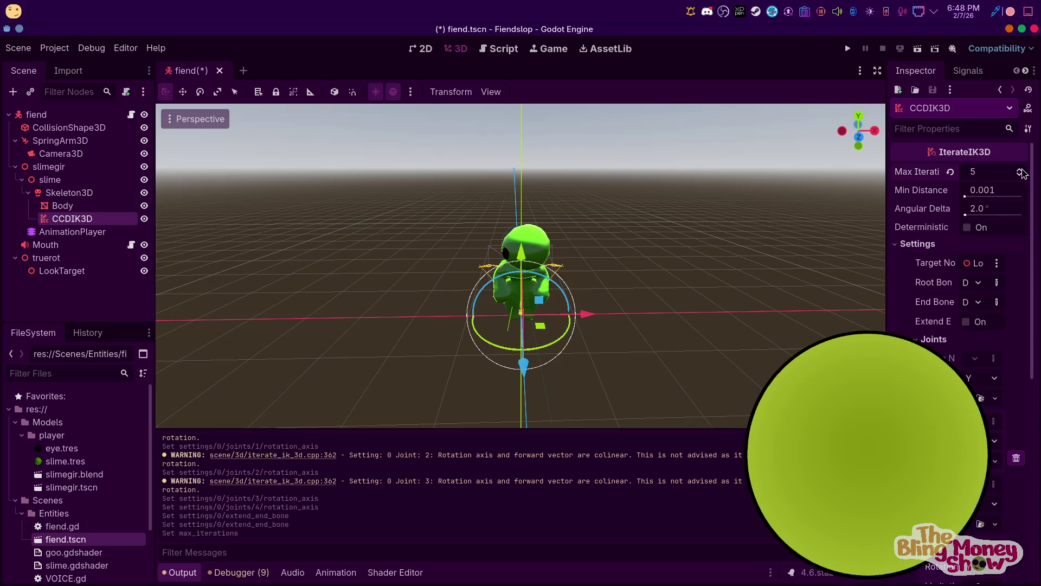
click(968, 228)
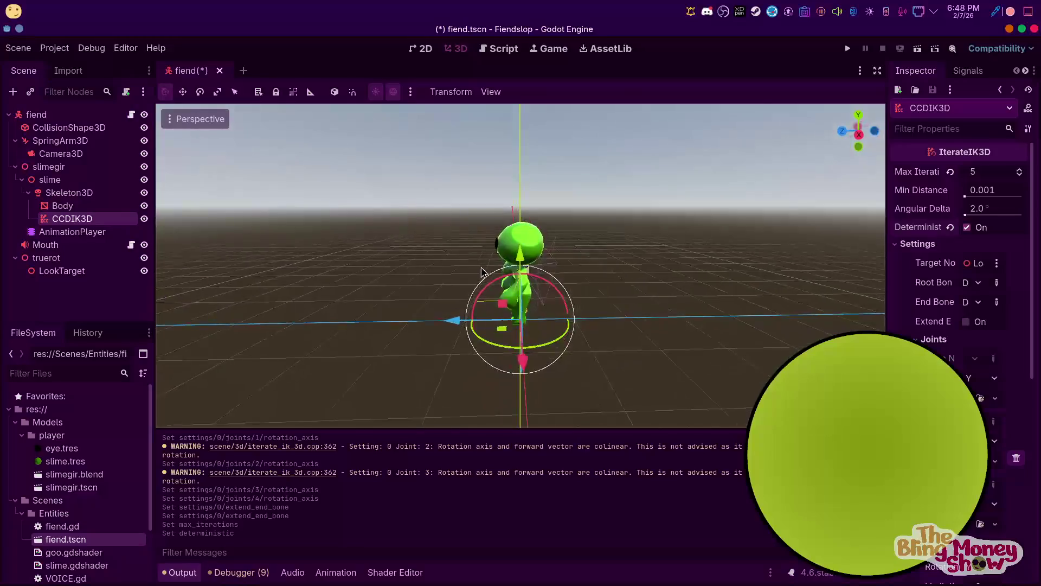
click(848, 50)
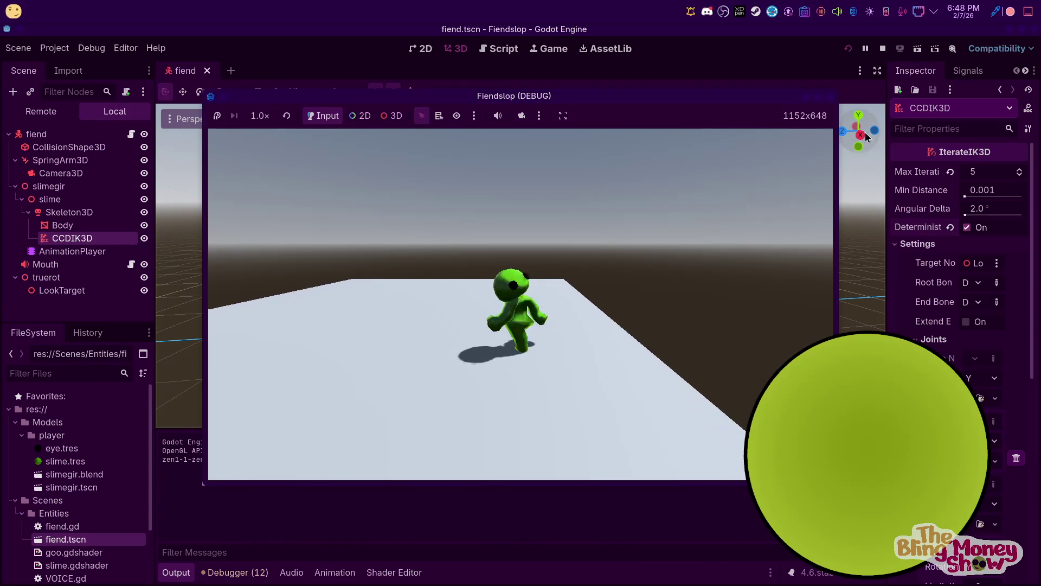
Stop the game and add a Marker3D child under LookTarget via the 'mar' search
click(883, 49)
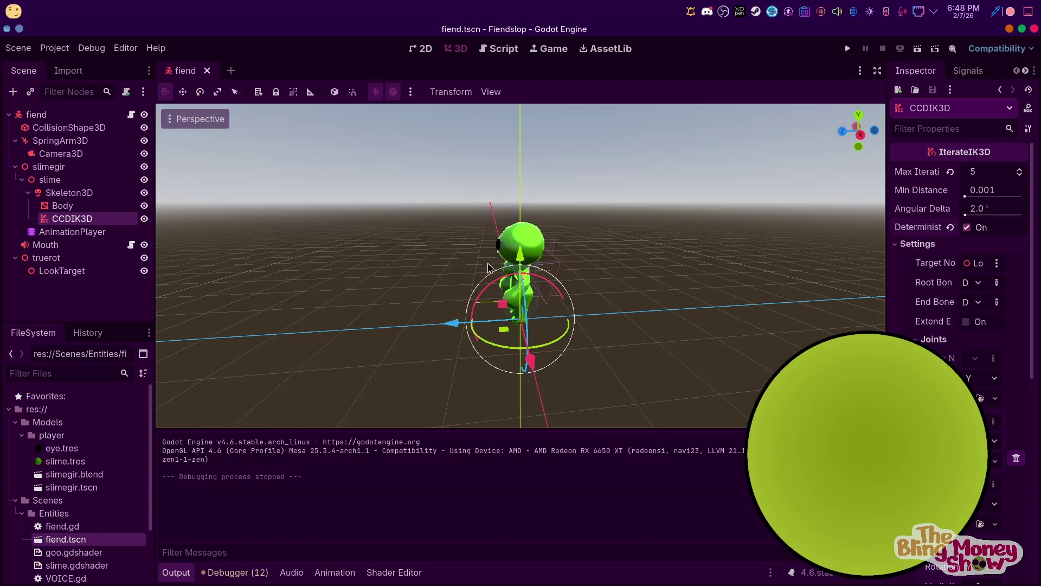
click(70, 271)
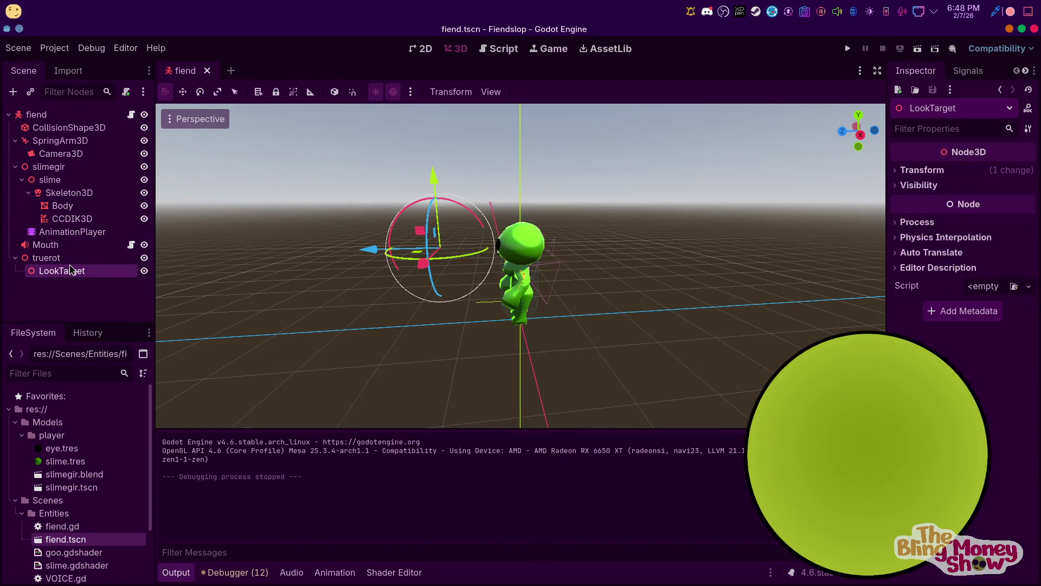
right_click(70, 271)
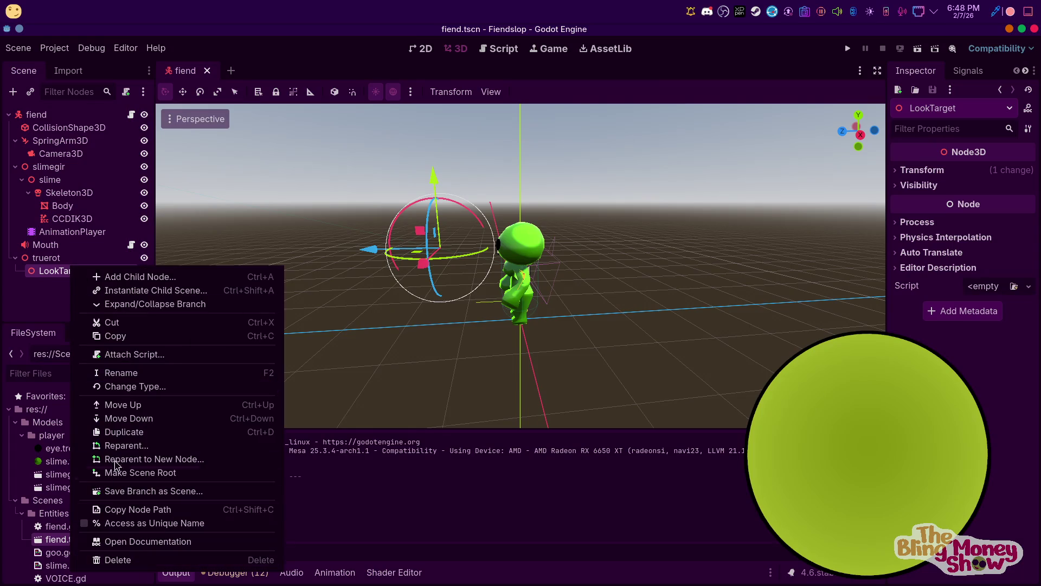
click(134, 277)
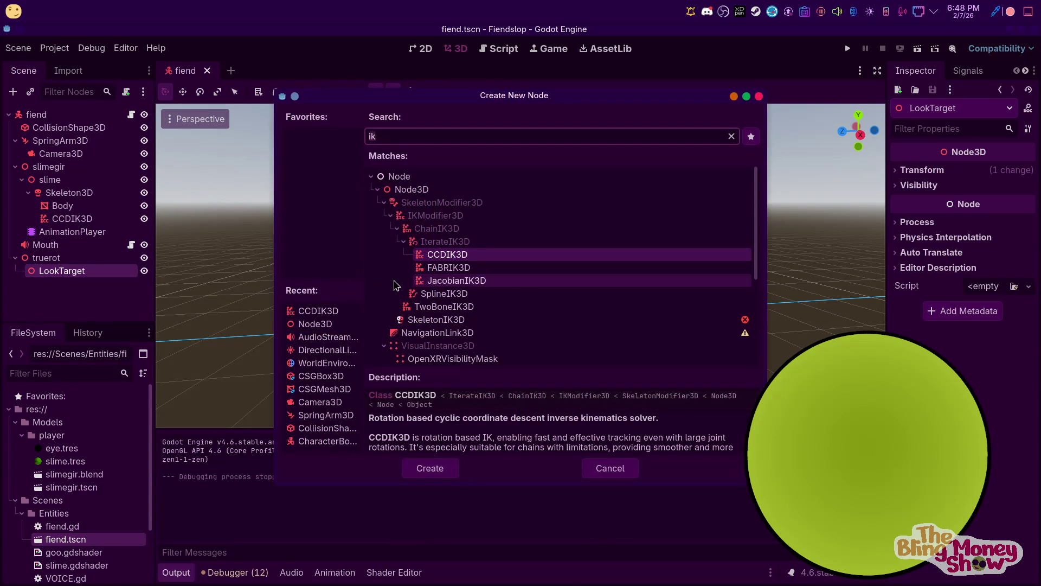
text(mard)
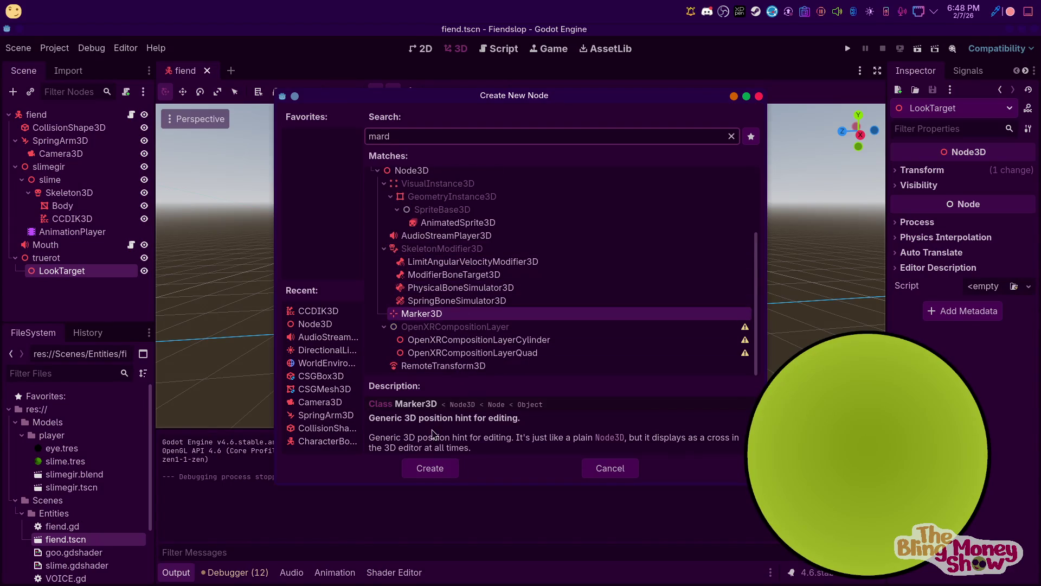
click(444, 467)
Test-run the game again, close it, and expand LookTarget's Transform properties
click(247, 295)
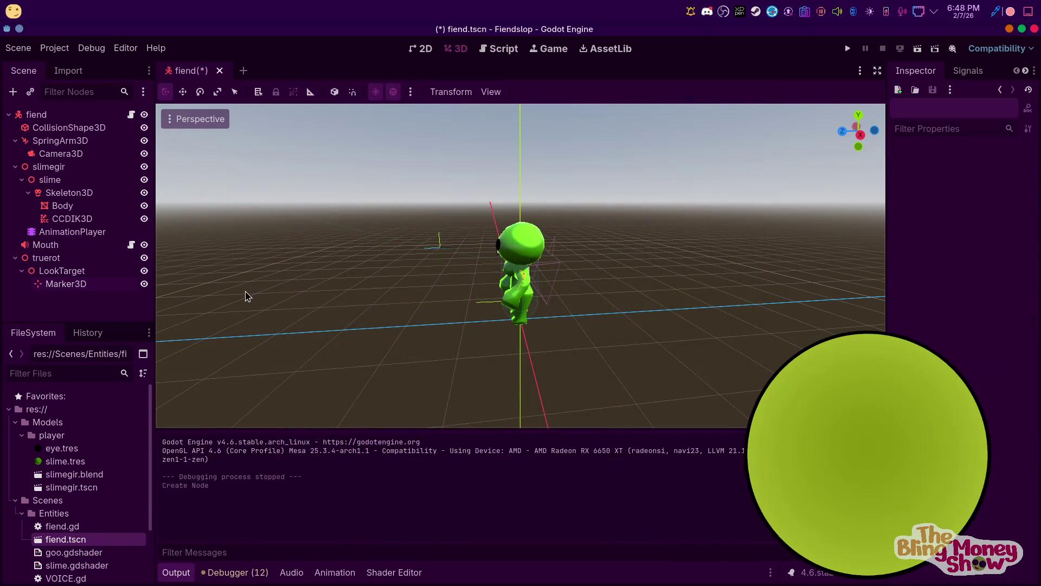
click(849, 49)
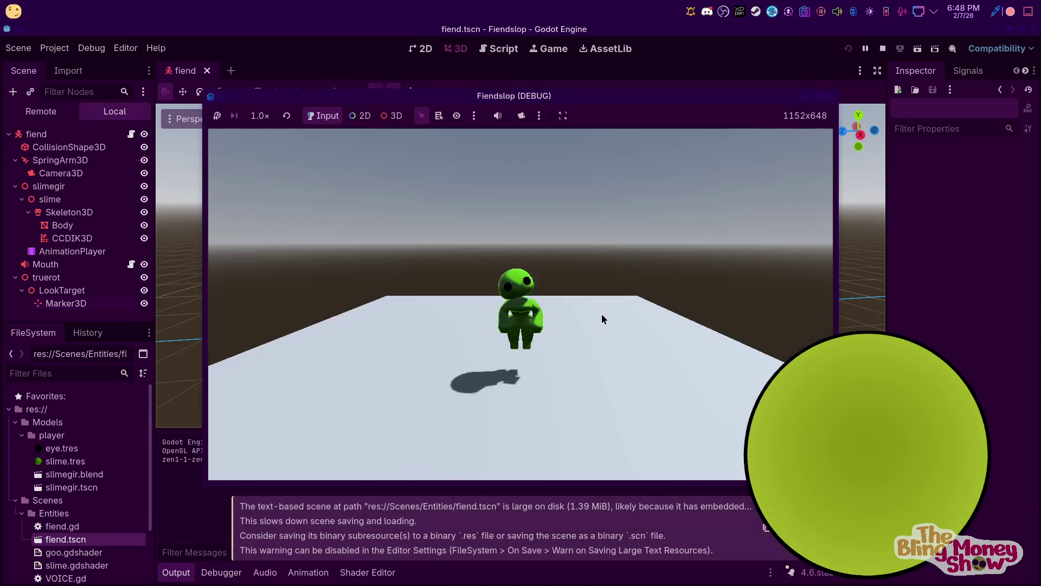
key(Escape)
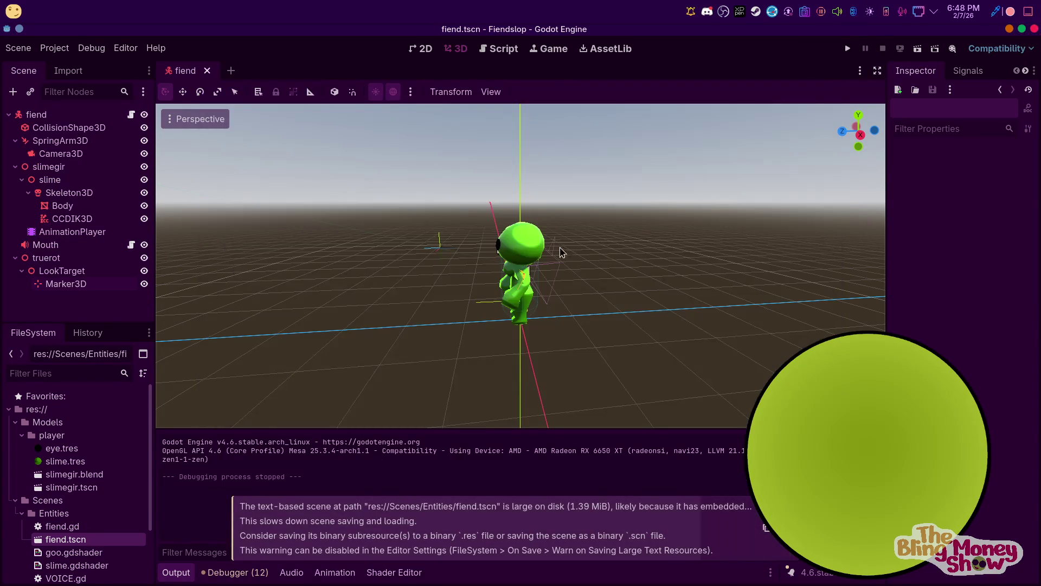
click(75, 273)
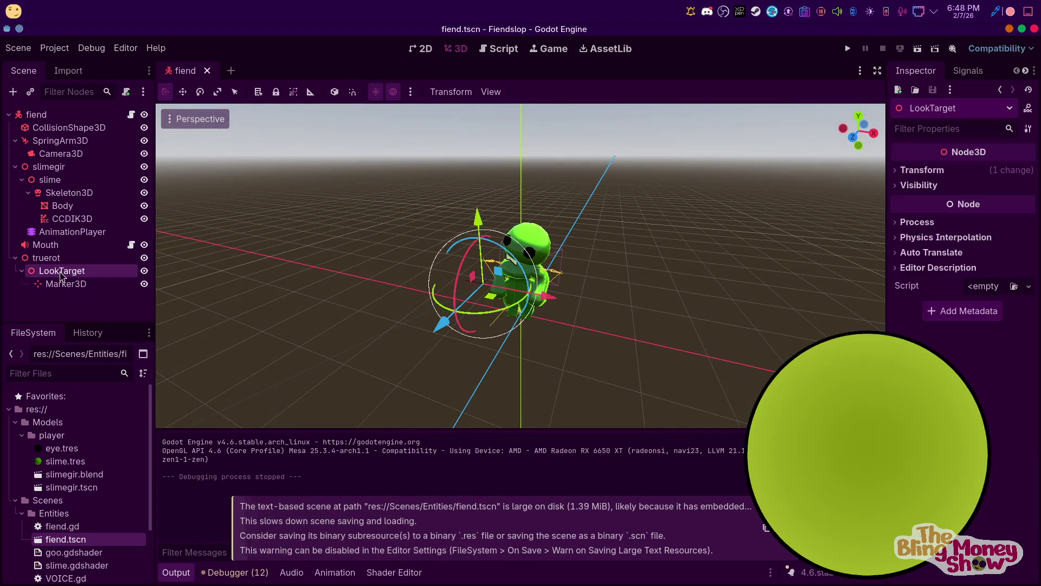
click(954, 171)
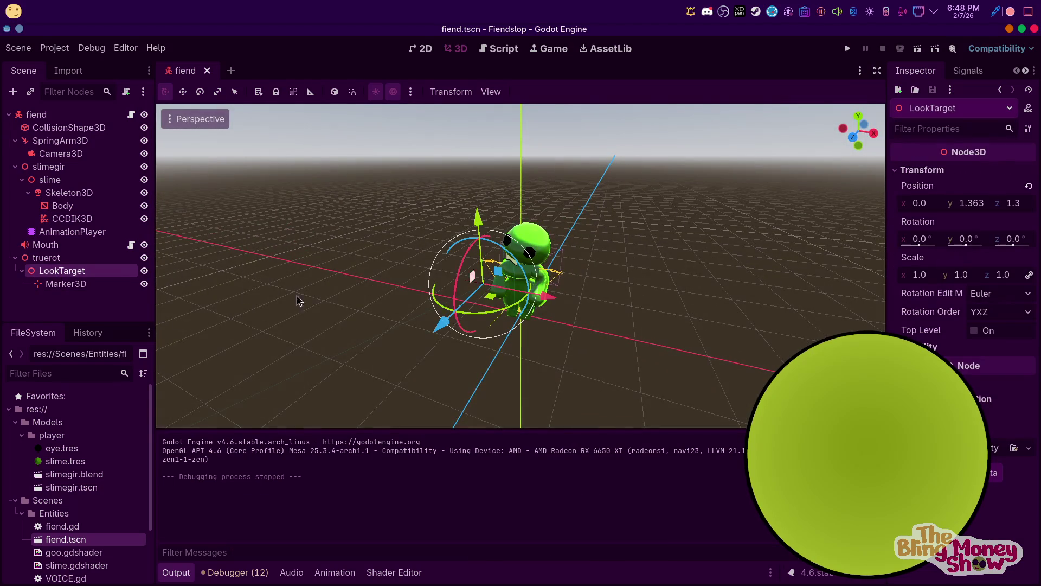
Check CCDIK3D's Angular Delta tooltip, then delete the CCDIK3D node and confirm
click(88, 219)
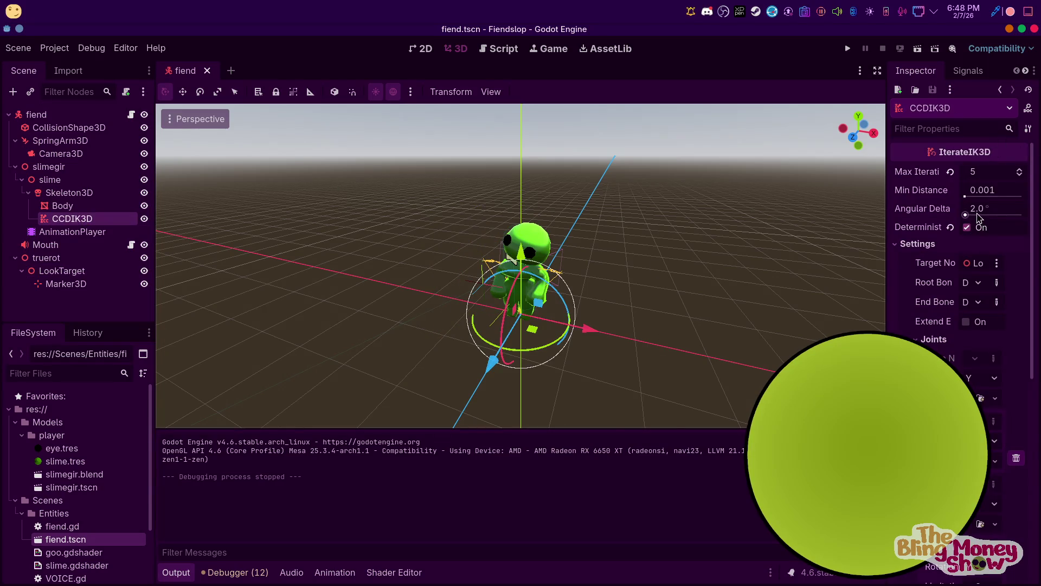
mouse_move(944, 214)
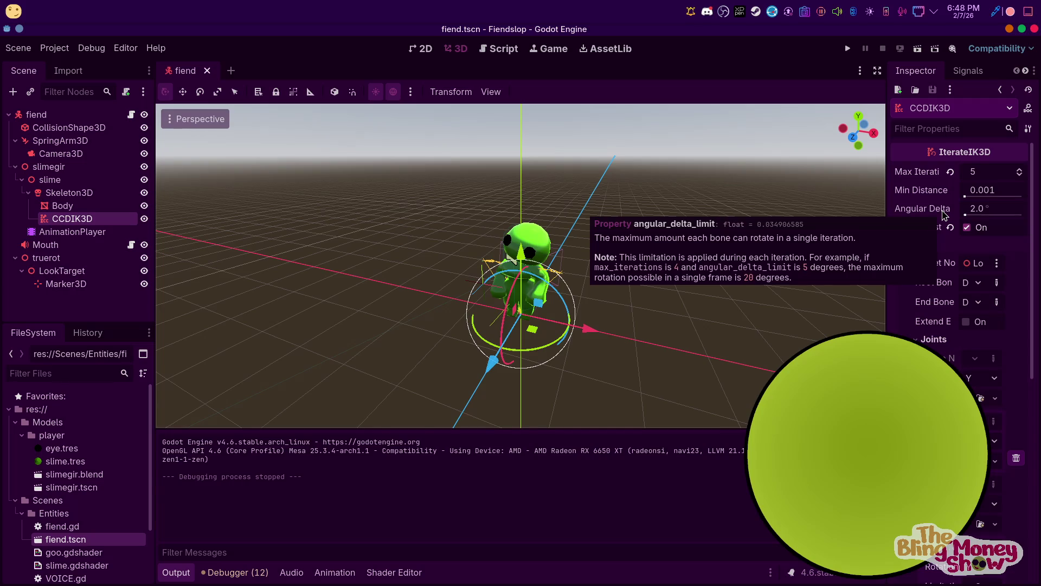
scroll(955, 244, down, 5)
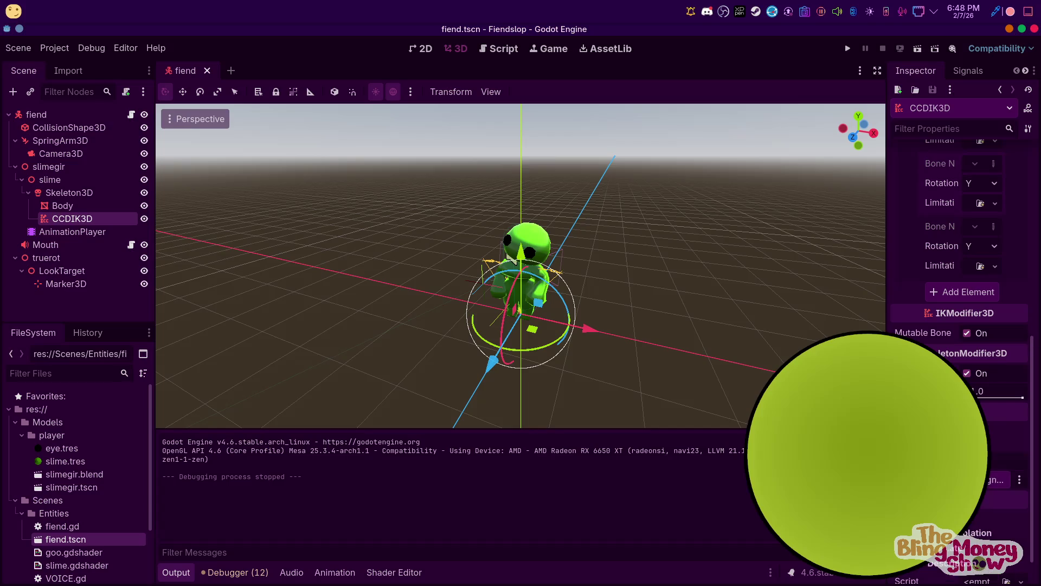
scroll(960, 244, up, 10)
right_click(57, 217)
click(103, 509)
click(488, 302)
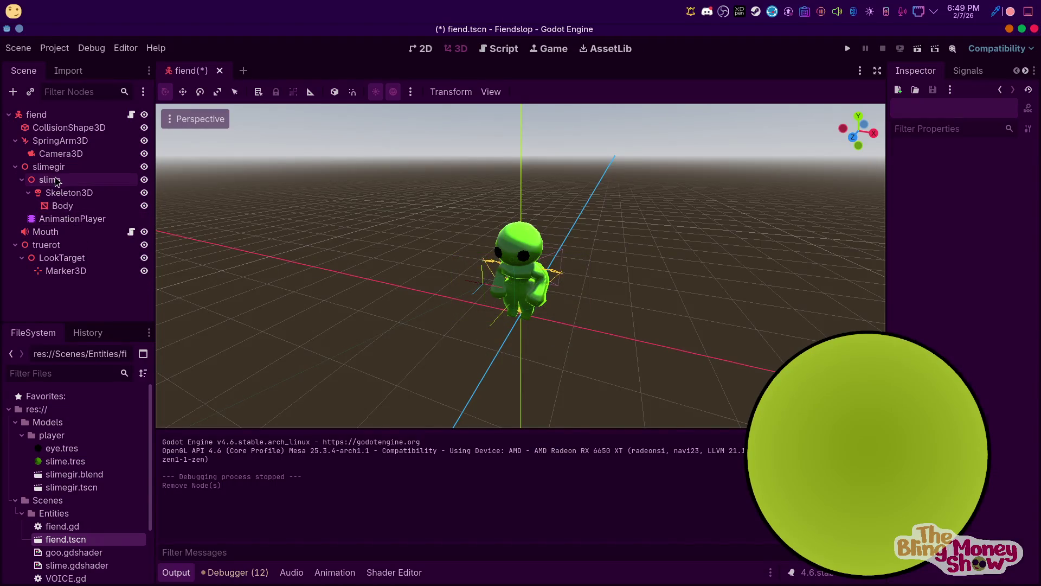
Search 'ik' under Skeleton3D, compare FABRIK3D, JacobianIK3D and SplineIK3D, and create TwoBoneIK3D
right_click(60, 194)
click(129, 203)
click(412, 314)
text(ik)
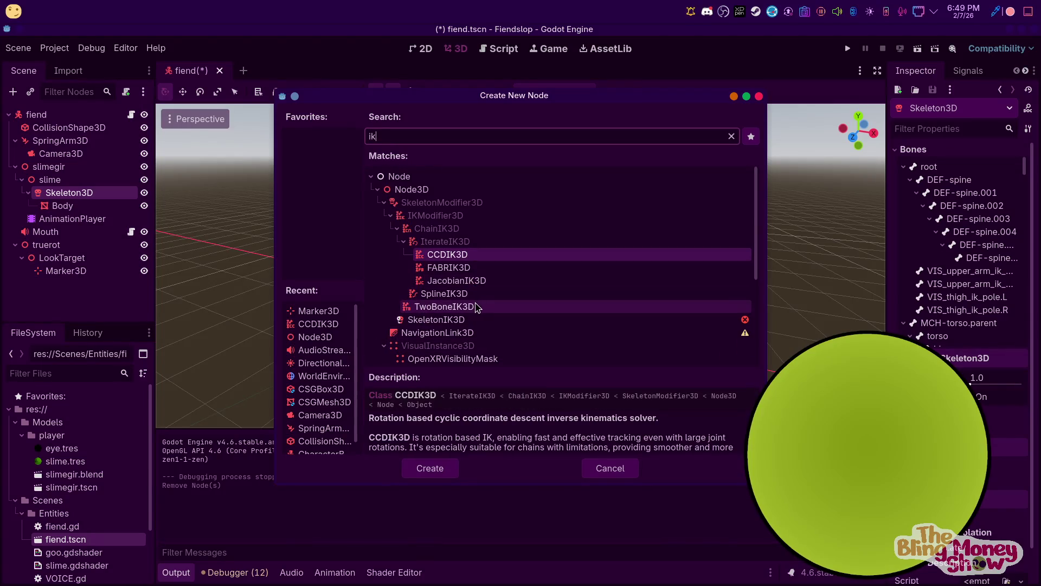
key(Down)
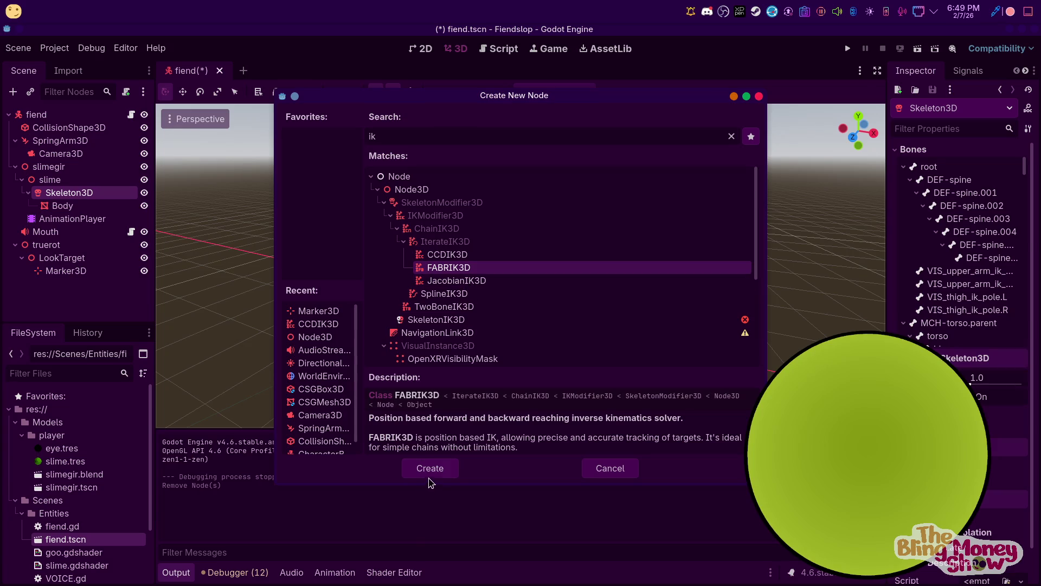
click(467, 283)
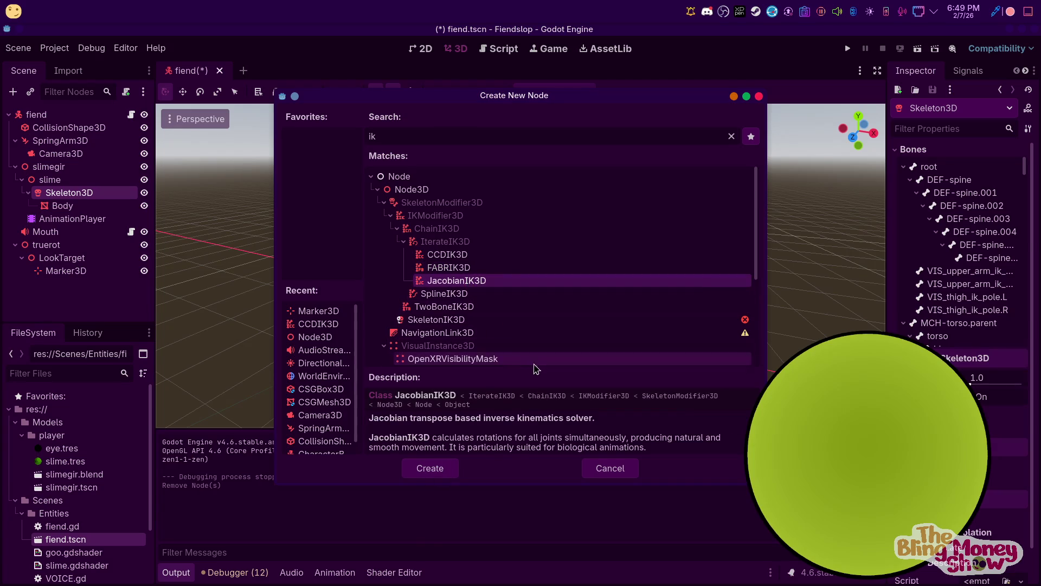
click(456, 295)
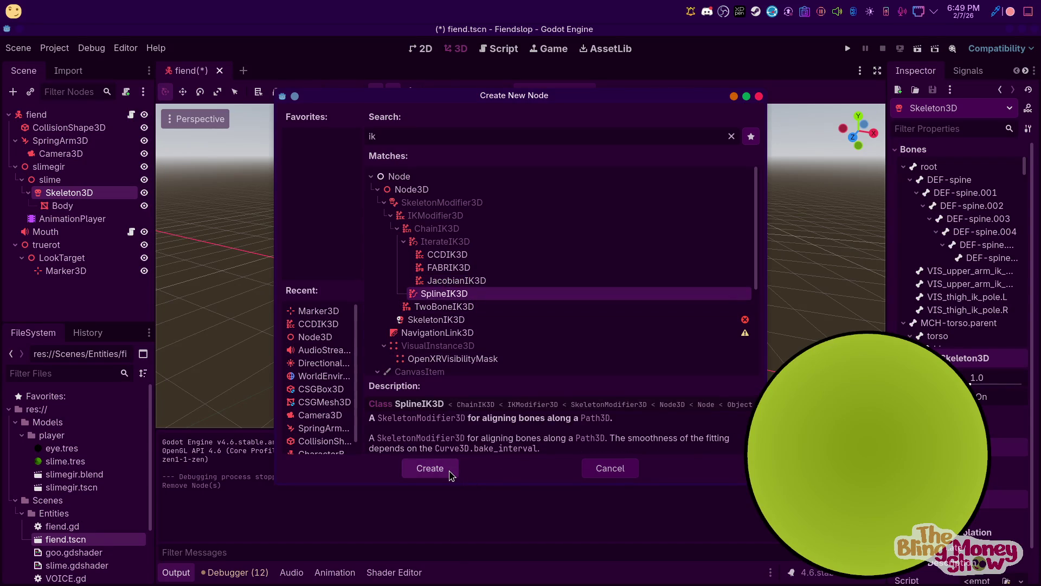
click(459, 307)
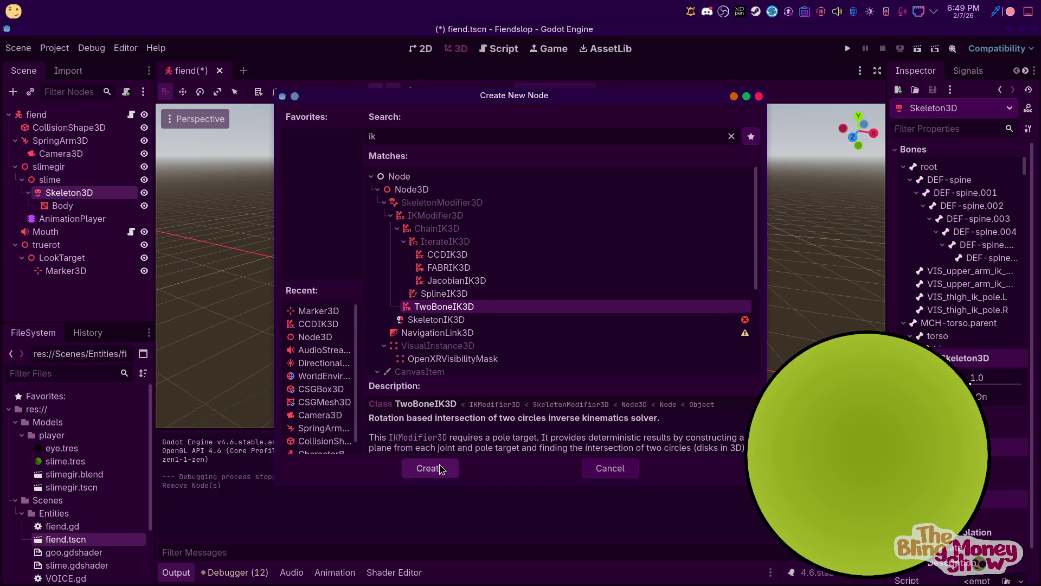
click(440, 469)
click(926, 171)
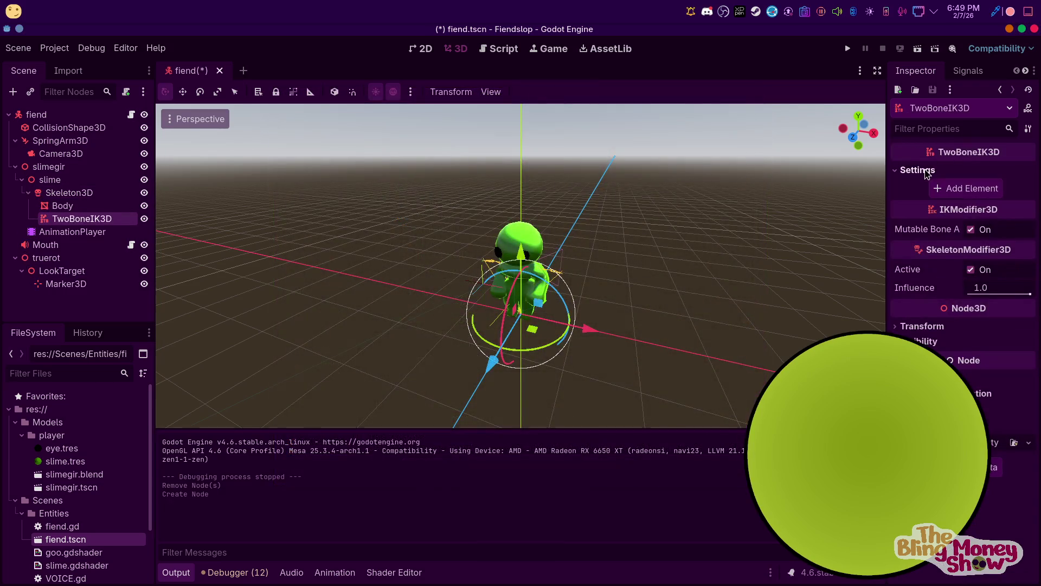
Add a TwoBoneIK3D settings entry with LookTarget as target node and slimegir as pole node
click(974, 190)
click(965, 191)
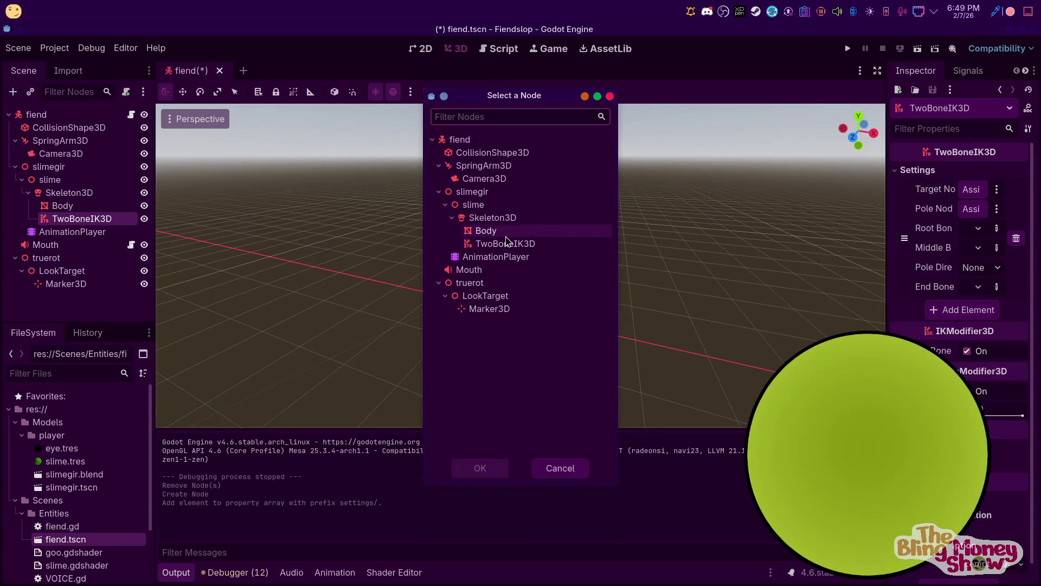
click(486, 309)
click(486, 296)
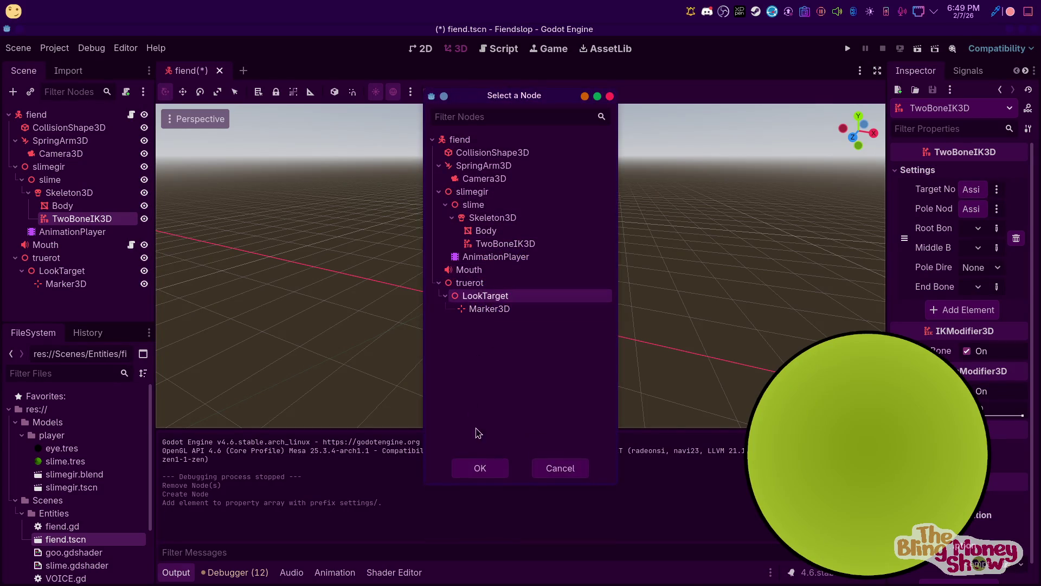
click(480, 468)
click(996, 209)
click(971, 208)
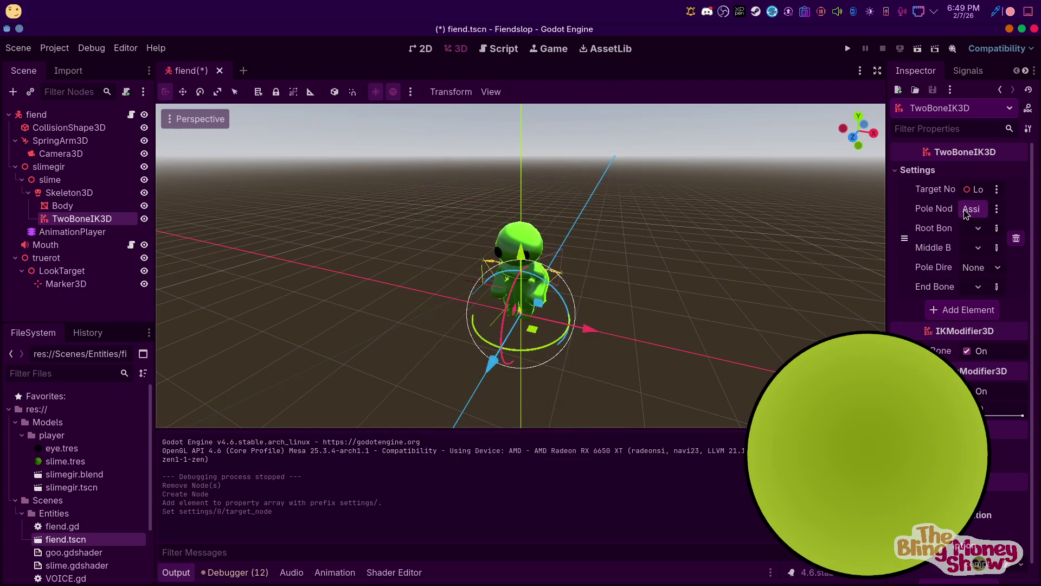
click(971, 209)
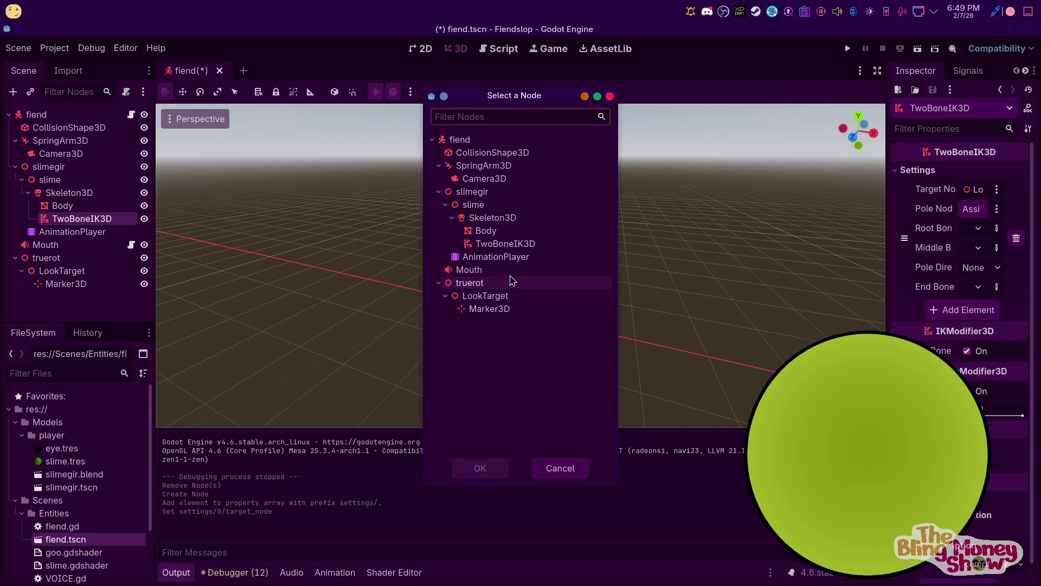
click(491, 193)
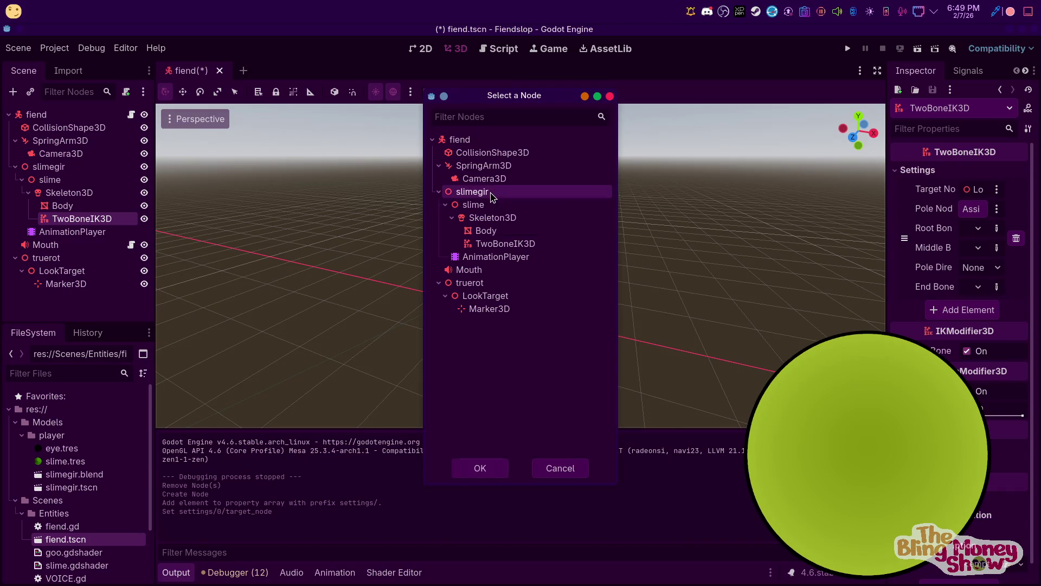
click(493, 472)
Assign DEF-spine bones as the root, middle and end bones
click(958, 232)
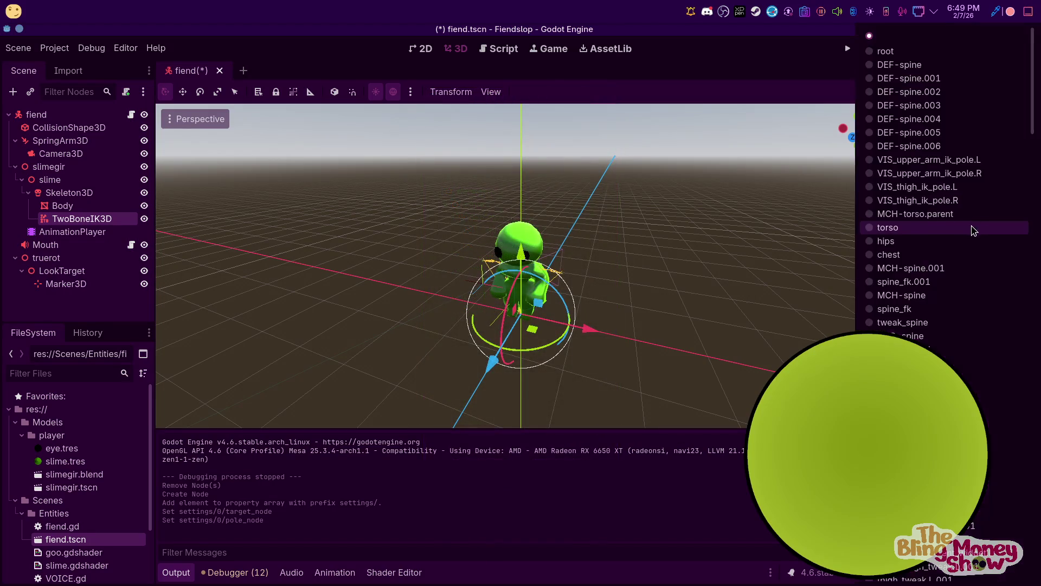
click(922, 80)
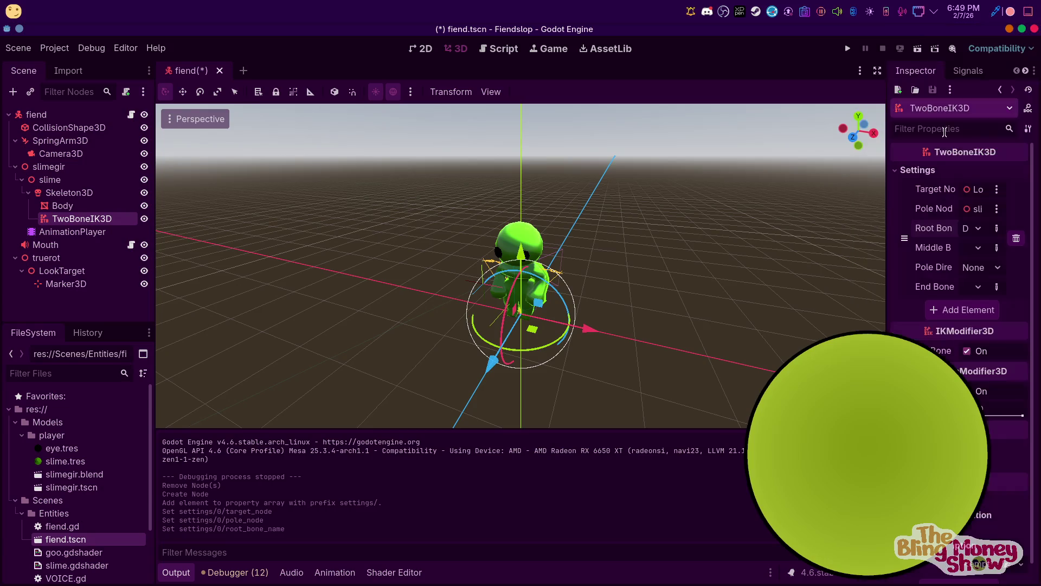
click(974, 251)
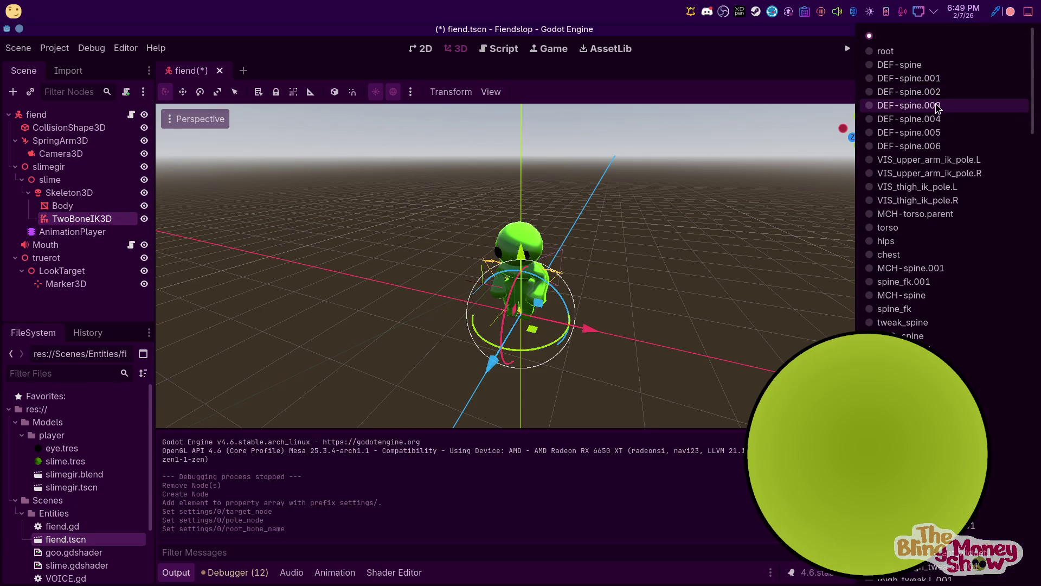
click(940, 108)
click(966, 290)
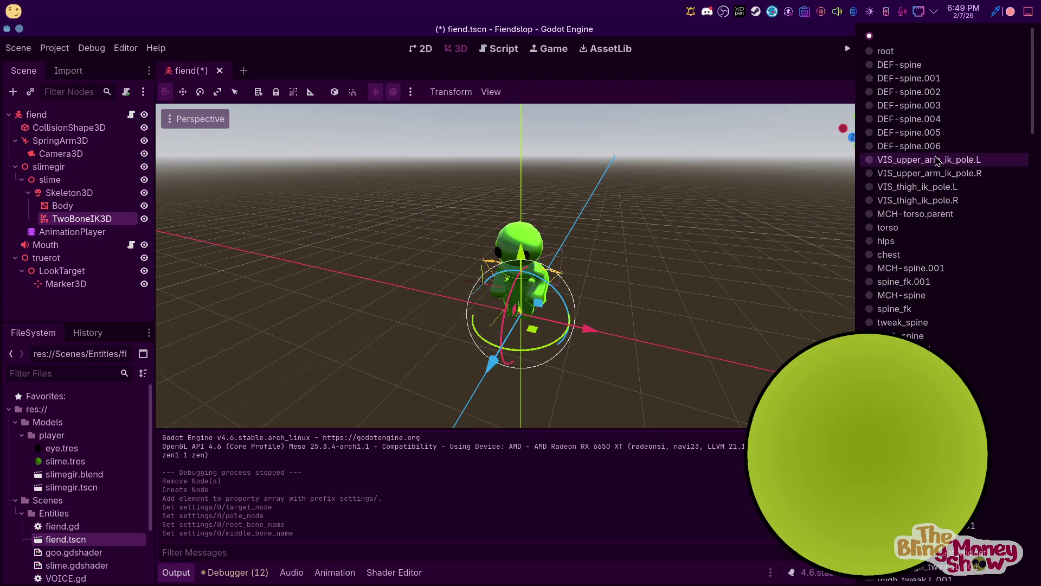
click(954, 160)
scroll(658, 278, up, 5)
scroll(612, 274, down, 3)
key(KP_3)
scroll(585, 267, up, 3)
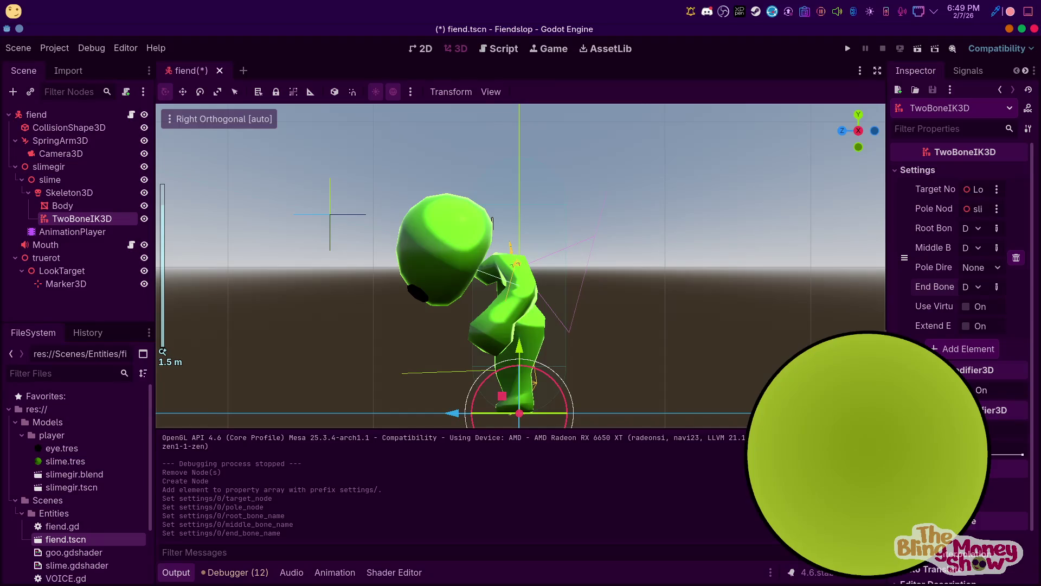
scroll(960, 244, down, 2)
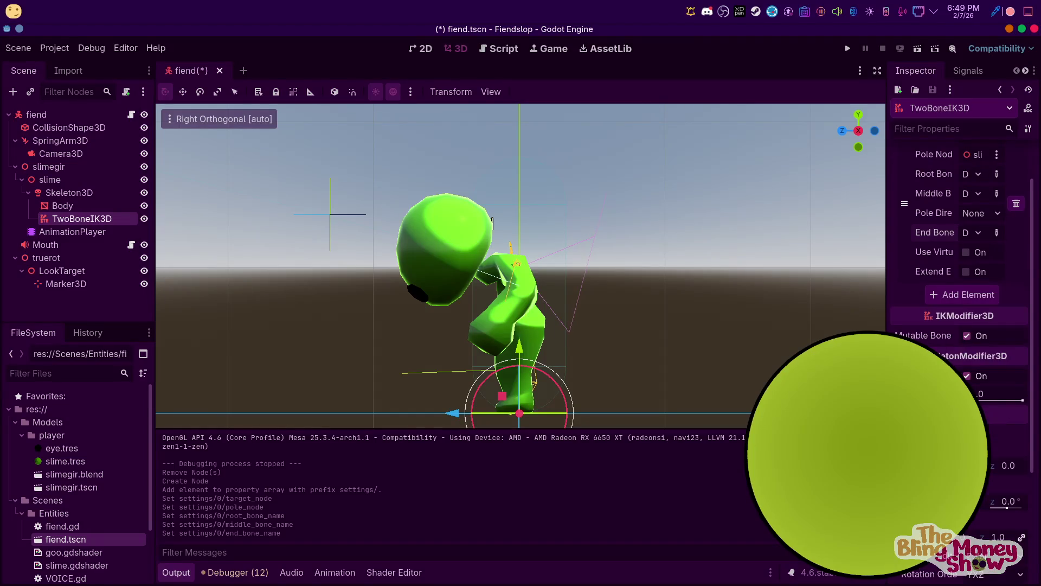
scroll(981, 297, up, 2)
click(972, 287)
click(821, 281)
Try pole directions +Y, -Y and -Z, settle on None, and enable Use Virtual End
click(996, 267)
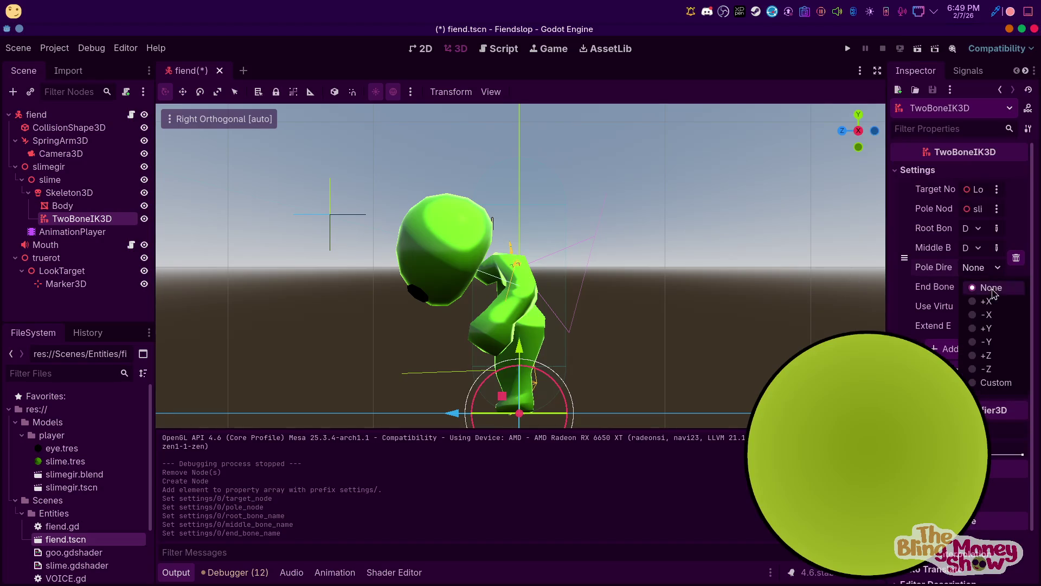
click(1001, 329)
click(981, 271)
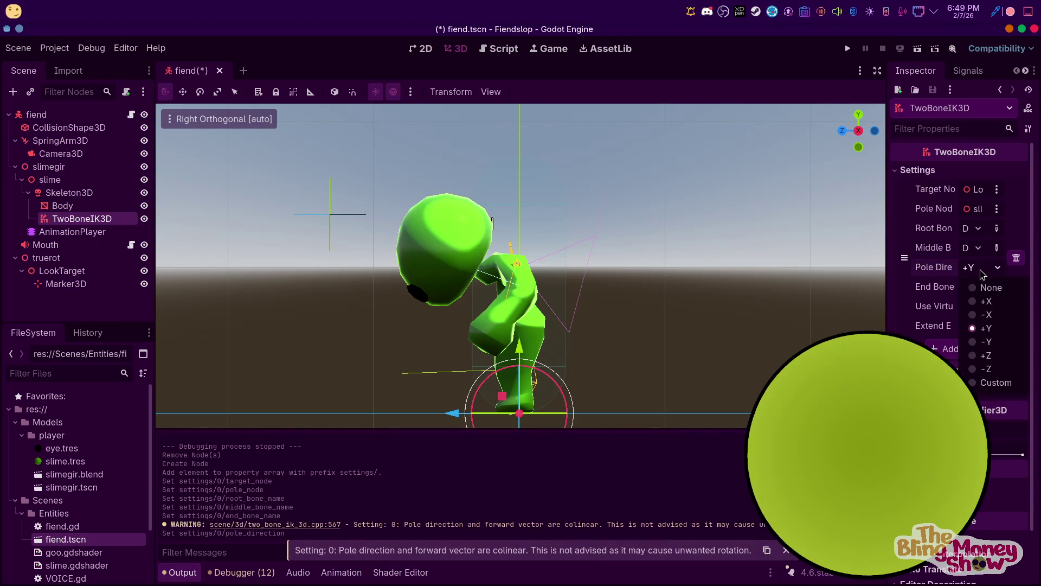
click(997, 341)
click(982, 271)
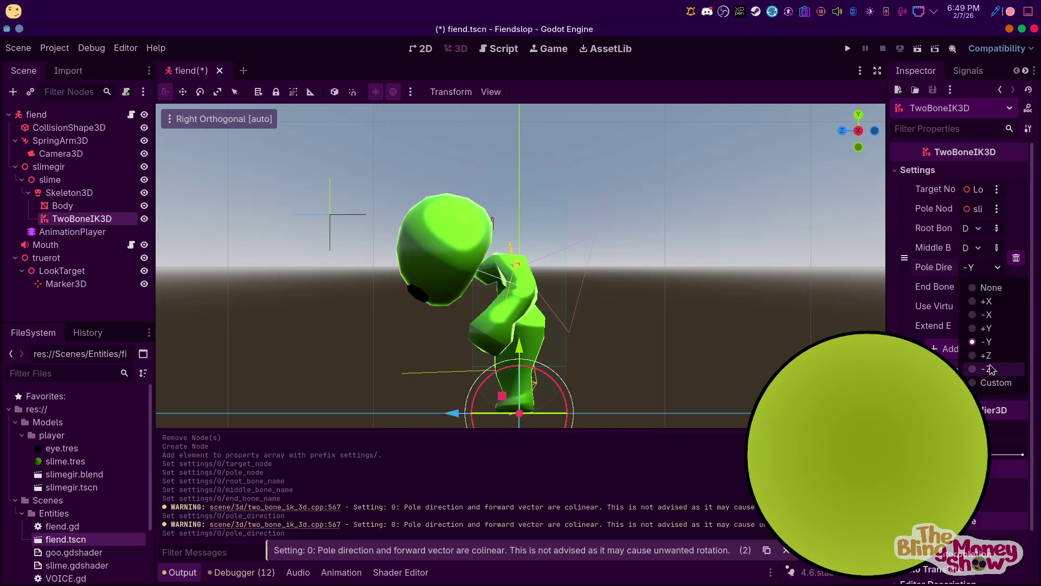
click(987, 369)
click(976, 274)
click(984, 290)
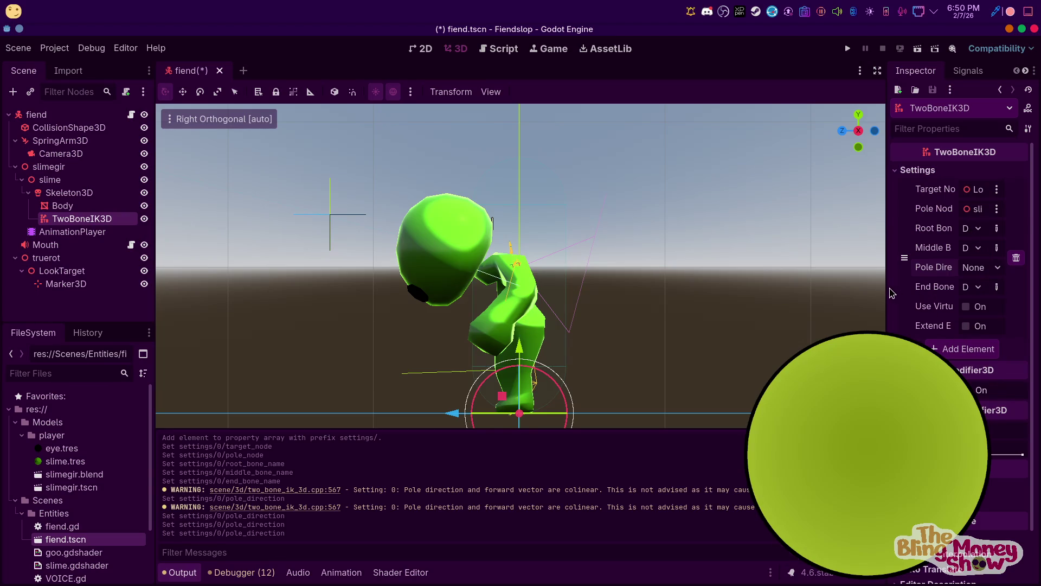
drag(887, 288, 791, 289)
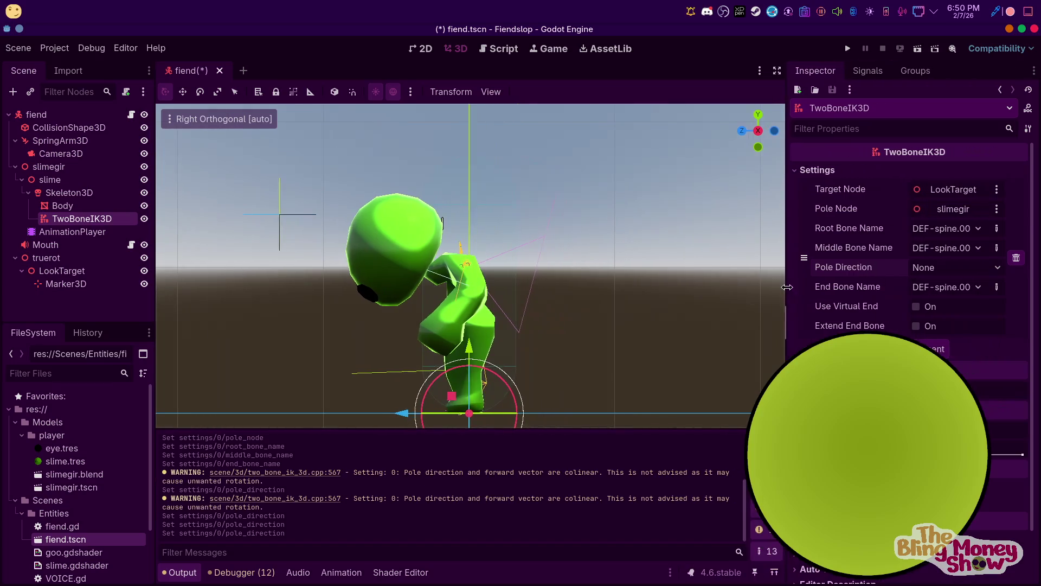
click(918, 307)
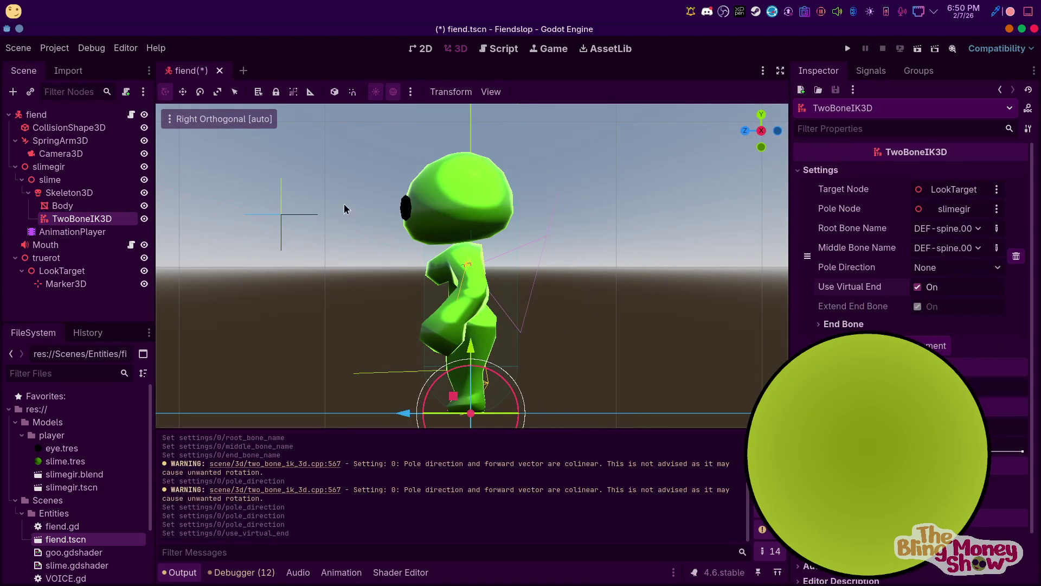
click(302, 213)
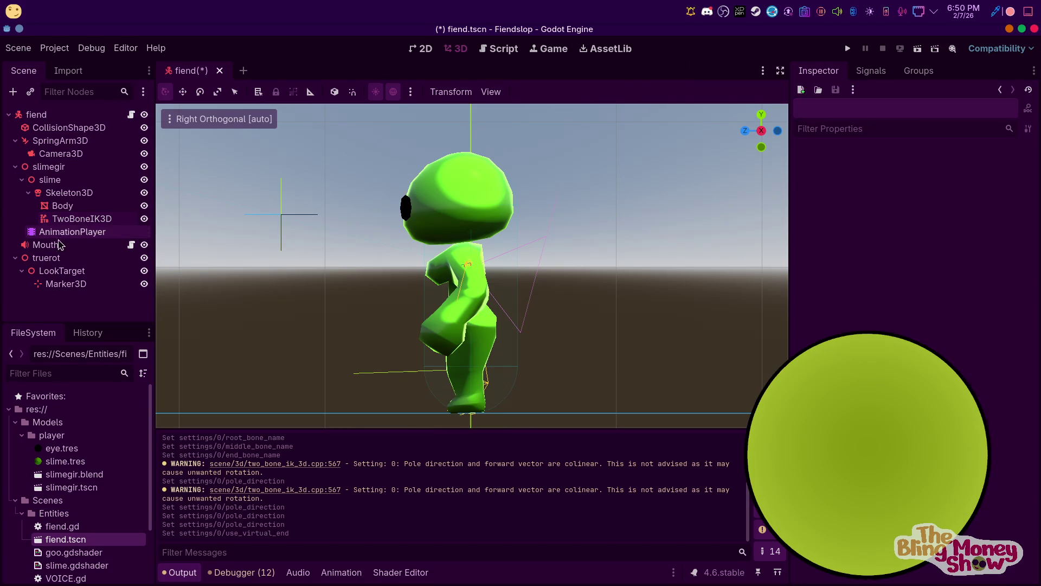
click(62, 271)
Nudge LookTarget, keep rotation order YXZ, and turn off Use Virtual End on TwoBoneIK3D
scroll(412, 277, down, 3)
mouse_move(411, 295)
mouse_down()
mouse_move(569, 348)
mouse_move(384, 291)
mouse_move(407, 296)
mouse_up()
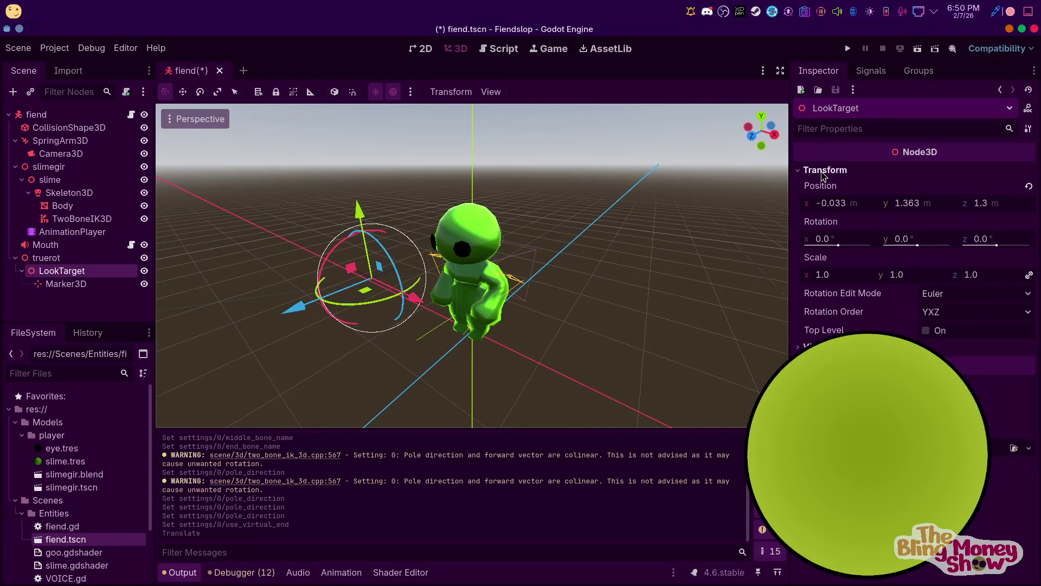
click(950, 314)
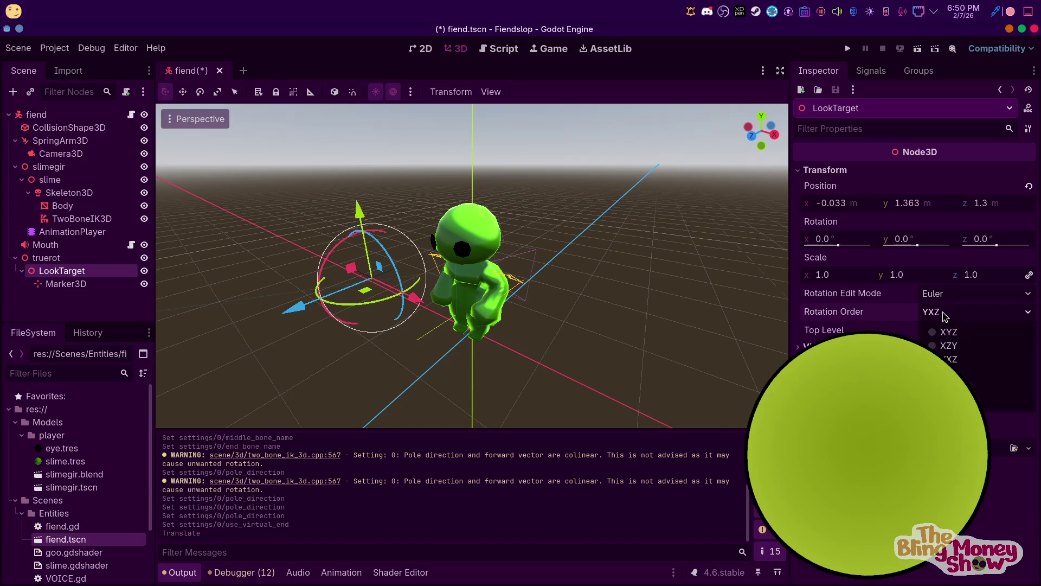
click(948, 313)
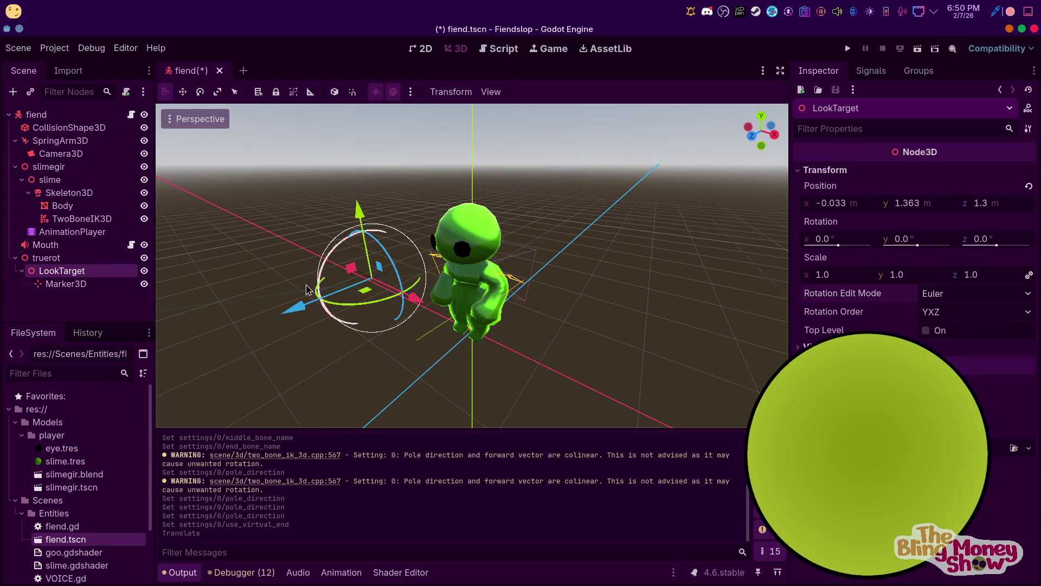
click(80, 218)
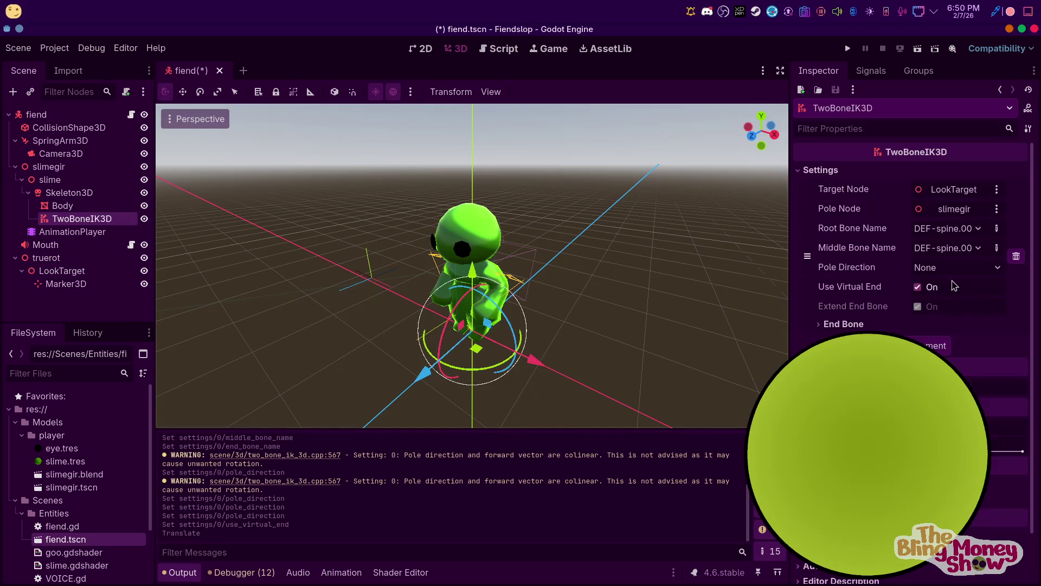
click(916, 288)
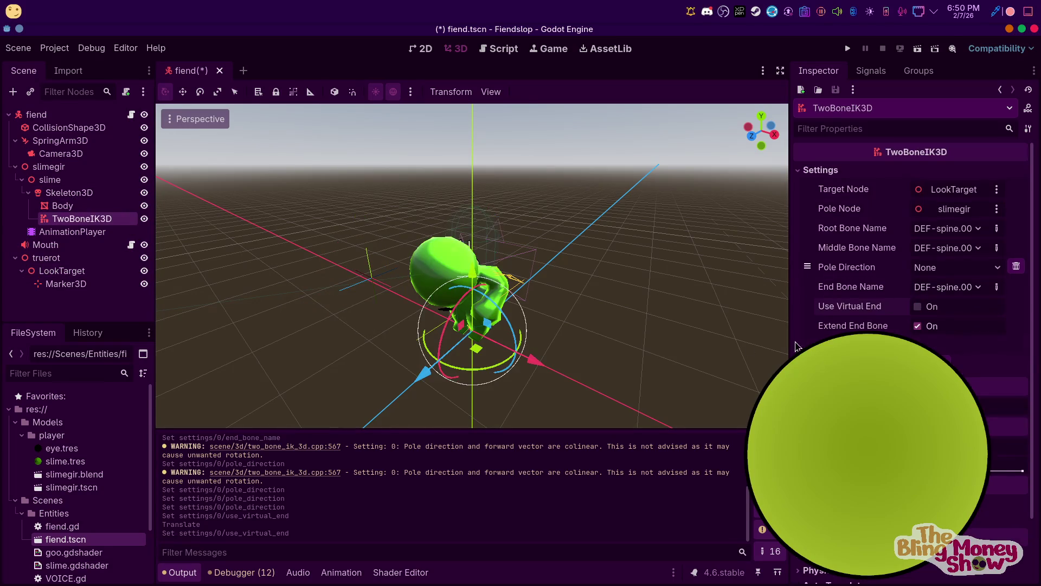
Drag LookTarget along X and Z to test the IK bend, ending near x 0.511
click(58, 269)
mouse_move(398, 312)
mouse_down()
mouse_move(564, 360)
mouse_move(457, 295)
mouse_move(348, 293)
mouse_move(471, 304)
mouse_up()
key(KP_3)
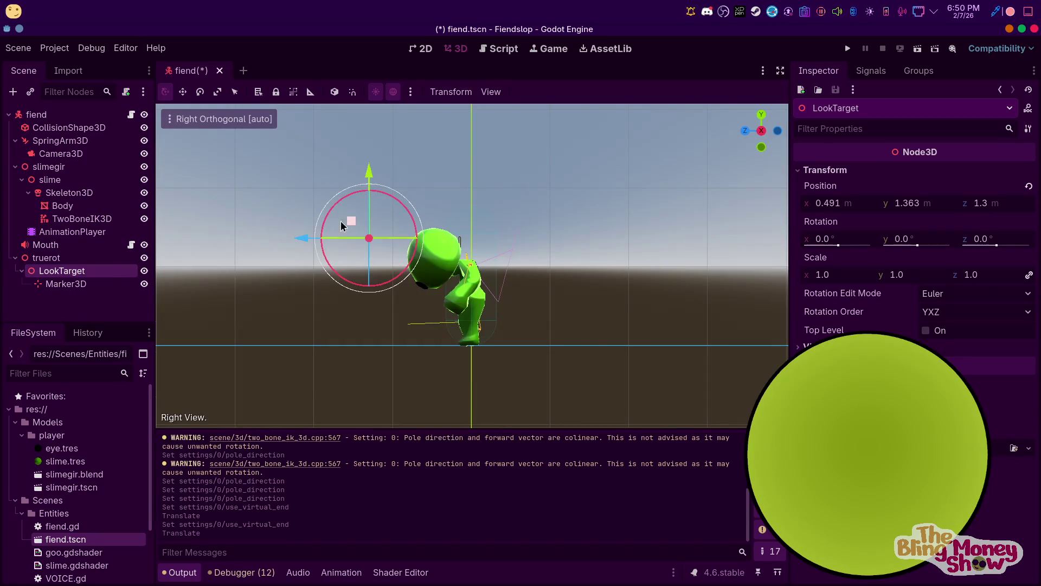
mouse_move(305, 239)
mouse_down()
mouse_move(388, 239)
mouse_move(421, 216)
mouse_move(629, 264)
mouse_move(504, 205)
mouse_move(537, 232)
mouse_move(502, 181)
mouse_move(496, 141)
mouse_move(488, 157)
mouse_up()
mouse_move(445, 195)
mouse_down()
mouse_move(398, 154)
mouse_move(420, 166)
mouse_up()
mouse_move(519, 179)
mouse_down()
mouse_move(564, 172)
mouse_move(456, 184)
mouse_move(728, 263)
mouse_move(324, 156)
mouse_move(651, 184)
mouse_move(499, 237)
mouse_move(619, 239)
mouse_up()
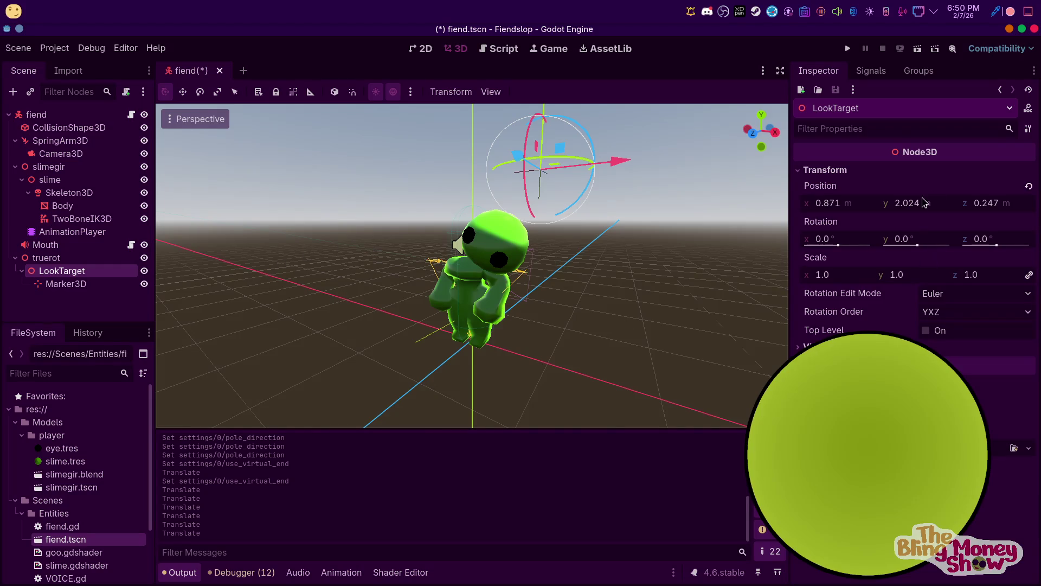
Reset LookTarget to zero, move it to y 1.4, z 1.1, then open TwoBoneIK3D's node actions
click(1029, 186)
key(KP_3)
mouse_move(454, 328)
mouse_down()
mouse_move(365, 217)
mouse_move(376, 249)
mouse_move(383, 189)
mouse_move(373, 225)
mouse_up()
click(66, 283)
click(82, 219)
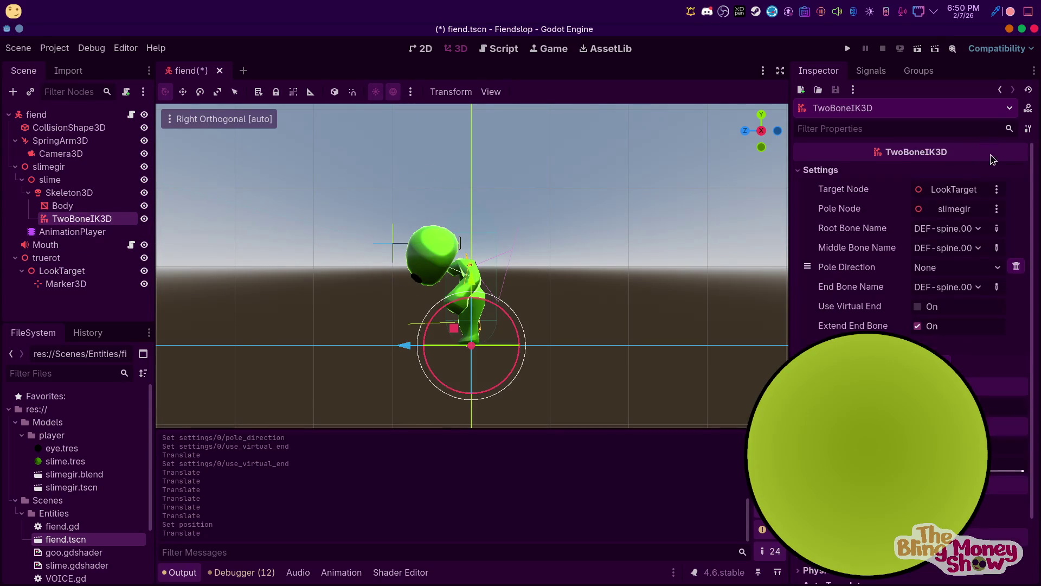
right_click(116, 218)
Replace the TwoBoneIK3D node with a new JacobianIK3D child under Skeleton3D
click(152, 515)
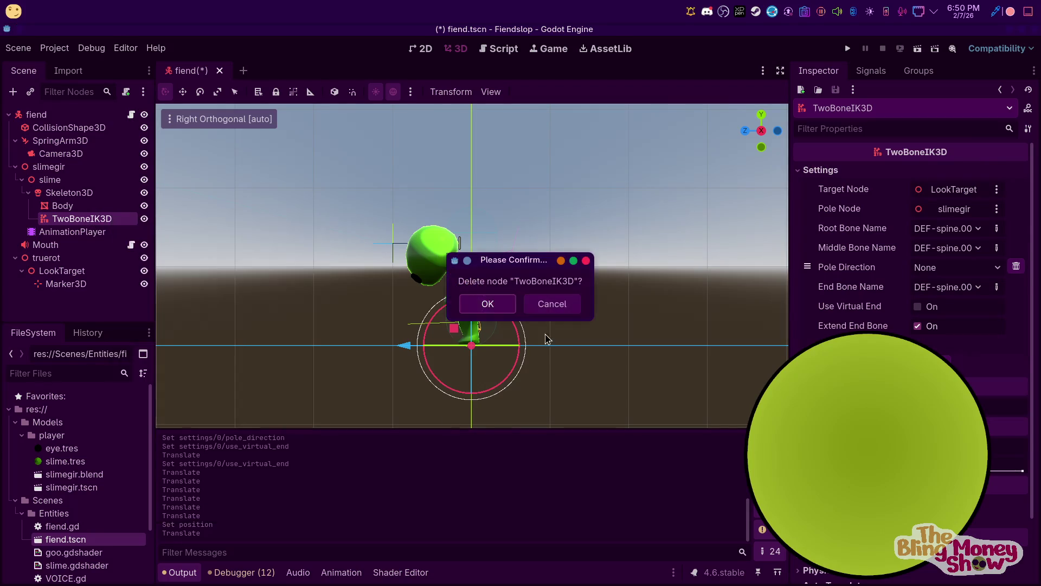
key(Return)
click(81, 193)
right_click(86, 193)
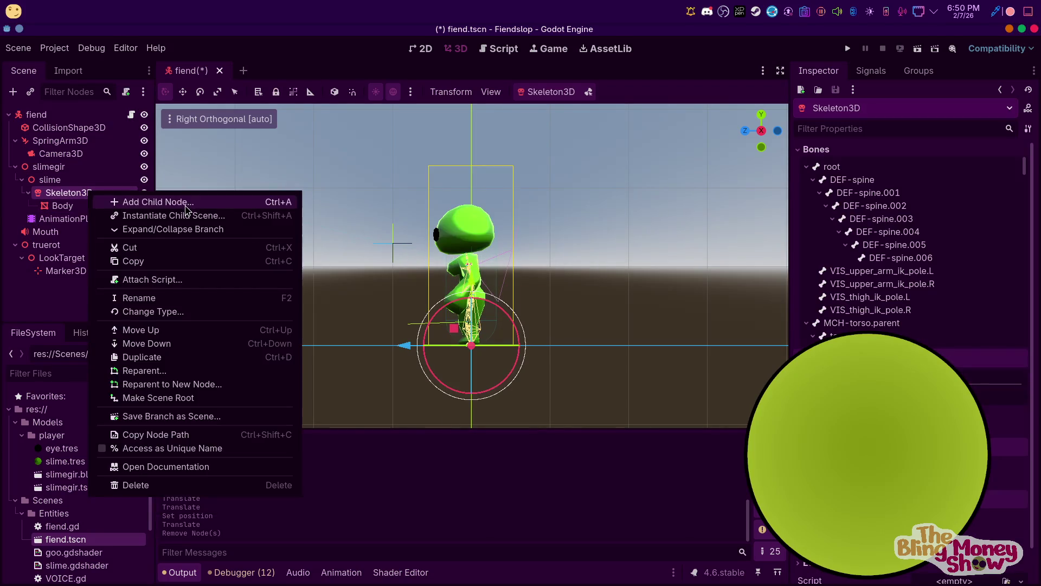
click(162, 202)
text(ik)
click(496, 282)
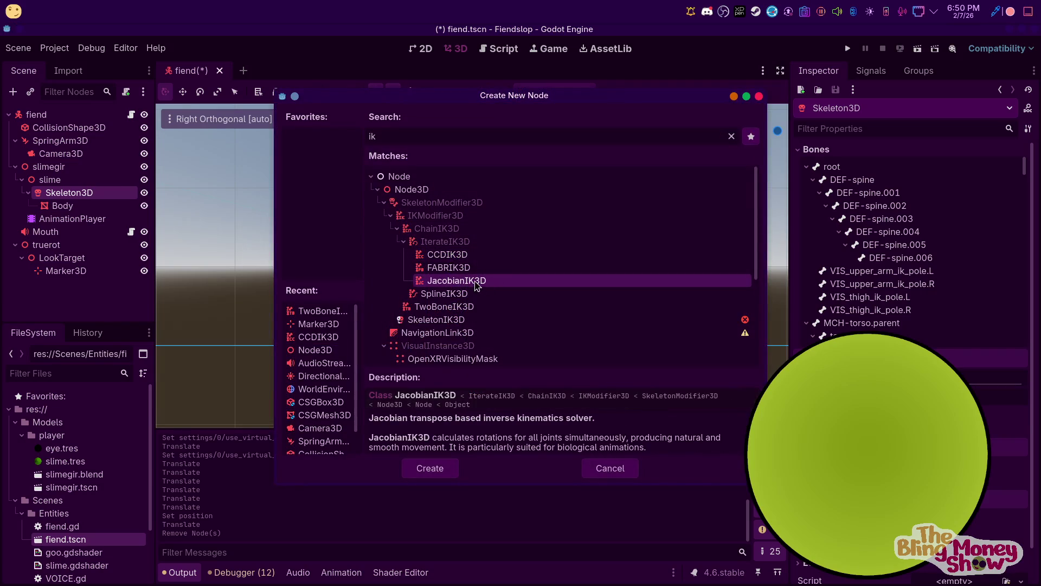
click(436, 472)
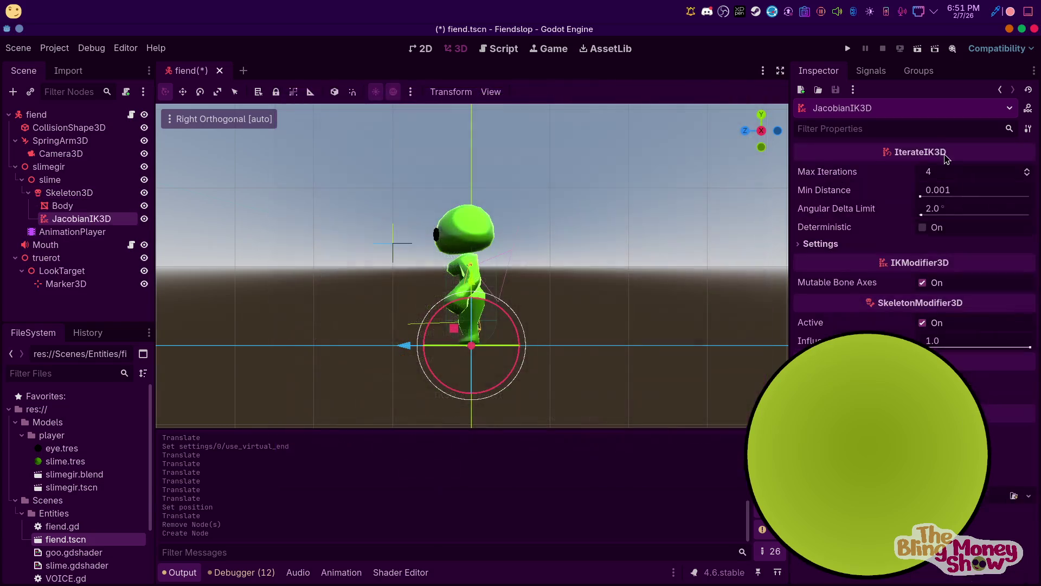
Add a JacobianIK3D settings entry targeting LookTarget, with root bone DEF-spine.001 and a spine end bone
click(857, 240)
click(910, 262)
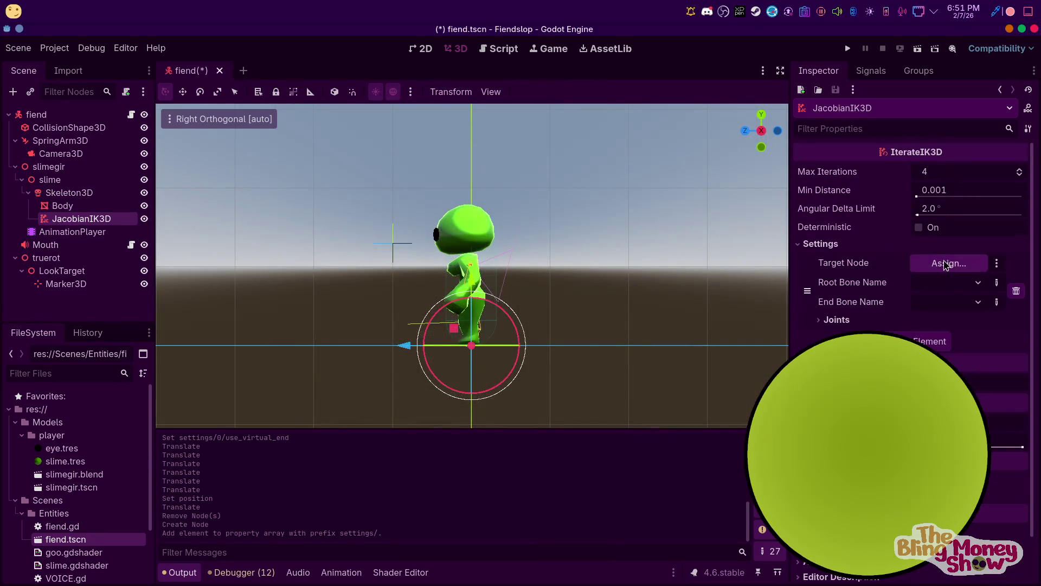
click(924, 263)
click(486, 295)
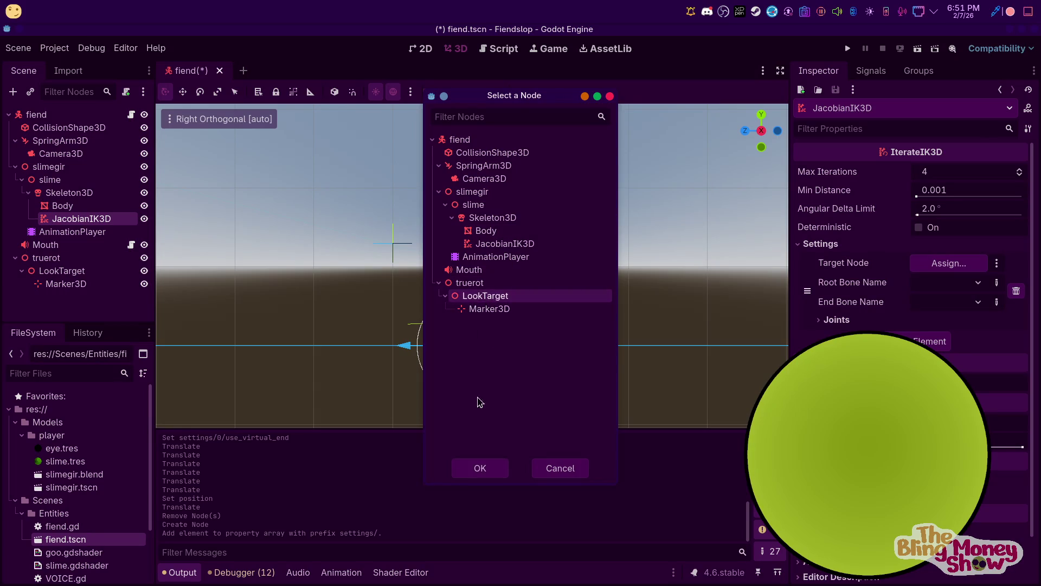
click(481, 469)
click(946, 282)
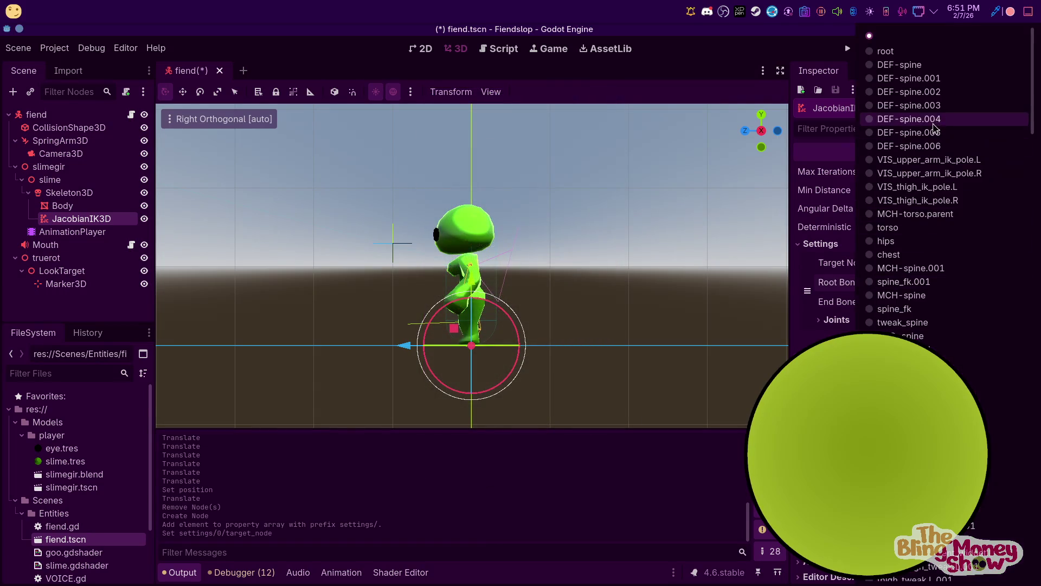
click(925, 78)
click(961, 302)
click(934, 147)
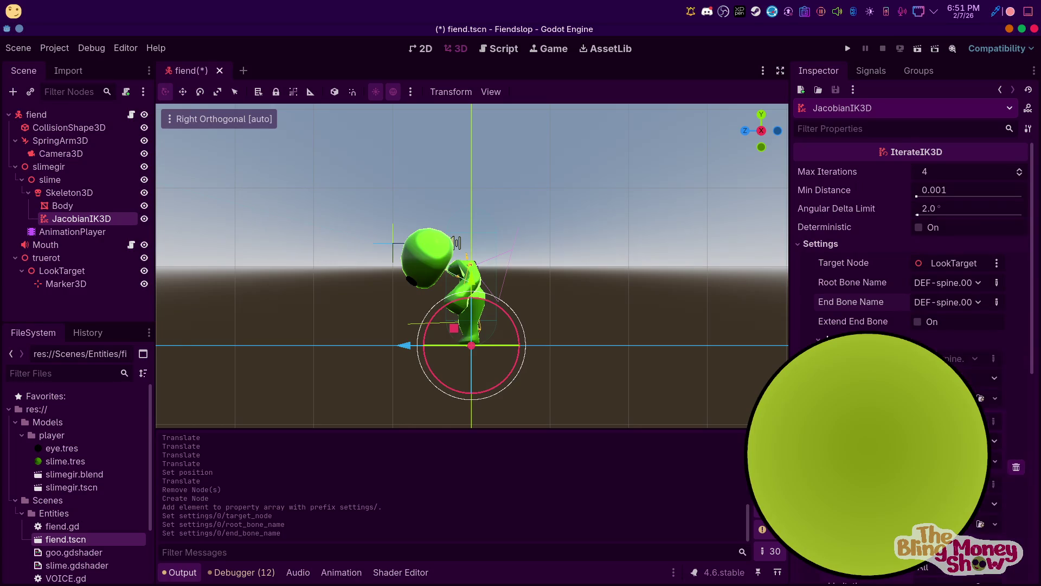
Set the Rotation Axis of all six spine joints to Y
scroll(978, 322, down, 3)
click(959, 217)
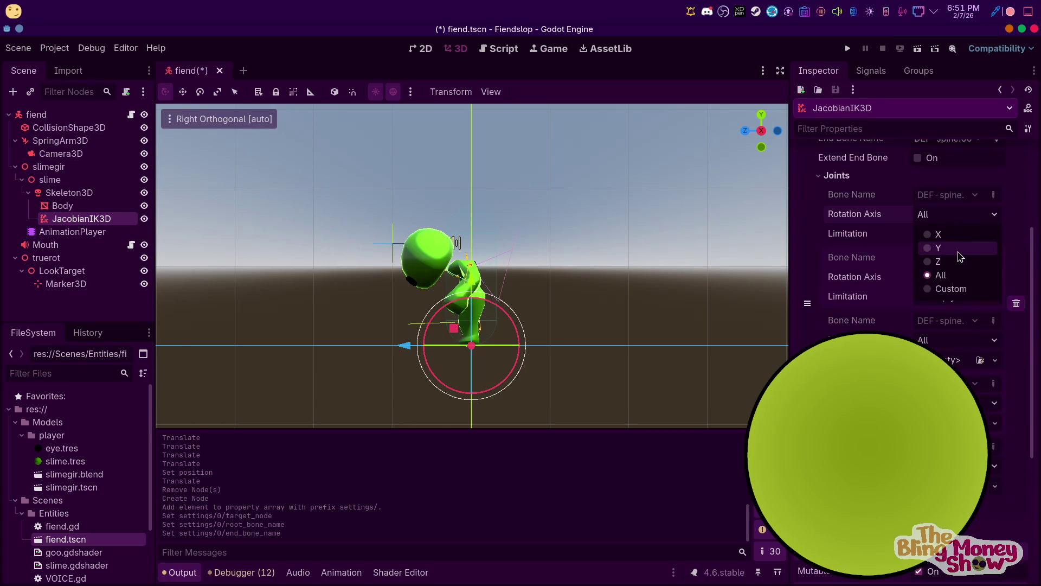
click(959, 249)
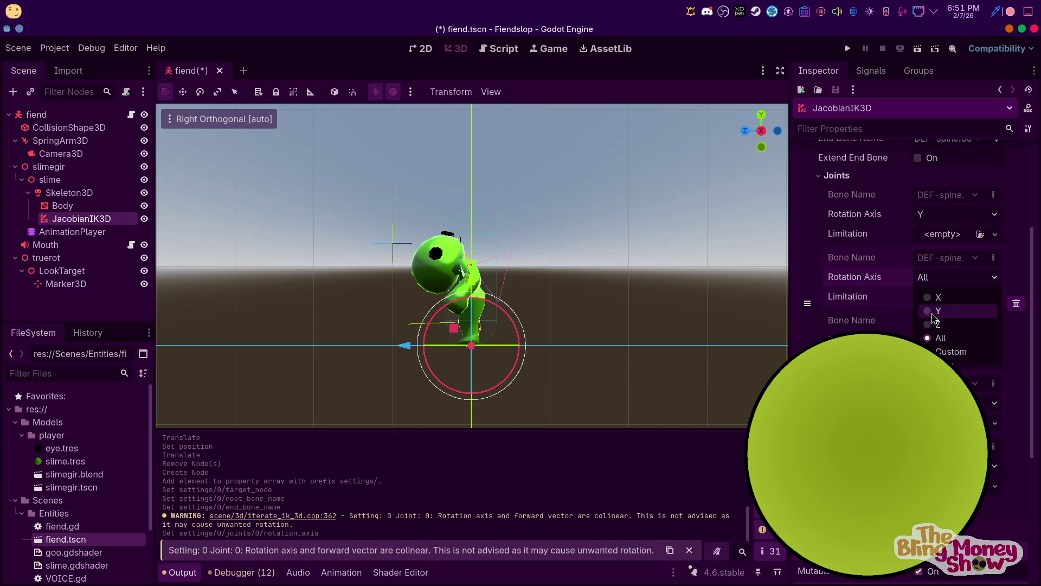
click(937, 310)
click(959, 387)
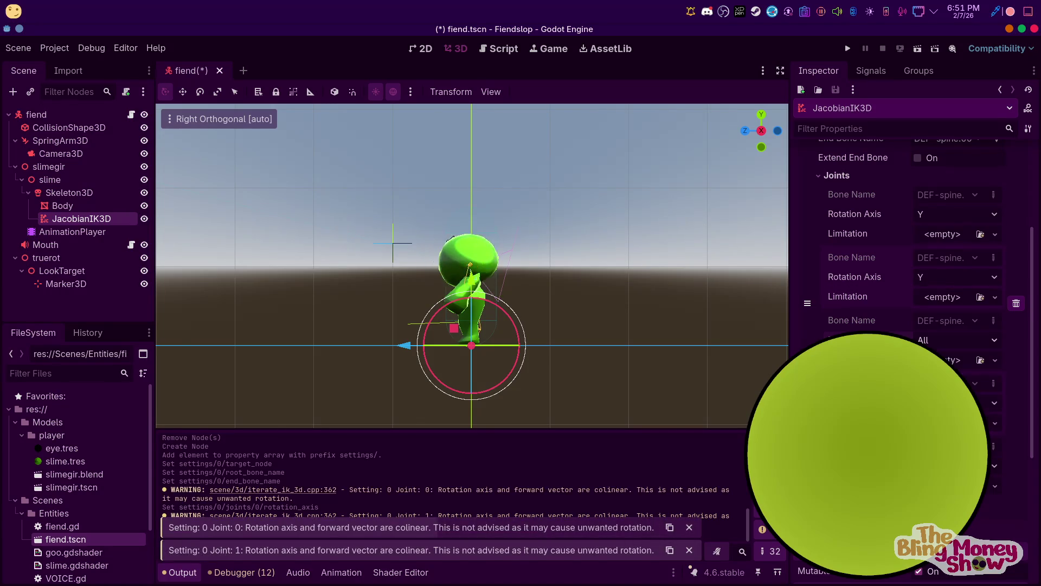
click(959, 450)
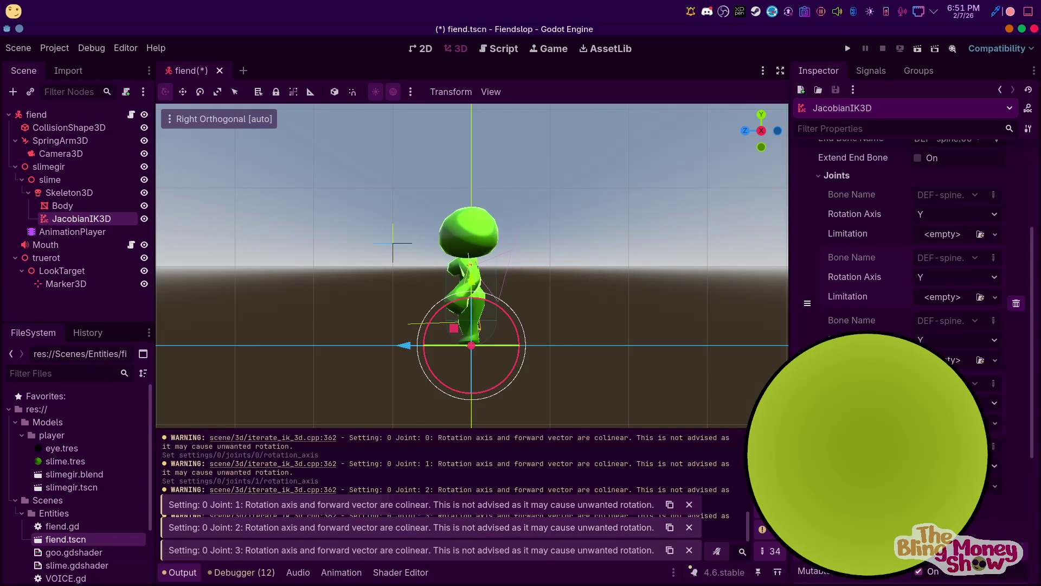
click(959, 513)
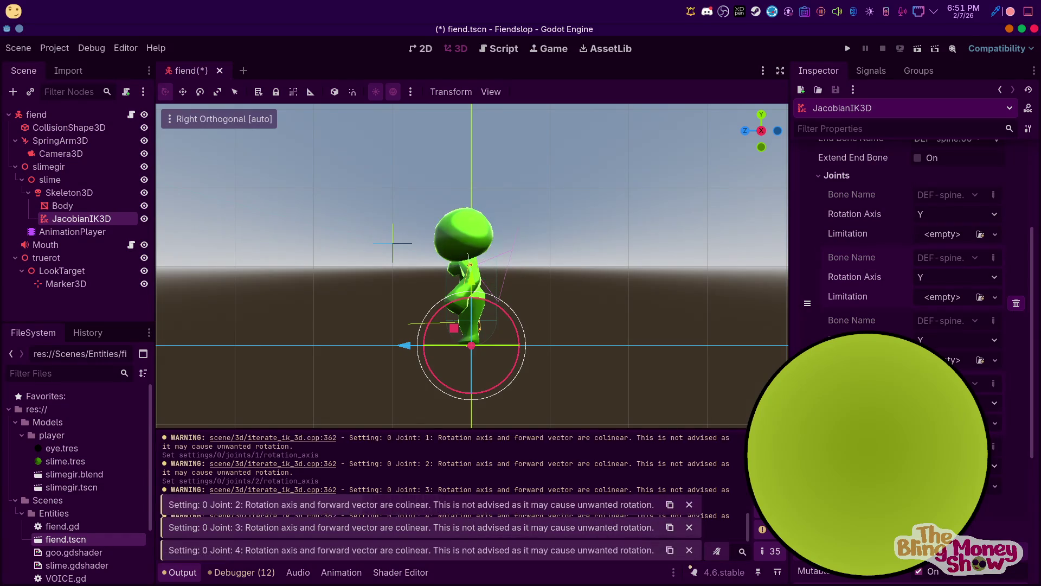
click(957, 227)
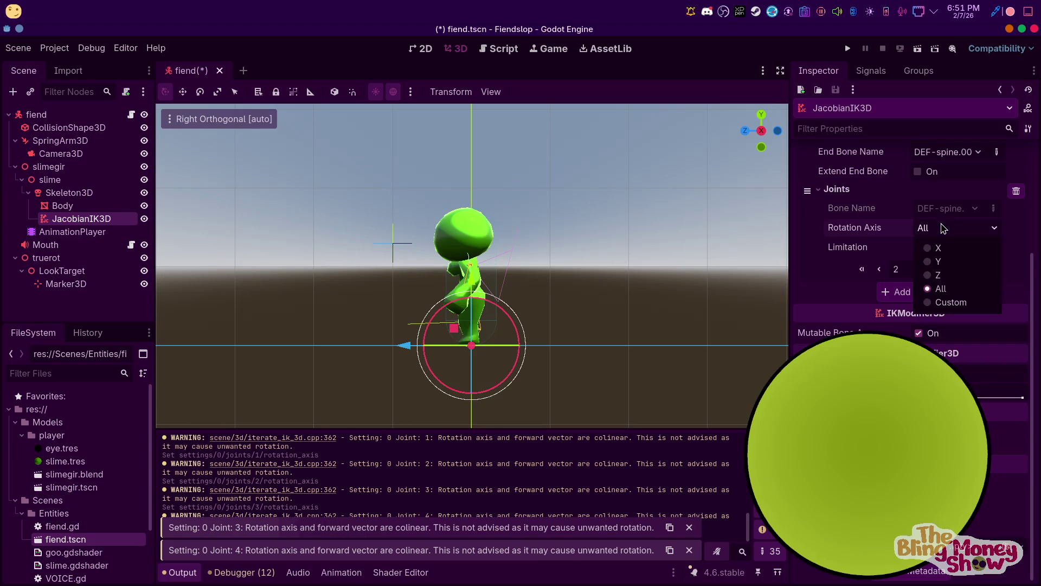
click(938, 262)
mouse_move(709, 285)
mouse_down()
mouse_move(644, 314)
mouse_move(702, 360)
mouse_up()
scroll(701, 361, down, 3)
Test the IK by dragging LookTarget sideways, then undo the move
click(64, 271)
drag(470, 292, 602, 320)
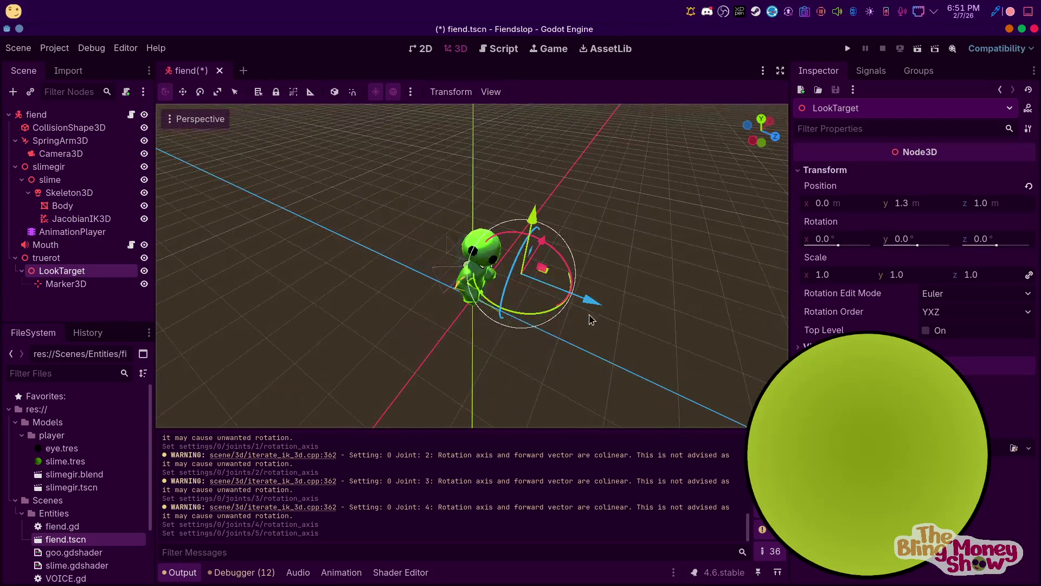
mouse_move(549, 238)
mouse_down()
mouse_move(472, 303)
mouse_move(586, 157)
mouse_move(548, 207)
mouse_move(549, 194)
mouse_move(622, 249)
mouse_move(561, 235)
mouse_move(504, 179)
mouse_up()
key(ctrl+z)
key(ctrl+z)
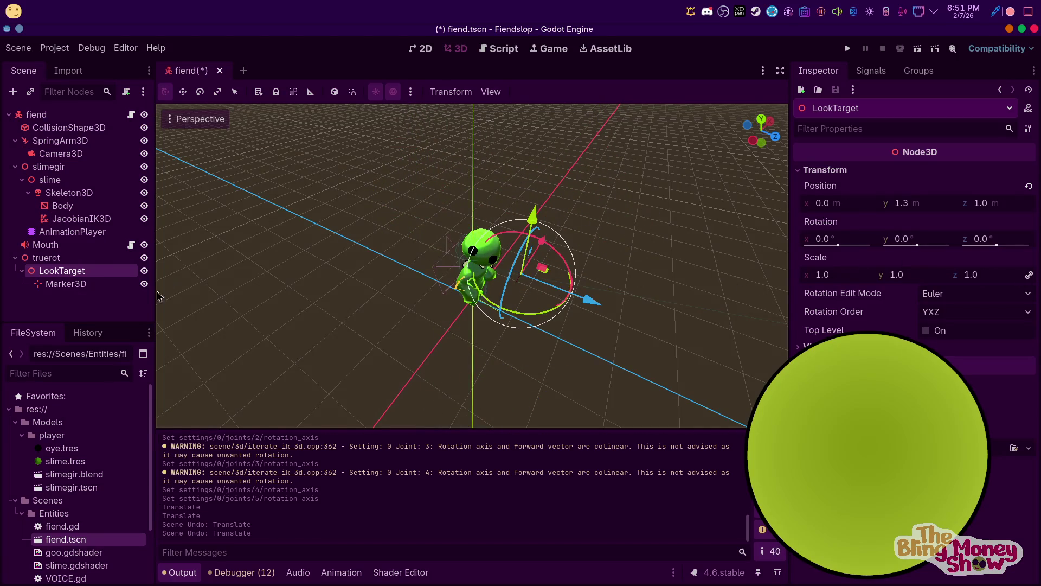
Enable Extend End Bone and Deterministic on JacobianIK3D, then retest by moving LookTarget and undoing
click(65, 220)
scroll(915, 313, up, 3)
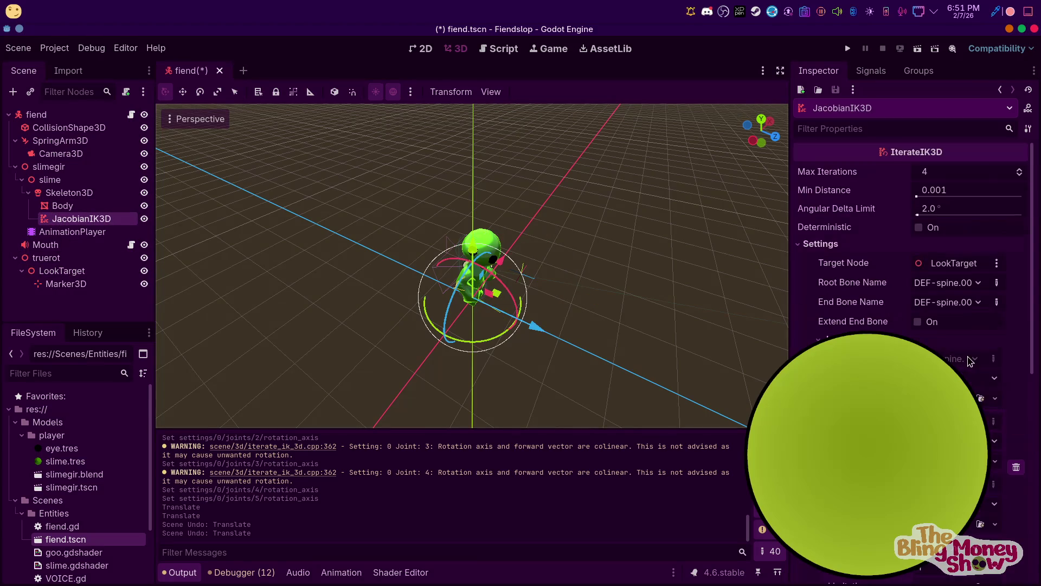
click(918, 322)
click(918, 229)
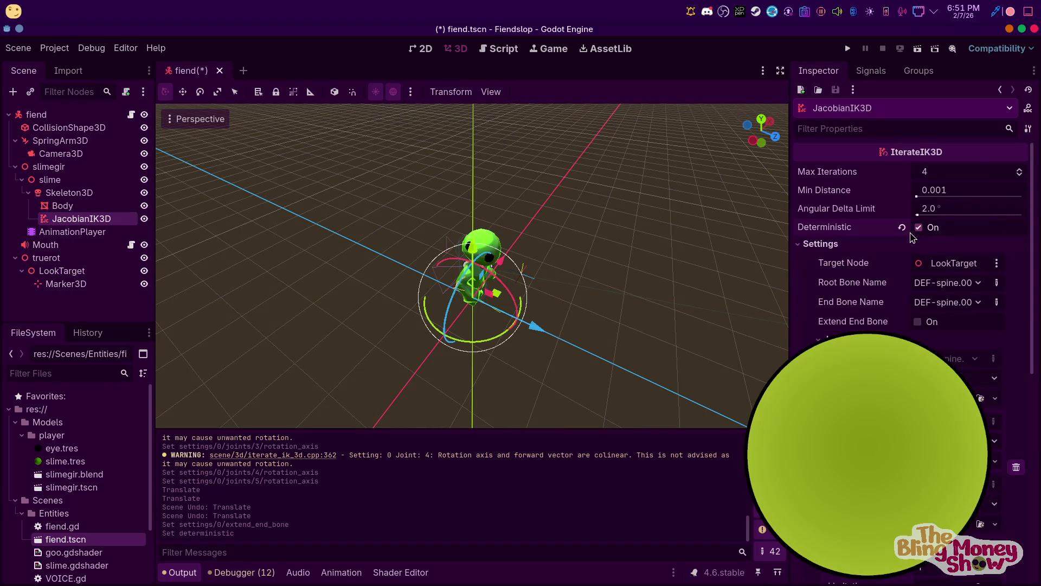
click(81, 283)
click(61, 271)
drag(594, 300, 585, 291)
key(ctrl+z)
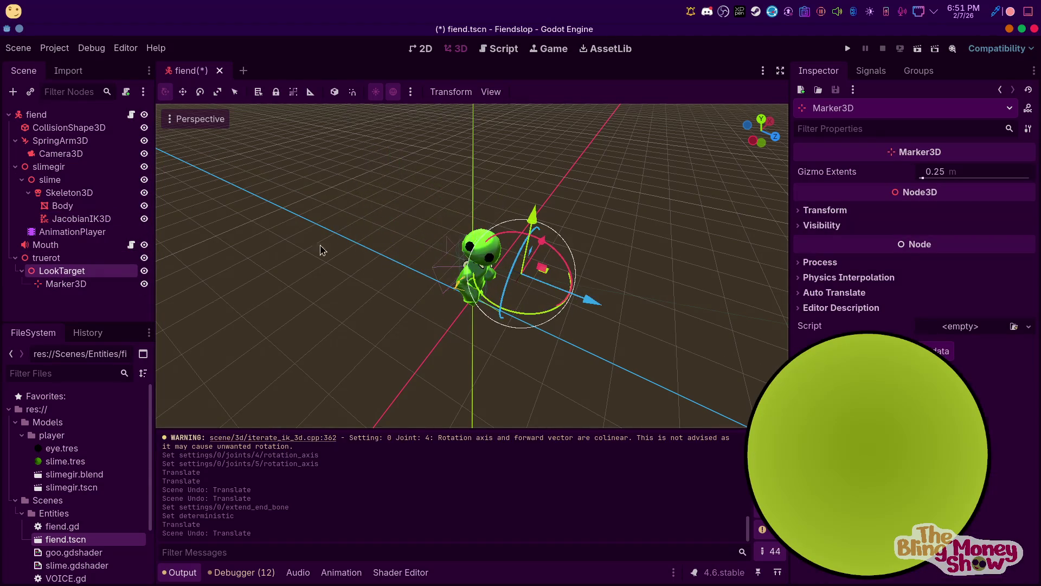
Delete the JacobianIK3D node and start adding a new child node to Skeleton3D
click(55, 257)
click(82, 219)
key(Delete)
right_click(92, 195)
click(130, 207)
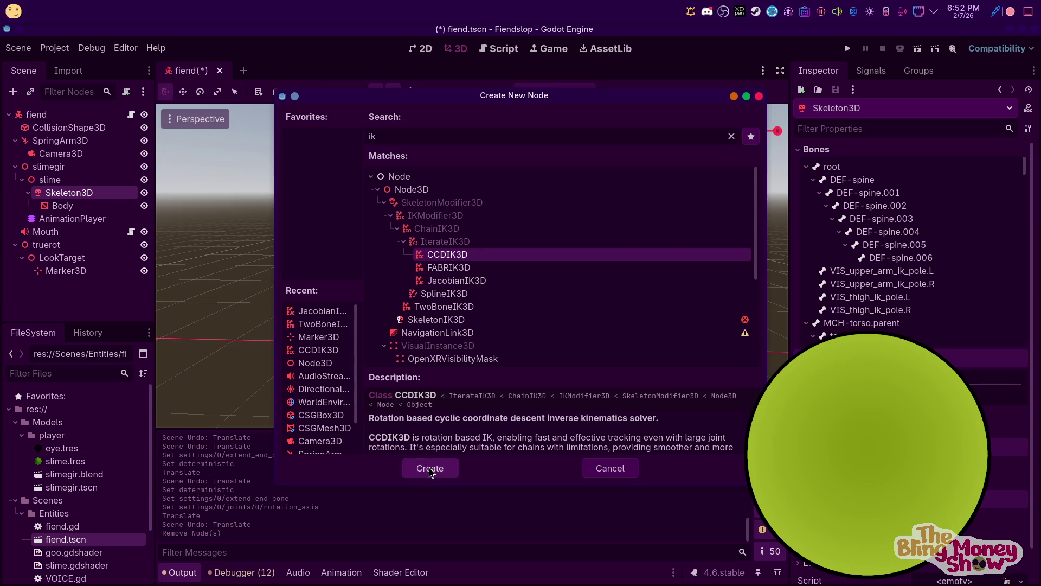
Pick TwoBoneIK3D in the Create New Node list and create it under Skeleton3D
scroll(439, 437, down, 1)
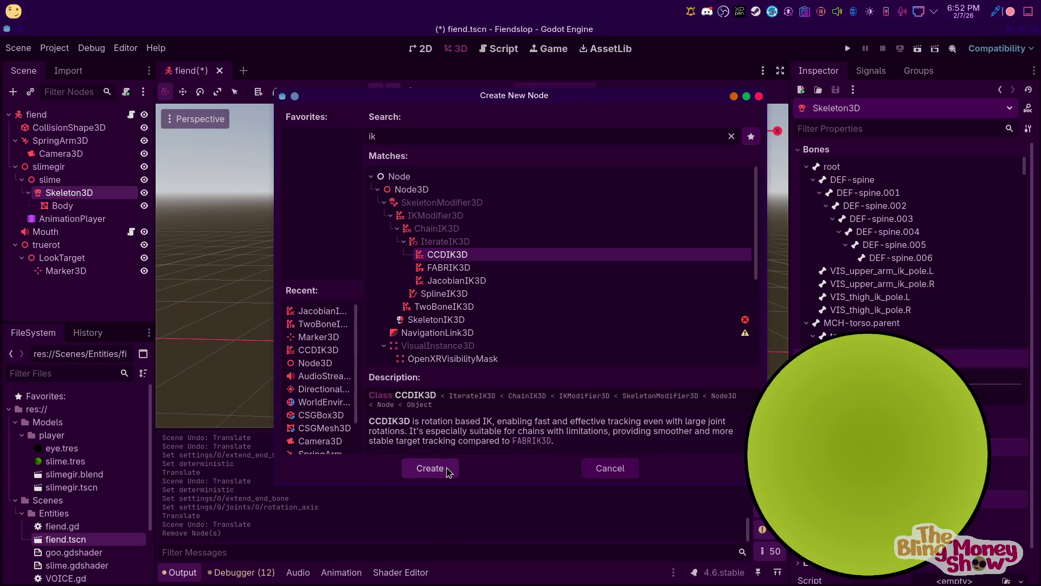
click(450, 307)
scroll(491, 432, down, 1)
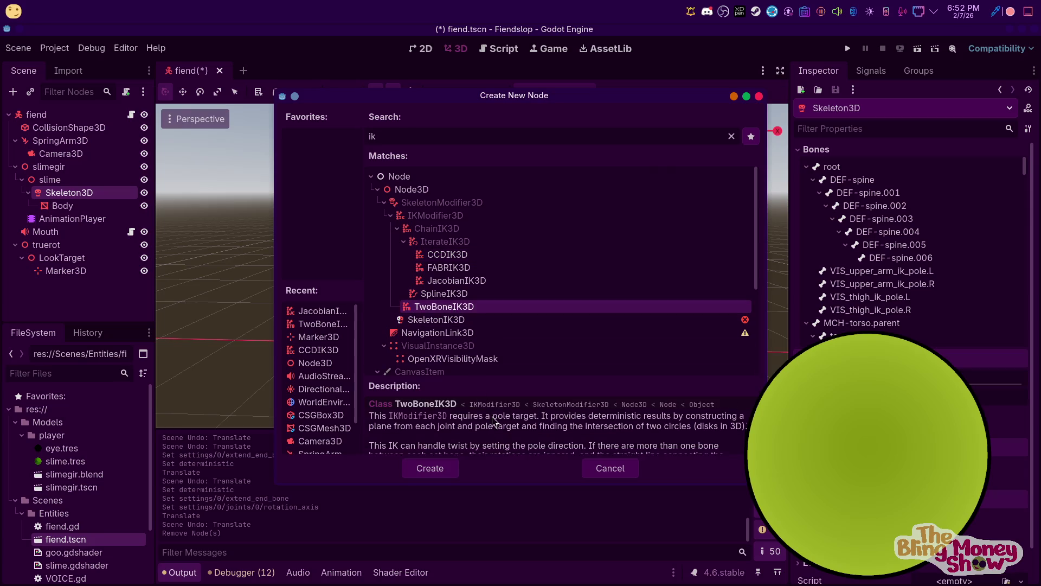
scroll(510, 446, down, 1)
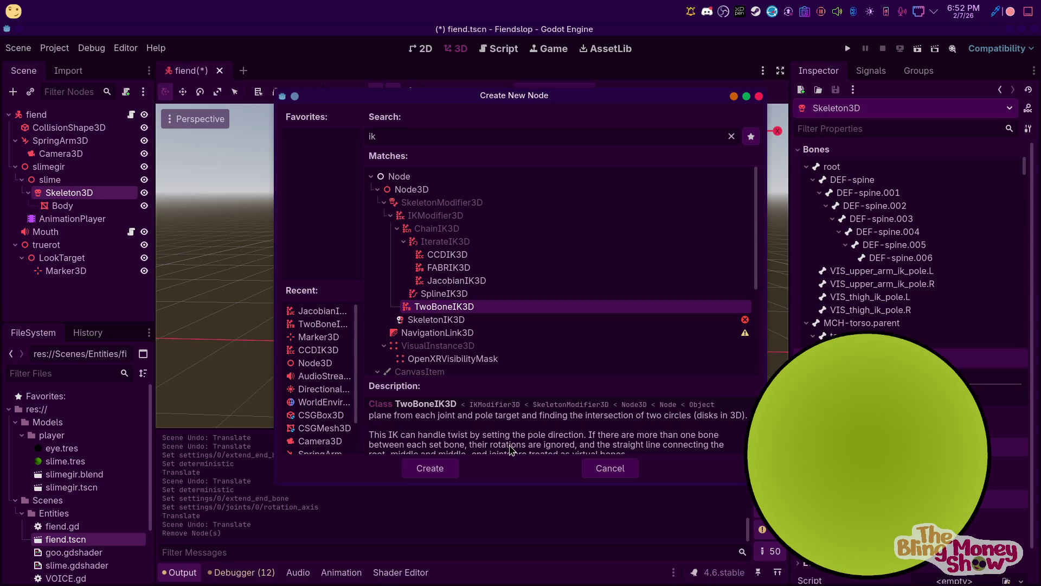
scroll(508, 451, down, 1)
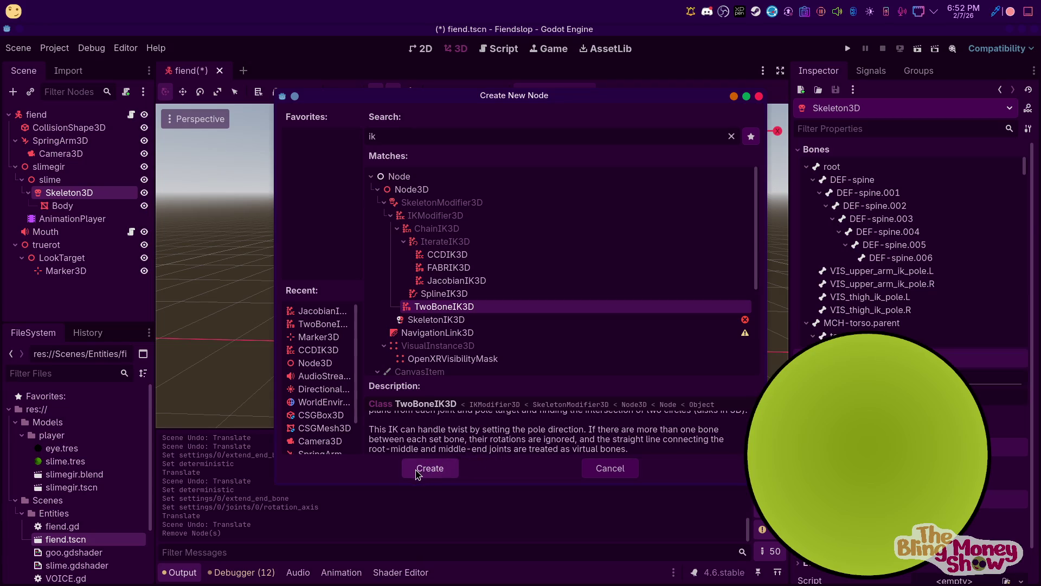
scroll(437, 447, down, 1)
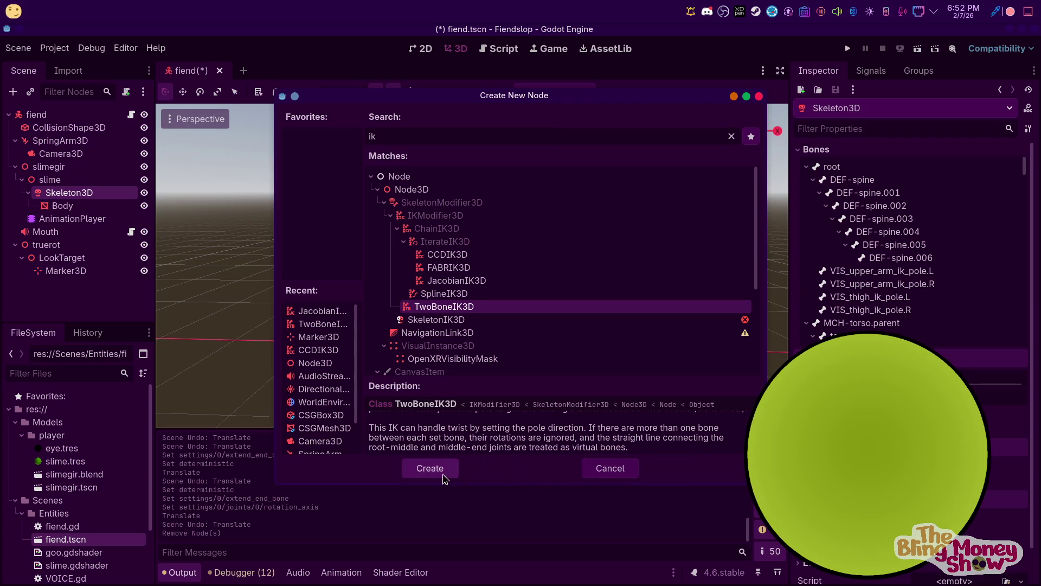
click(431, 467)
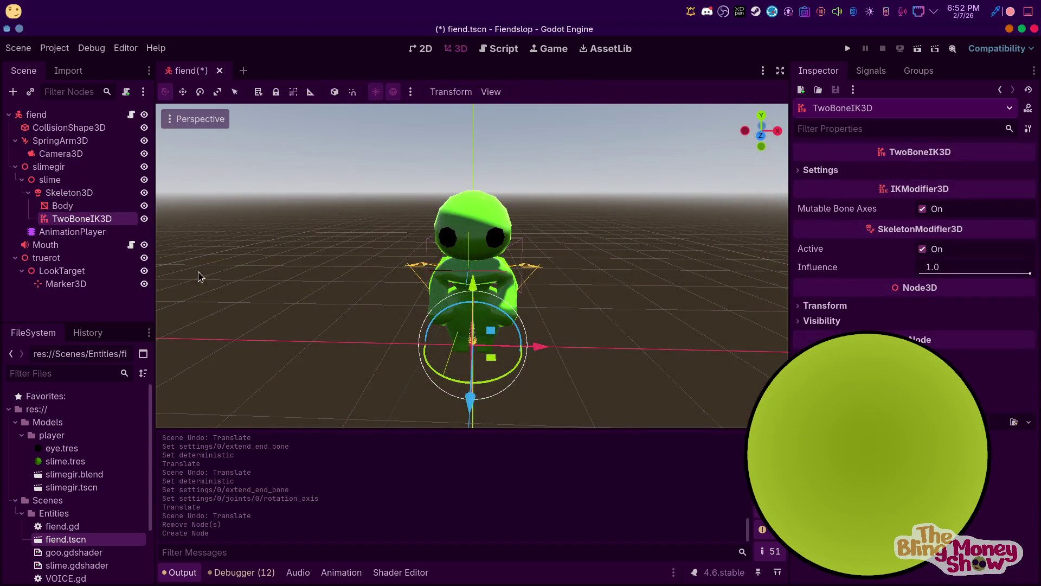
Add a TwoBoneIK3D settings entry with LookTarget as target and Camera3D as pole
click(831, 168)
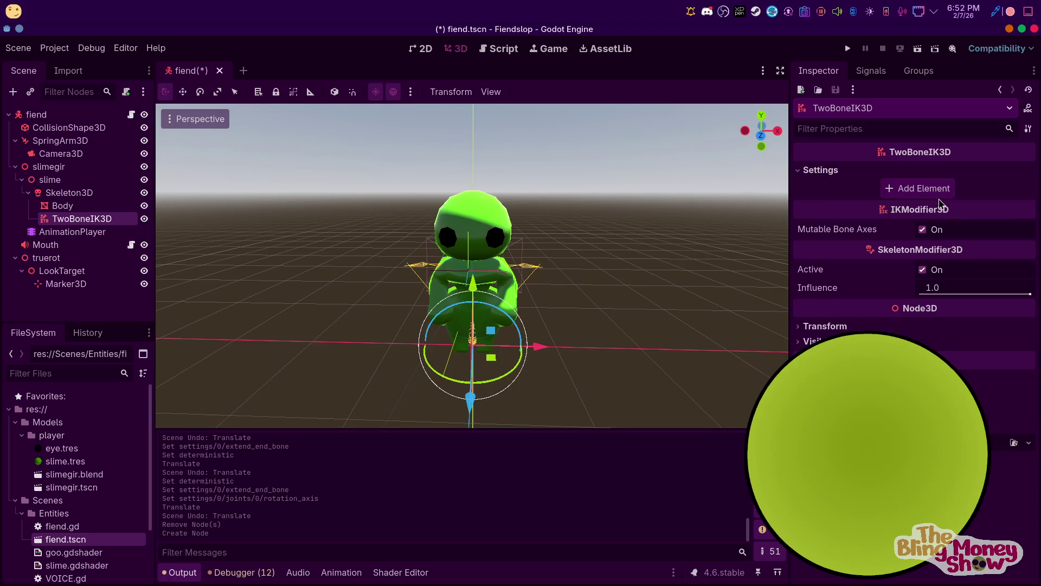
click(919, 187)
click(940, 190)
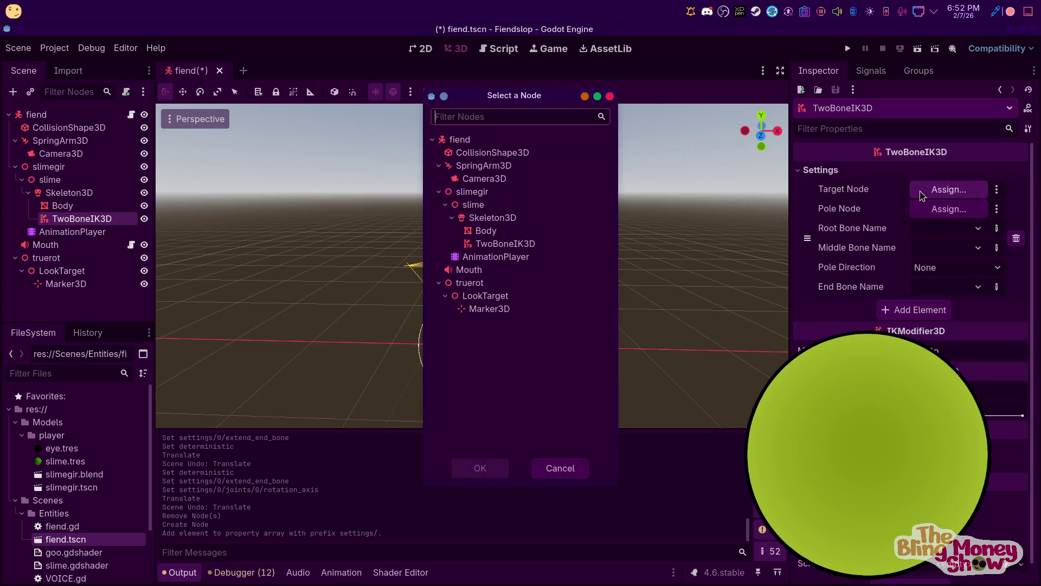
click(488, 300)
click(467, 468)
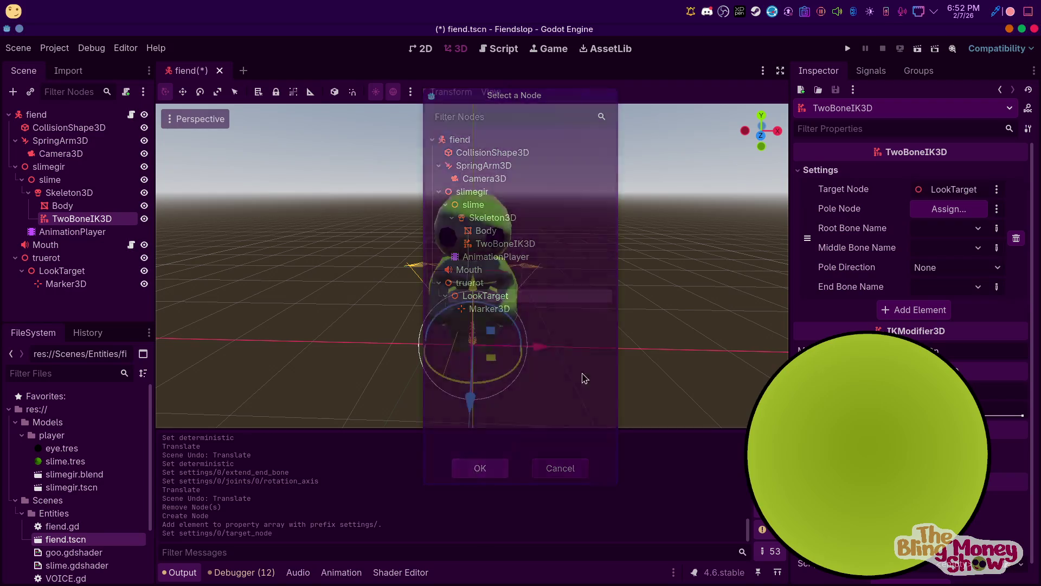
click(949, 211)
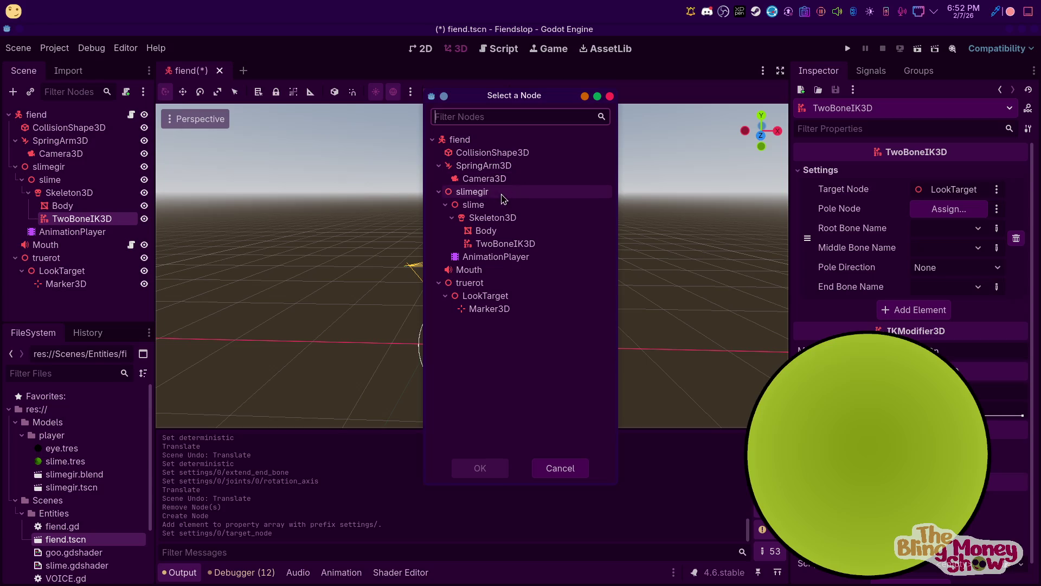
click(483, 179)
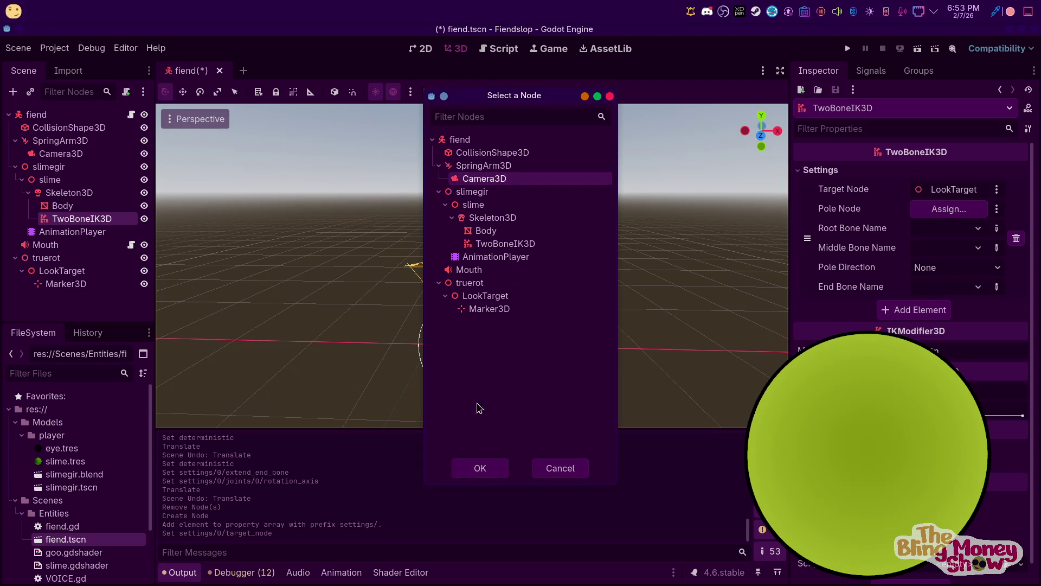
click(478, 467)
Set root DEF-spine plus spine middle and end bones, enable Extend End Bone, and run the game
click(946, 232)
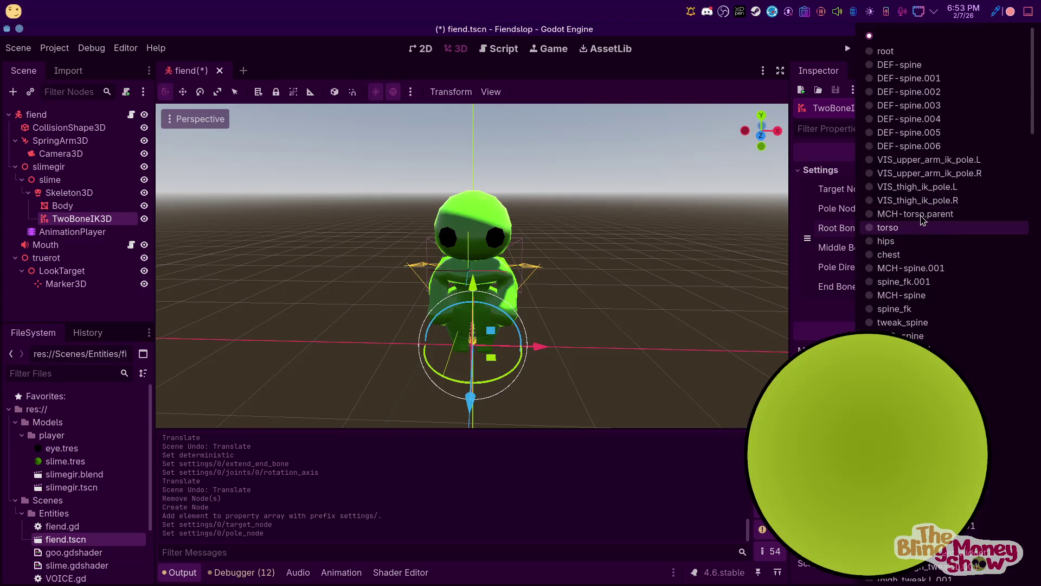
click(918, 66)
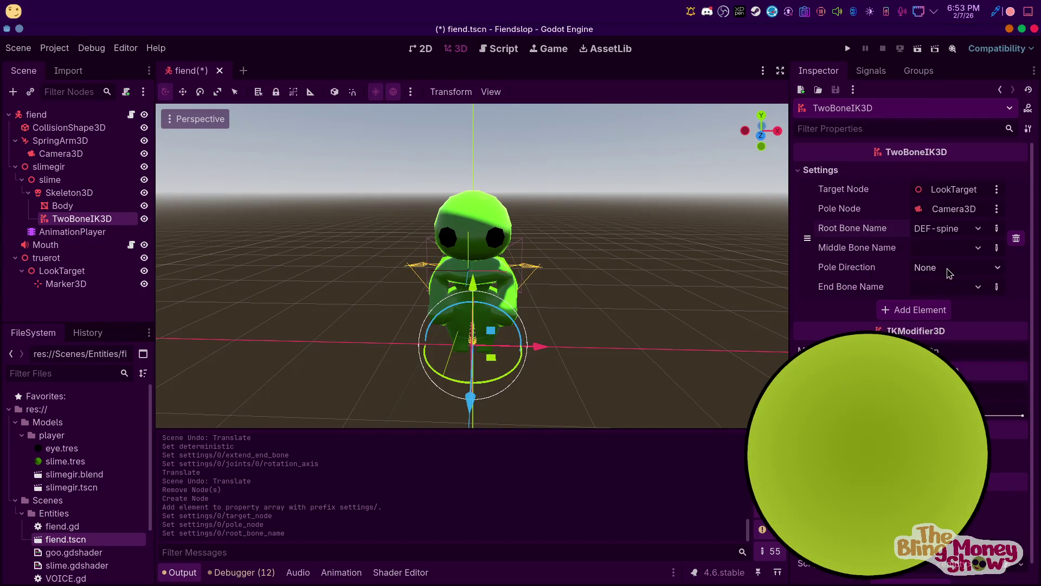
click(948, 251)
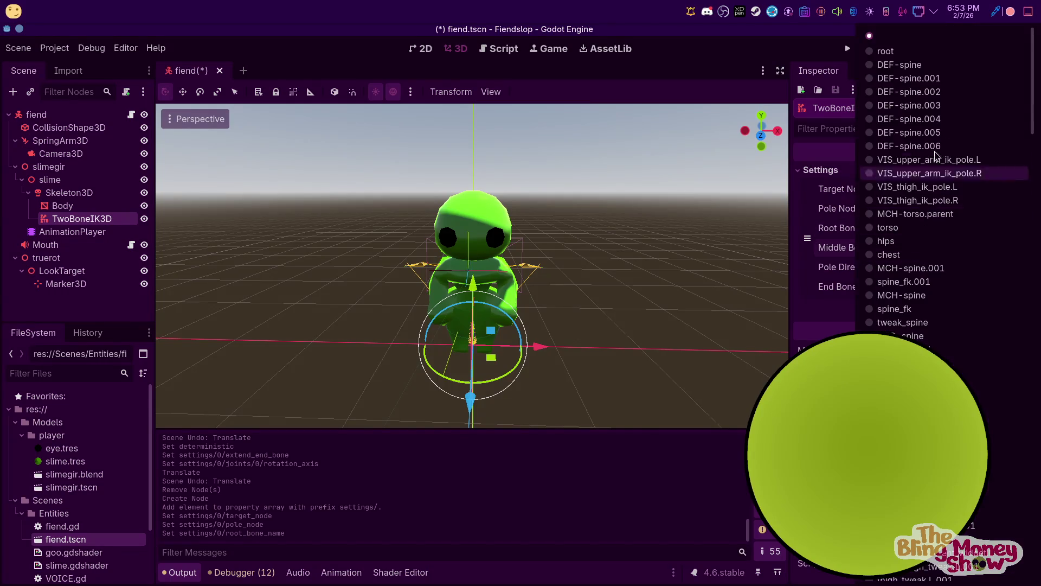
click(947, 118)
click(971, 289)
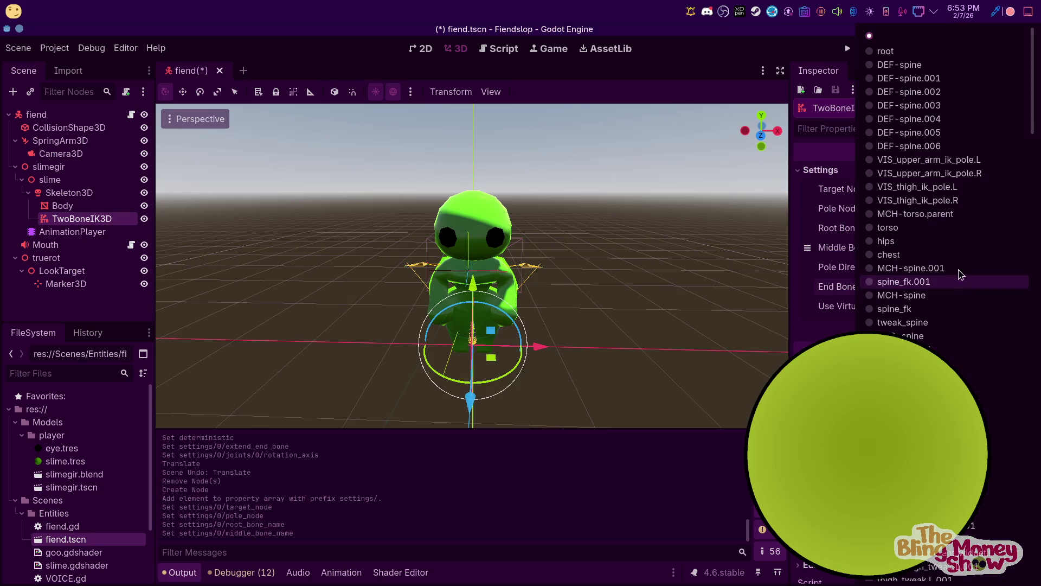
click(937, 147)
click(916, 327)
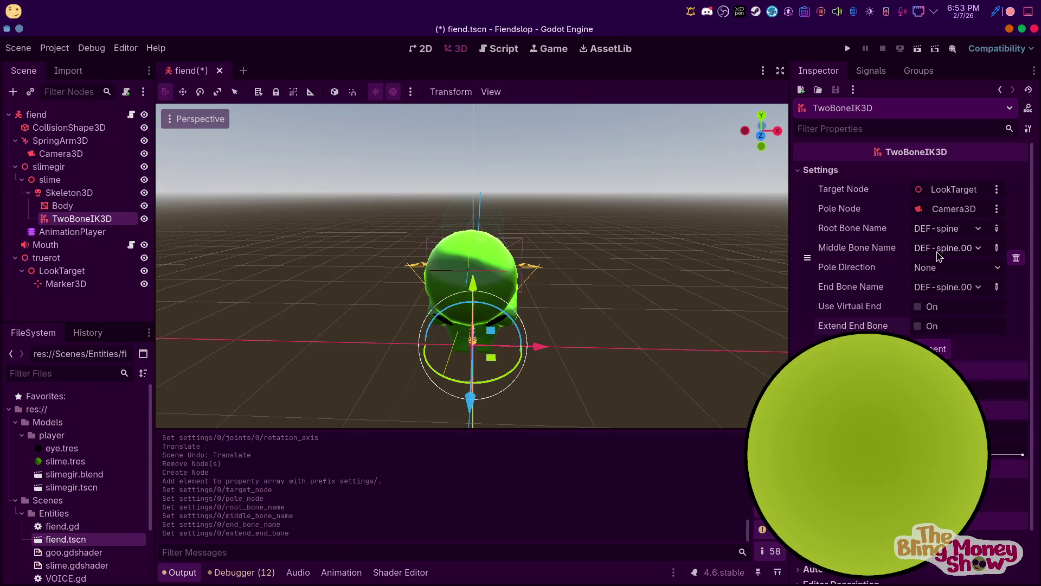
click(844, 50)
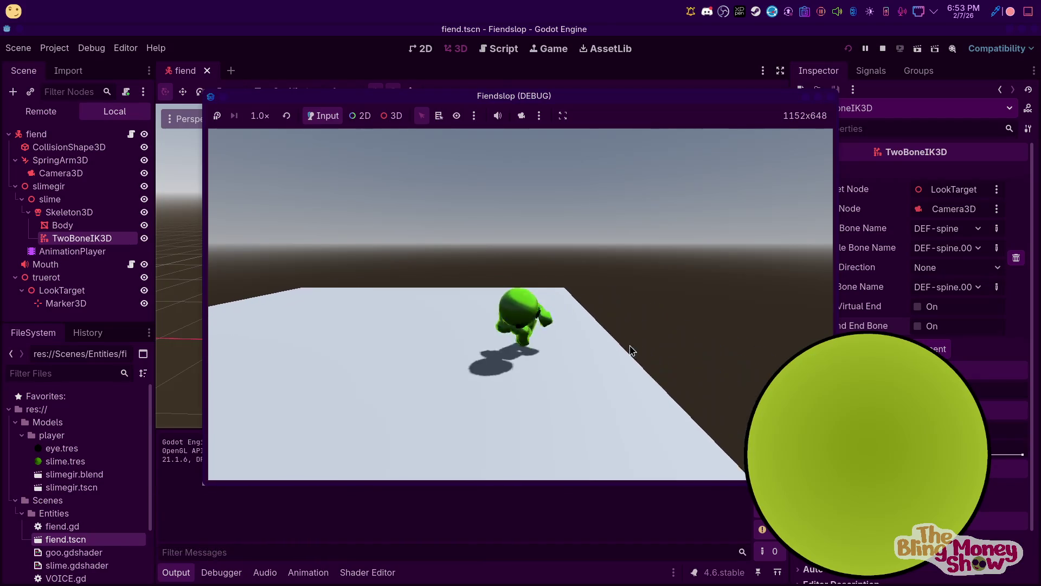
Stop the game and delete the TwoBoneIK3D node
click(883, 48)
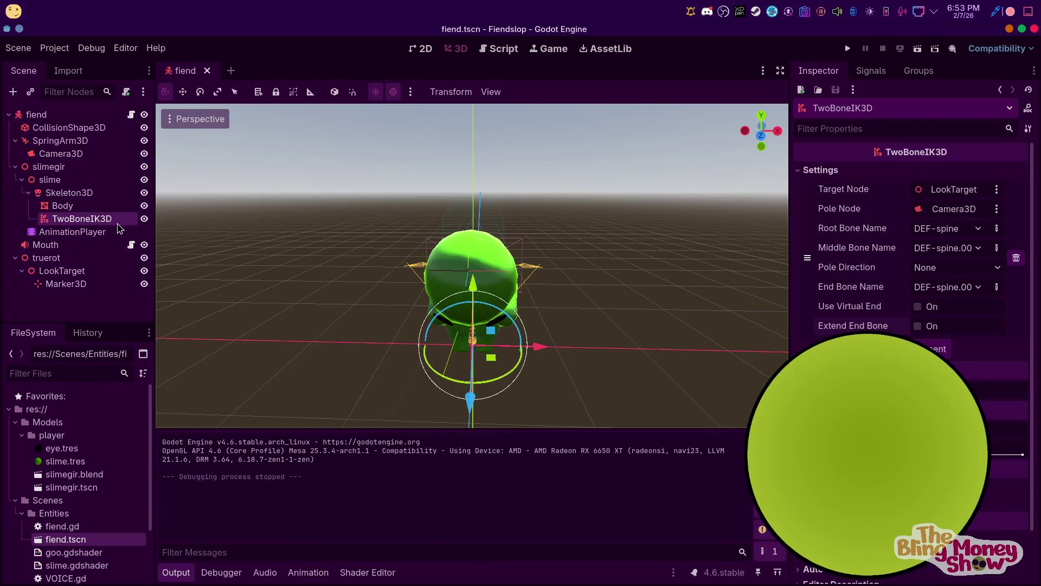
right_click(120, 224)
click(154, 519)
click(490, 312)
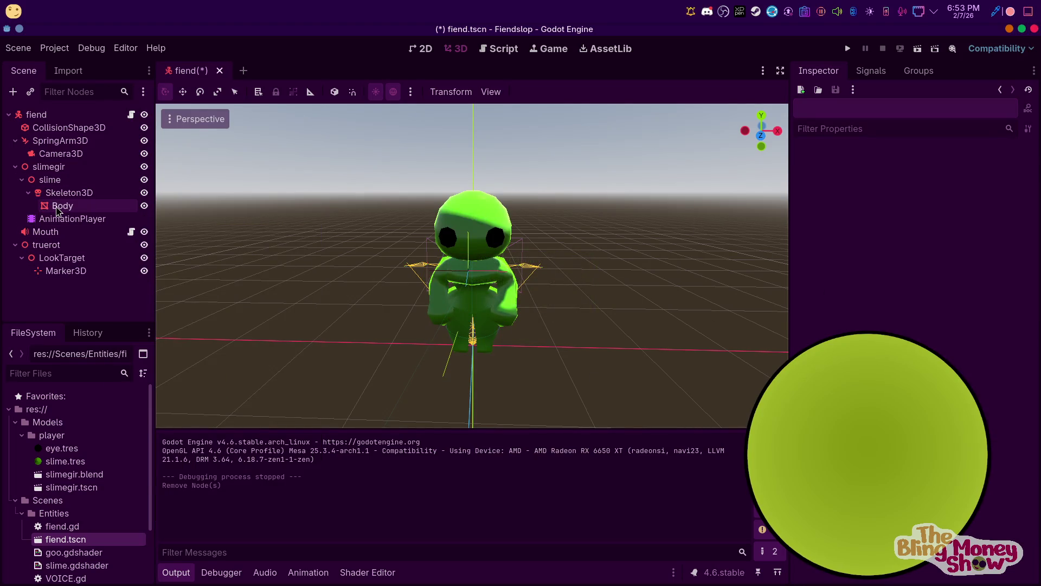
Delete truerot together with its children, then run the game again
click(60, 257)
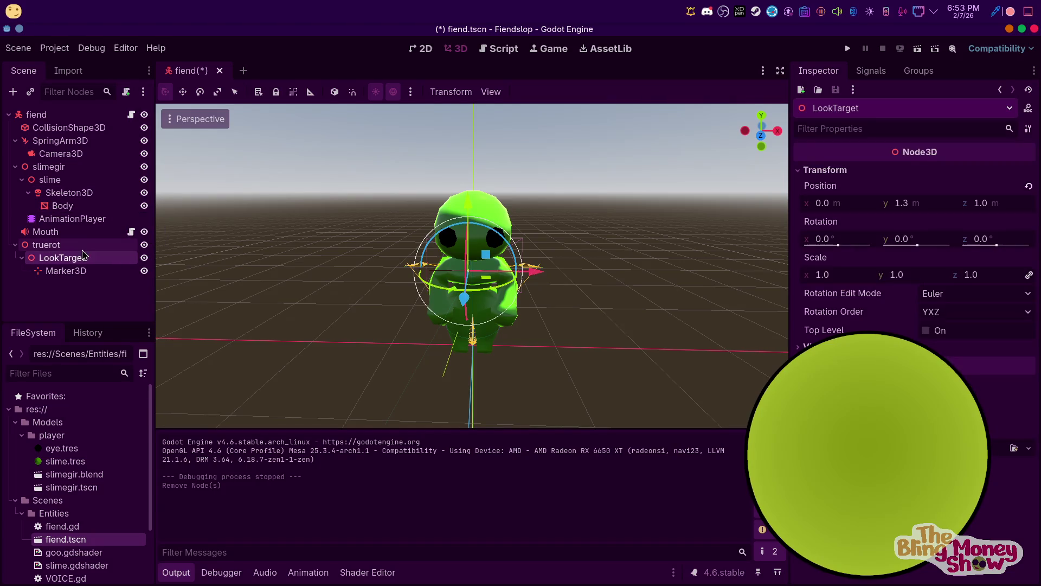
click(44, 245)
key(Delete)
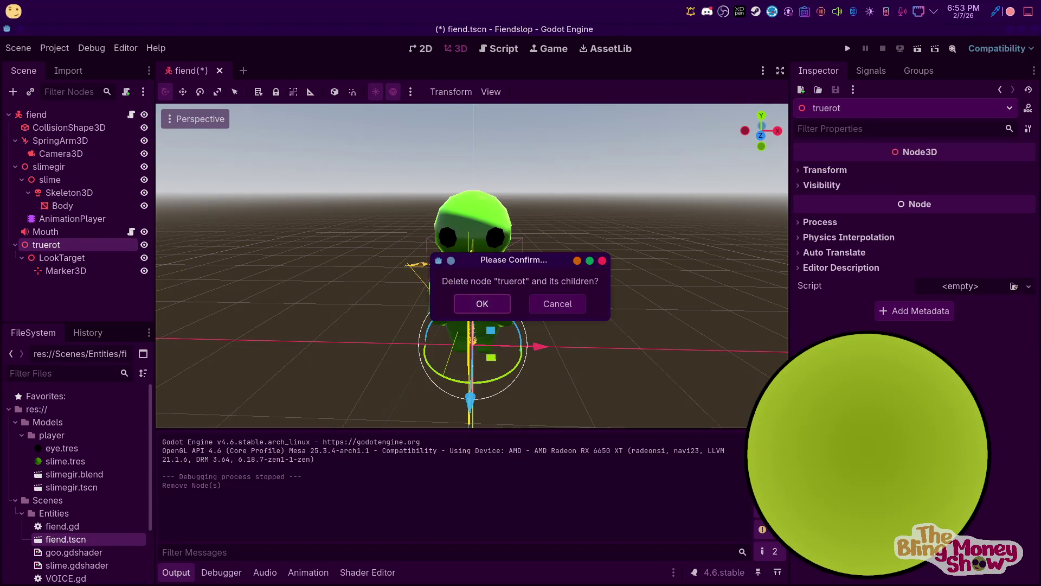
click(487, 307)
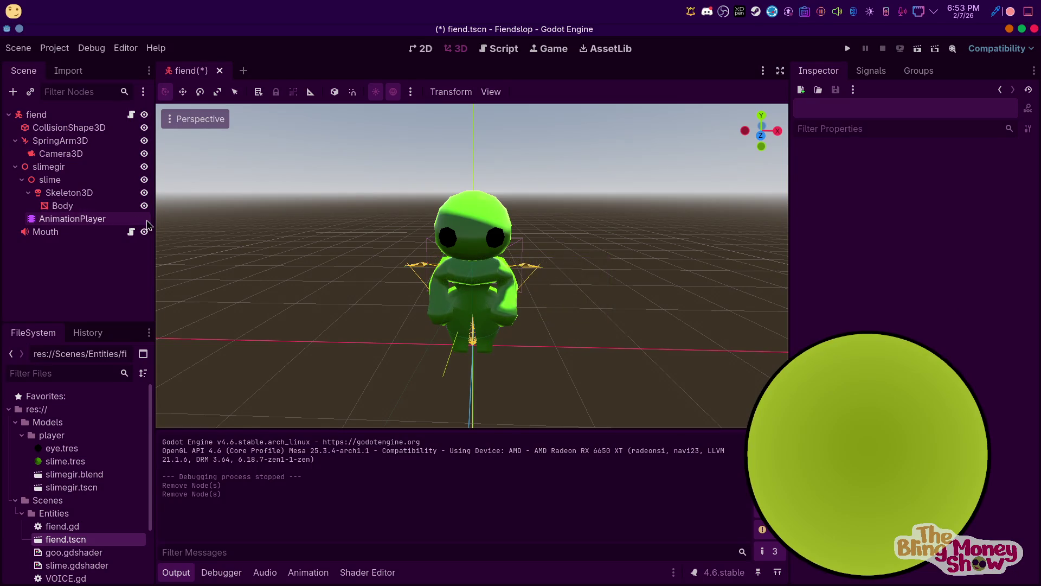
click(72, 116)
scroll(632, 254, up, 3)
drag(658, 274, 628, 298)
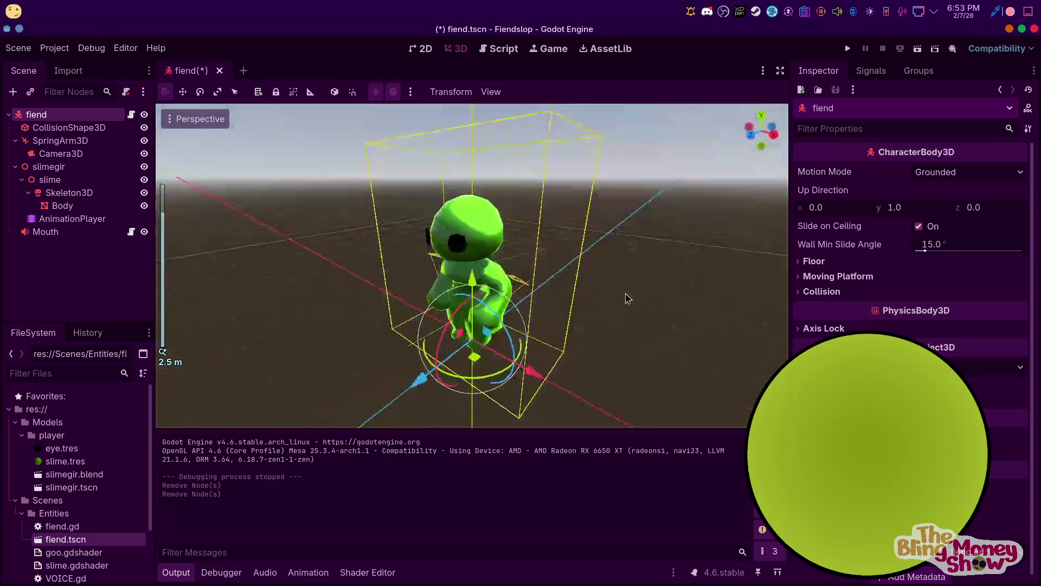
scroll(628, 299, down, 3)
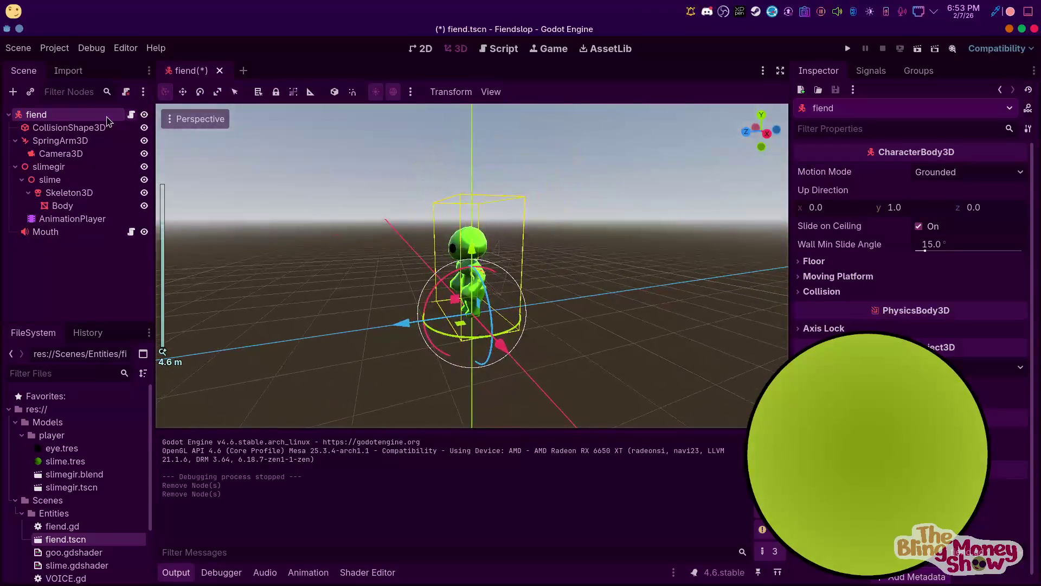
click(848, 49)
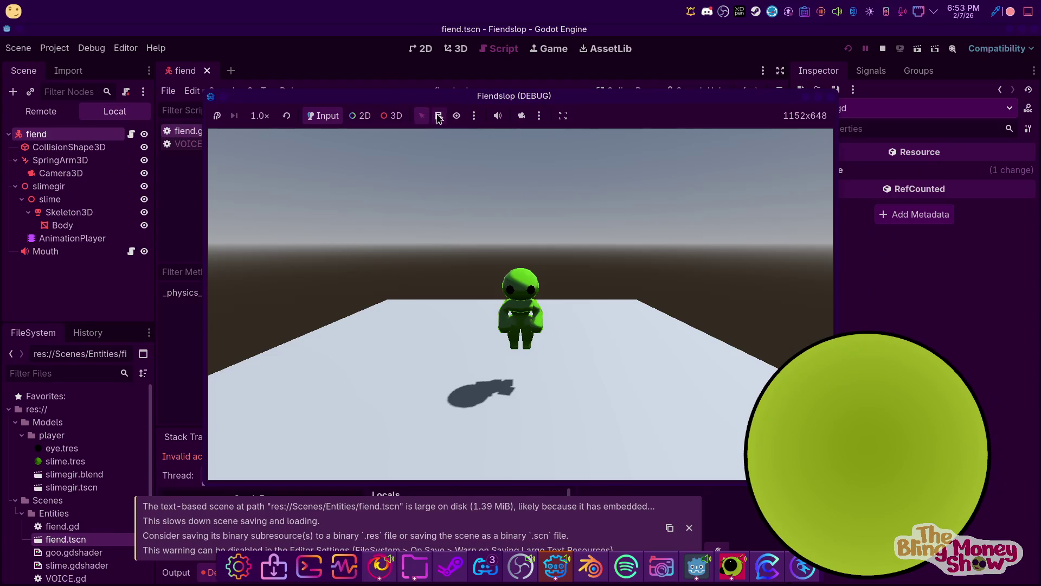
Stop the game and delete the truerot.rotation.y = rotdir line in fiend.gd
drag(458, 105, 917, 151)
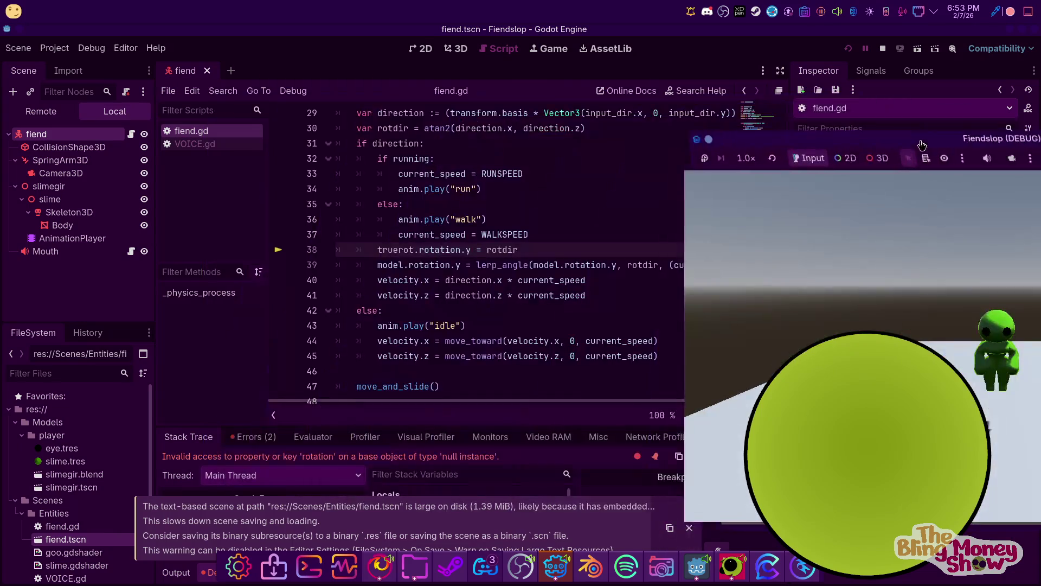
click(883, 48)
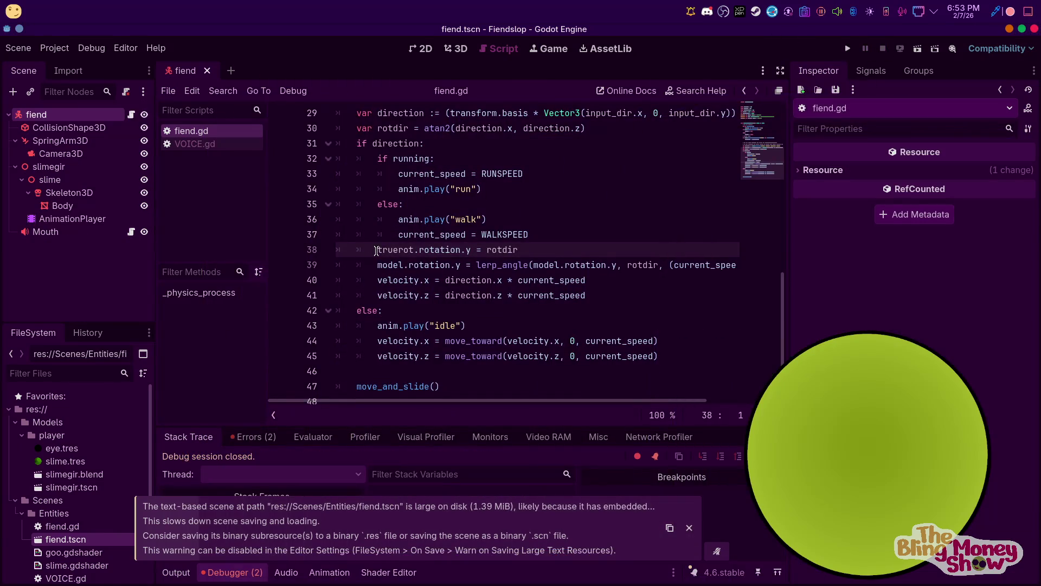
click(629, 234)
click(634, 250)
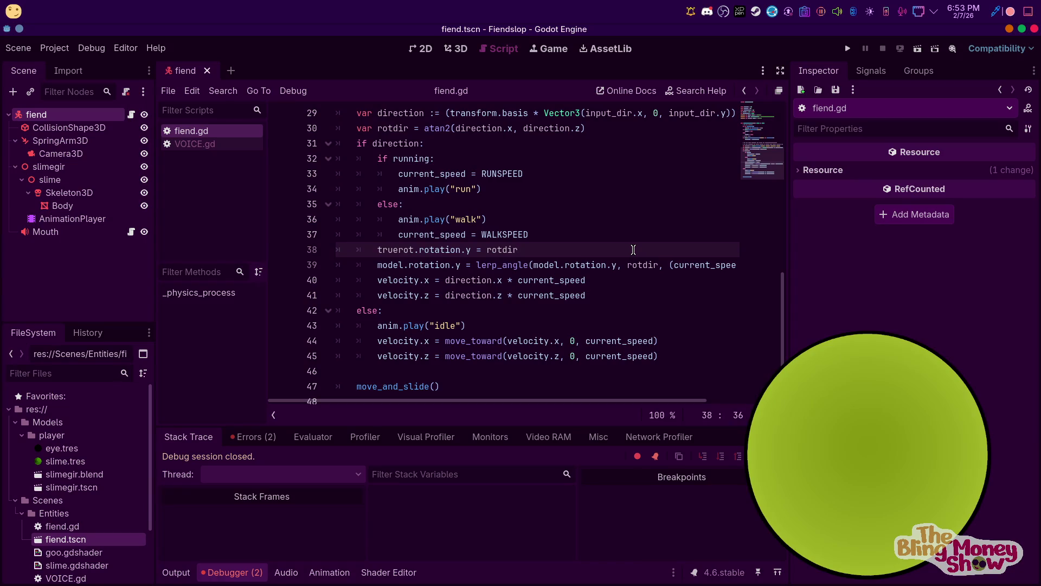
key(BackSpace)
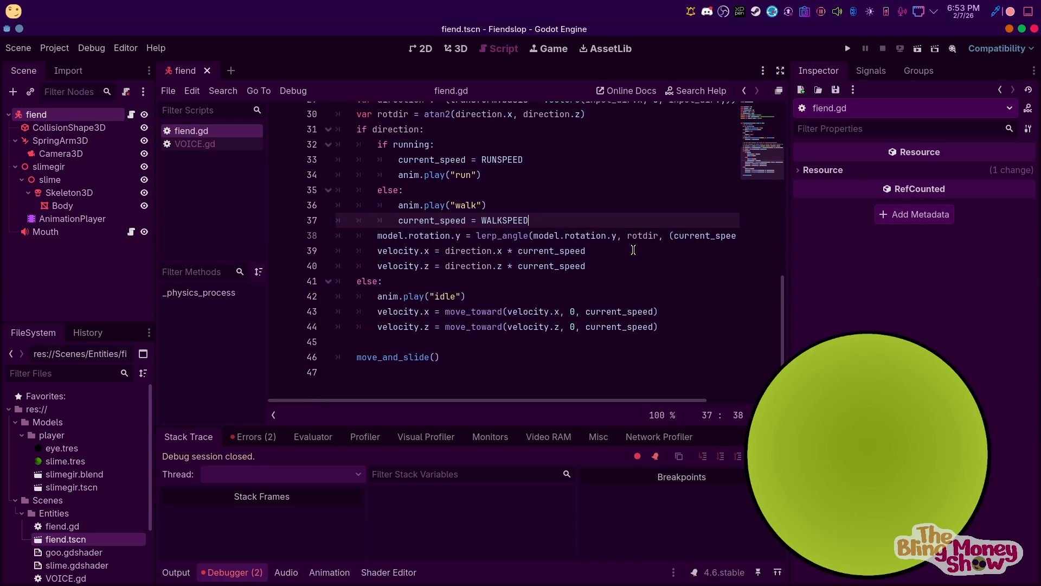
Run the game, jump with Space, then stop it
click(848, 49)
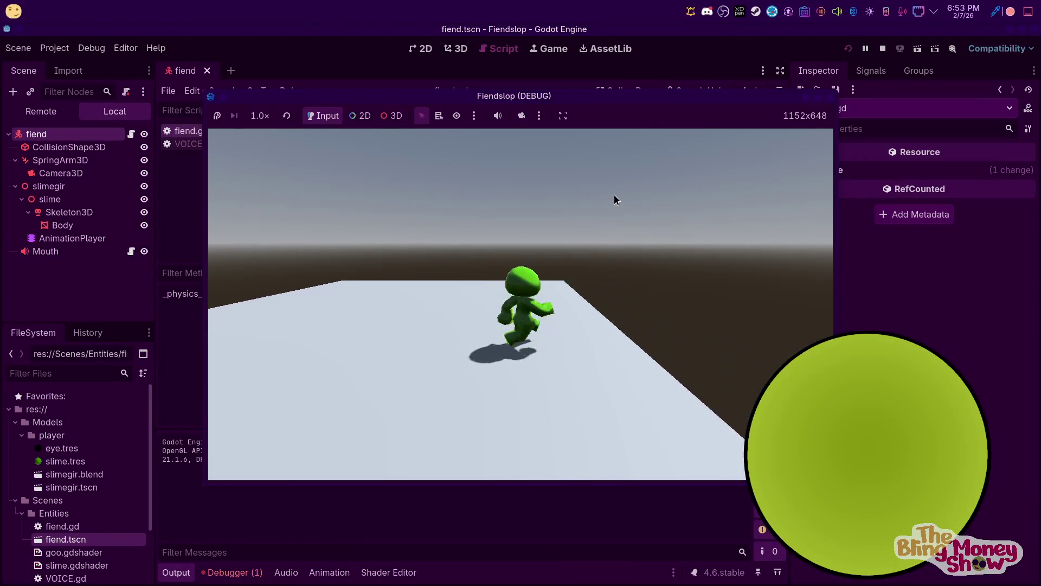
key(space)
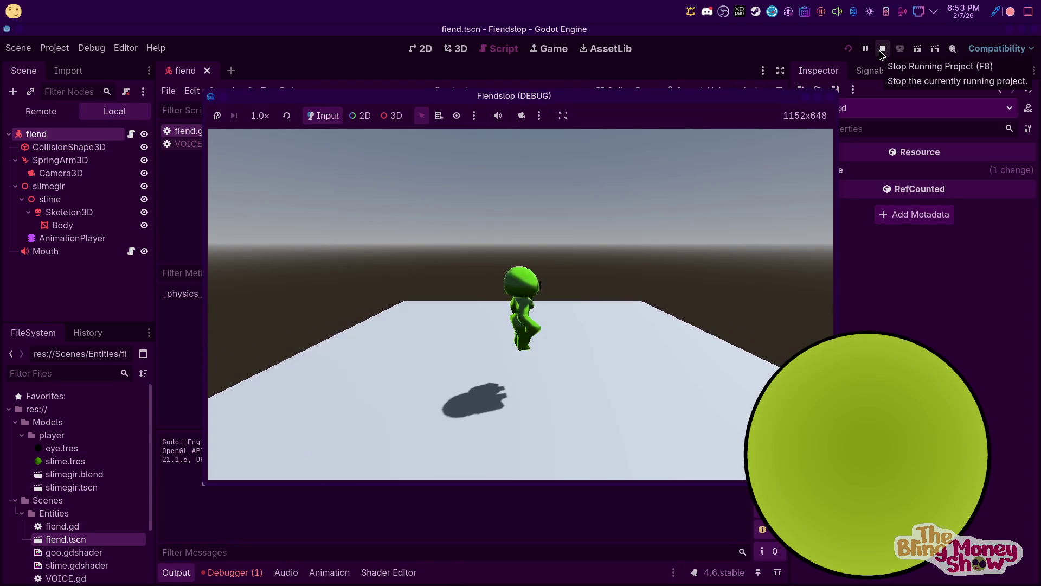
click(882, 53)
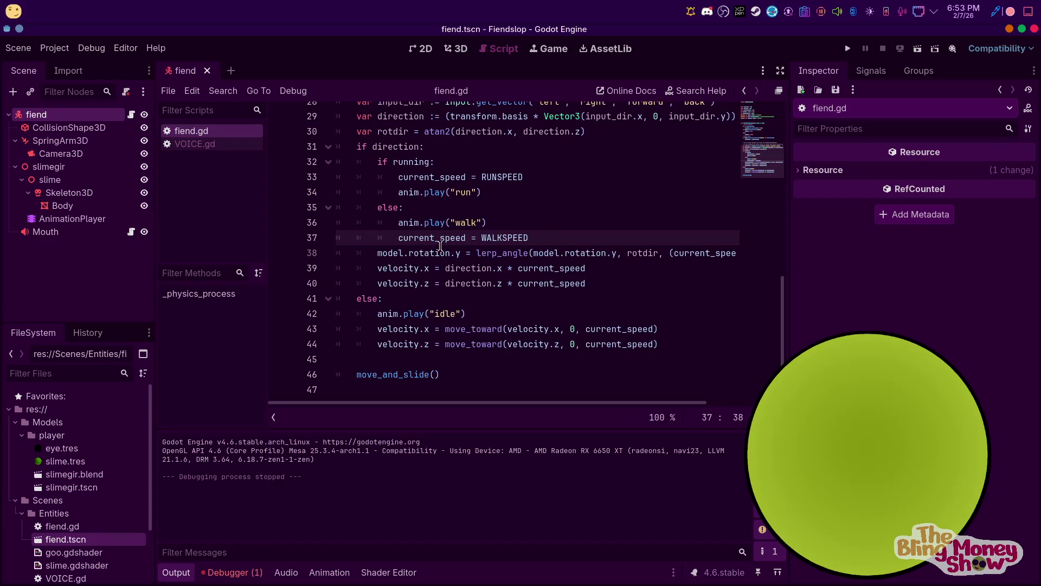
scroll(494, 262, up, 5)
scroll(491, 264, up, 2)
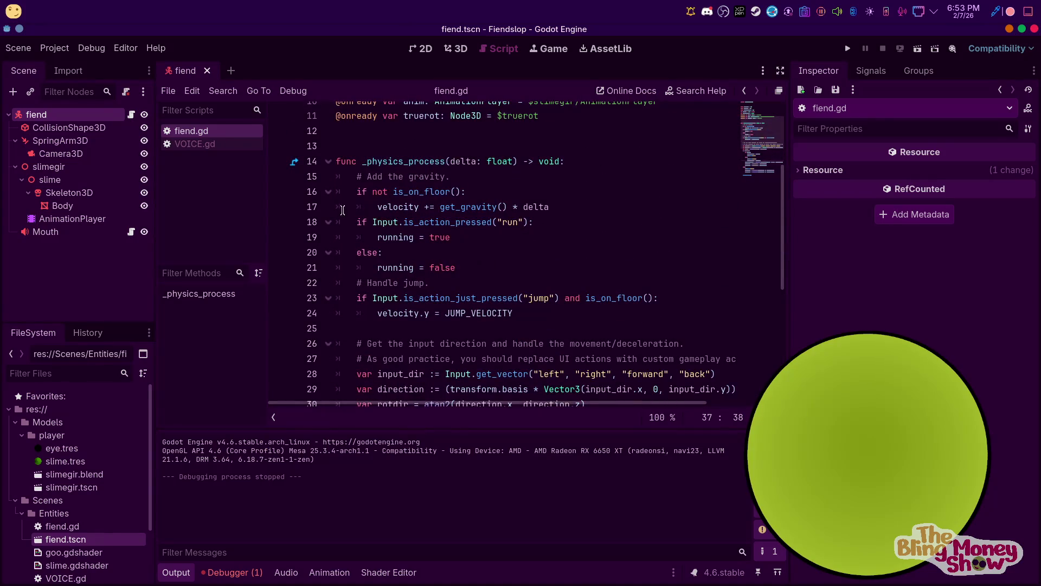
scroll(280, 234, up, 2)
scroll(413, 222, down, 3)
scroll(489, 244, up, 4)
scroll(588, 296, down, 3)
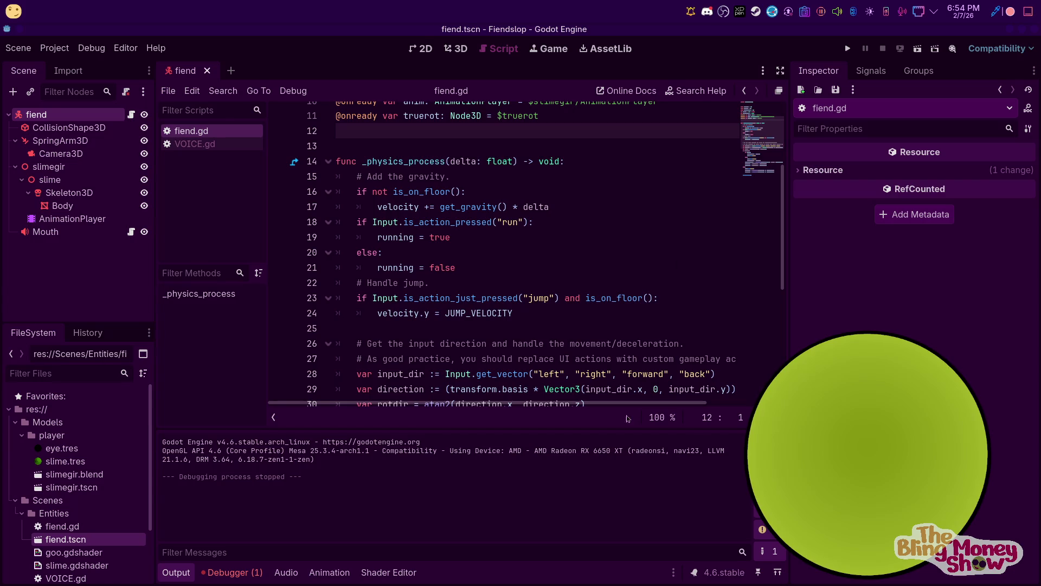
scroll(502, 222, down, 1)
scroll(503, 222, up, 3)
scroll(502, 223, down, 2)
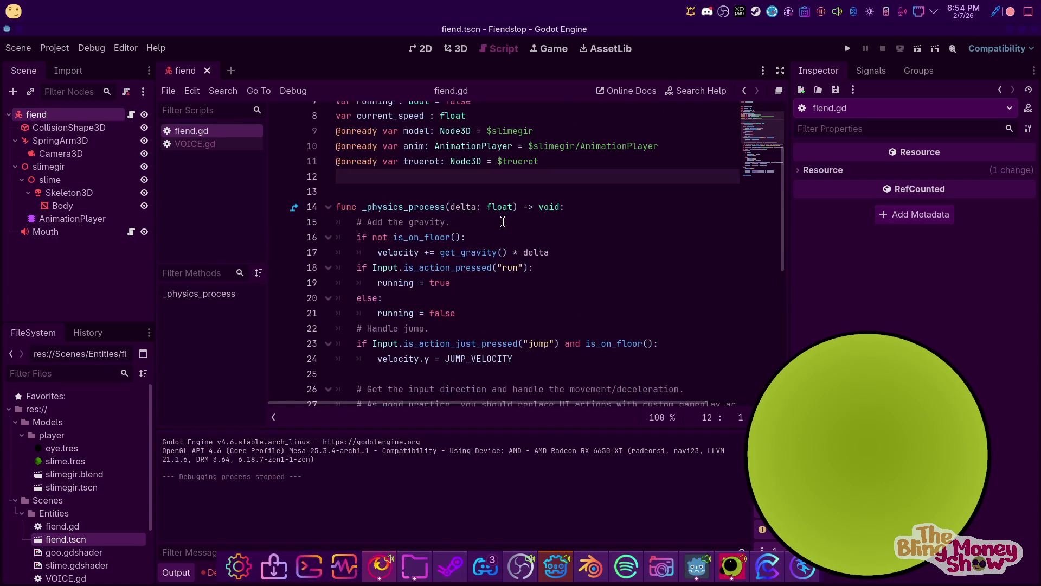
scroll(543, 245, up, 2)
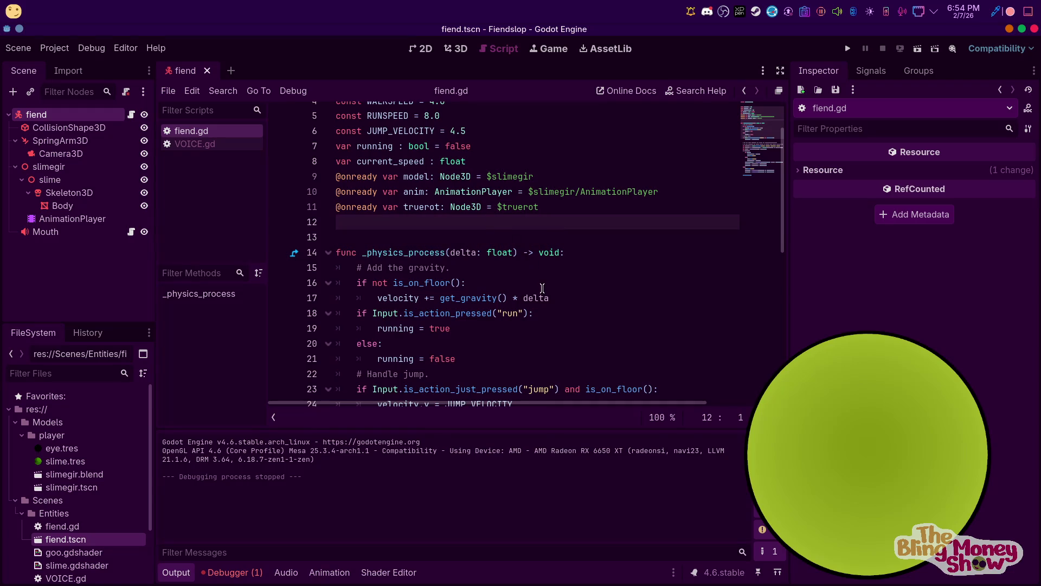
text(var j)
text(um)
Declare var jump_squish : float = 0.5 on the line below current_speed
key(ctrl+BackSpace)
key(ctrl+BackSpace)
key(alt+Up)
key(alt+Up)
key(alt+Up)
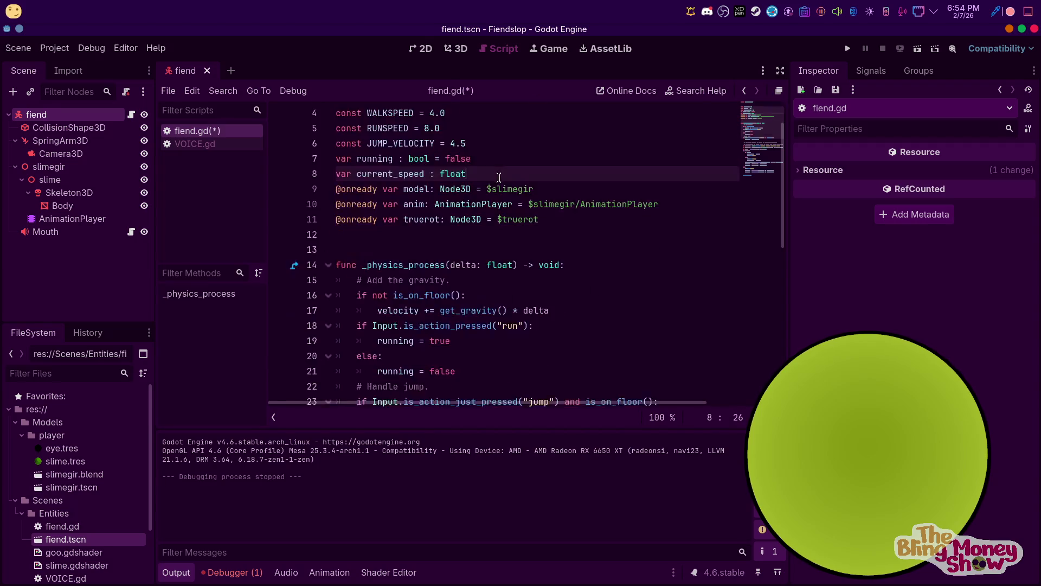
text(var jump_su)
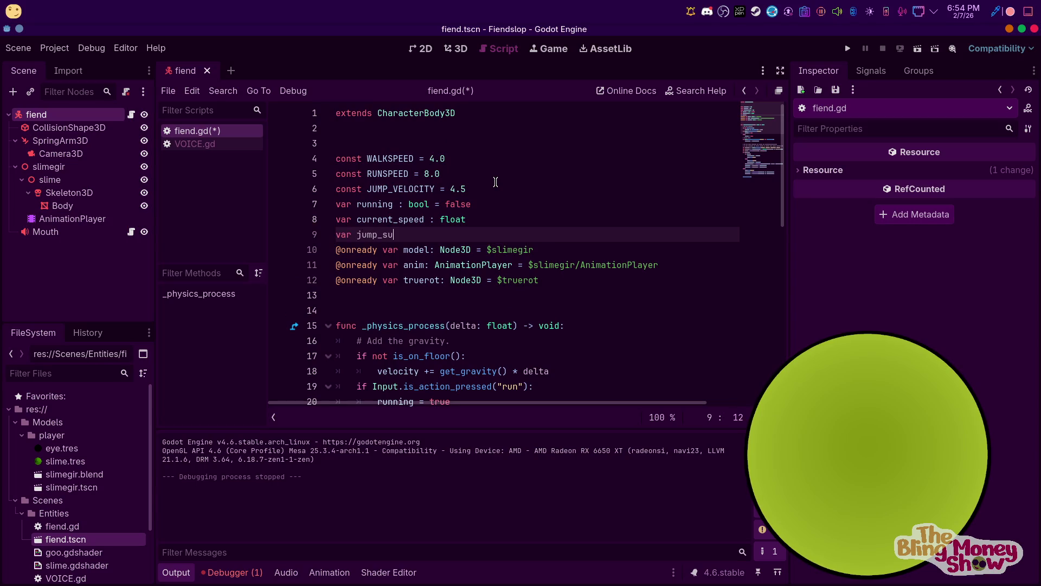
key(BackSpace)
text(quish : )
text(float 9)
key(BackSpace)
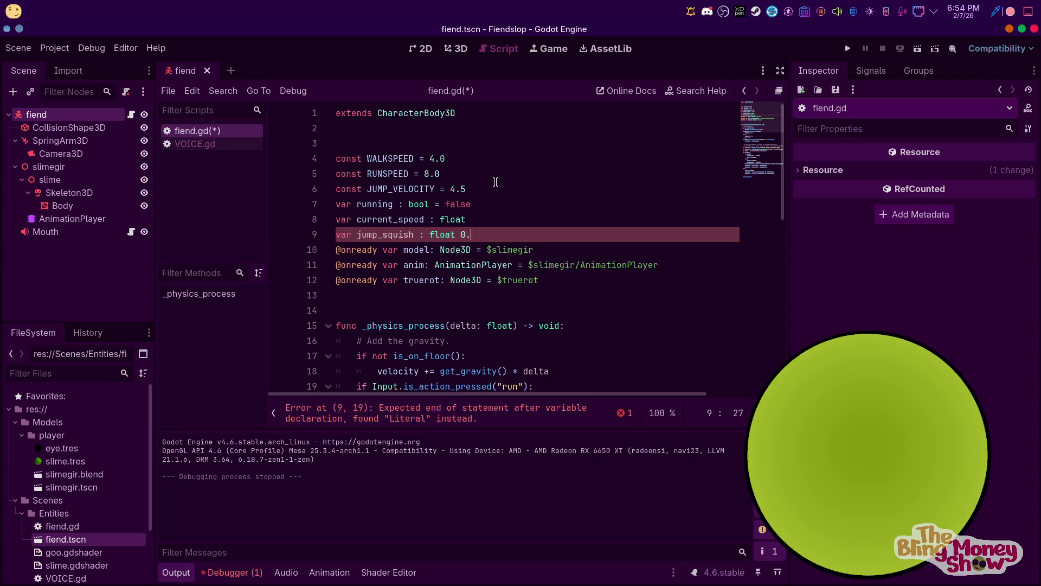
text(0.5)
Move down through the script and place the cursor at the end of the jump velocity line
click(590, 213)
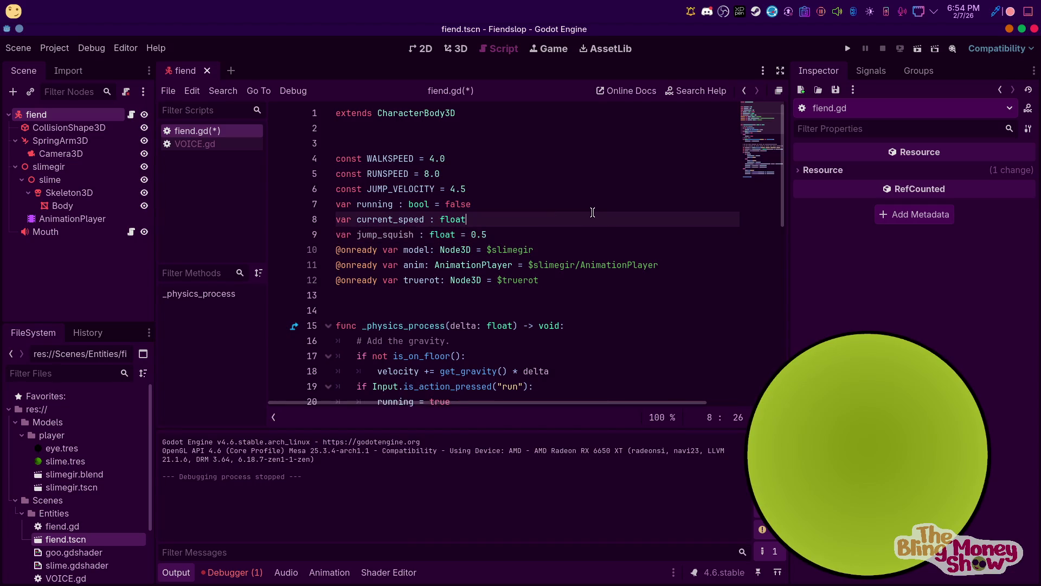
click(487, 290)
scroll(521, 328, down, 3)
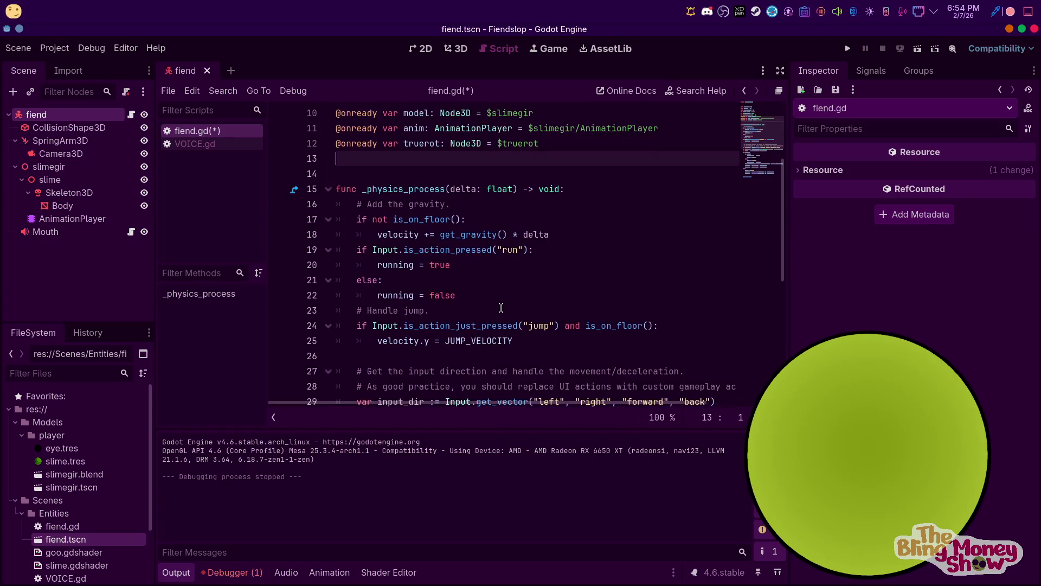
scroll(496, 325, down, 1)
scroll(535, 261, down, 1)
scroll(537, 266, up, 4)
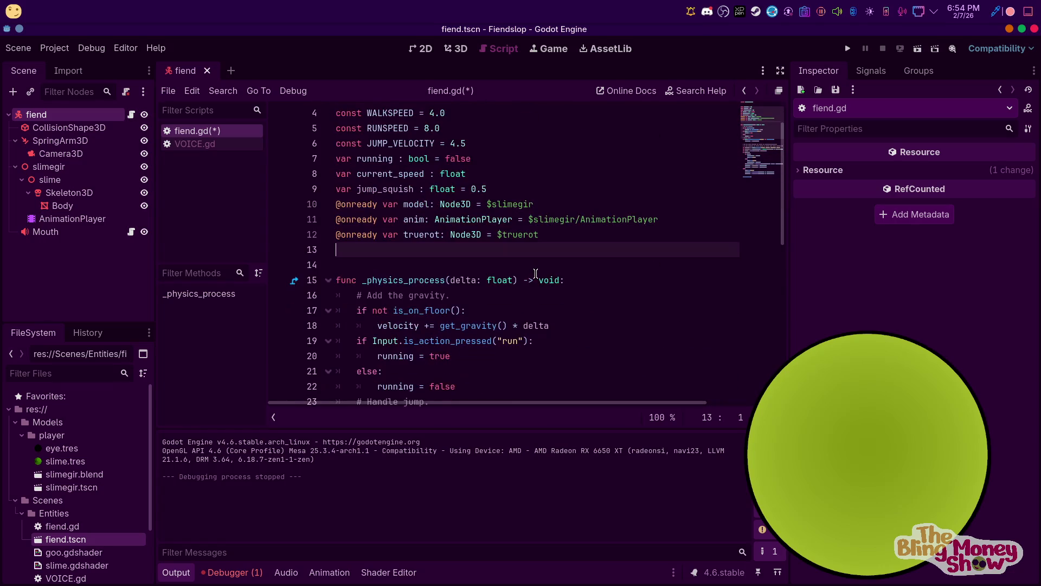
scroll(535, 324, down, 1)
scroll(528, 311, down, 2)
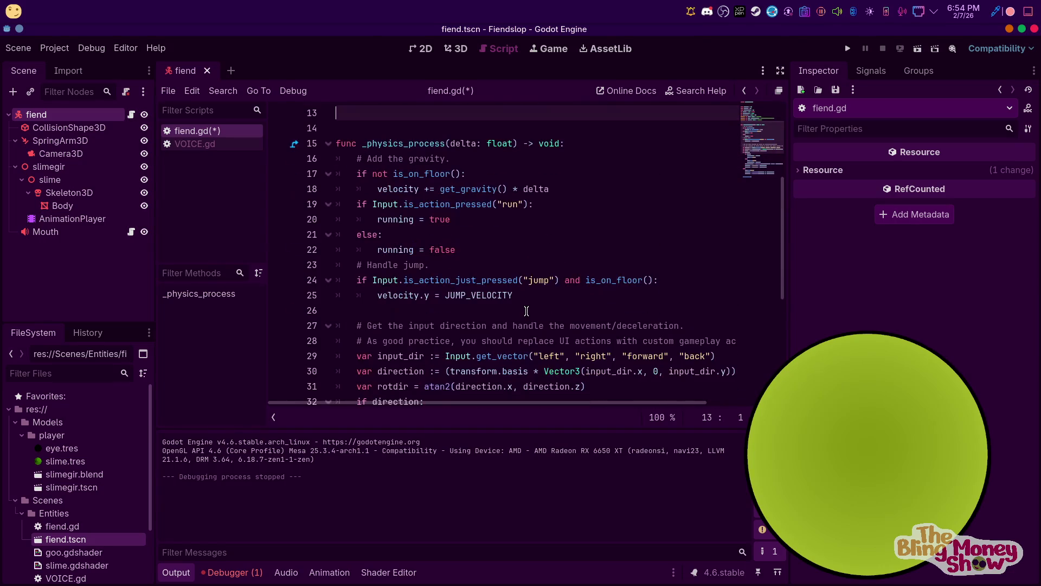
click(514, 295)
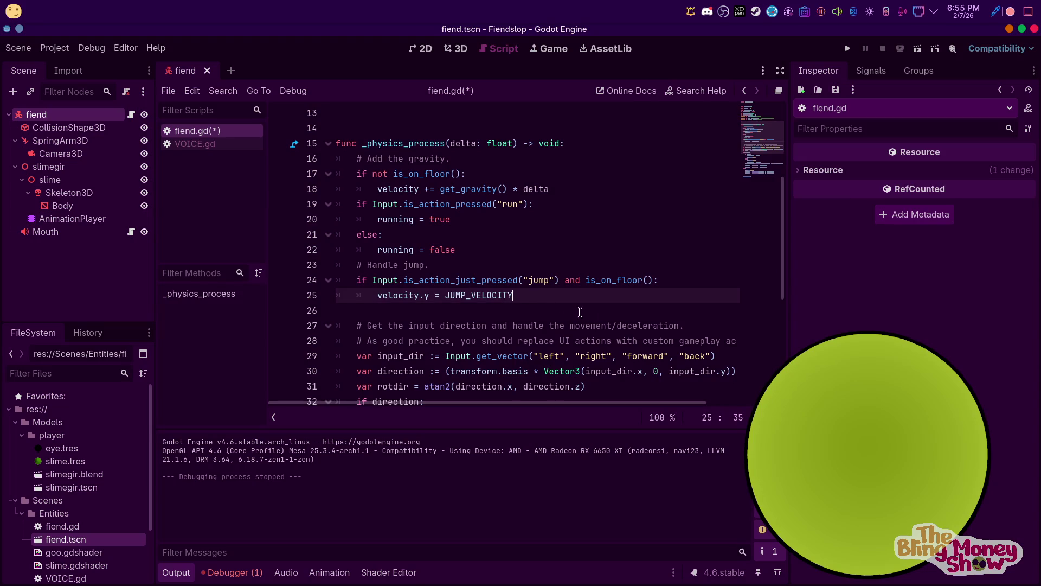
Start line 26 in the jump branch as an assignment to model.scale
key(Return)
text(sc)
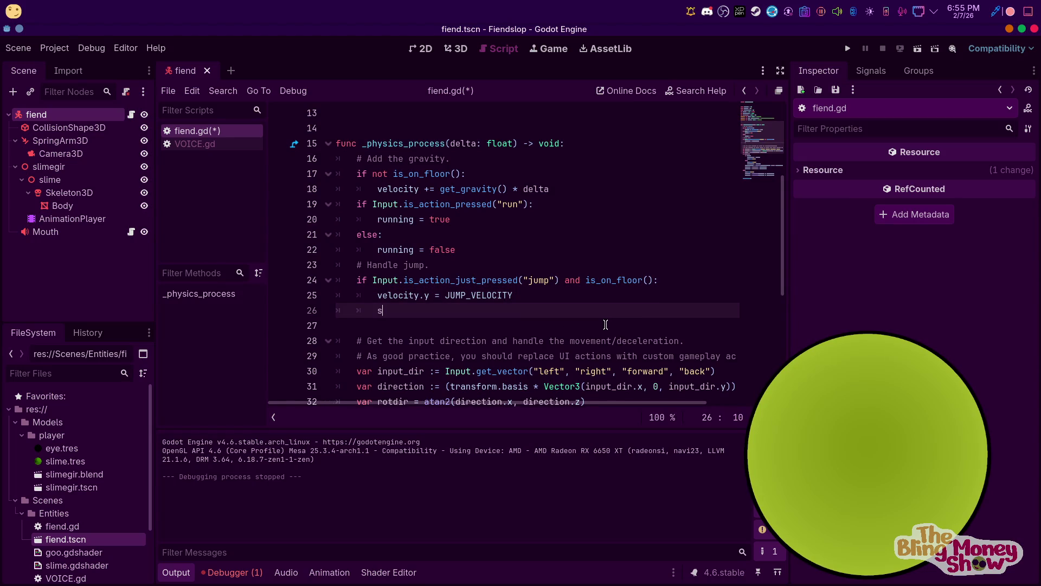
key(Return)
text(.)
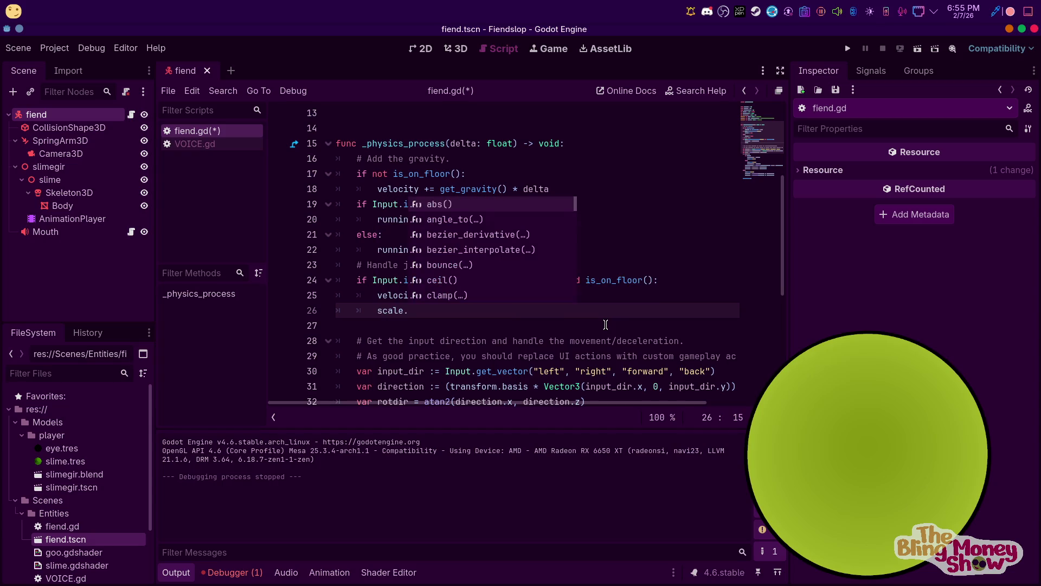
key(BackSpace)
key(BackSpace)
key(BackSpace)
text(m)
key(Return)
text(.sc)
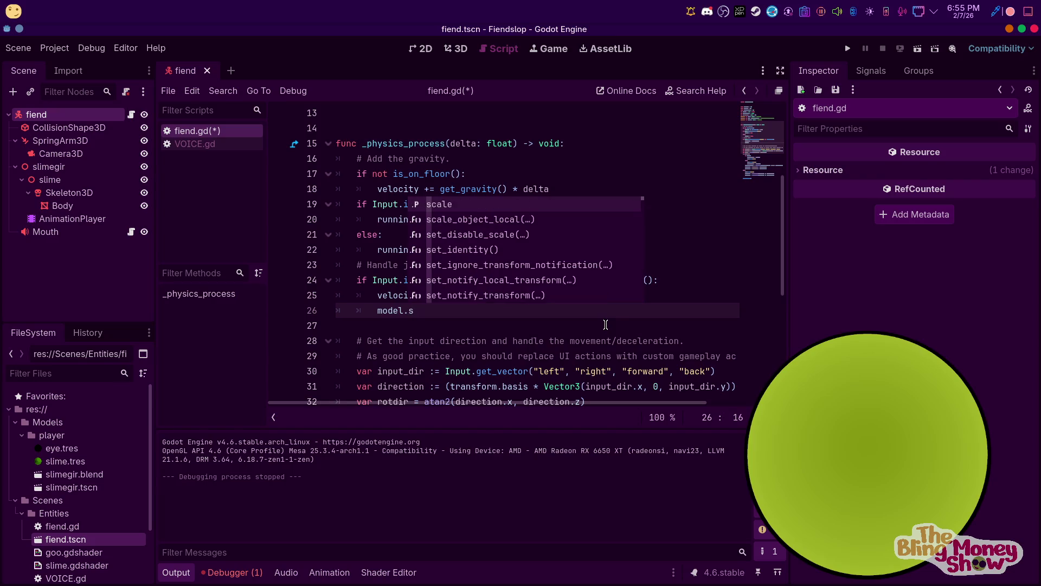
key(Return)
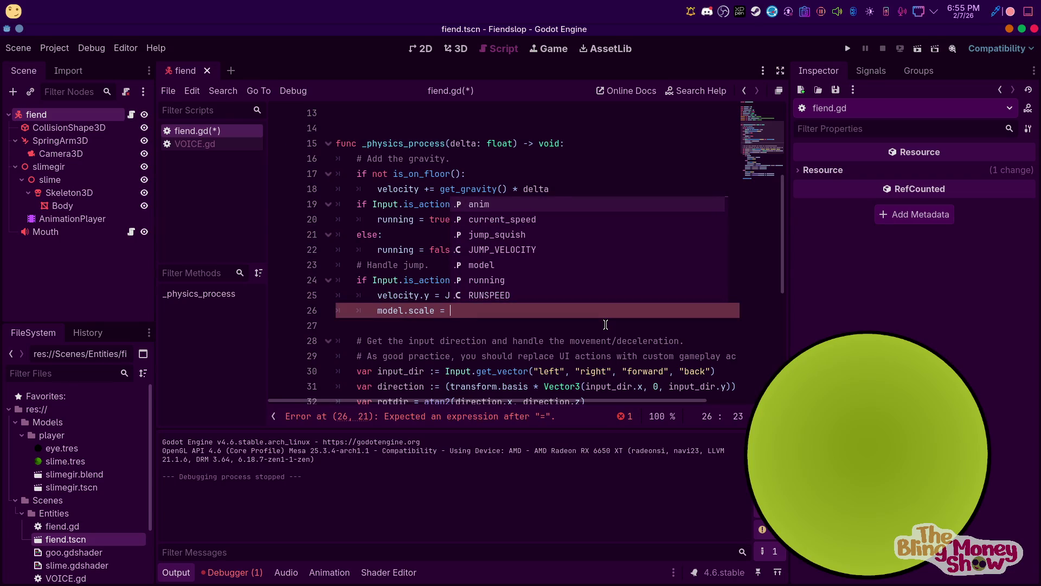
Assign lerp(model.scale, Vector3( ... as the start of the squash expression
text(lerp()
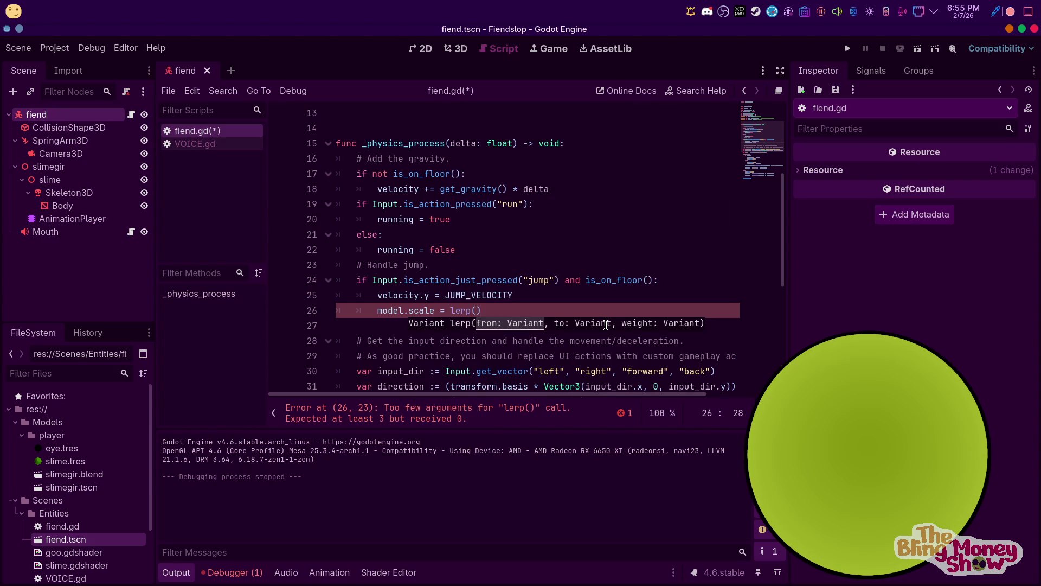
text(V)
key(Down)
key(Down)
key(Down)
key(Return)
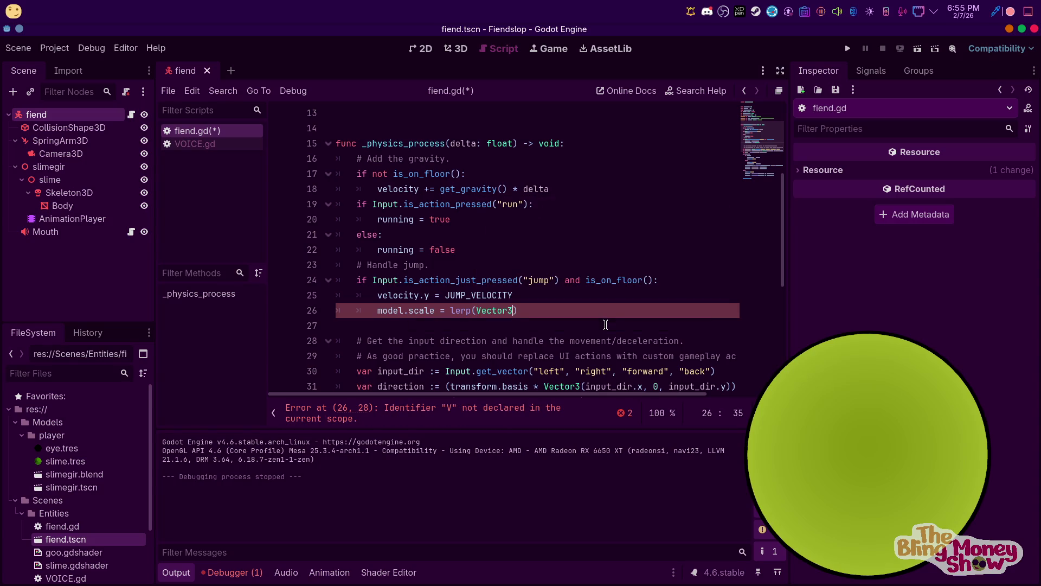
key(BackSpace)
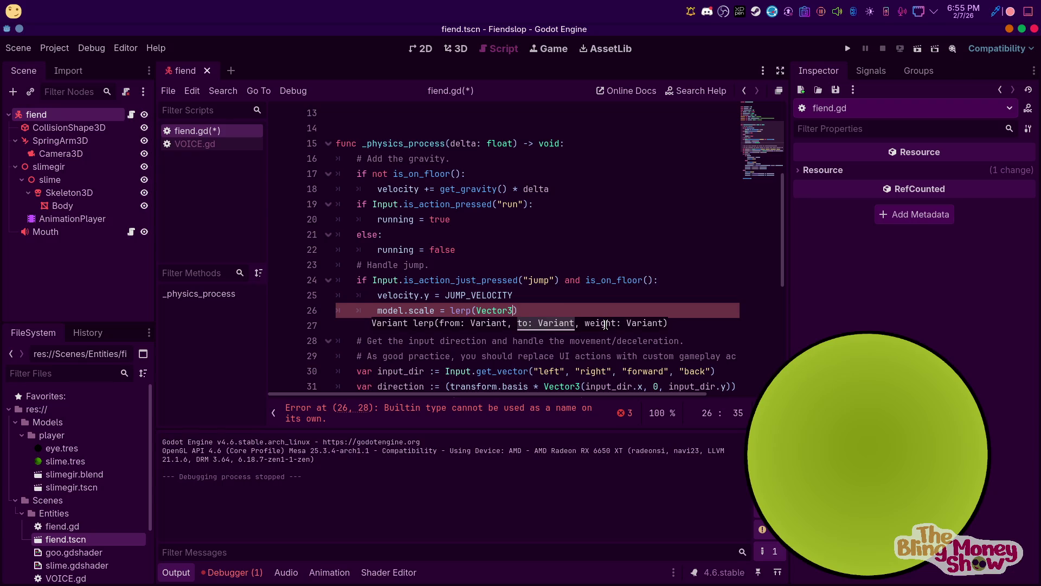
key(BackSpace)
key(BackSpace)
key(BackSpace)
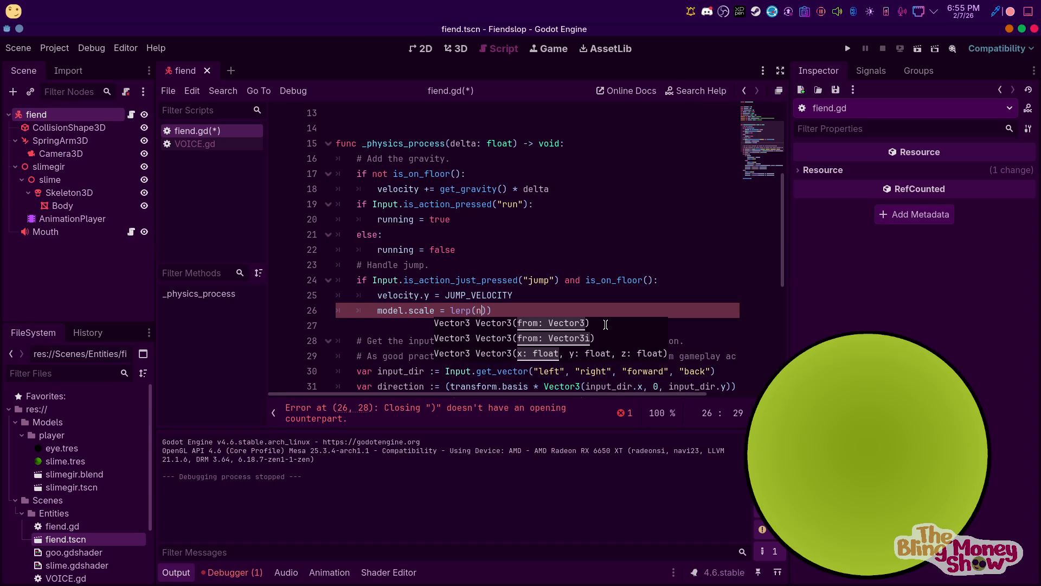
key(BackSpace)
text(o)
key(Down)
key(Down)
key(Up)
key(Up)
key(Return)
text(.s)
key(Return)
text(,)
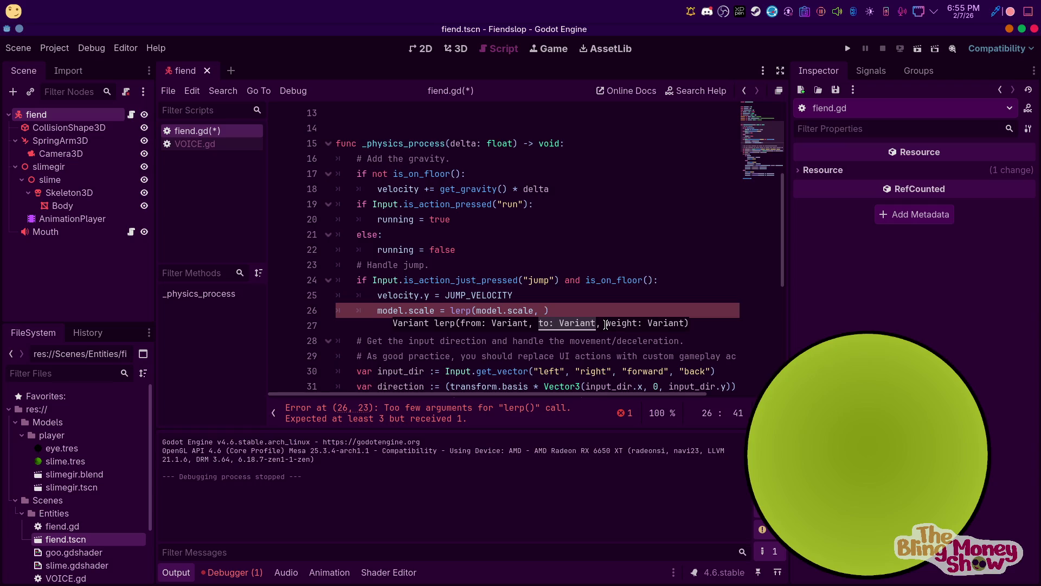
key(BackSpace)
text(Ve)
key(Down)
key(Down)
key(Return)
text(()
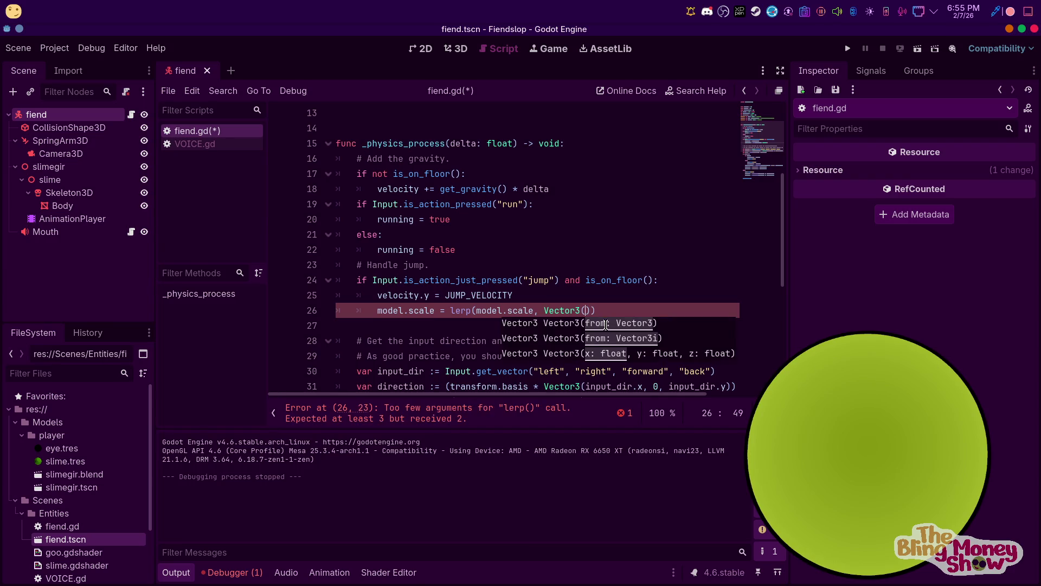
Complete the target as Vector3(jump_squish, model.scale.y + jump_squish, jump_squish) with weight 5 * delta
text(j)
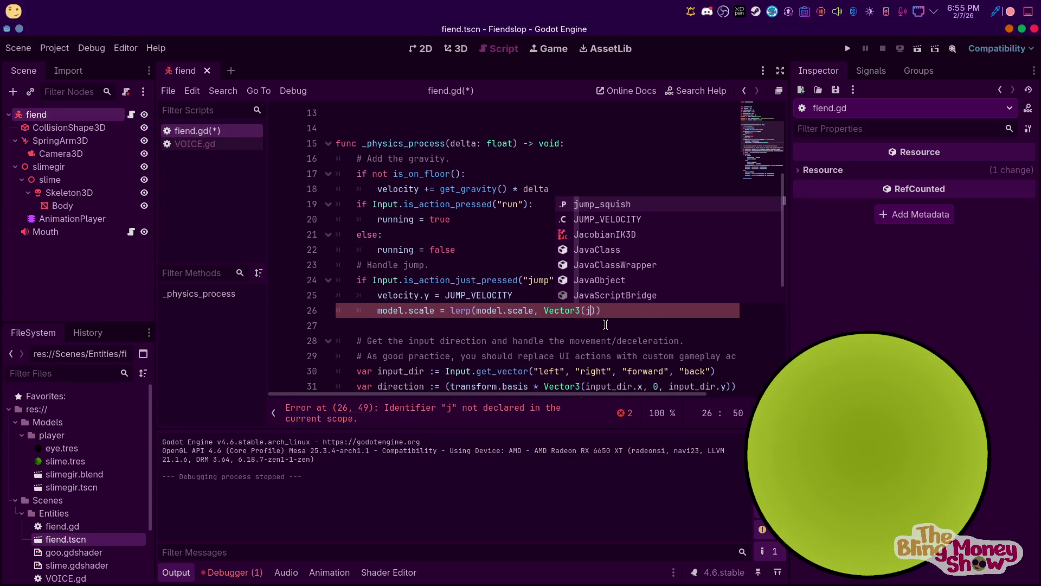
key(Return)
text(, )
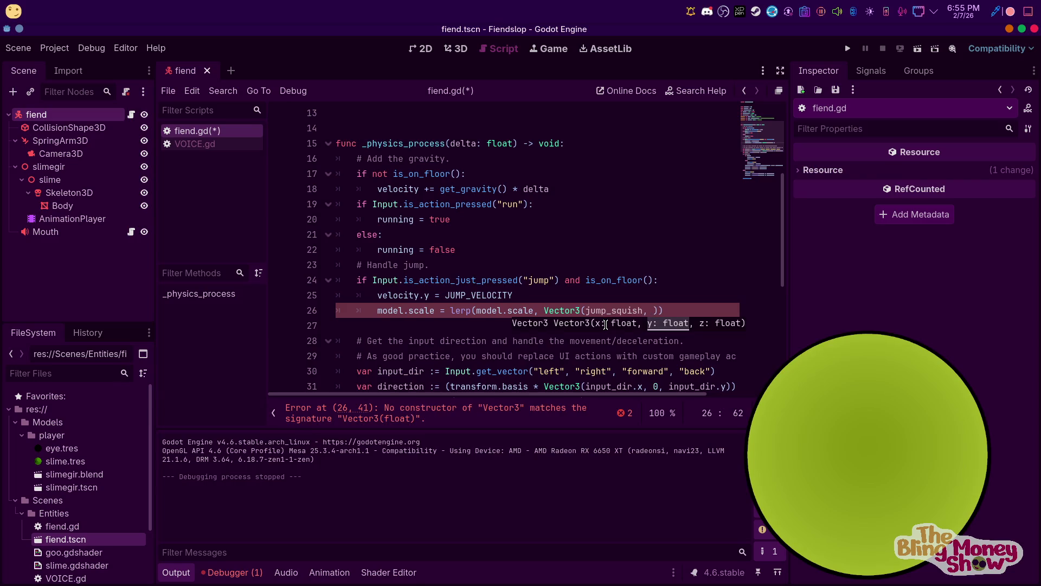
text(model)
text(.scale.t)
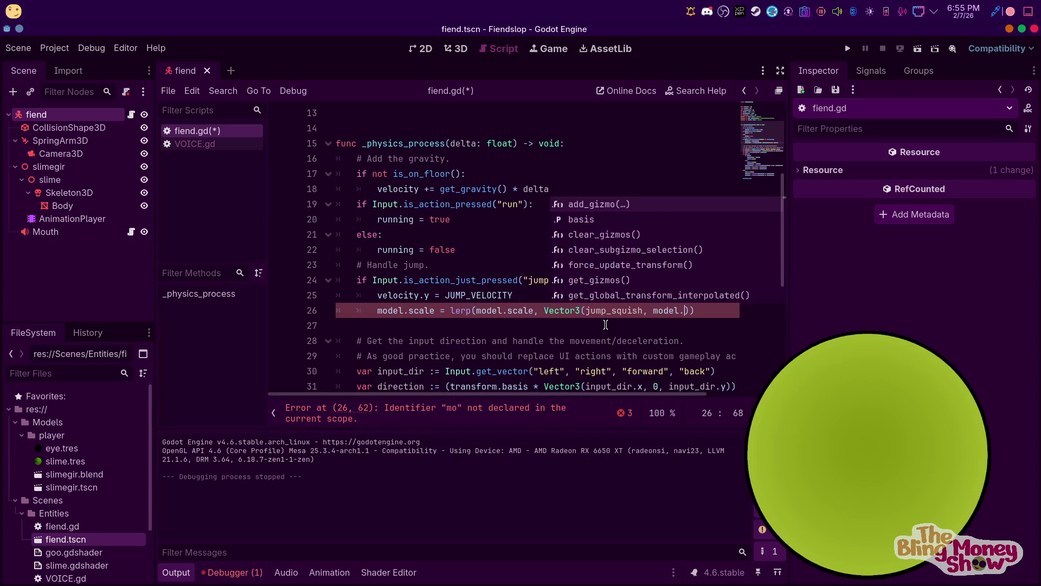
key(BackSpace)
text(y )
text(+ j)
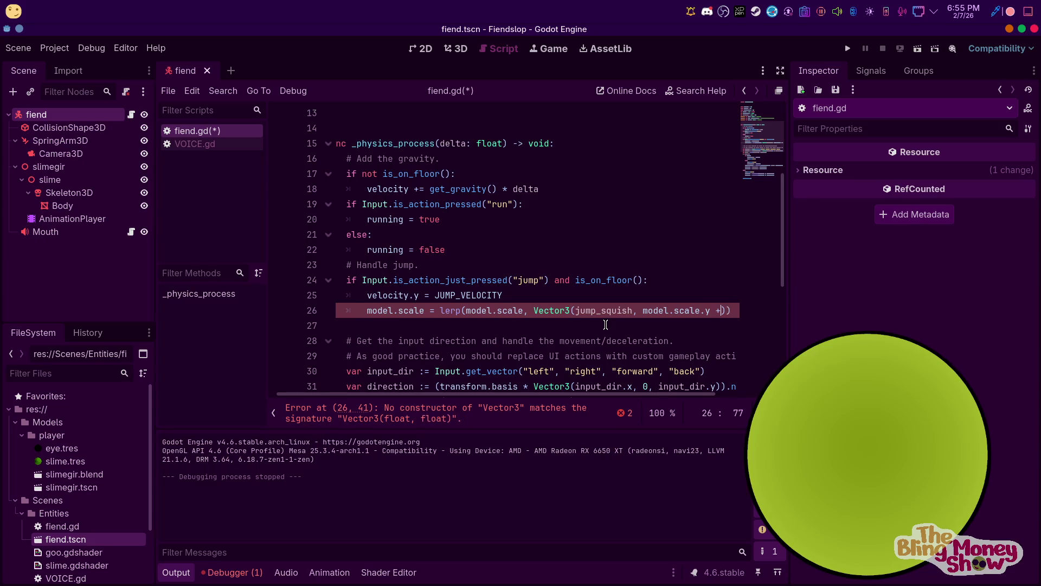
key(Return)
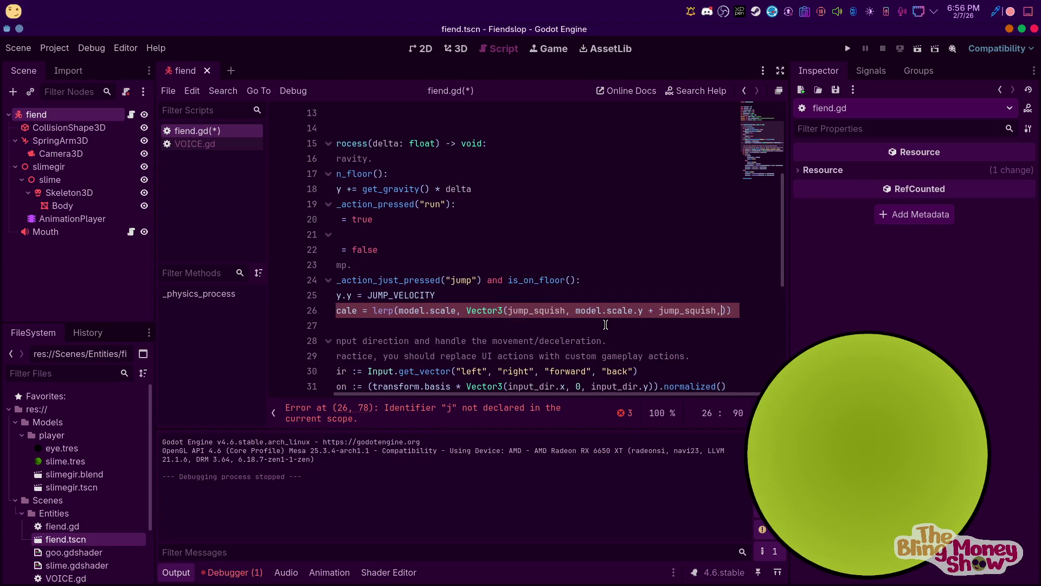
text(, jump_s)
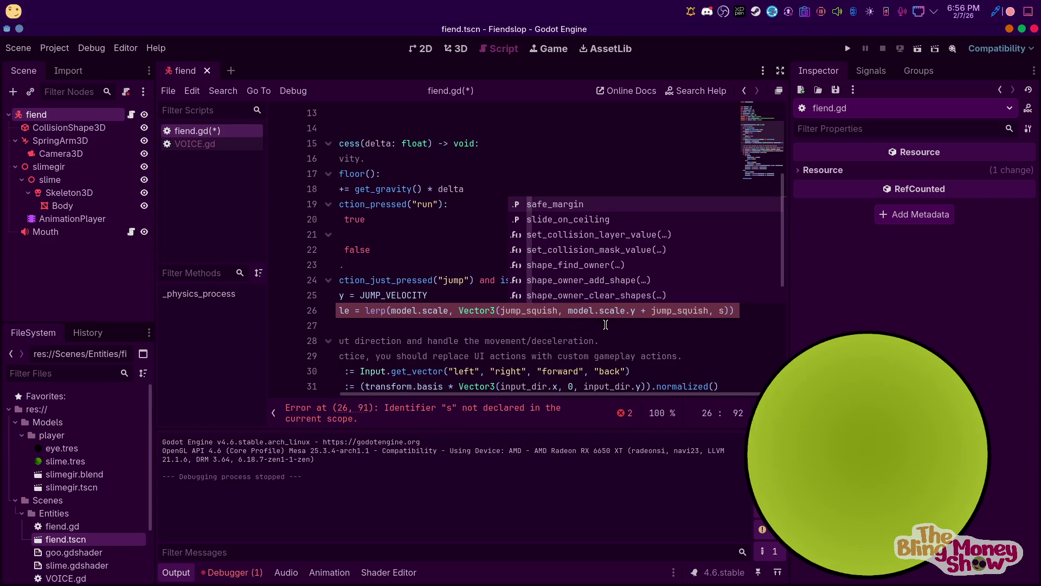
text(qu)
key(Return)
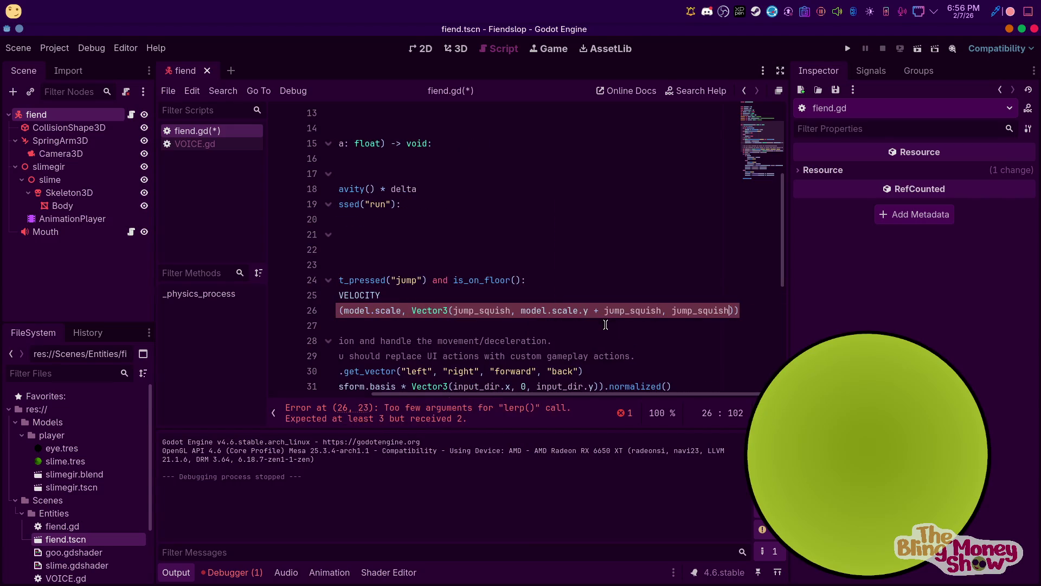
text(, )
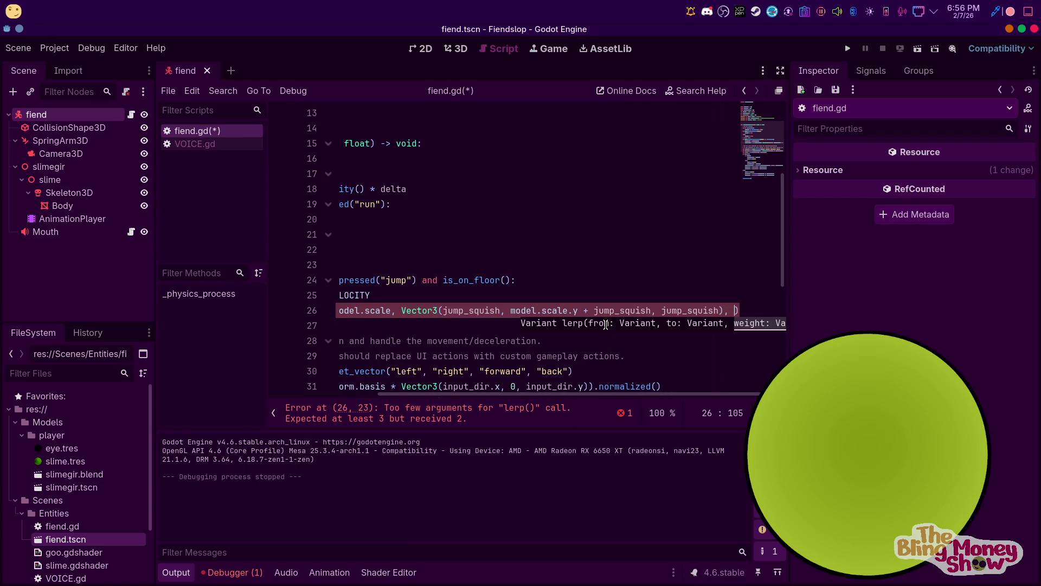
text(5 * t)
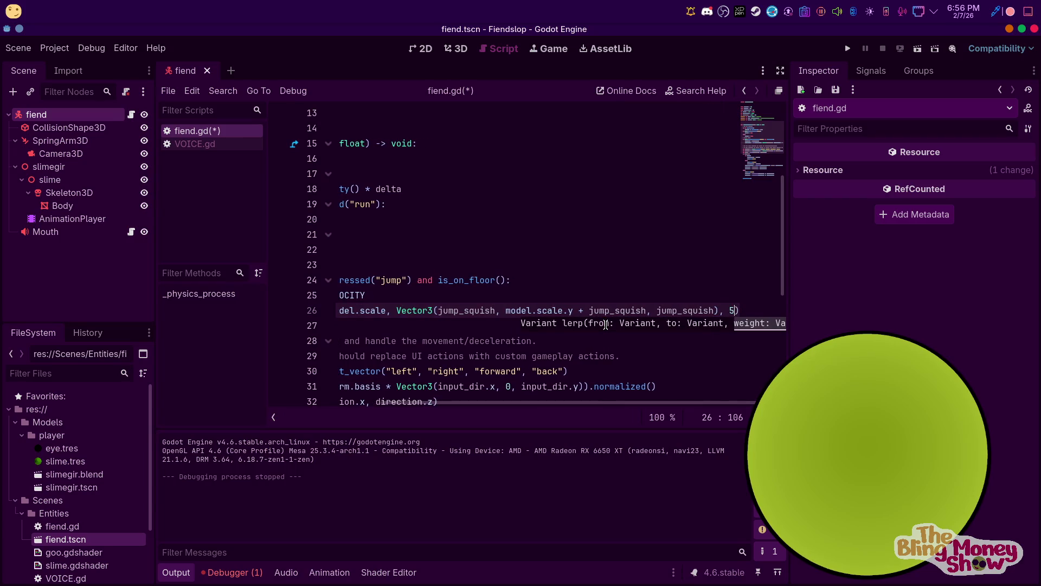
key(BackSpace)
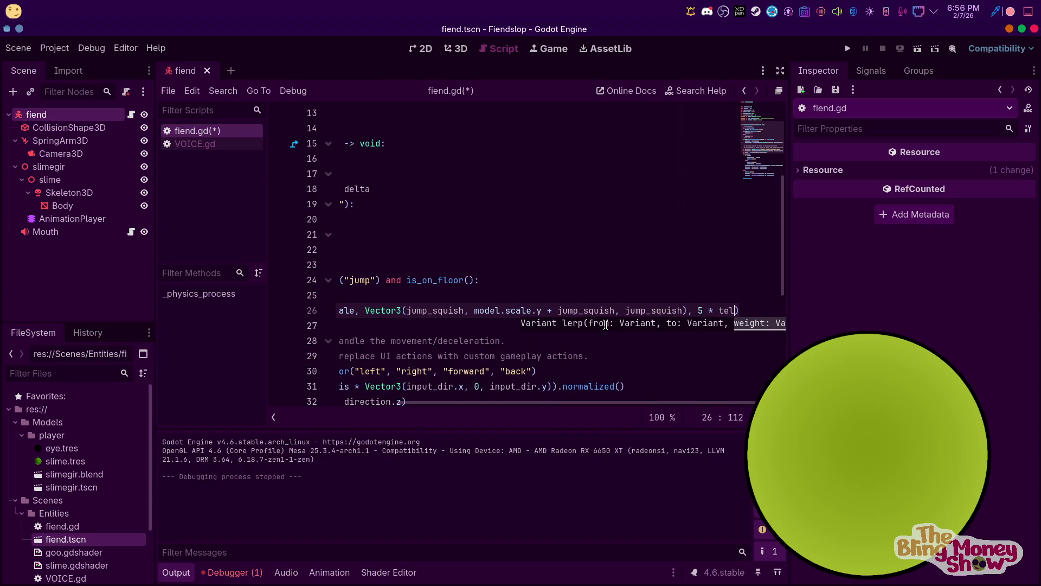
text(dek)
key(BackSpace)
text(l)
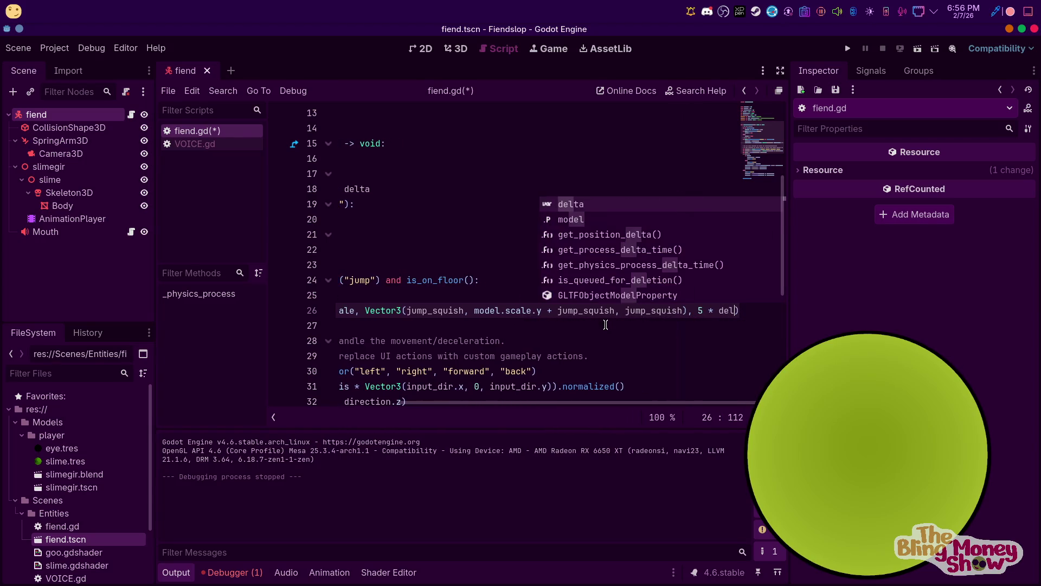
key(Return)
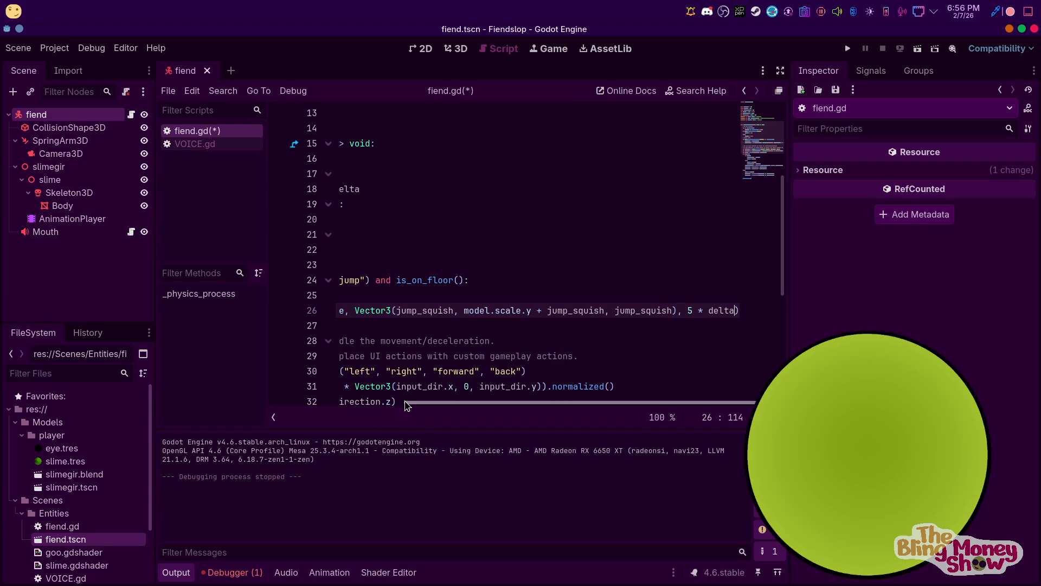
scroll(418, 410, left, 5)
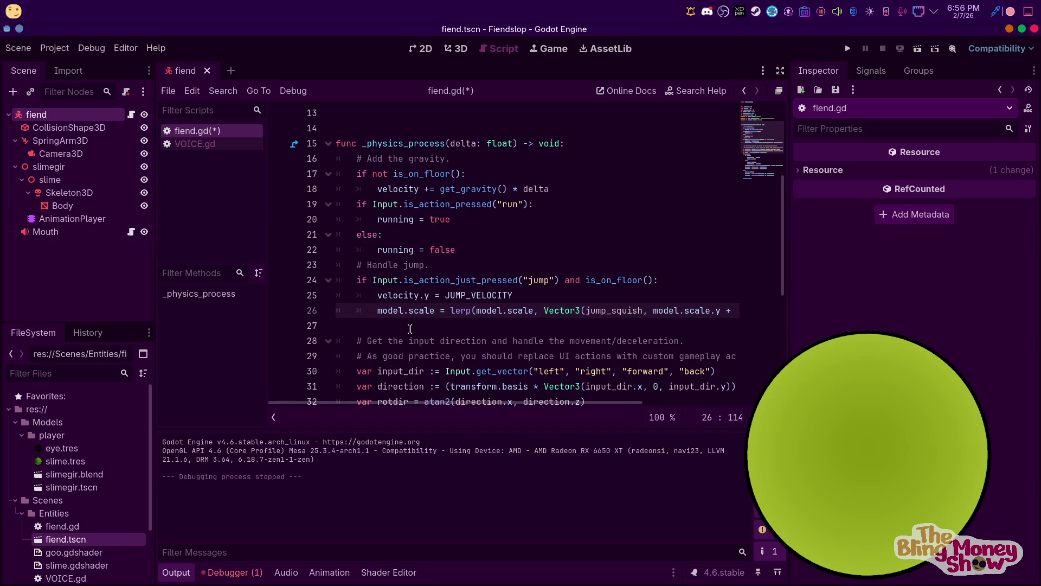
Add an else: block right after the gravity line
scroll(415, 325, down, 6)
scroll(415, 298, up, 3)
scroll(415, 298, up, 4)
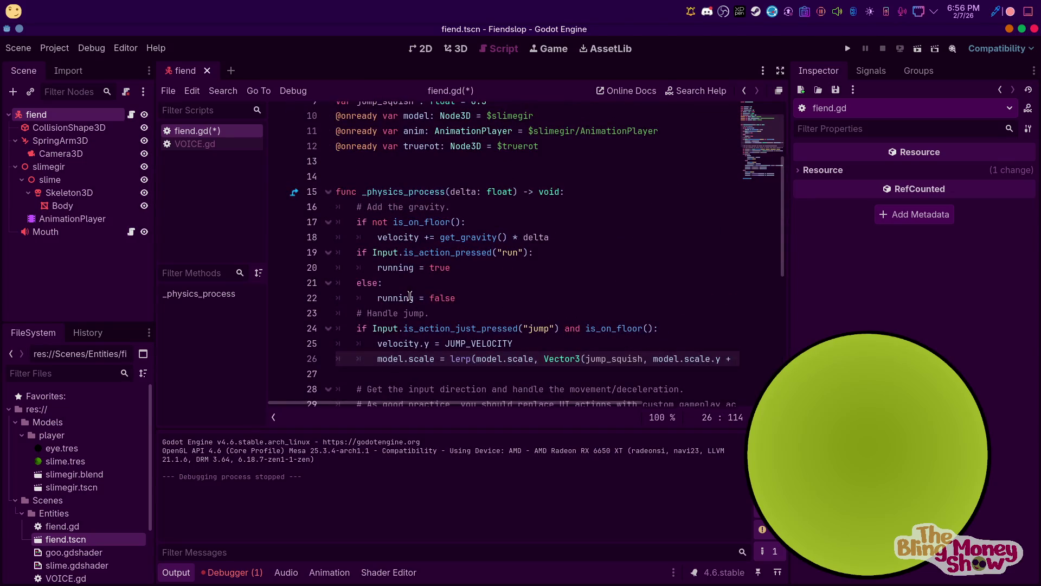
scroll(411, 294, down, 1)
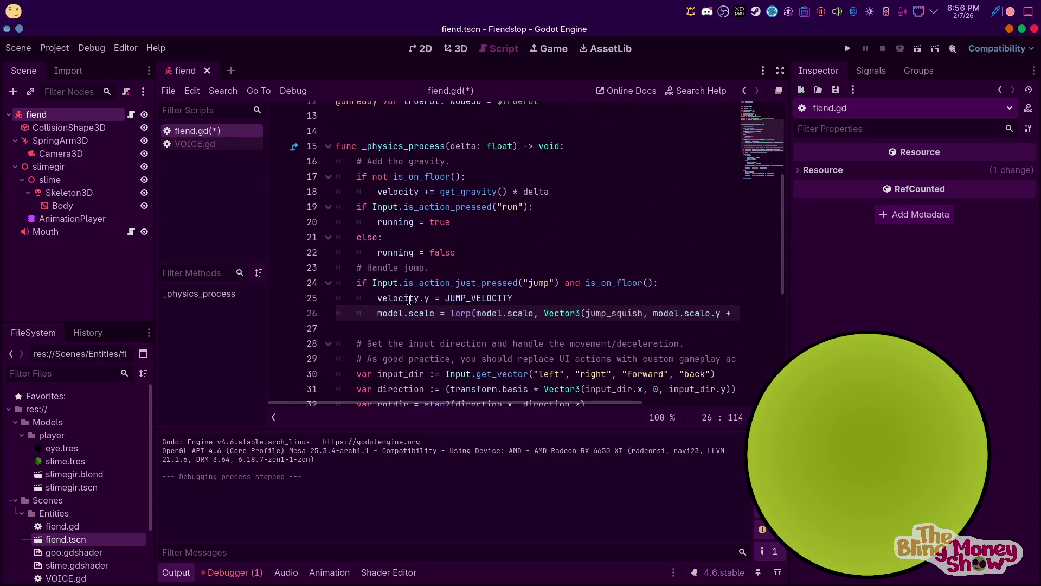
click(400, 343)
click(401, 329)
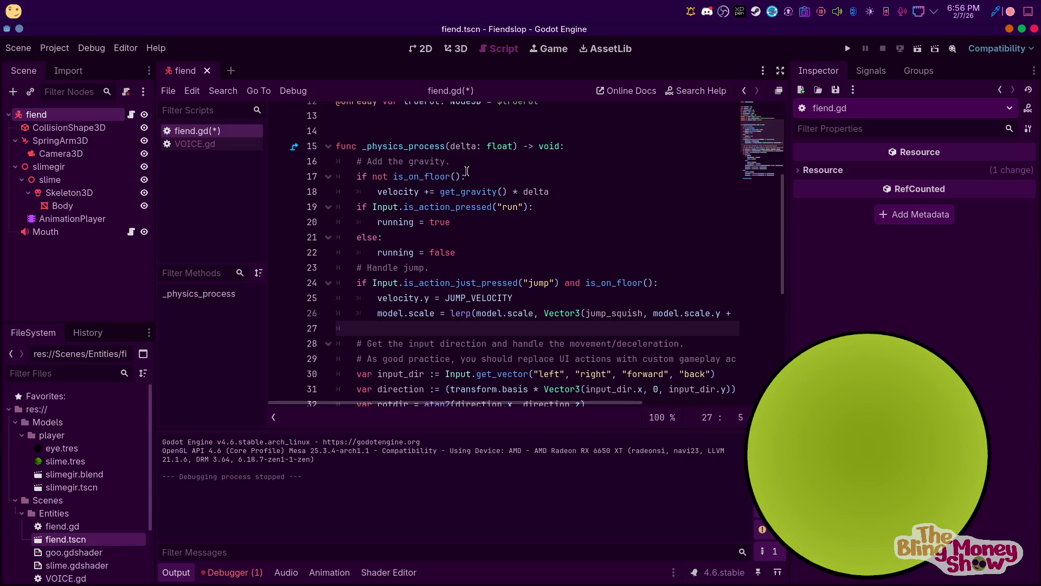
click(554, 197)
key(Return)
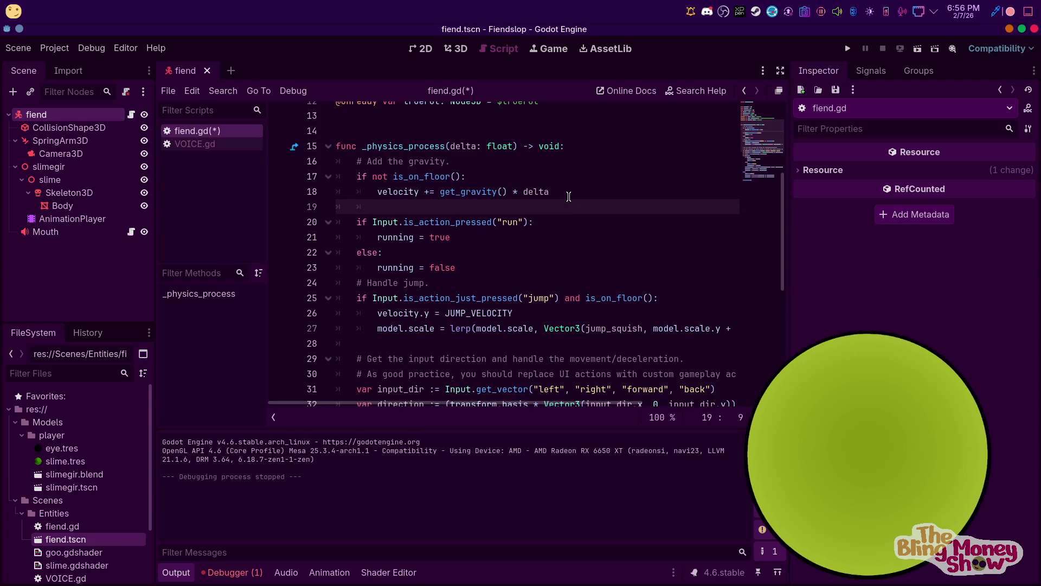
text(else:)
key(Return)
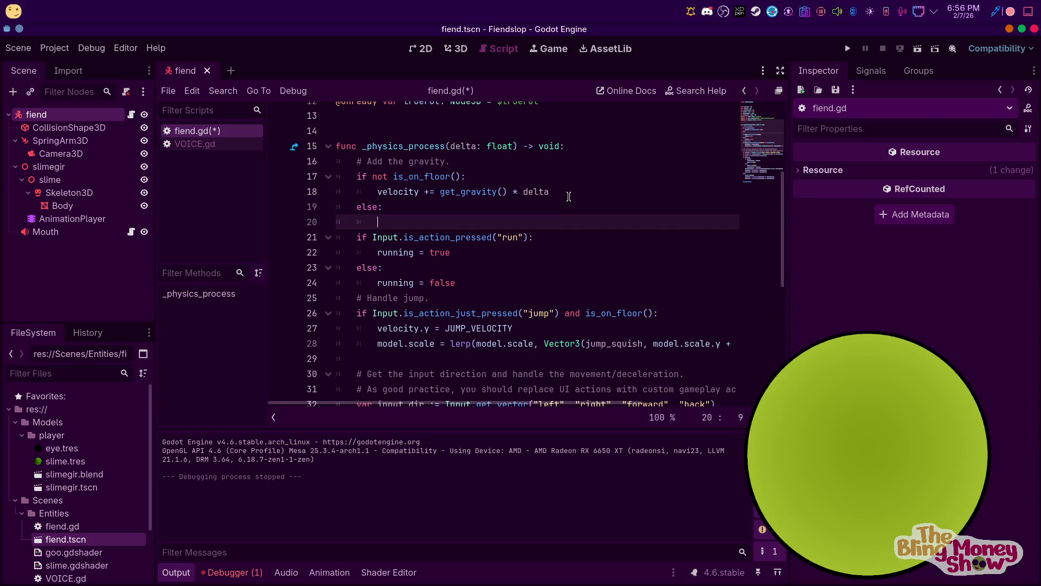
Paste a copy of the model.scale lerp line into the else block, indented correctly
drag(377, 356, 739, 356)
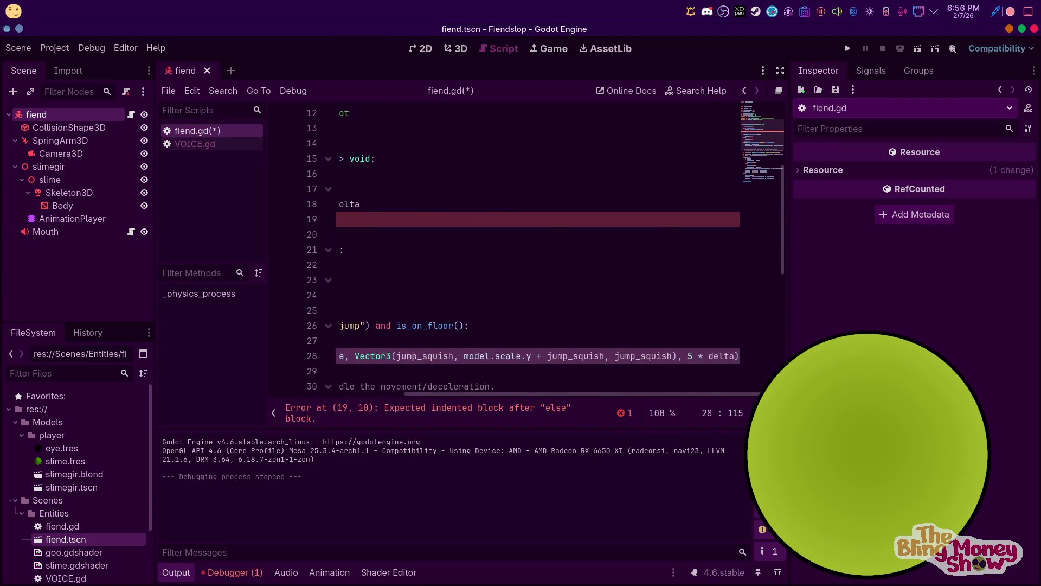
drag(543, 393, 393, 393)
click(394, 234)
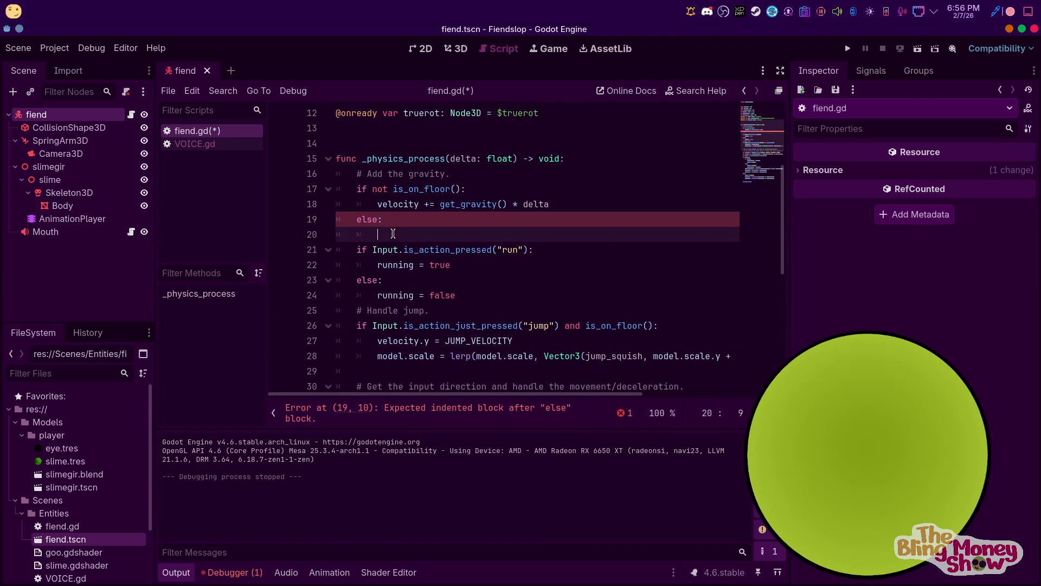
text(model.scale = lerp(model.scale, Vector3(jump_squish, model.scale.y + jump_squish, jump_squish), 5 * delta))
scroll(346, 251, left, 5)
click(376, 234)
key(BackSpace)
key(Tab)
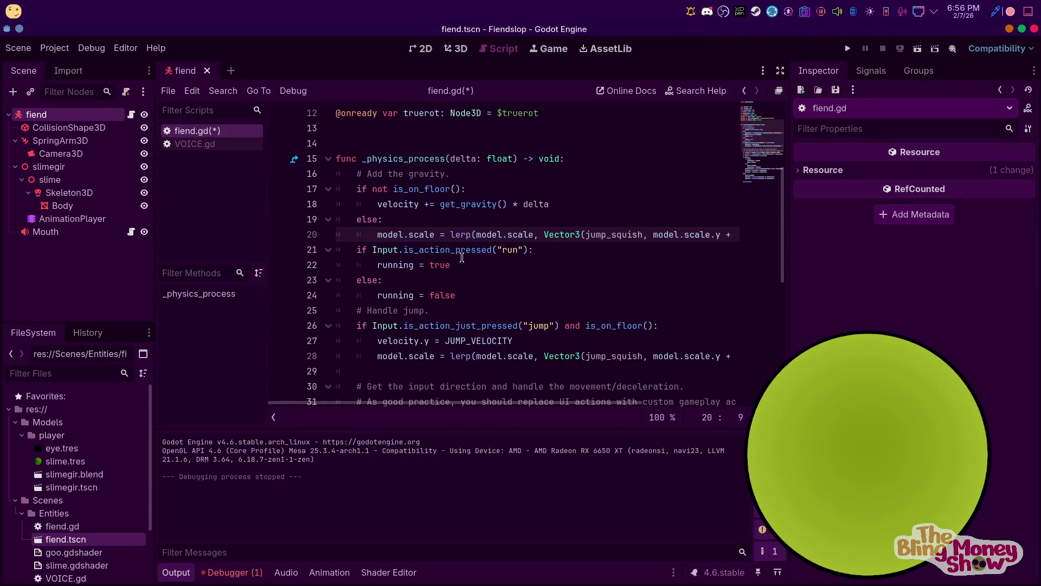
Replace the pasted line's Vector3 arguments with 1, 1, 1
drag(496, 402, 630, 402)
double_click(401, 234)
text(1)
drag(412, 234, 552, 235)
text(1, jump_squish), 5 * delta)
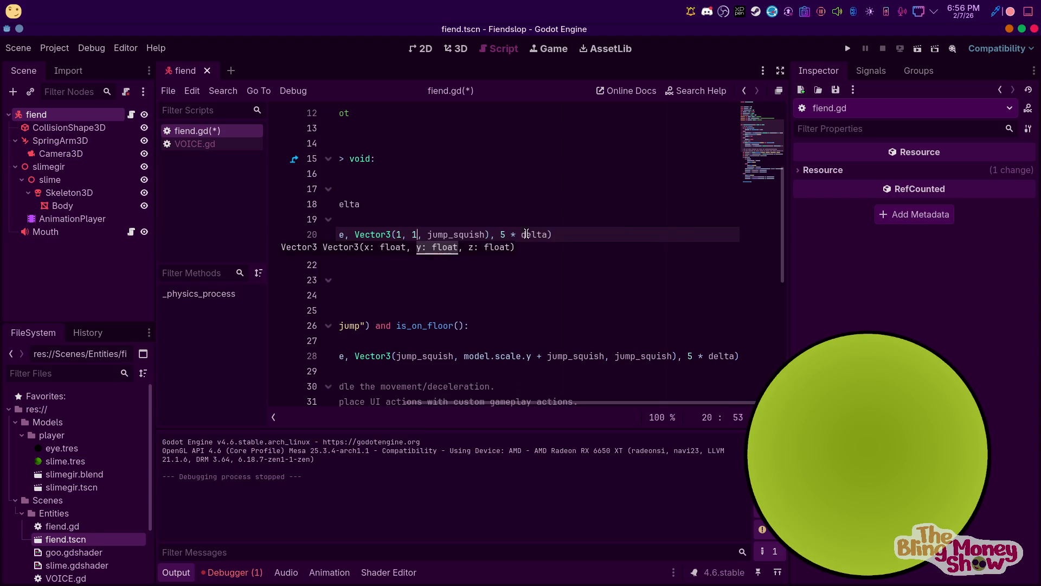
drag(486, 234, 428, 234)
text(1)
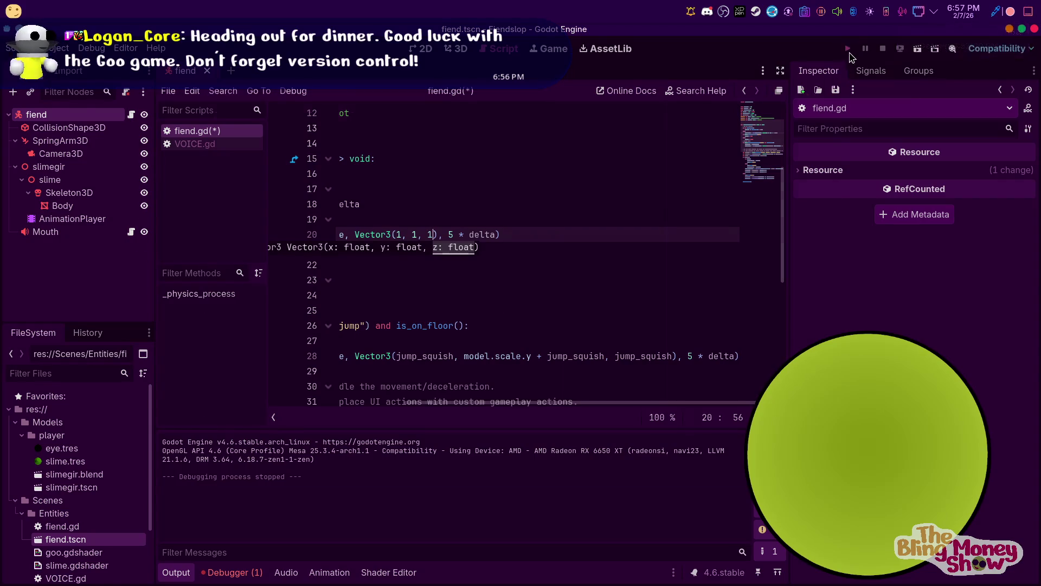
Run the game to test the jump squish, then stop it
click(849, 50)
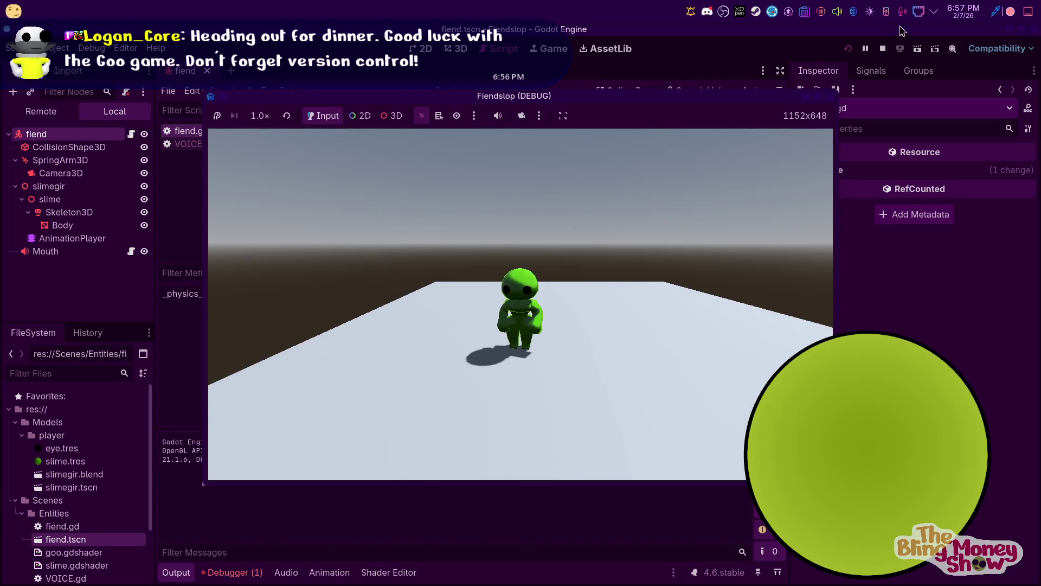
click(883, 48)
scroll(435, 188, left, 2)
scroll(435, 189, up, 5)
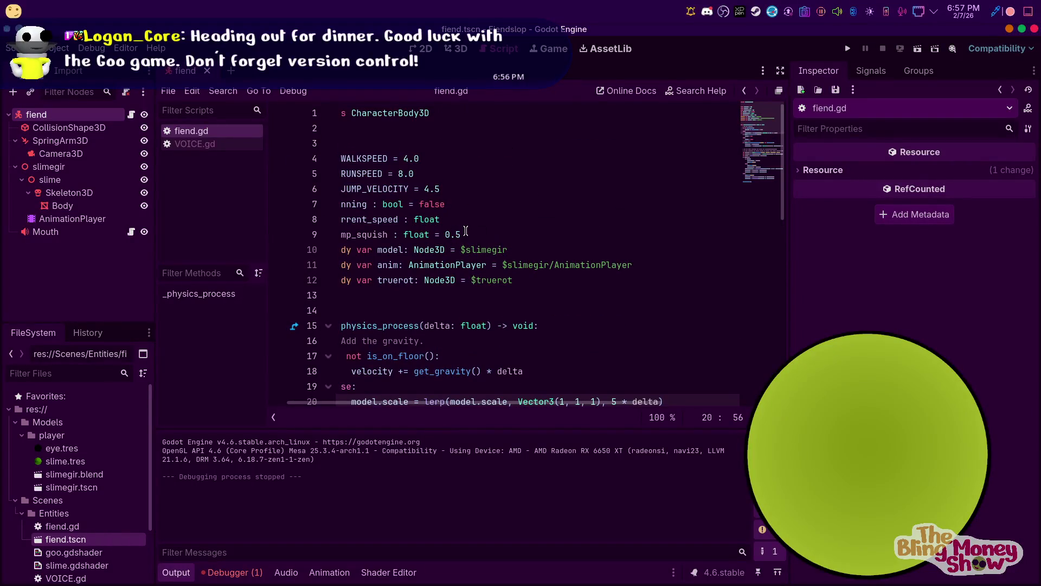
Run the game once more, stop it, and select the jump_squish value 0.2
click(848, 49)
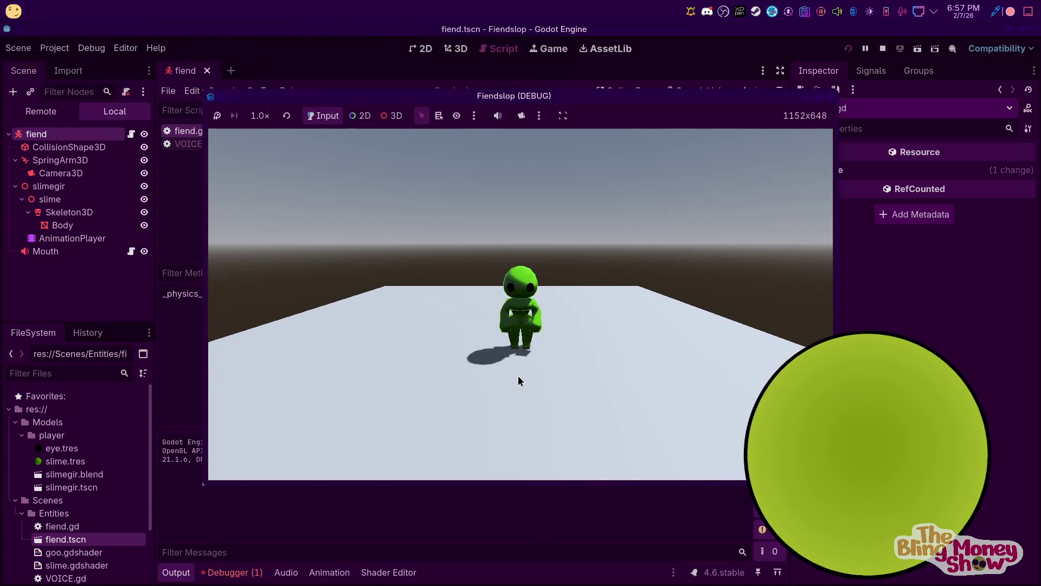
click(881, 48)
click(457, 234)
double_click(454, 235)
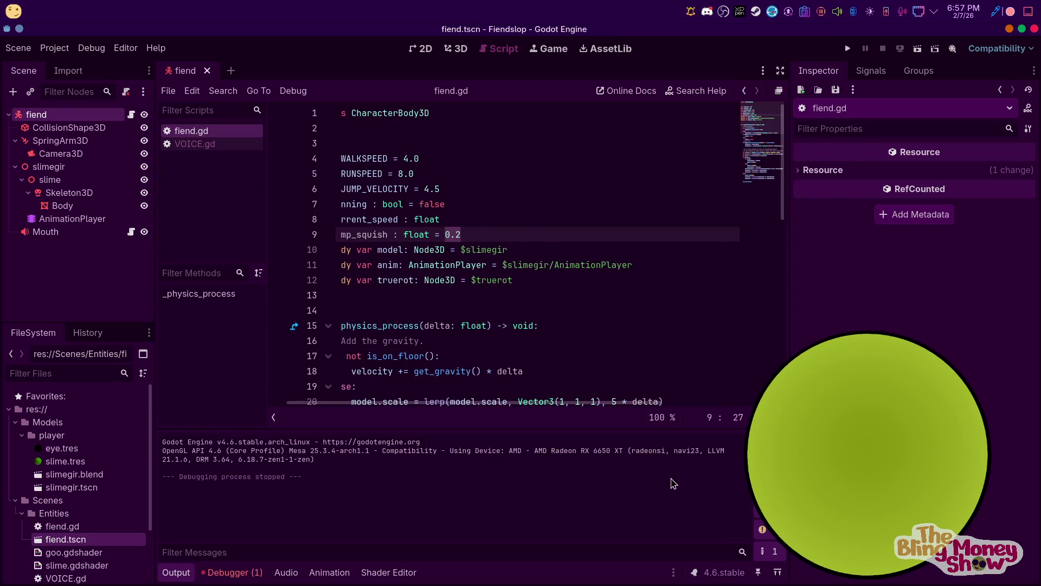
Change both scale lerp weights from 5 * delta to 15 * delta
scroll(624, 380, down, 2)
click(613, 310)
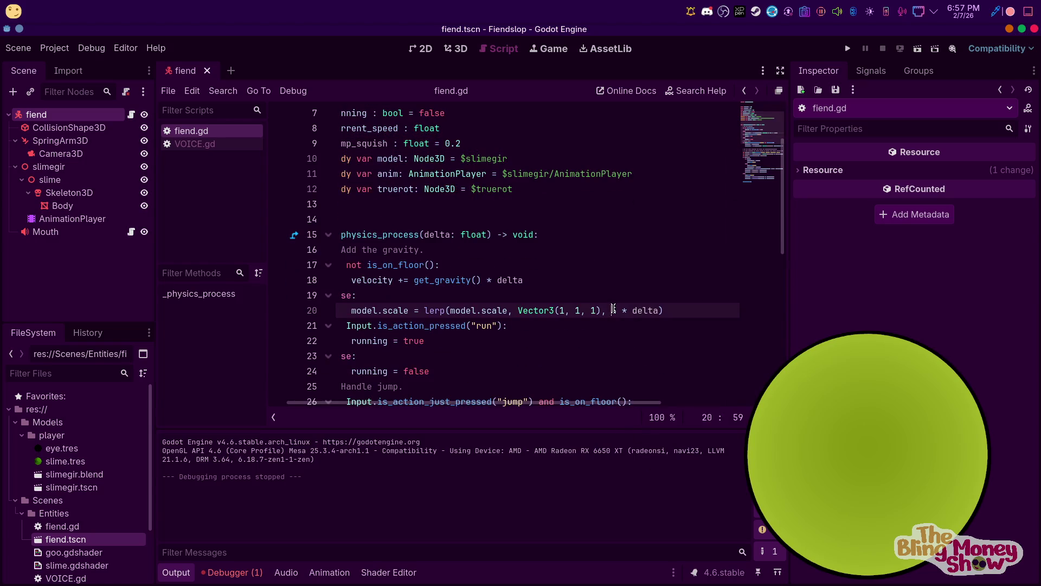
scroll(544, 299, down, 2)
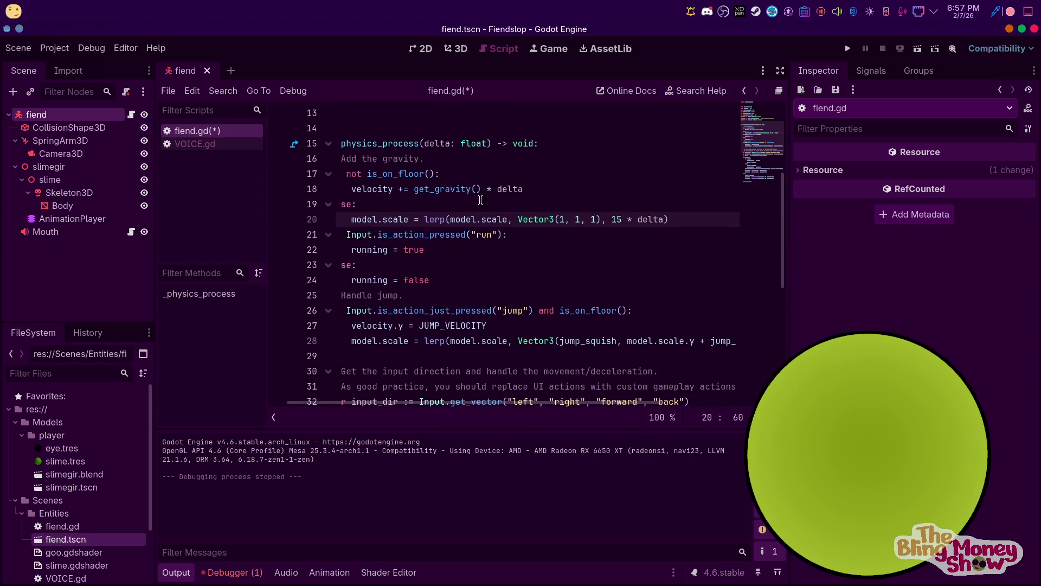
scroll(457, 395, left, 2)
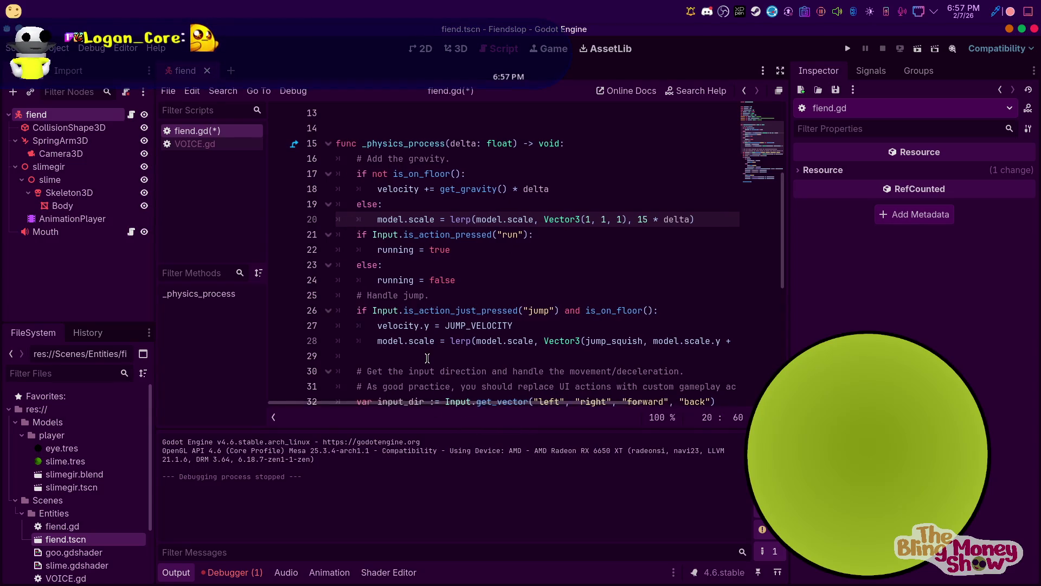
scroll(542, 353, up, 3)
scroll(584, 338, down, 5)
scroll(585, 339, down, 1)
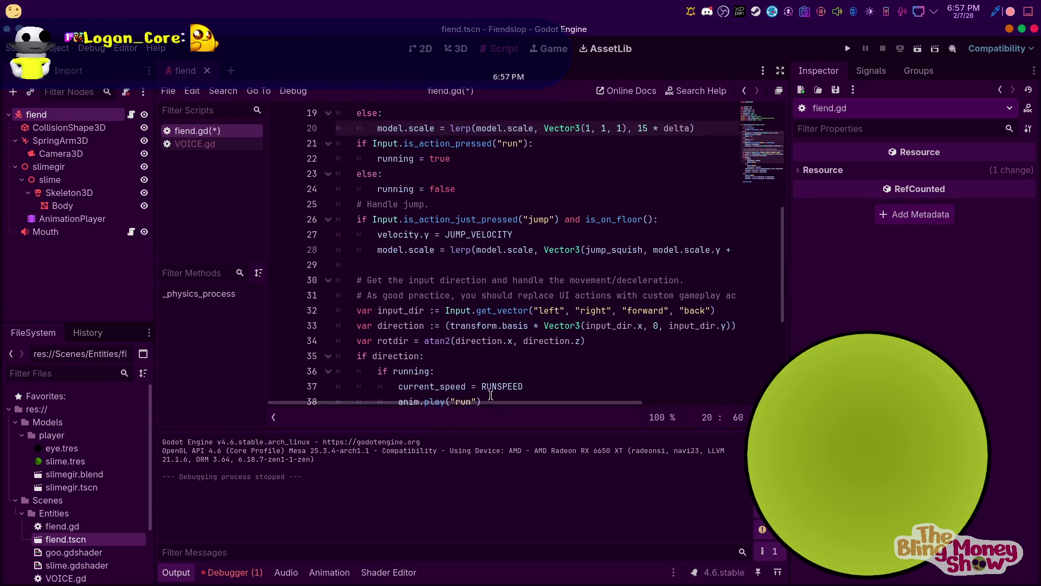
scroll(690, 313, right, 3)
click(687, 249)
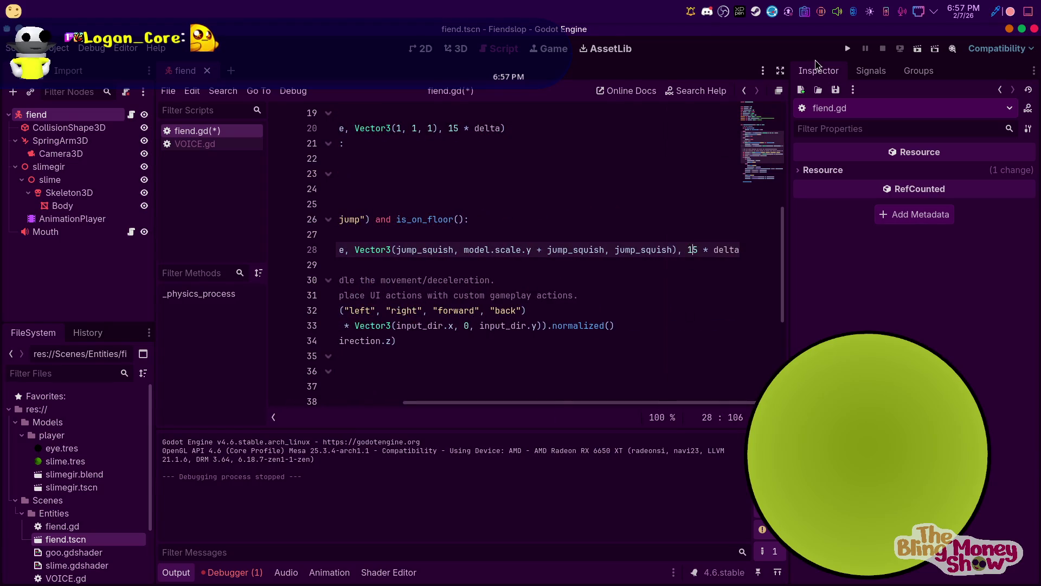
Run the game, move the slime with W to test the faster lerp, then stop
click(847, 48)
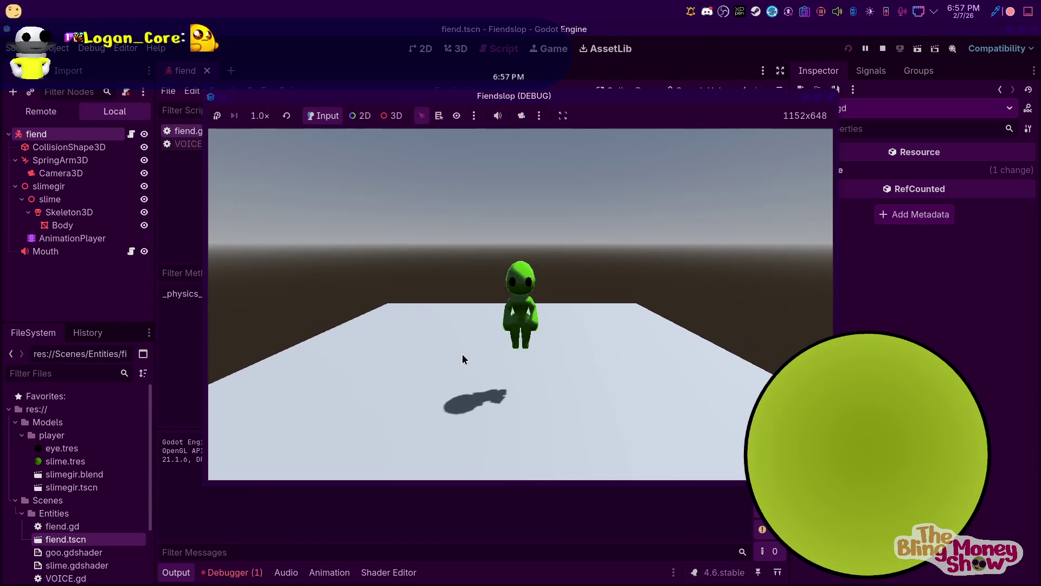
key(w)
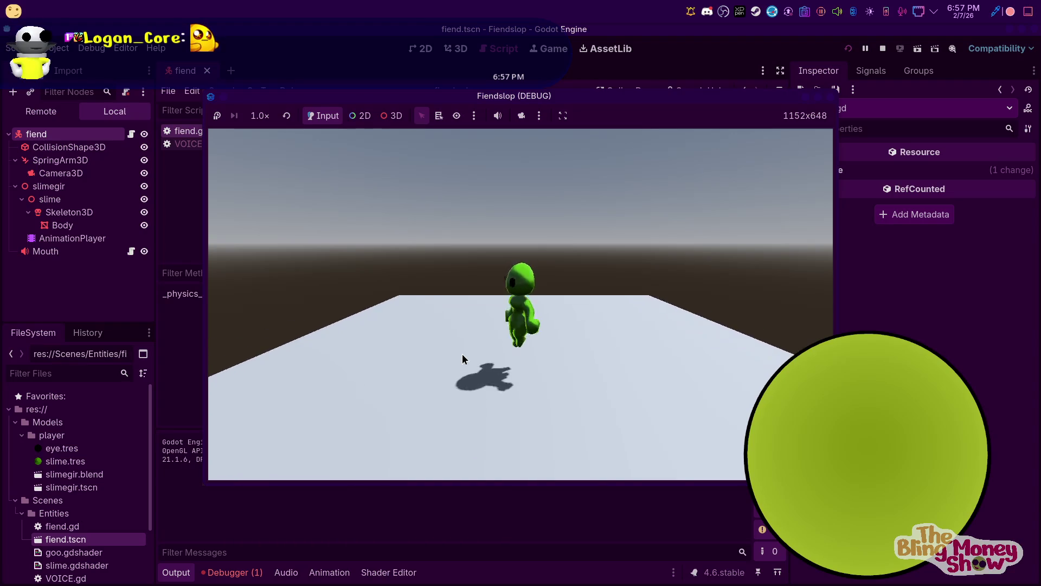
click(883, 48)
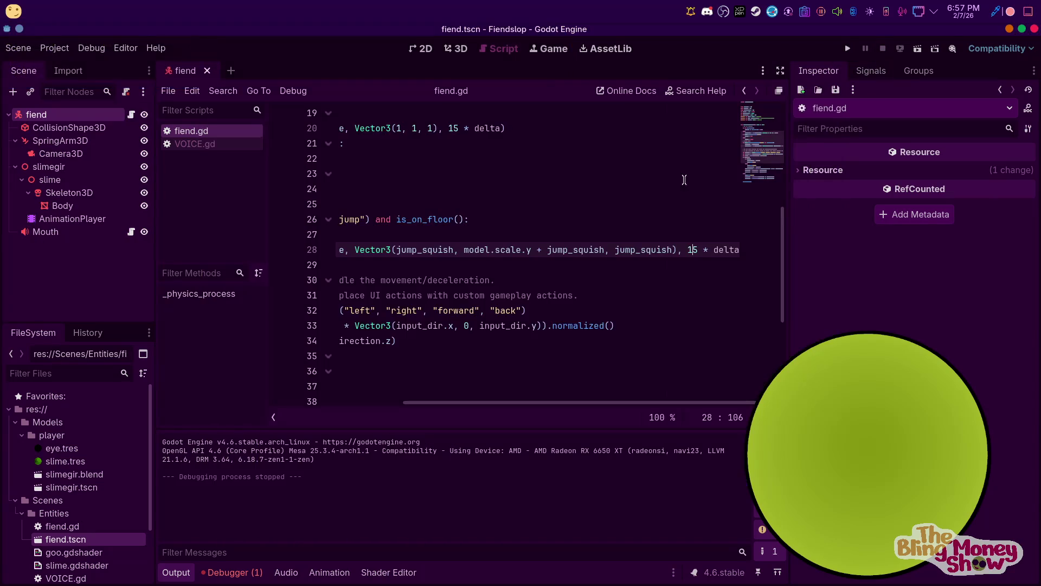
drag(525, 401, 324, 390)
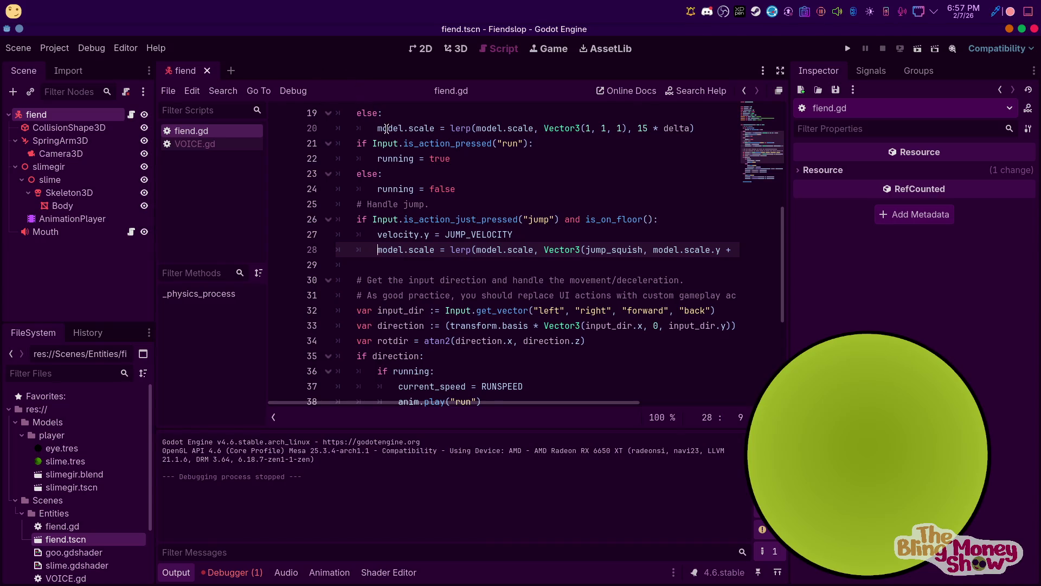
Remove the else: line and dedent the scale reset lerp so it always runs
scroll(385, 128, up, 2)
click(361, 205)
click(372, 214)
key(BackSpace)
click(371, 201)
key(BackSpace)
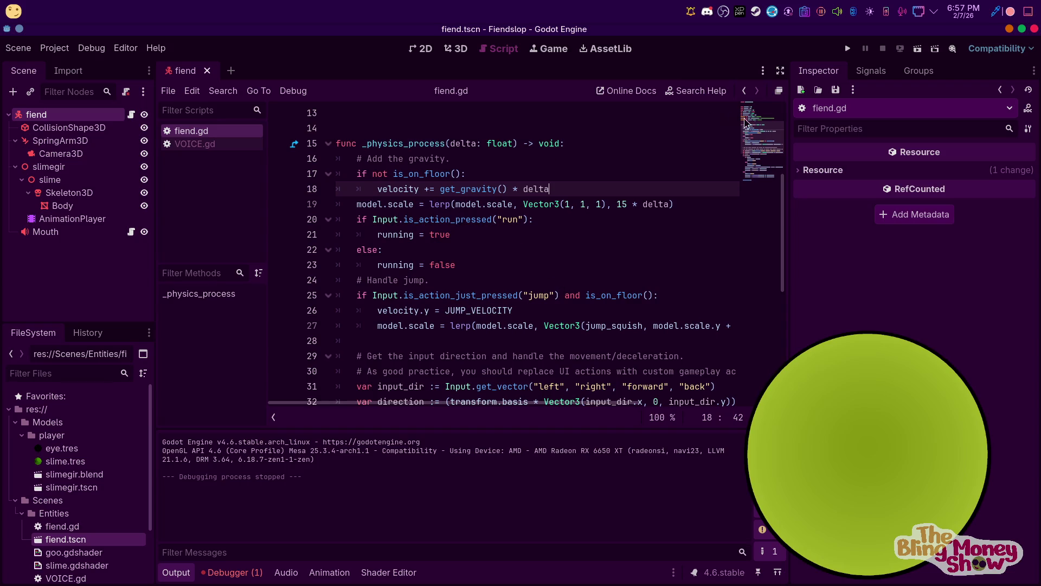
Run the game to test the always-on scale reset, then stop it
click(848, 48)
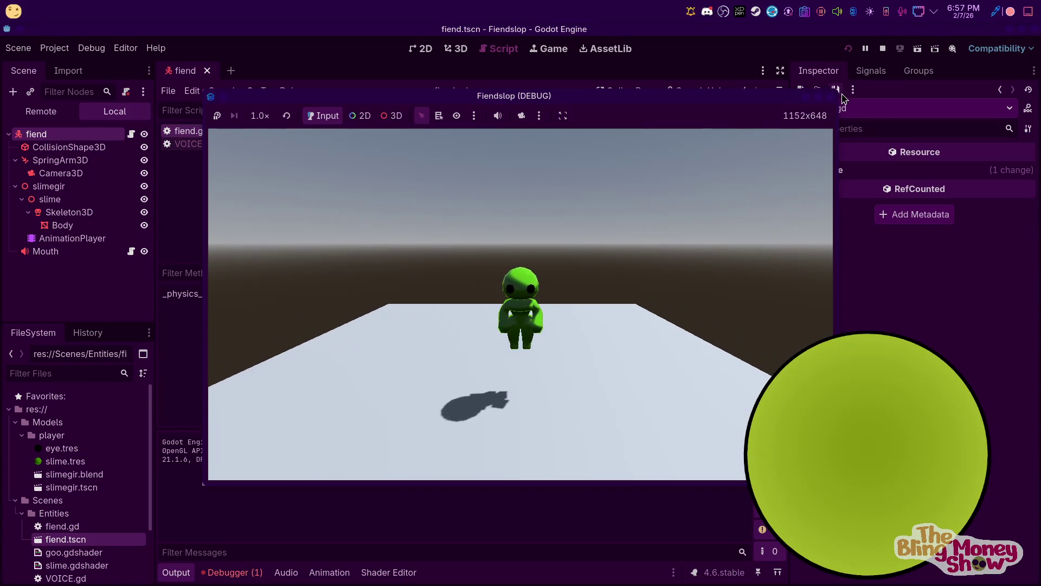
click(883, 49)
scroll(540, 401, right, 5)
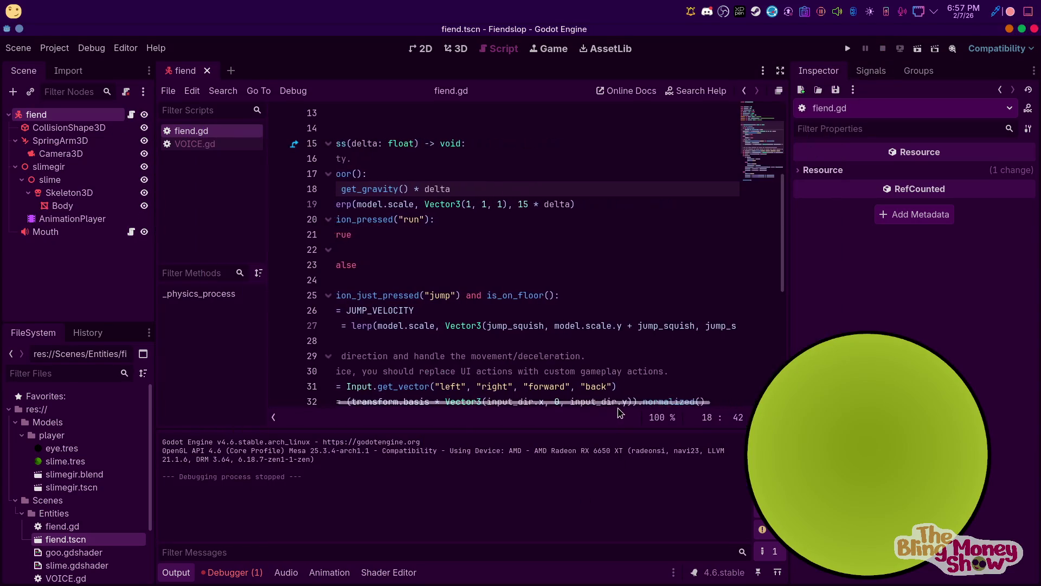
scroll(539, 399, left, 5)
scroll(540, 398, right, 3)
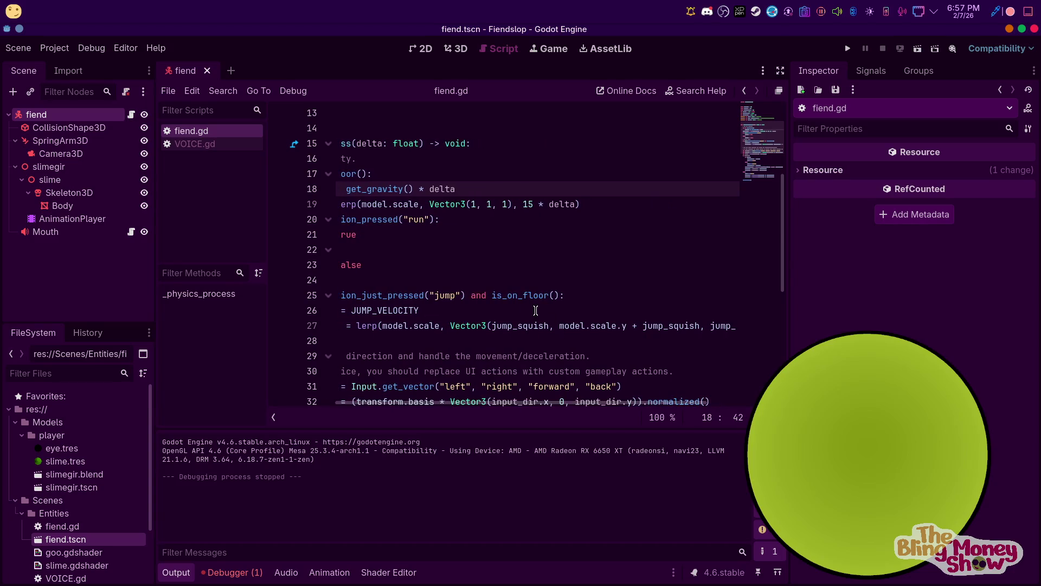
scroll(529, 284, up, 3)
scroll(462, 393, left, 3)
scroll(453, 392, down, 6)
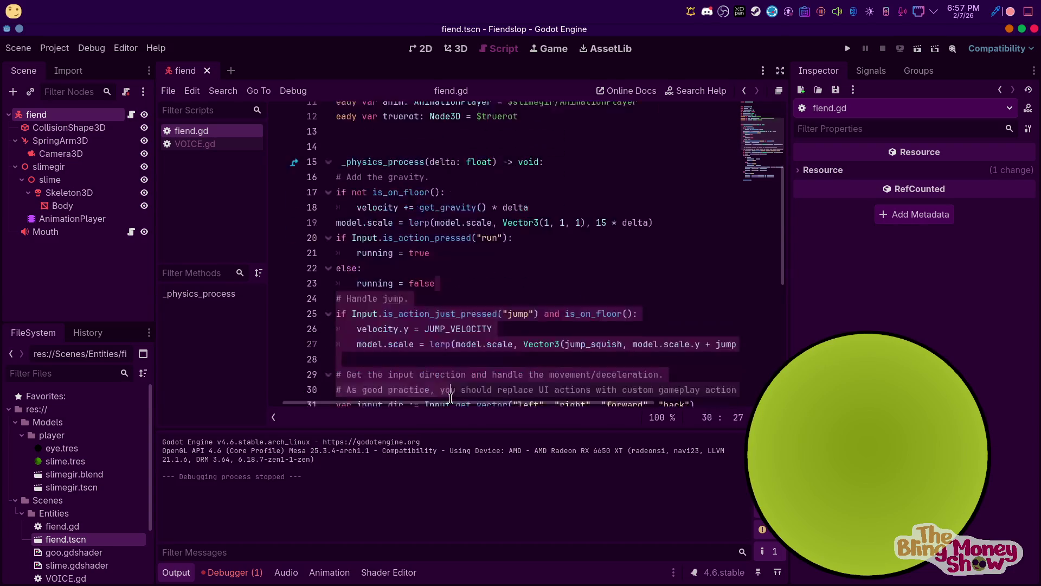
Place the caret after the plus sign on line 27
click(567, 298)
scroll(496, 283, up, 5)
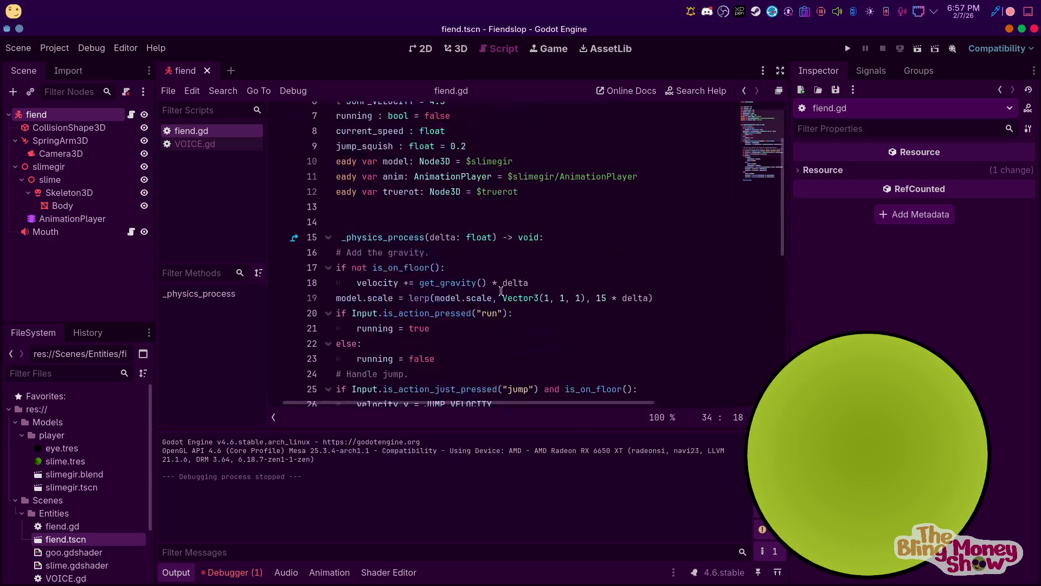
scroll(500, 342, down, 4)
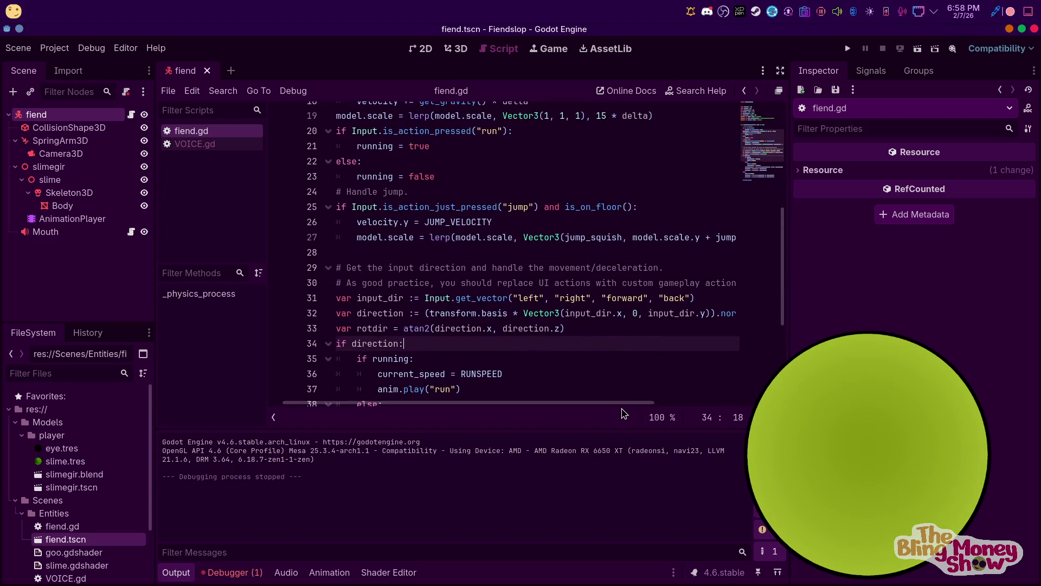
scroll(629, 325, right, 3)
click(615, 235)
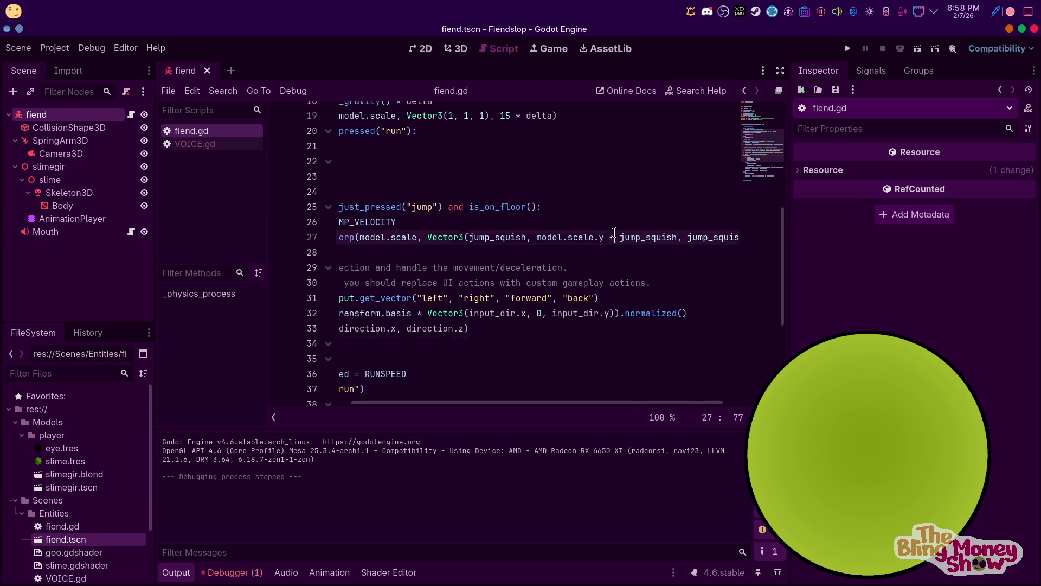
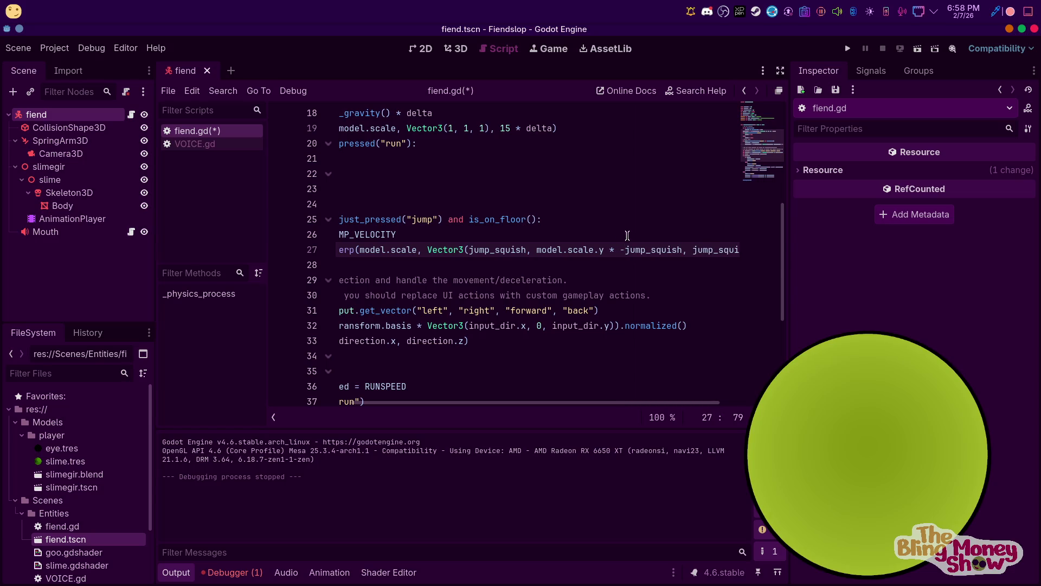
Test-run the game twice to check the divided jump squash, walking the character with A
click(849, 48)
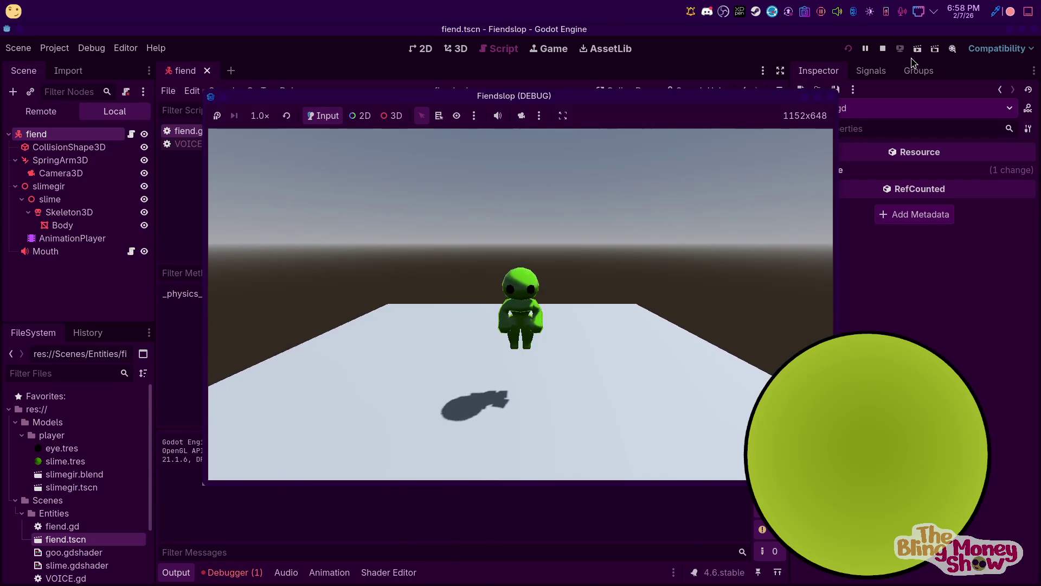
key(F8)
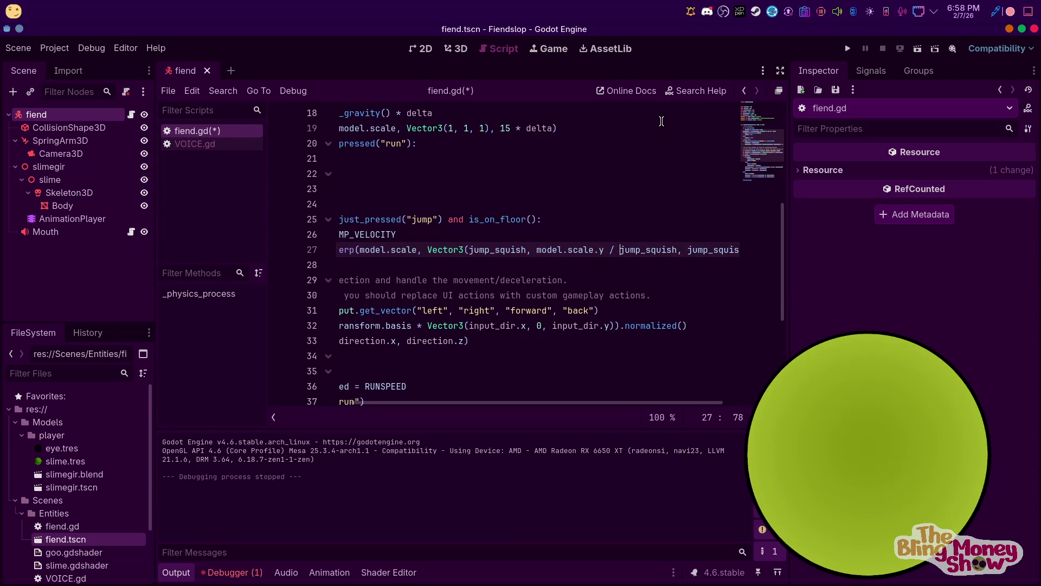
click(848, 48)
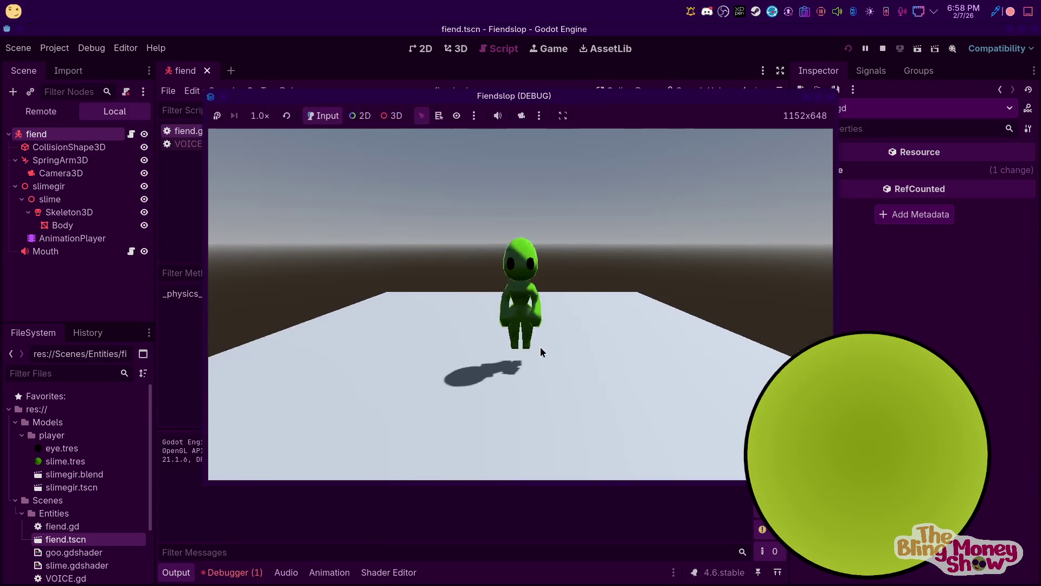
key(a)
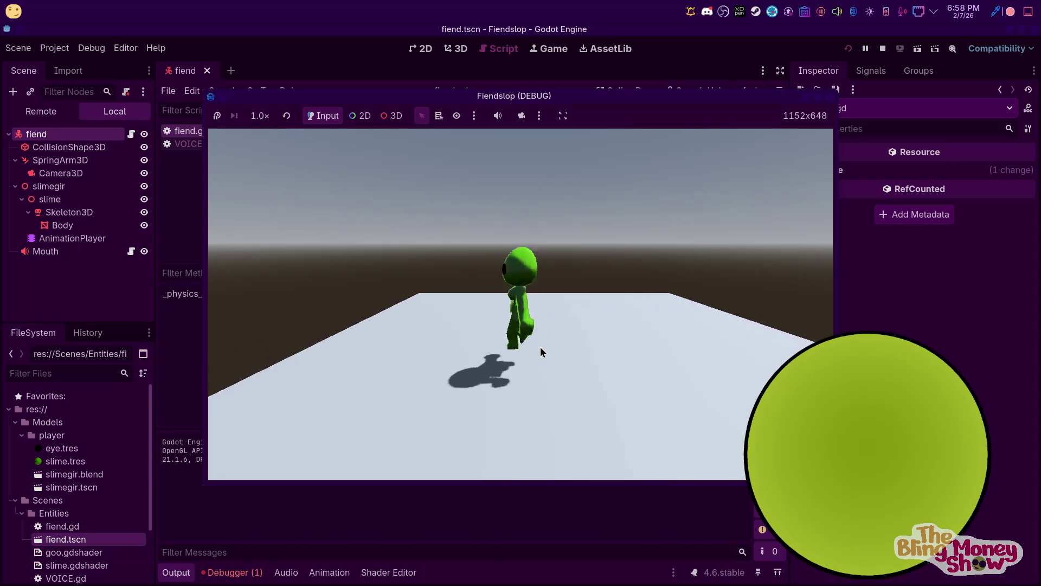
click(883, 49)
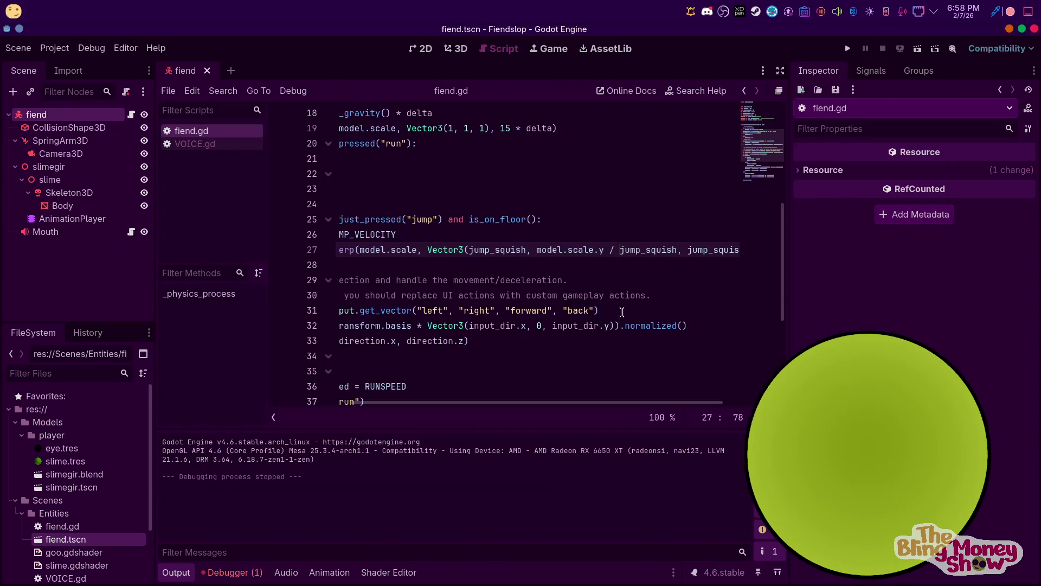
drag(561, 405, 464, 404)
scroll(460, 267, up, 3)
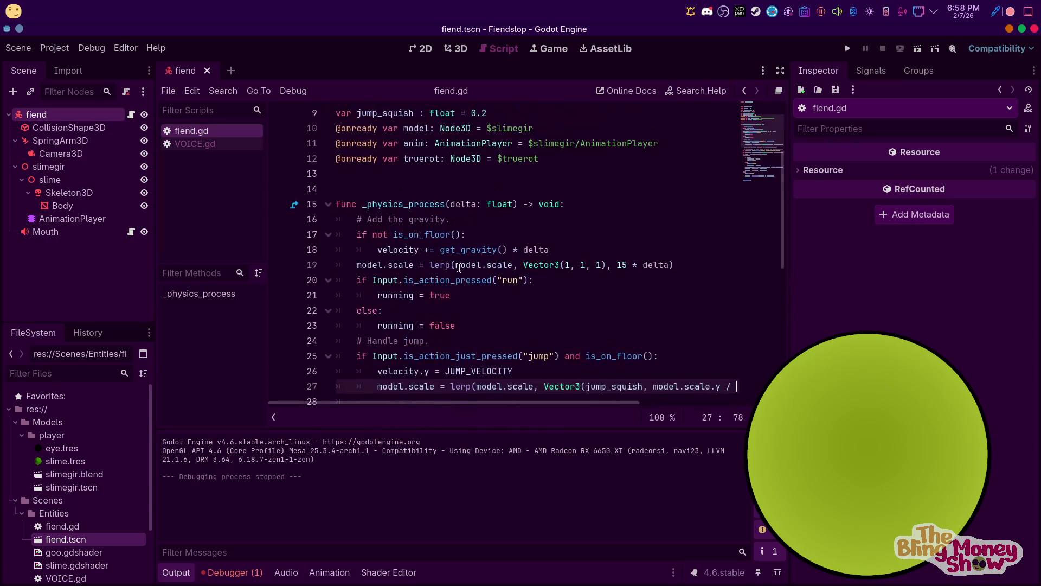
scroll(570, 249, down, 1)
scroll(530, 233, up, 3)
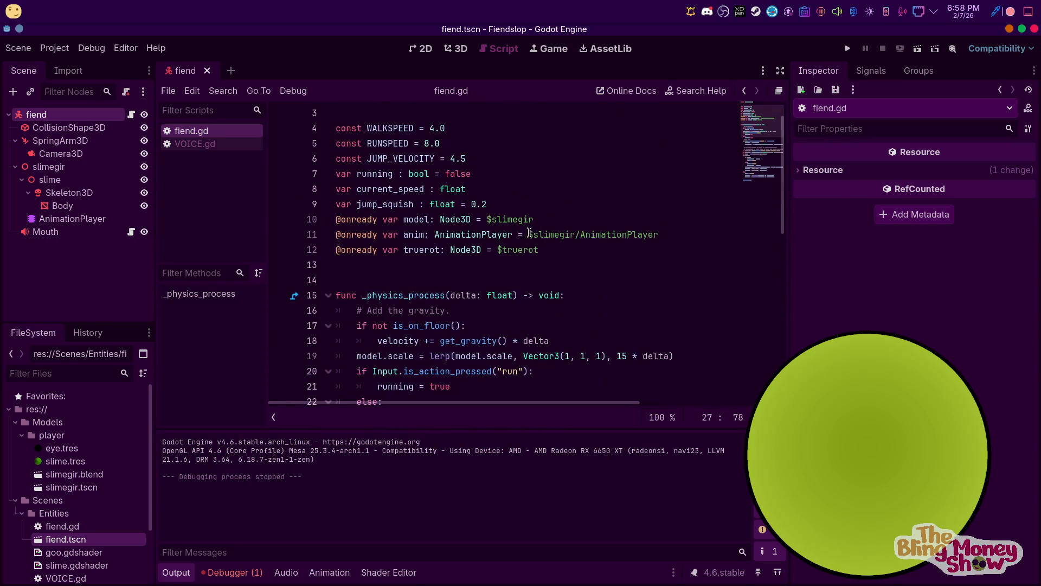
Set jump_squish to 0.1 on line 9 and play-test walking with A and S
click(487, 203)
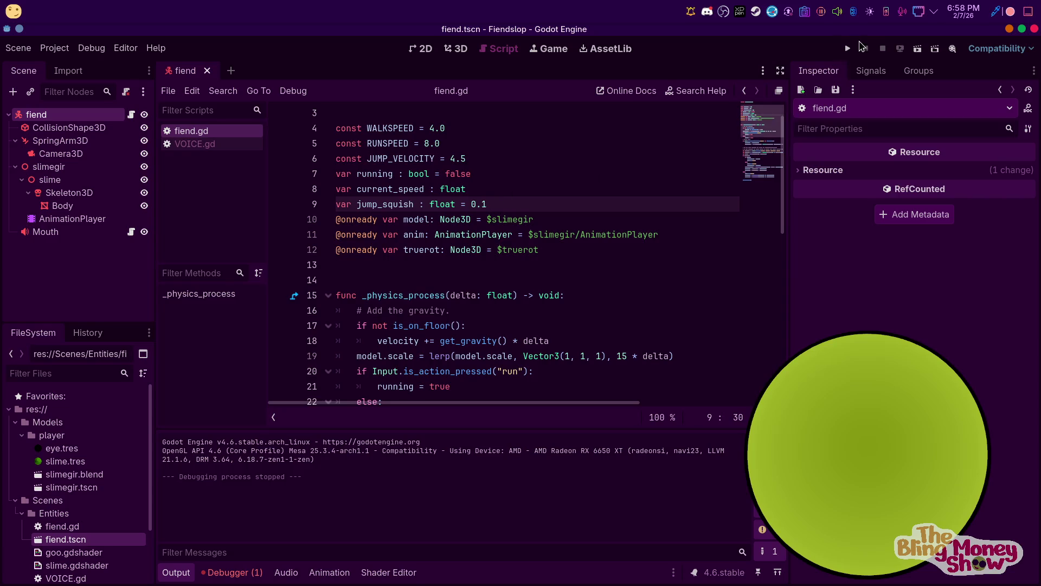
key(F5)
key(a)
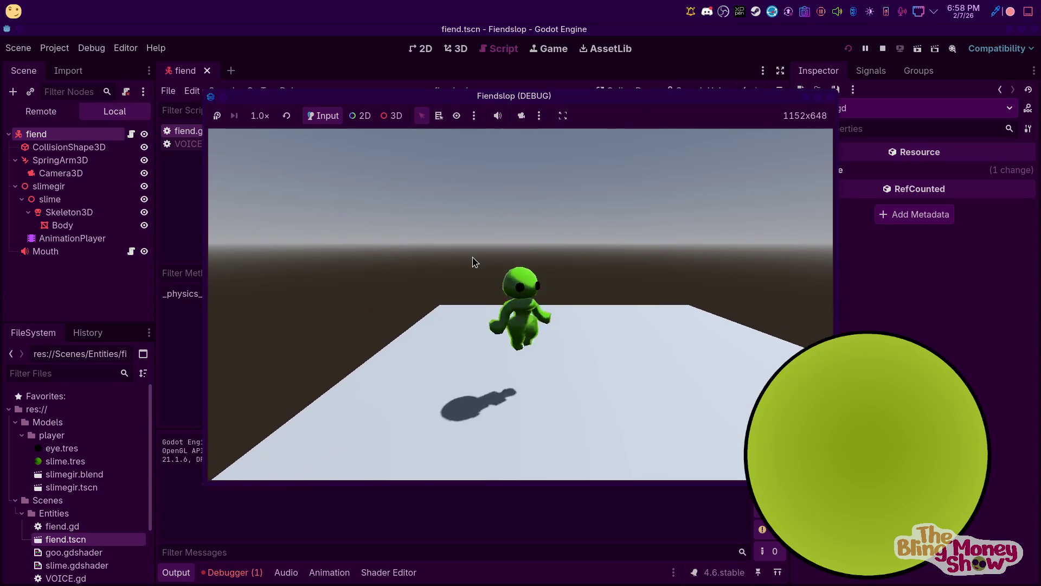
key(s)
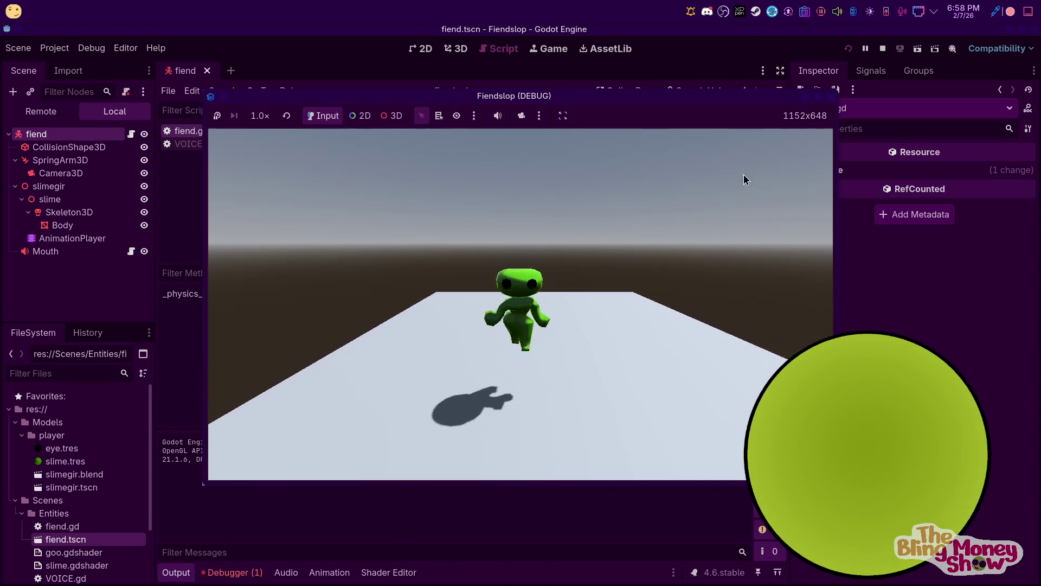
click(883, 49)
Replace model.scale.y with 1.5 in the jump squash line and test-run the game
scroll(544, 398, right, 3)
scroll(544, 399, down, 3)
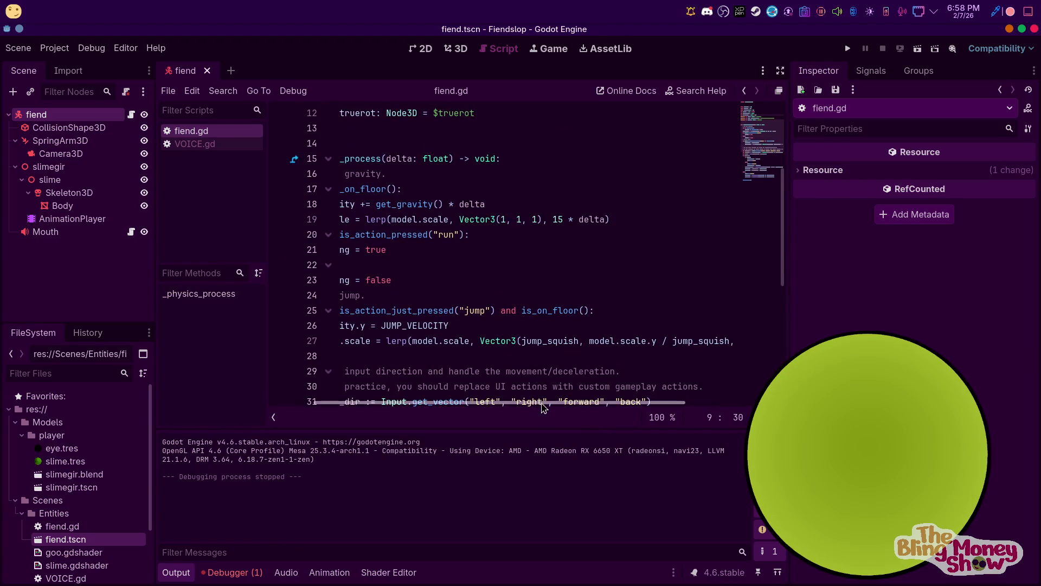
drag(655, 339, 613, 342)
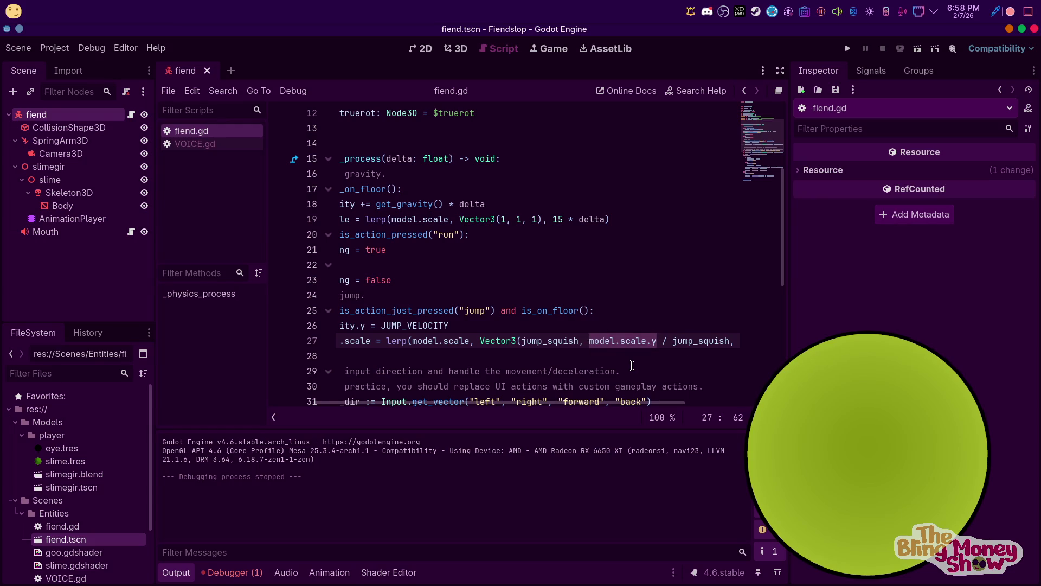
text(1.)
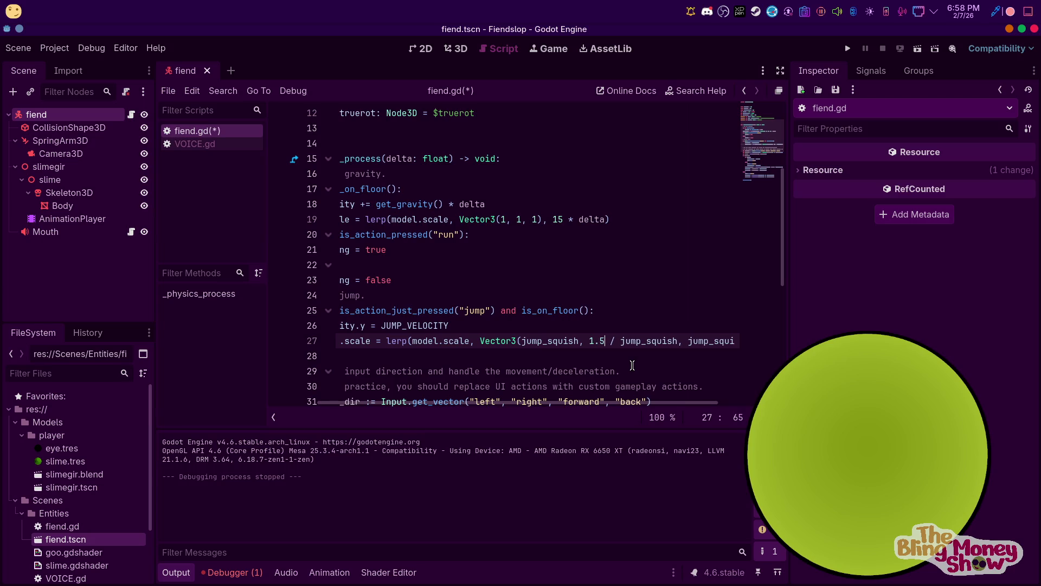
click(851, 49)
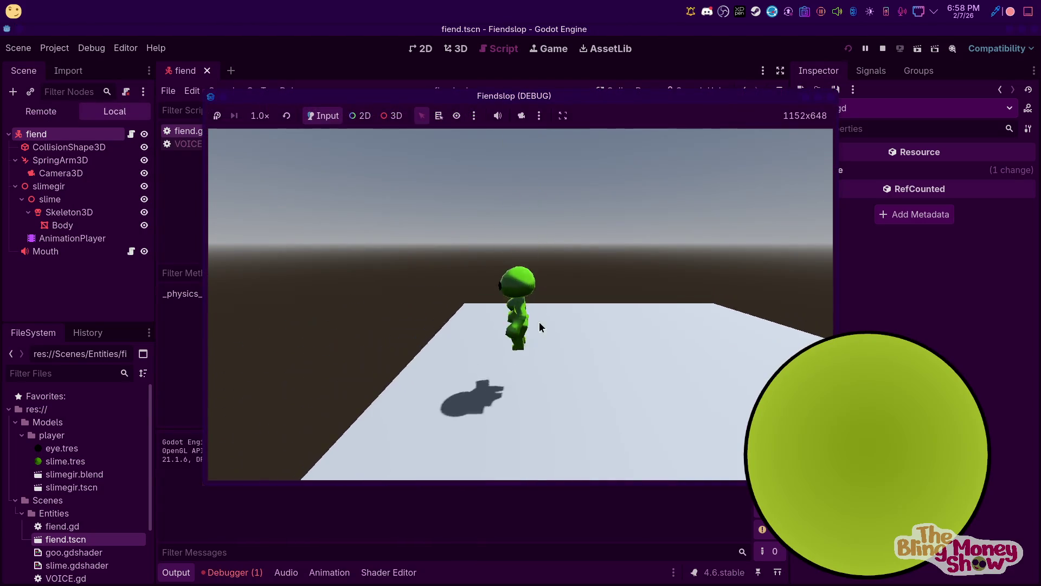
key(F8)
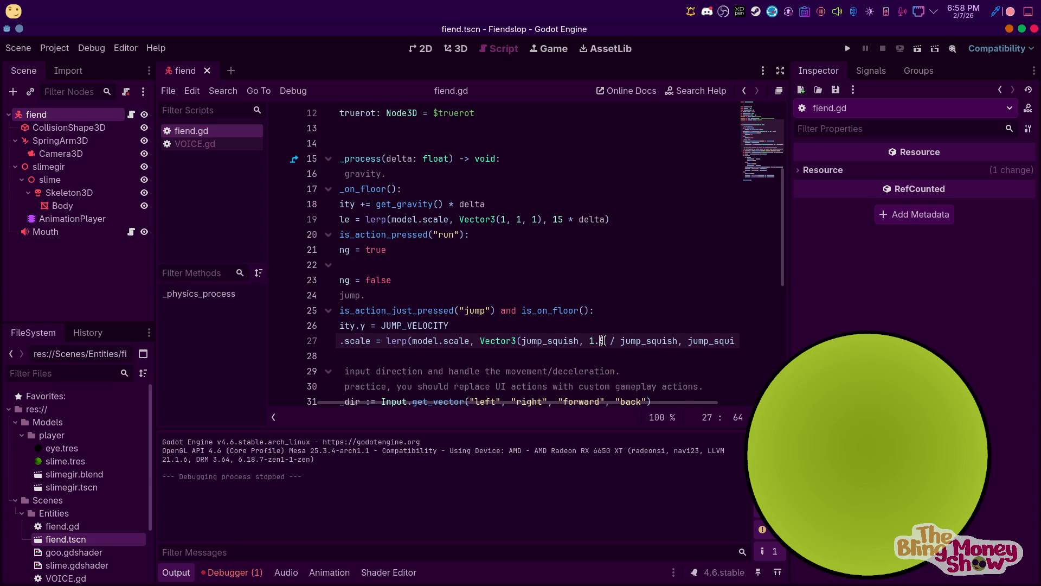
Play-test the 1.5 + jump_squish jump stretch, walking the character with W
click(848, 48)
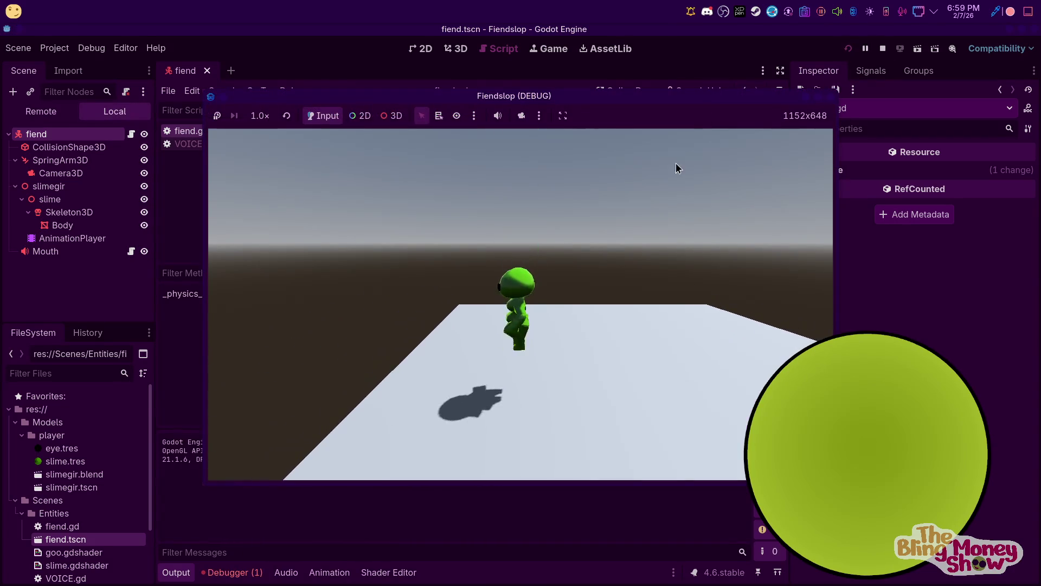
click(883, 48)
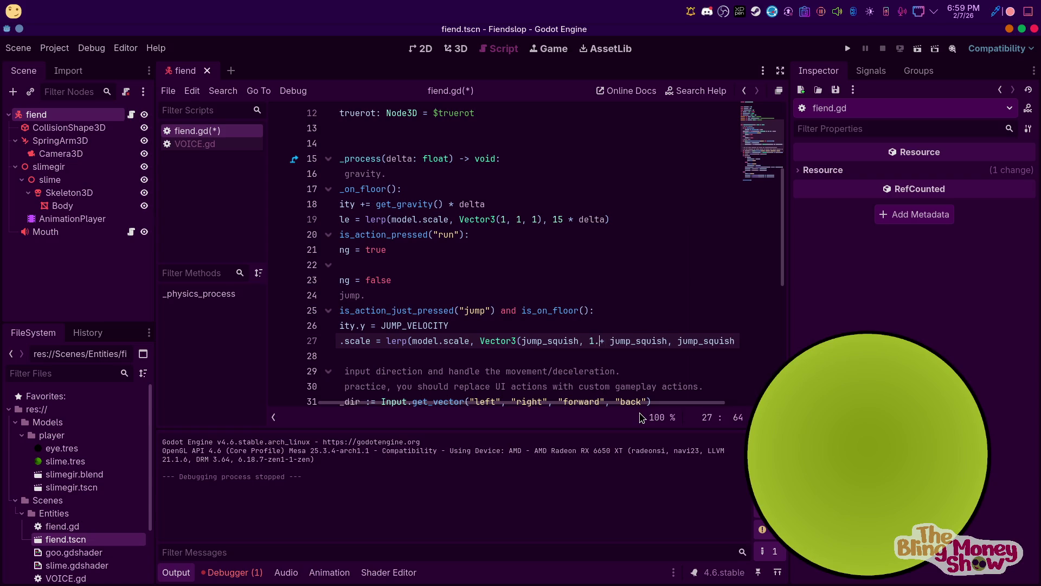
click(848, 48)
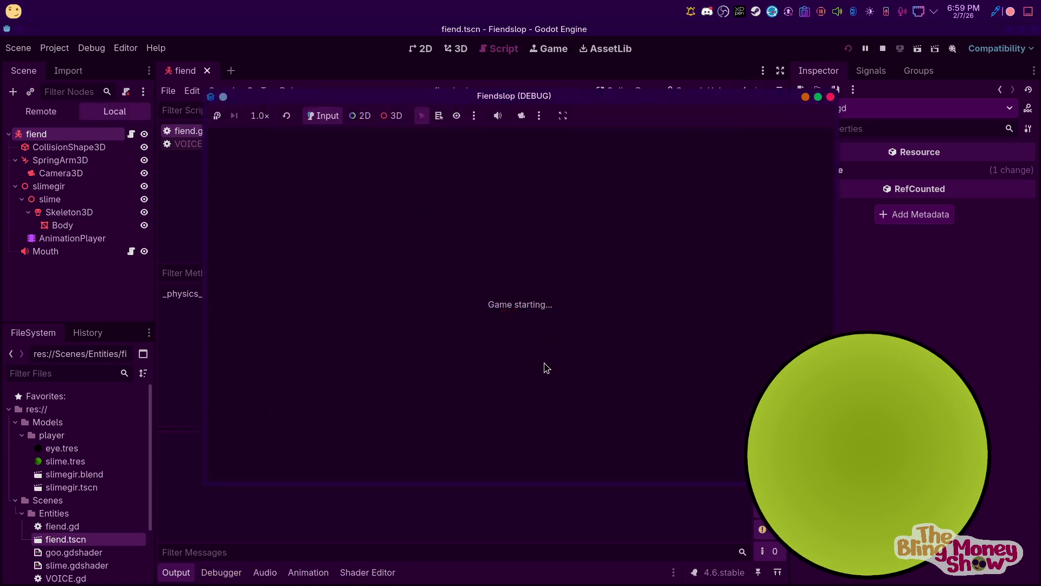
key(w)
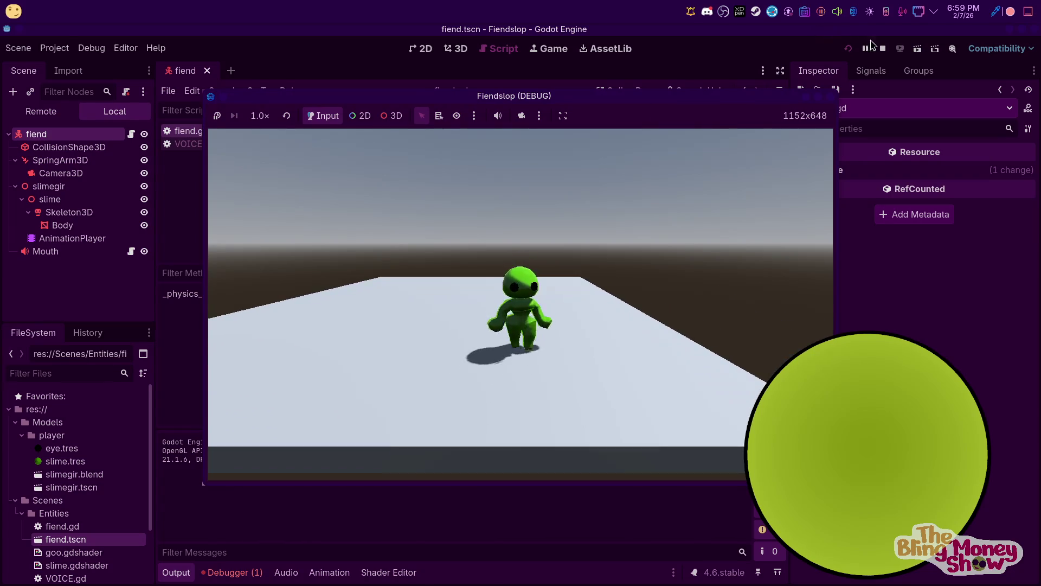
key(F8)
Change the lerp rates to 20 * delta on line 27 and 10 * delta on line 19, then test jumping
scroll(659, 401, right, 1)
scroll(659, 400, right, 2)
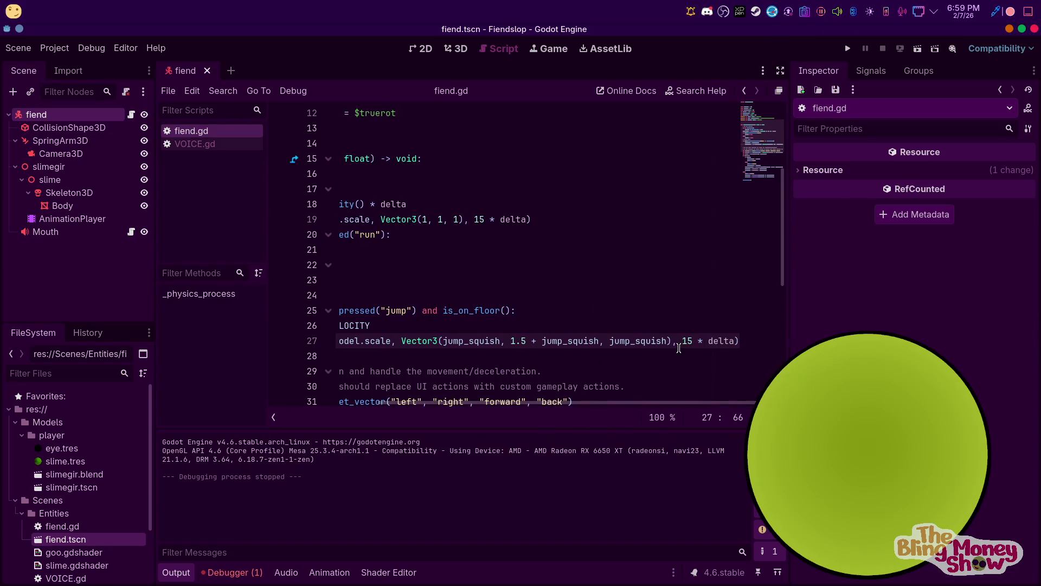
key(Delete)
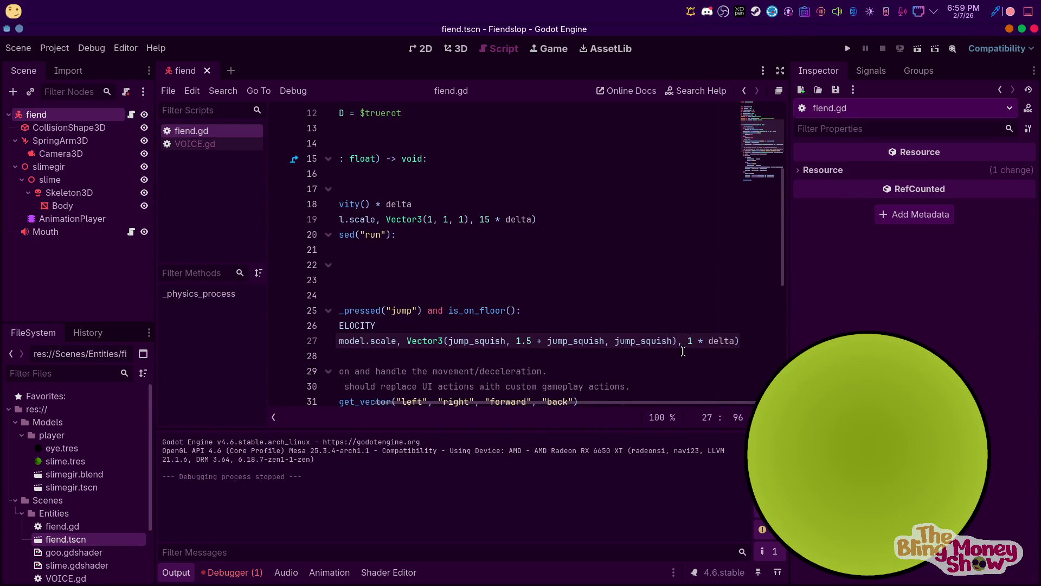
text(0)
click(484, 218)
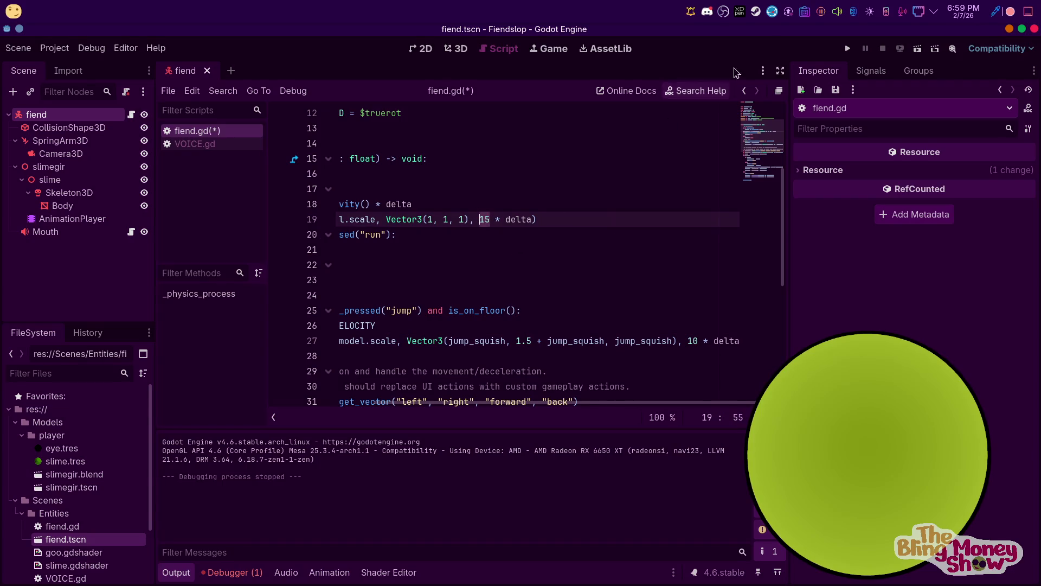
click(844, 46)
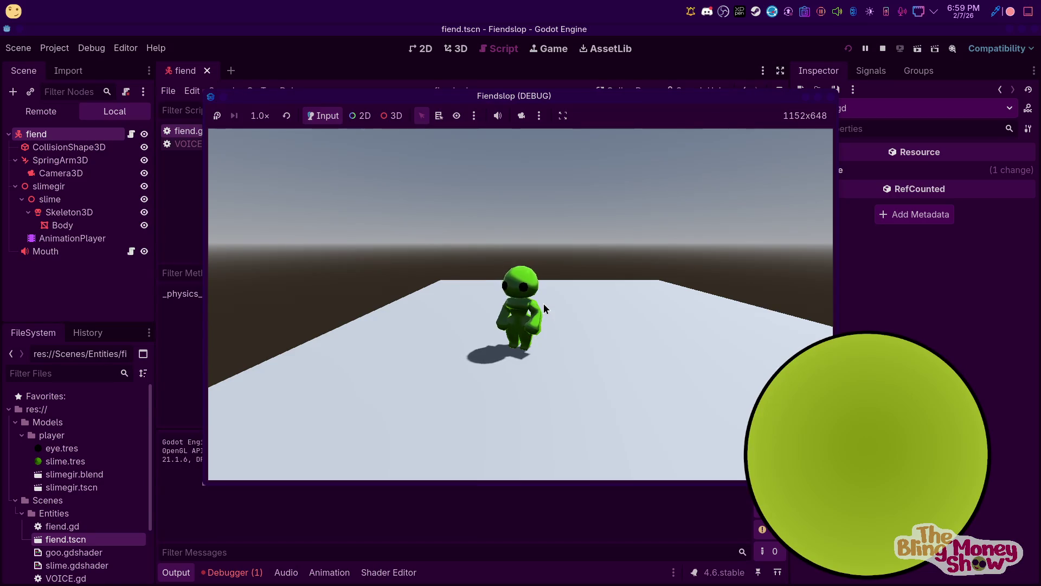
key(space)
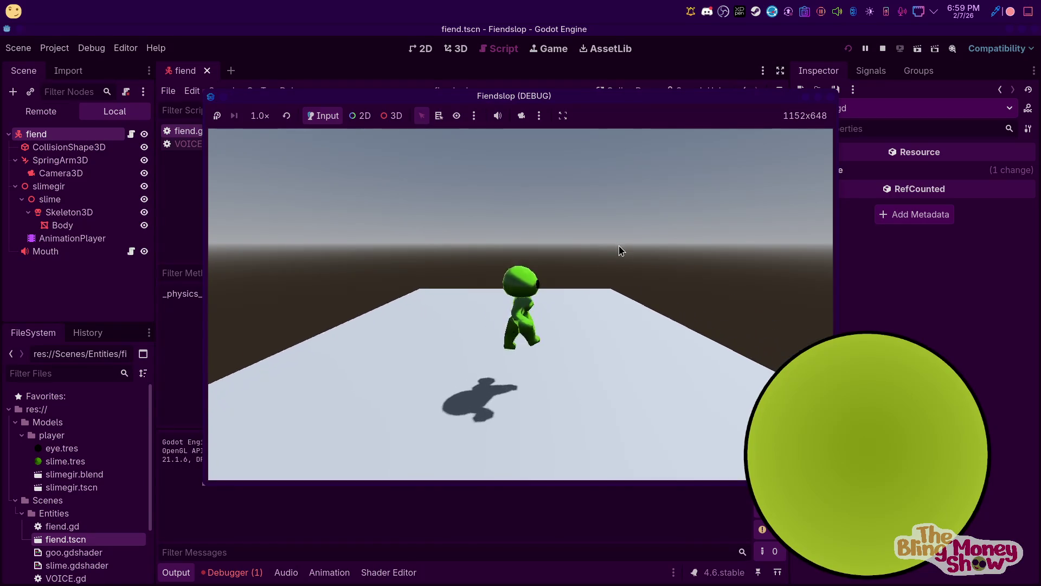
key(F8)
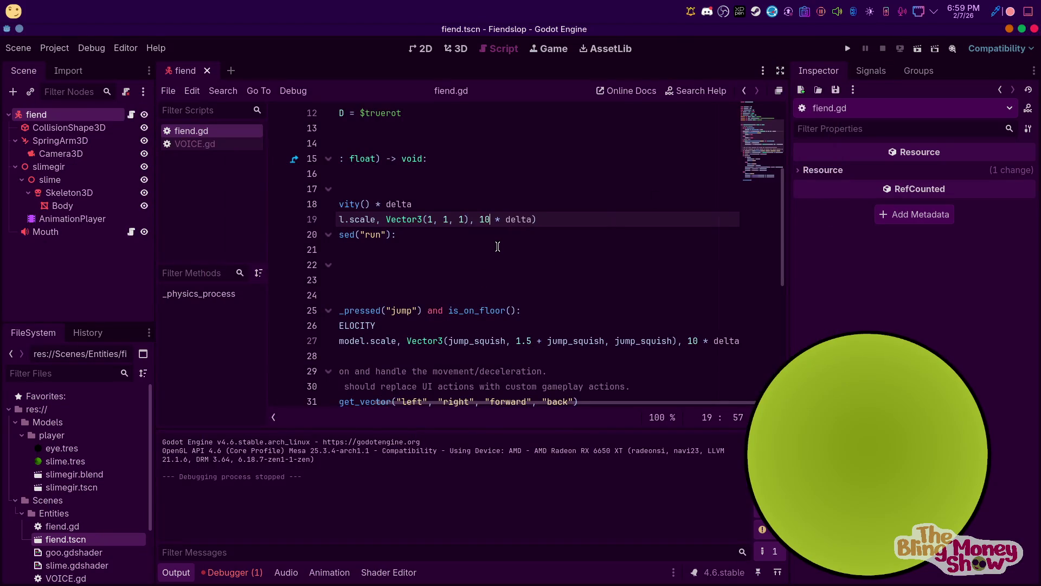
click(692, 338)
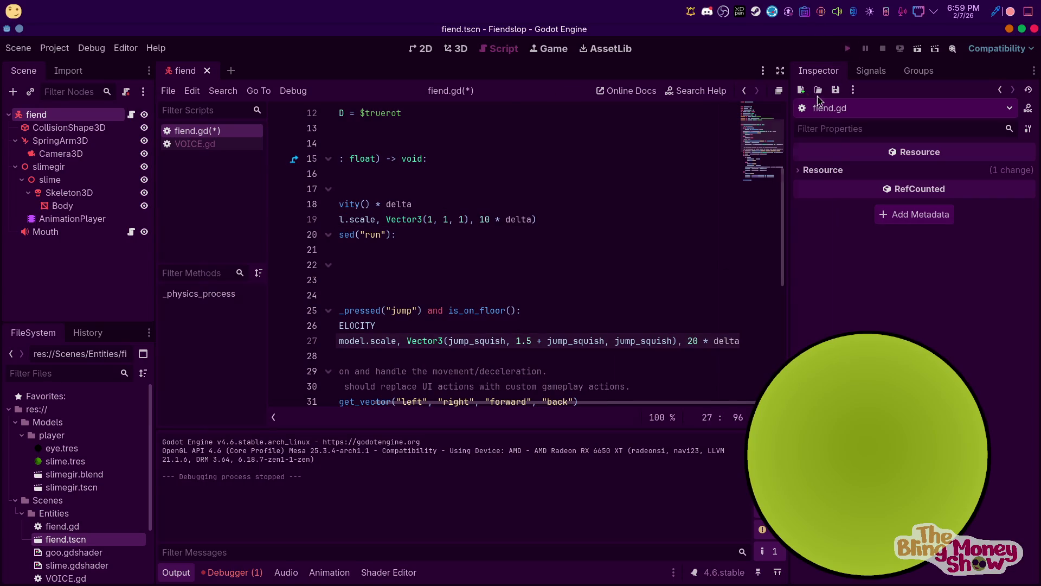
Play-test the slime by walking it with D, S and W and jumping, then stop the game
key(F5)
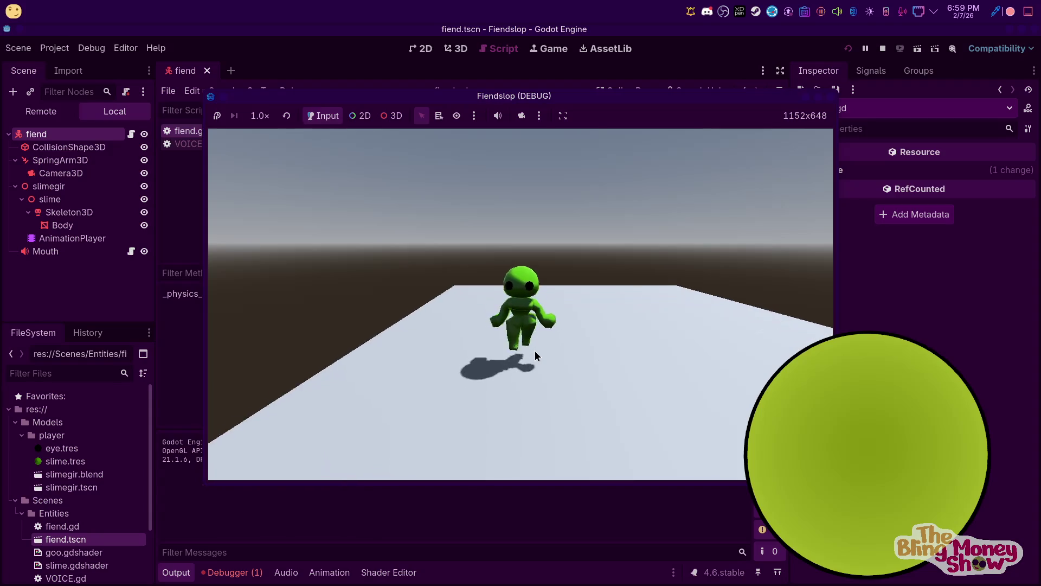
key(d)
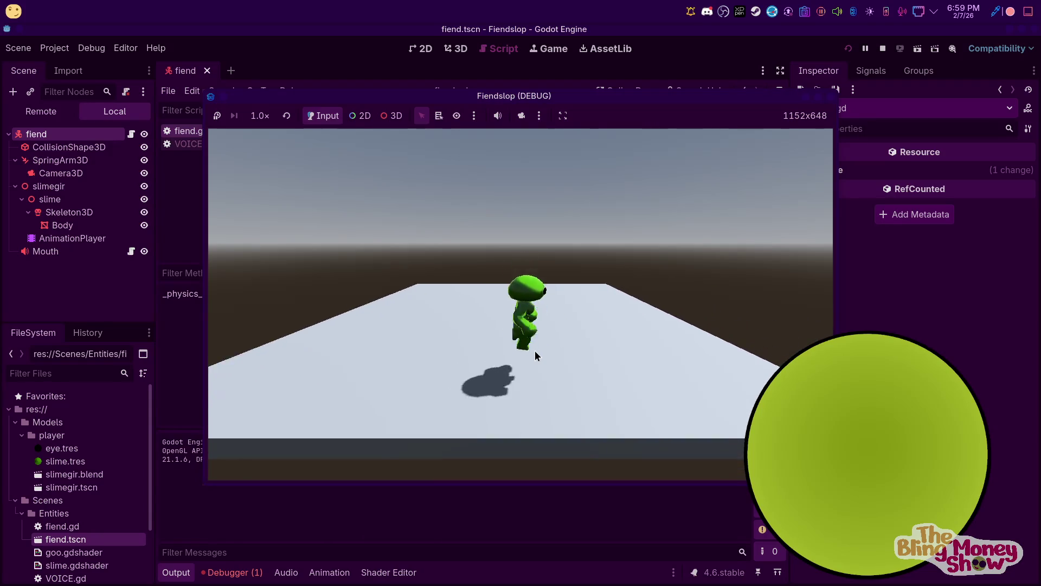
key(d)
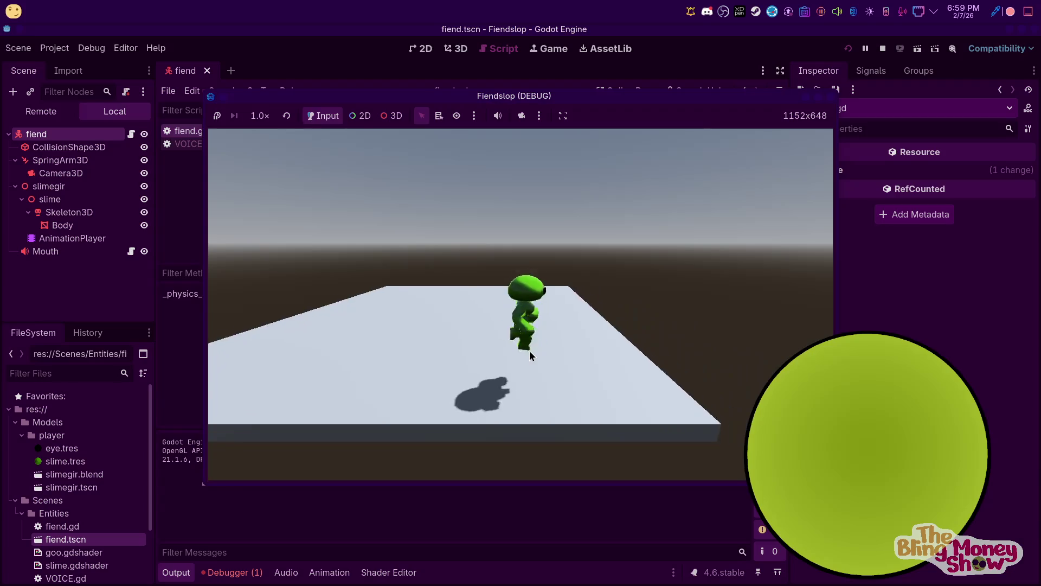
key(s)
key(w)
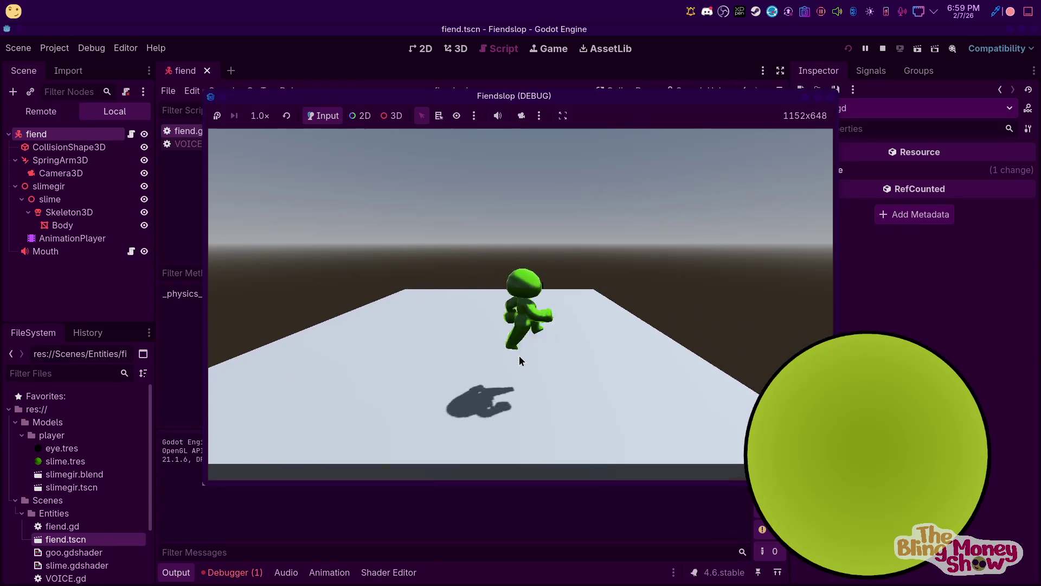
key(w)
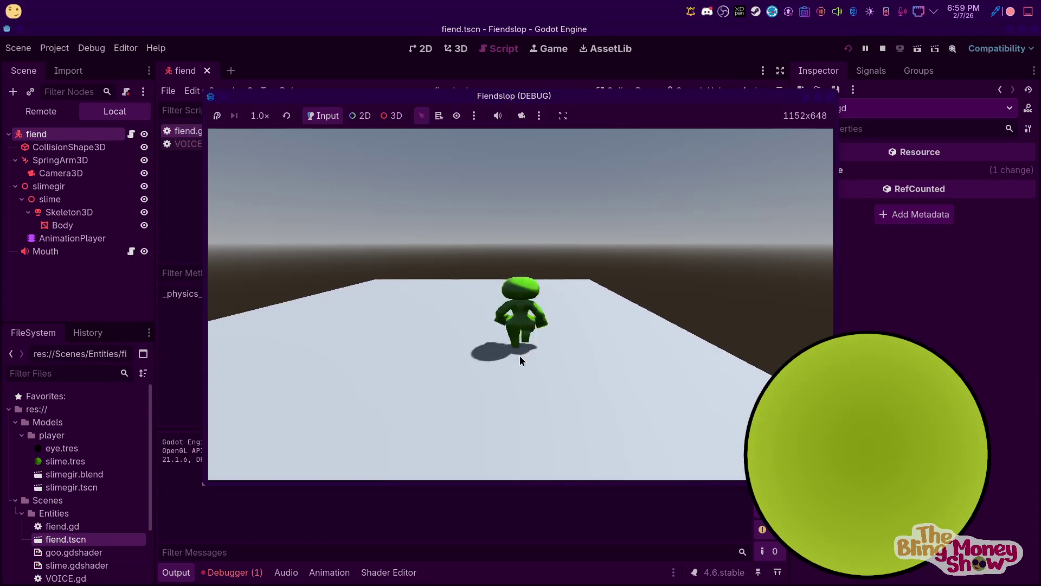
key(space)
key(s)
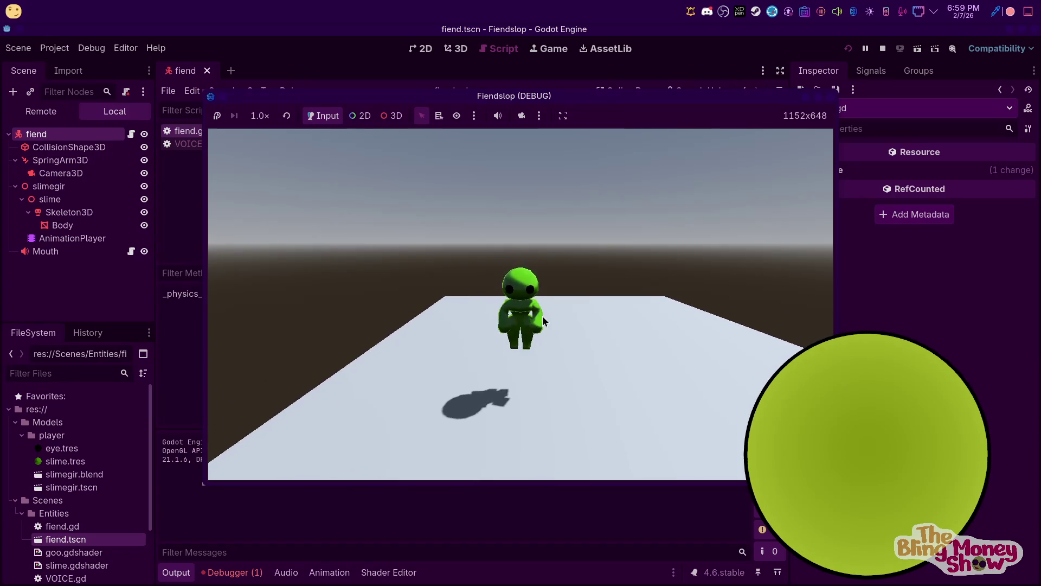
key(d)
key(s)
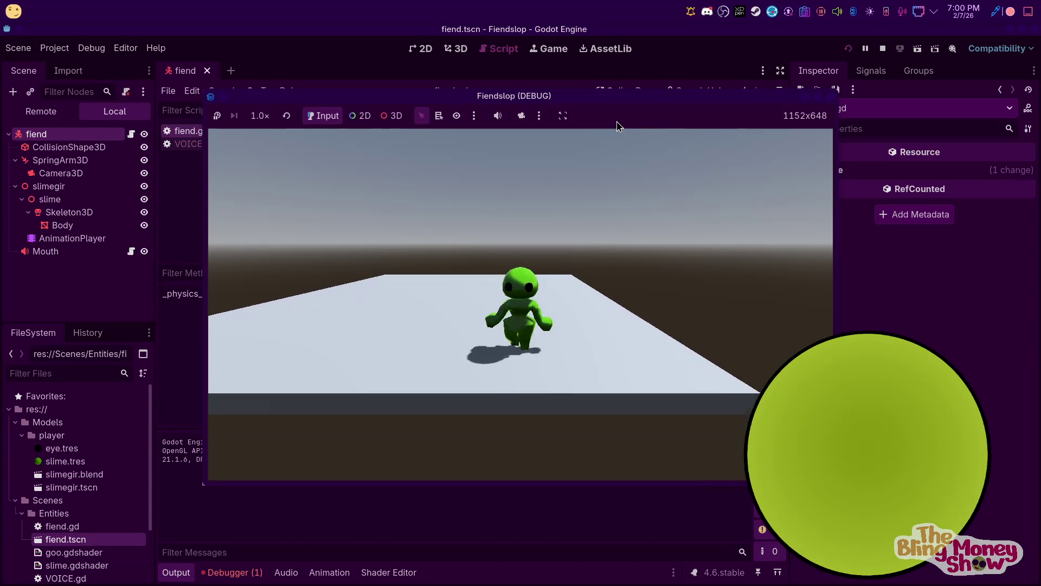
key(d)
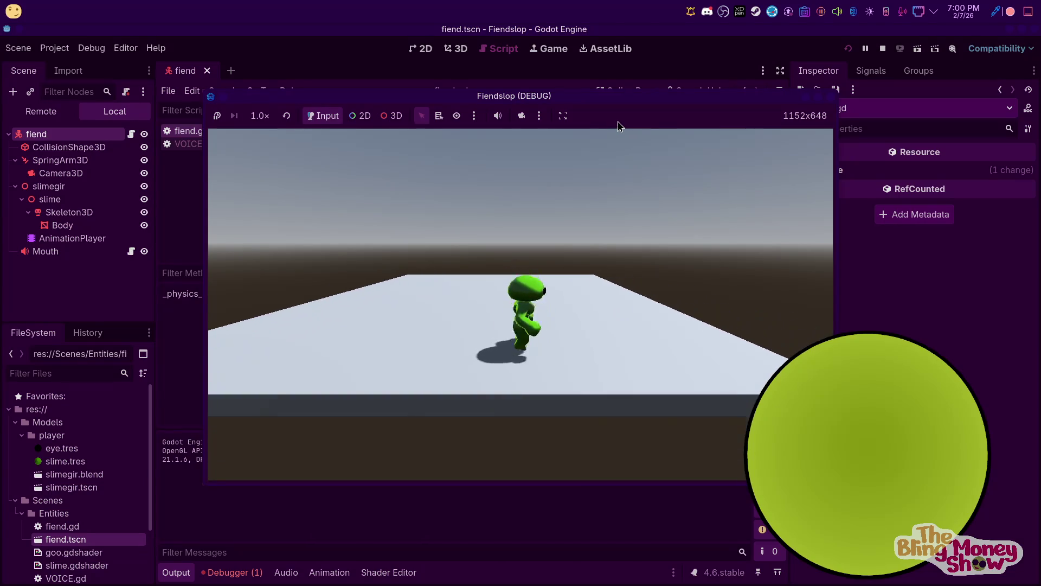
key(w)
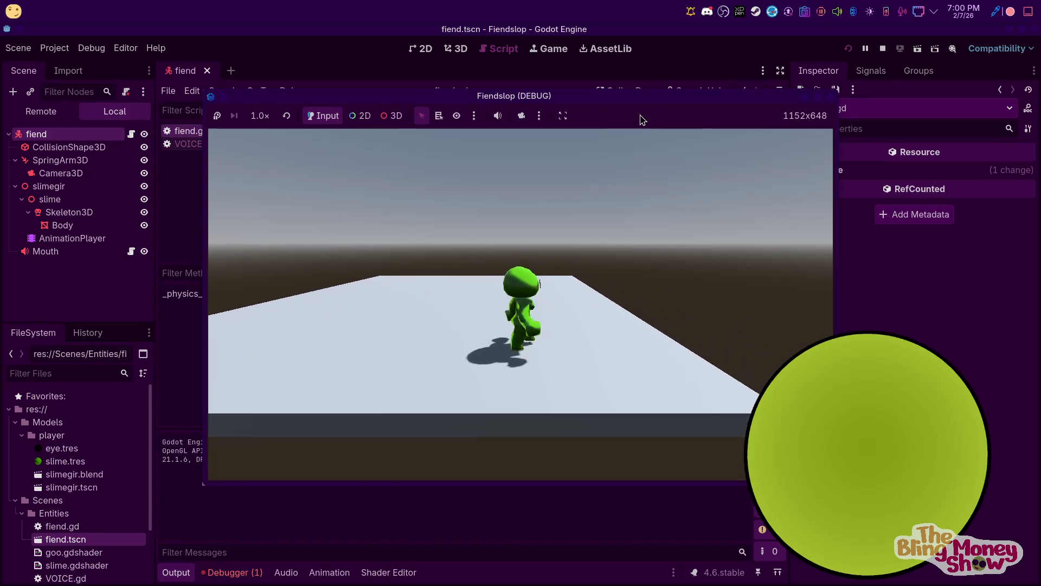
key(F8)
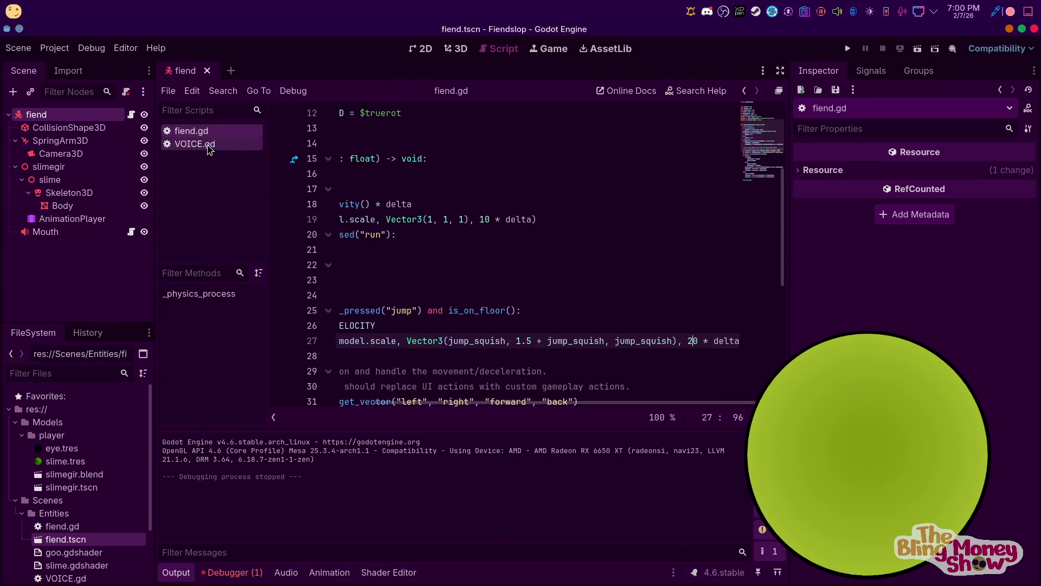
Select the SpringArm3D node in the Scene dock and dismiss its context menu
click(109, 140)
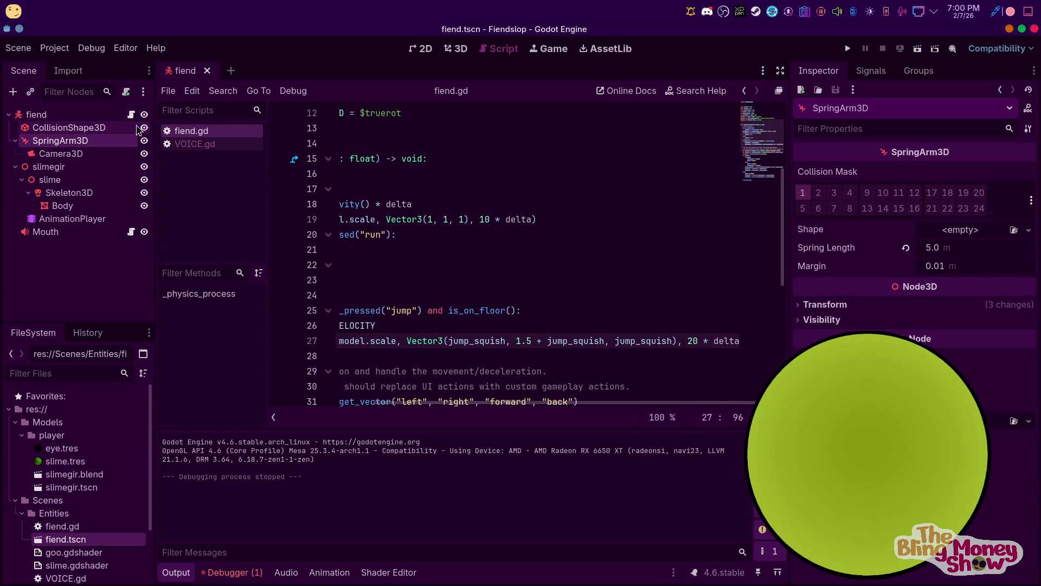
right_click(95, 136)
click(139, 131)
scroll(391, 293, down, 6)
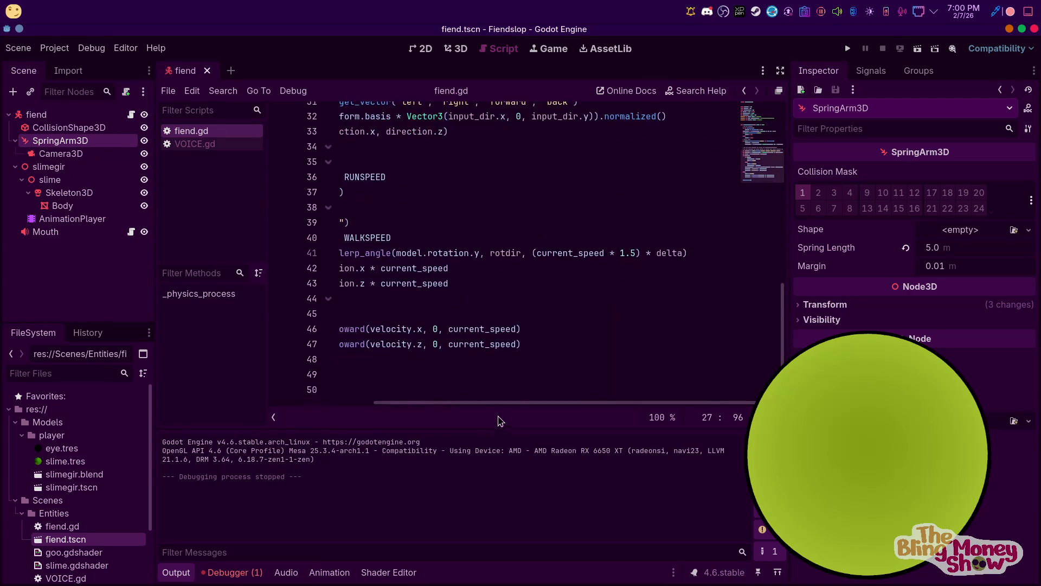
drag(477, 402, 371, 402)
click(404, 391)
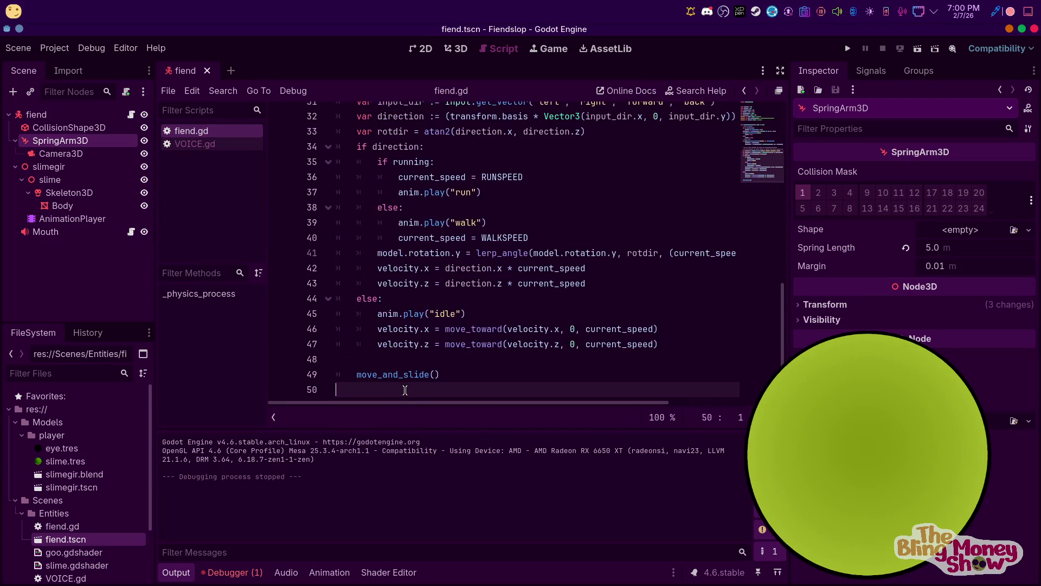
key(Return)
text(f)
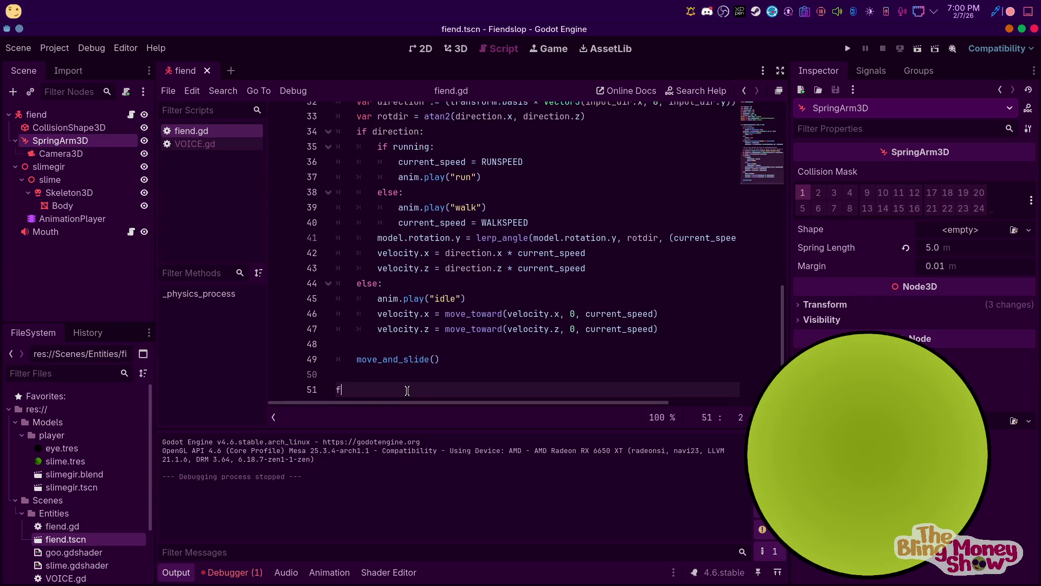
text(unc un)
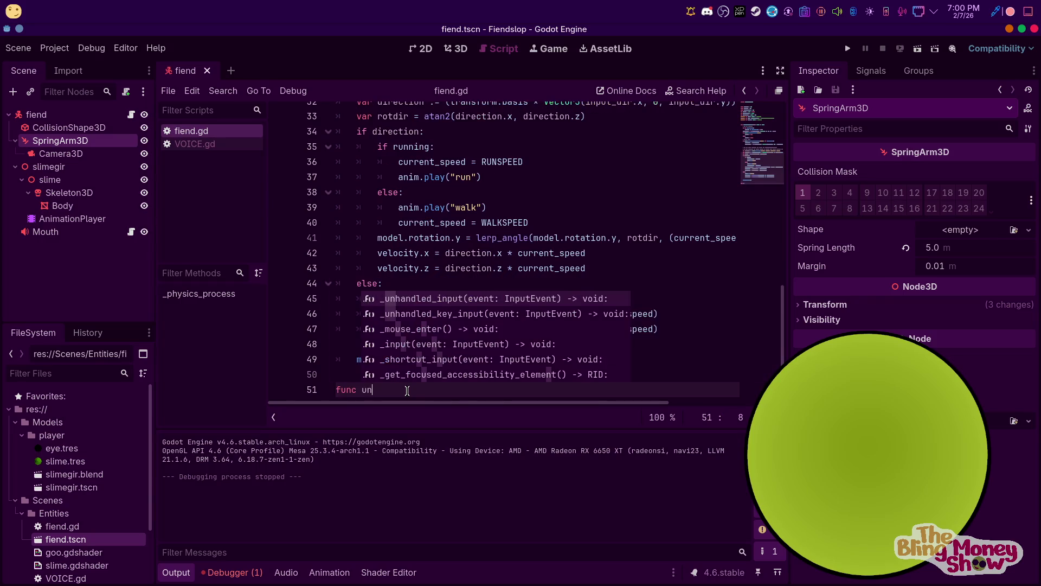
key(Return)
key(Return)
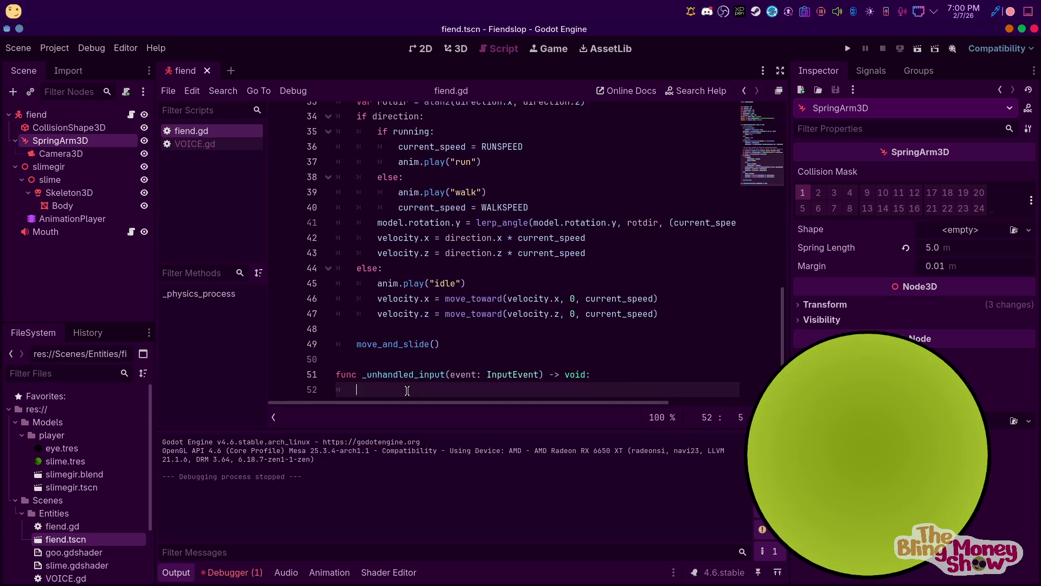
text(if inp)
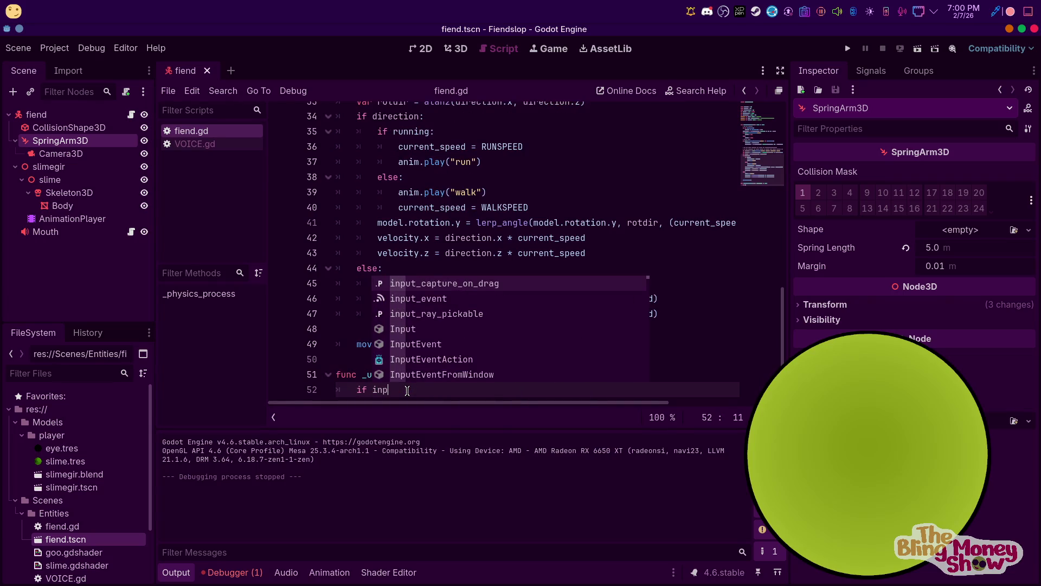
key(Down)
key(Down)
key(Down)
key(Return)
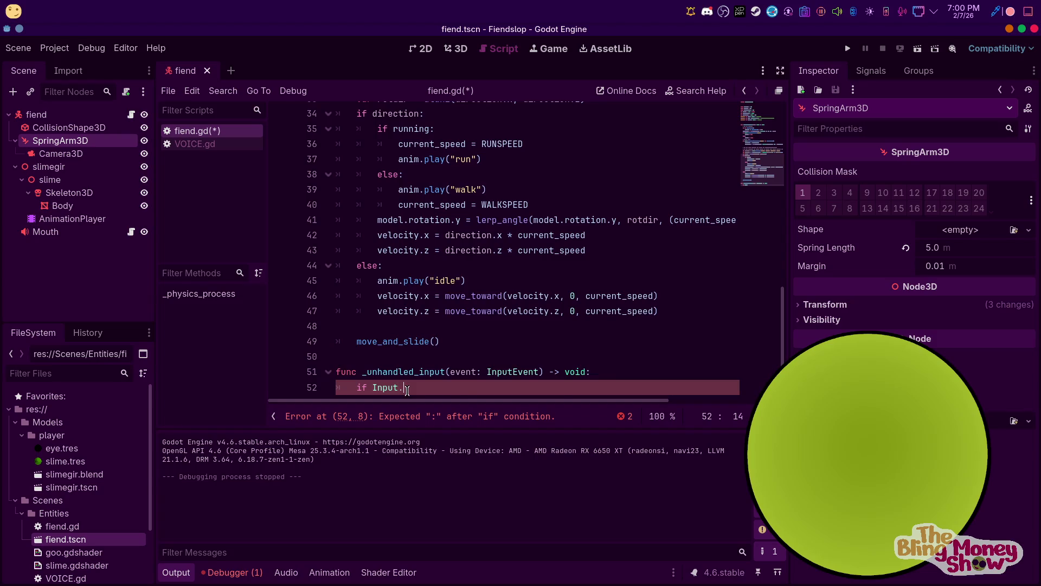
text(is)
key(BackSpace)
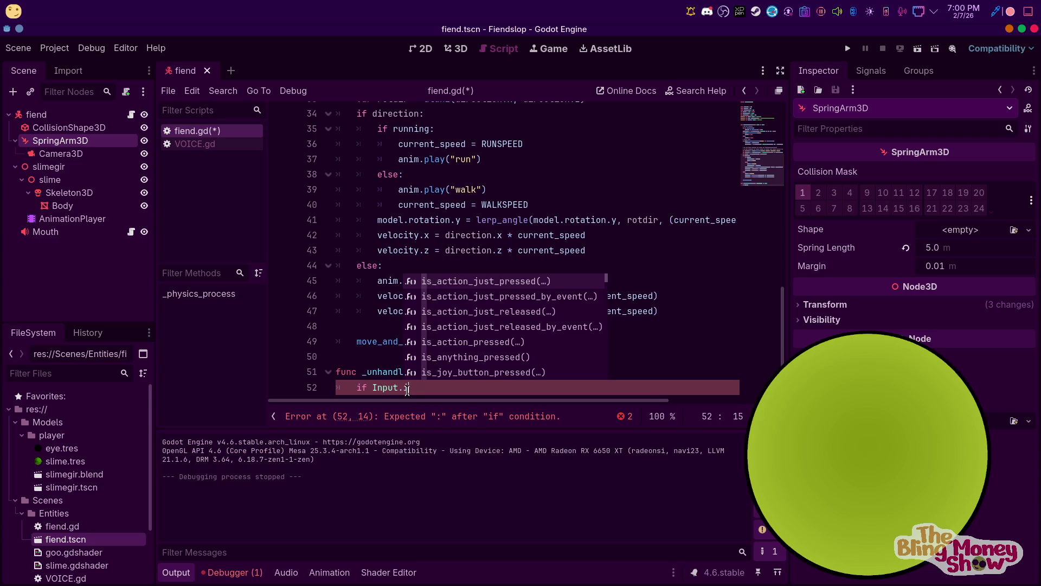
key(BackSpace)
text(mou)
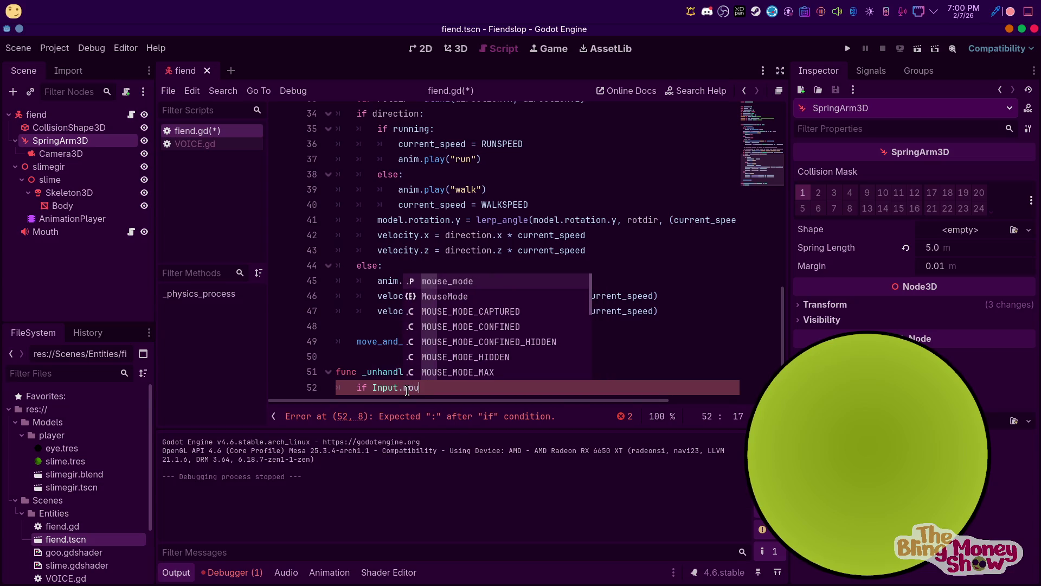
key(Return)
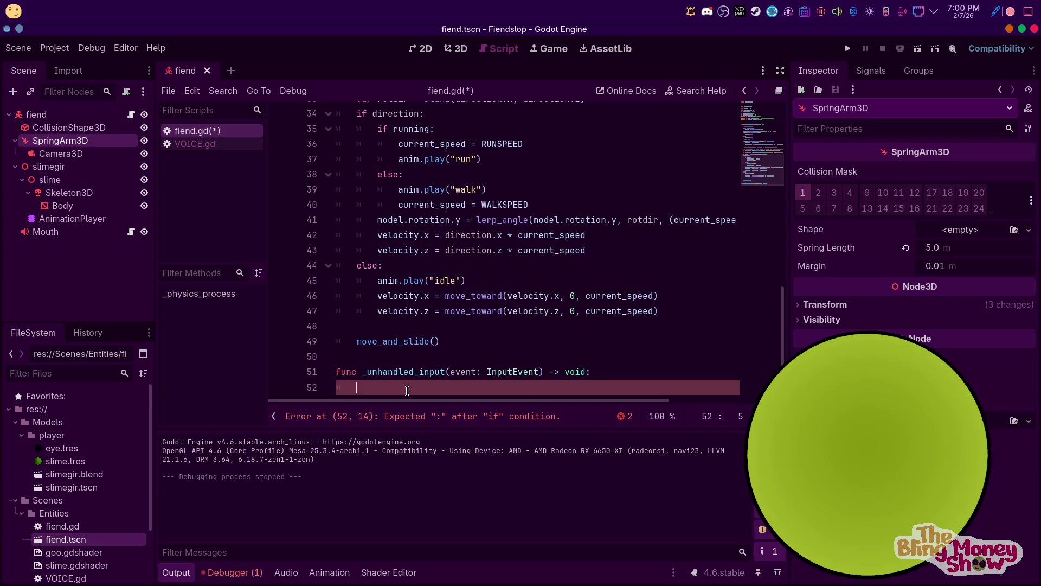
key(BackSpace)
key(BackSpace)
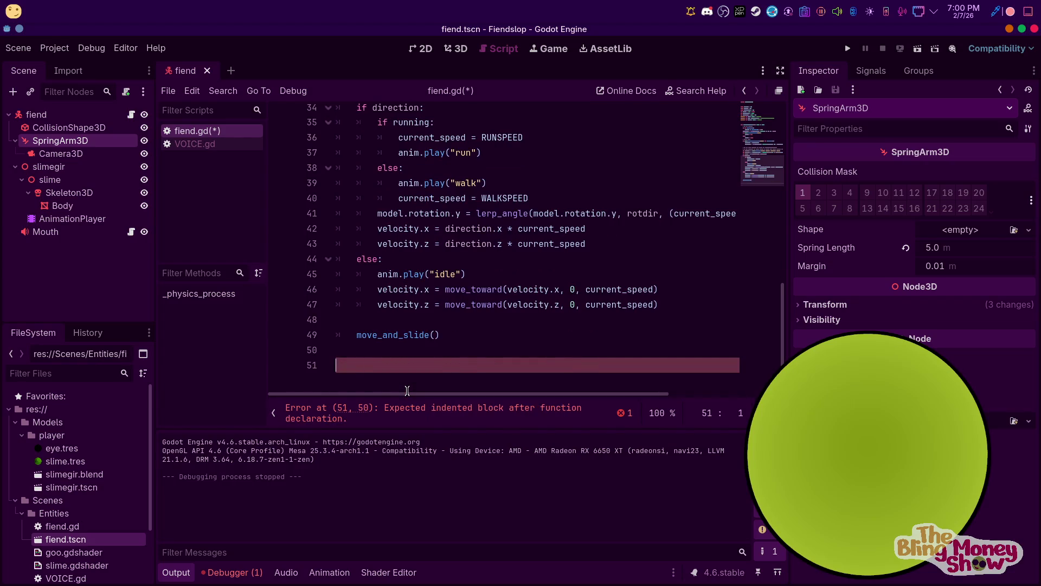
scroll(638, 209, up, 10)
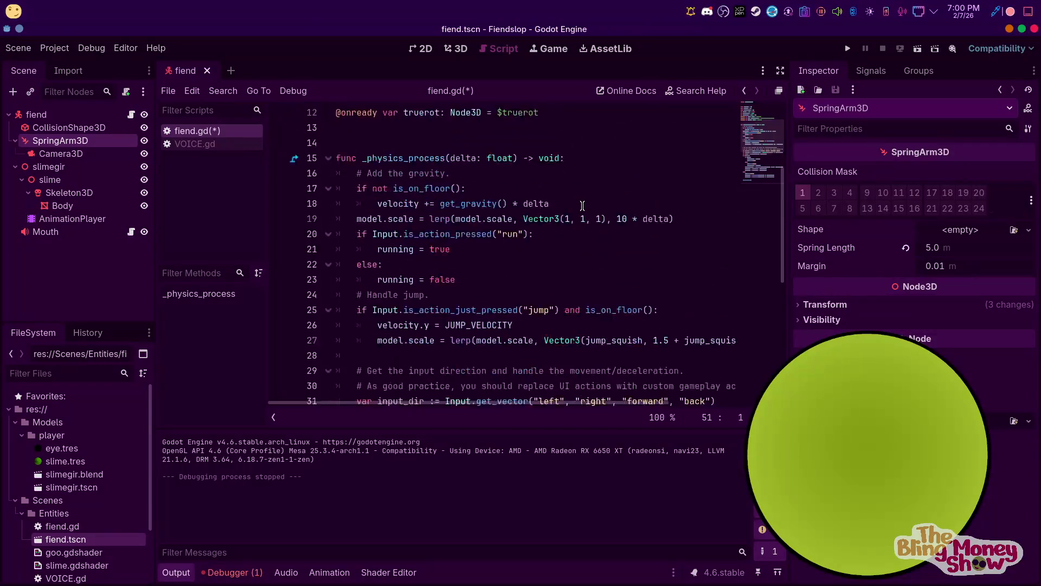
scroll(556, 215, down, 2)
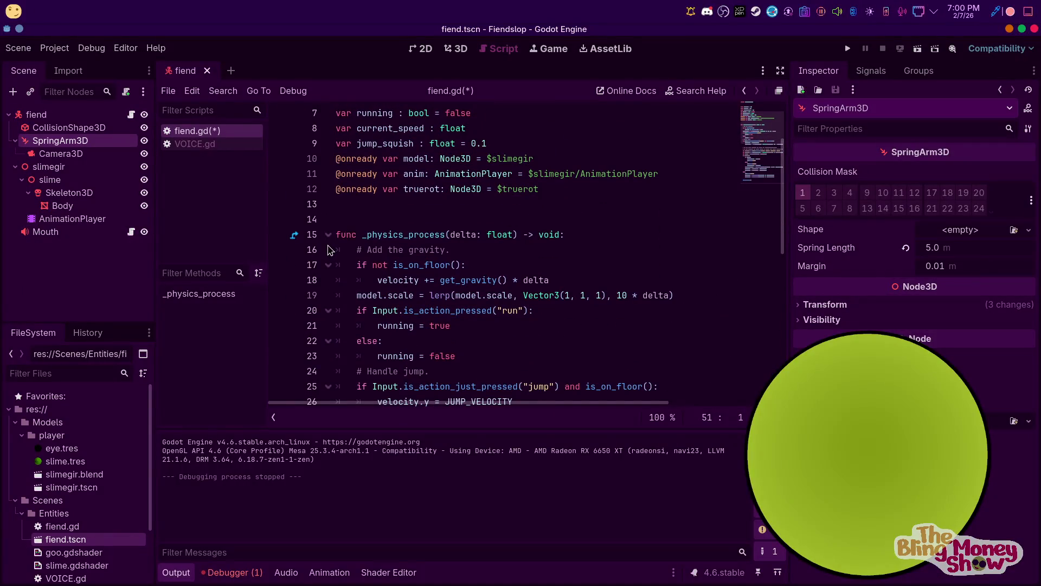
scroll(372, 250, down, 5)
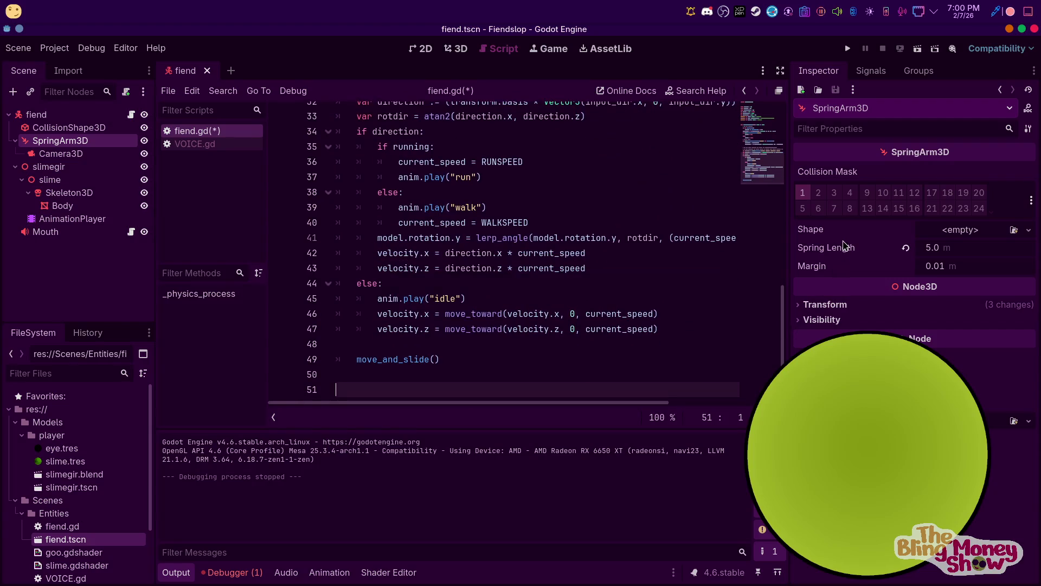
scroll(465, 287, up, 7)
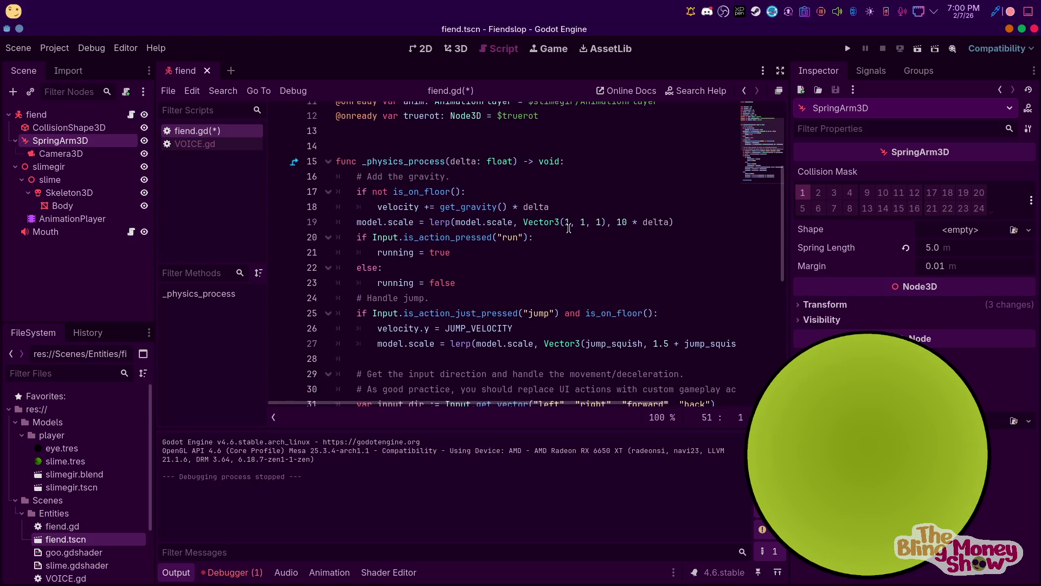
click(448, 50)
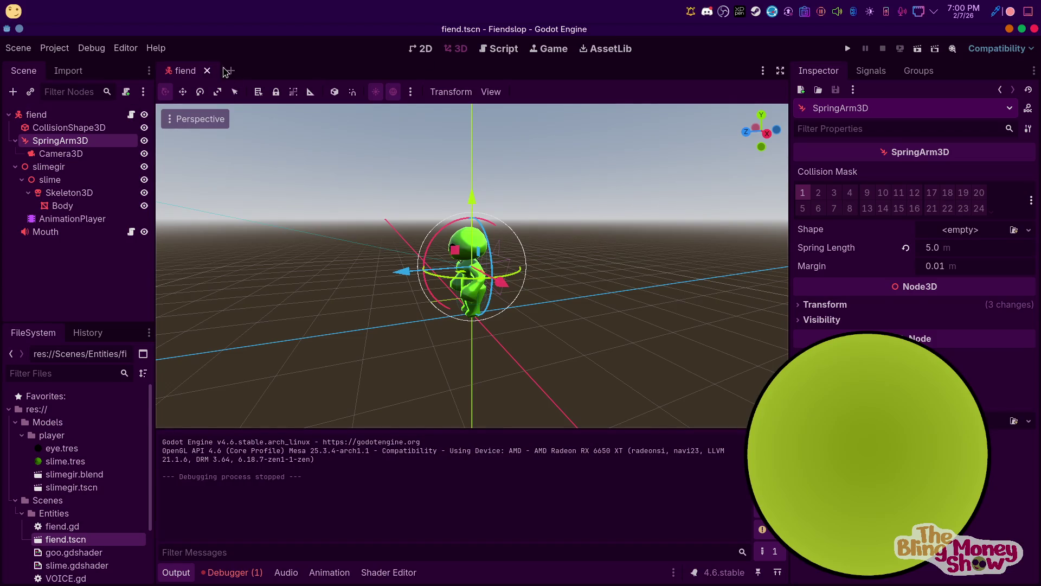
Create a new User Interface scene, close the fiend scene, and rename the root Control to Ui
click(228, 76)
click(194, 73)
click(207, 71)
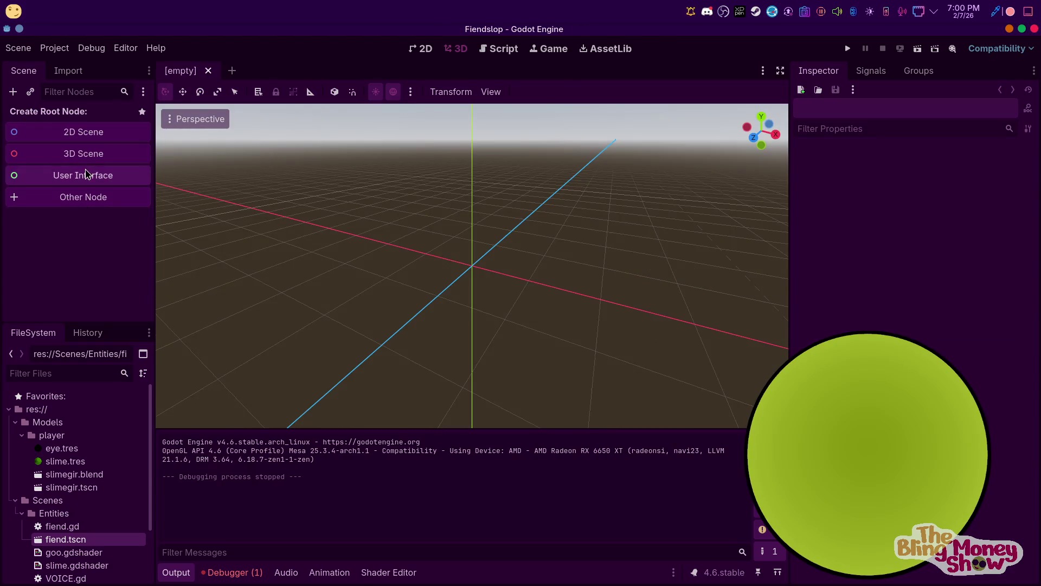
click(88, 174)
right_click(61, 115)
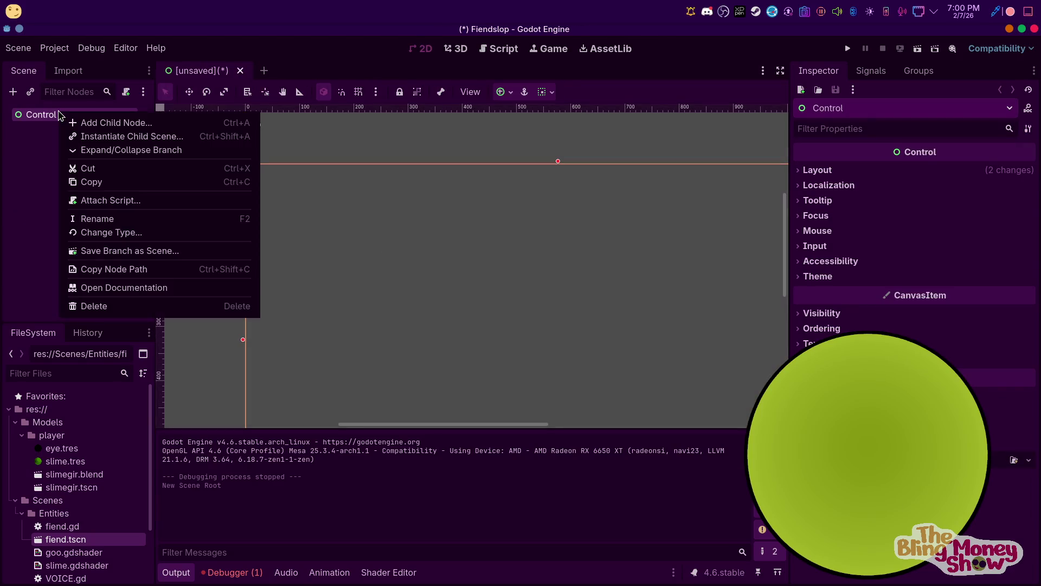
click(135, 216)
text(Ui)
key(Return)
Add a Panel child node under Ui, marking Panel as a favourite type
right_click(64, 116)
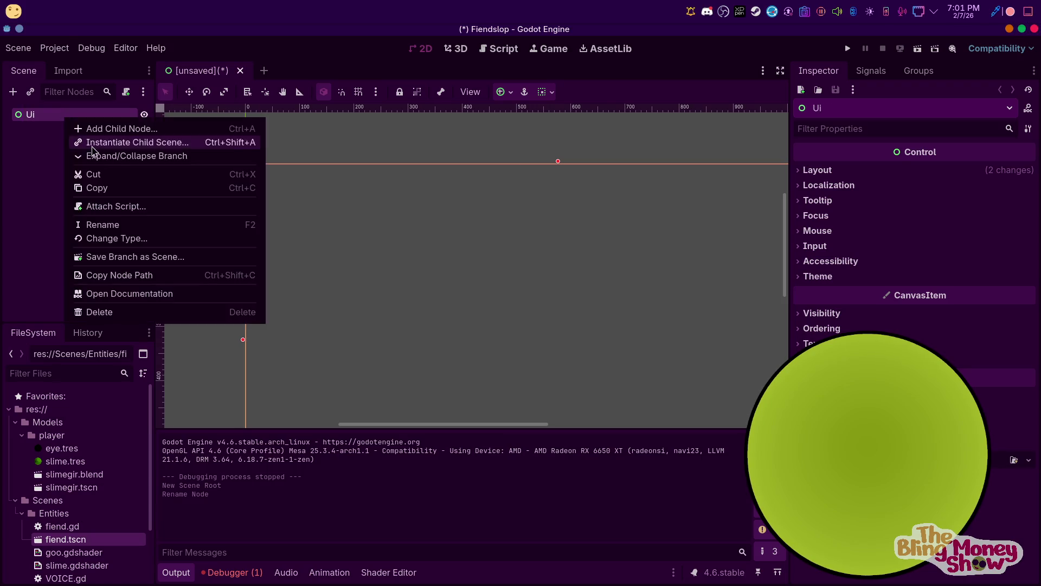
click(109, 128)
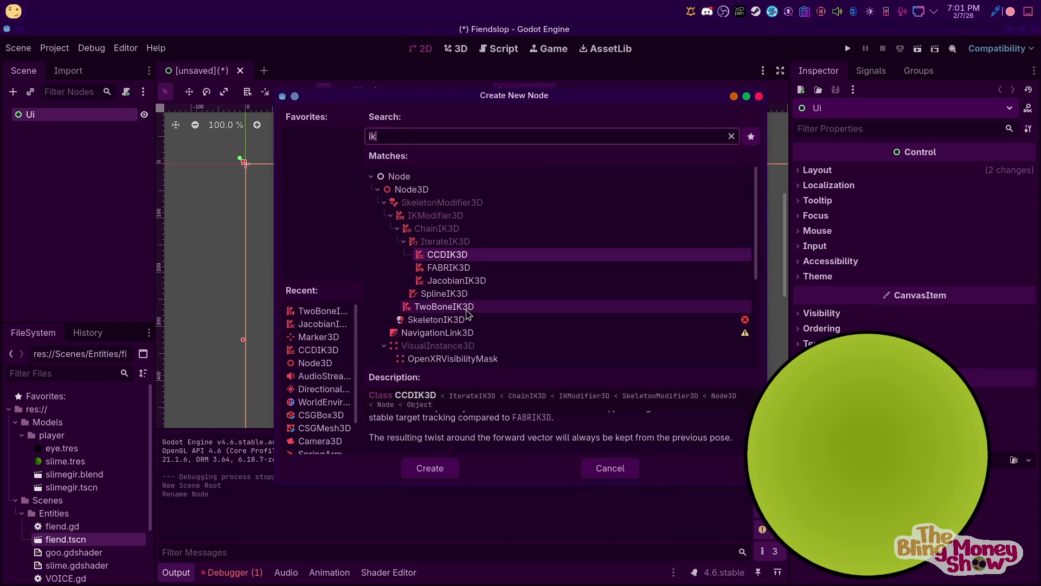
text(pan)
key(Tab)
key(space)
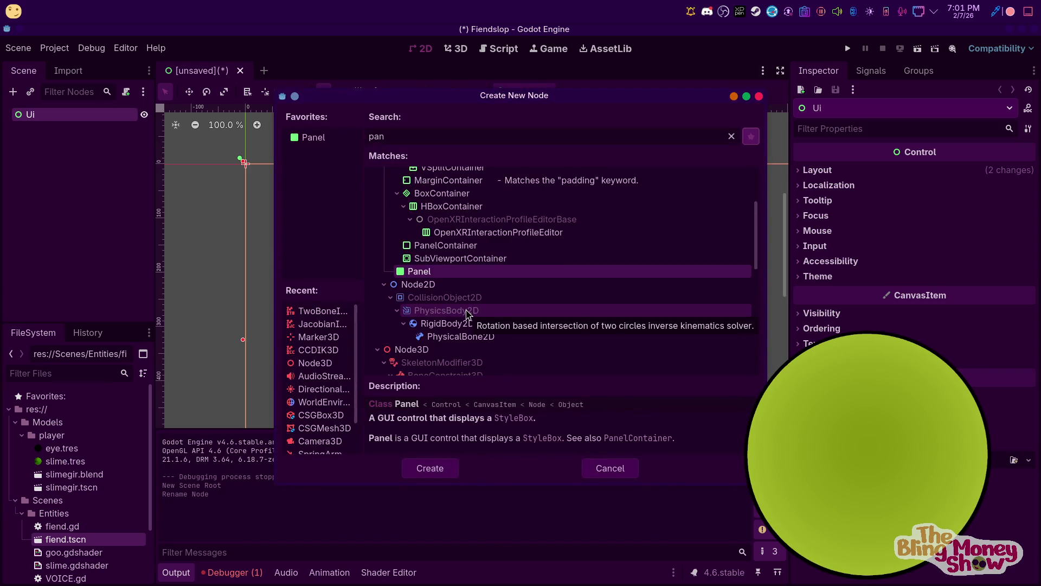
double_click(428, 270)
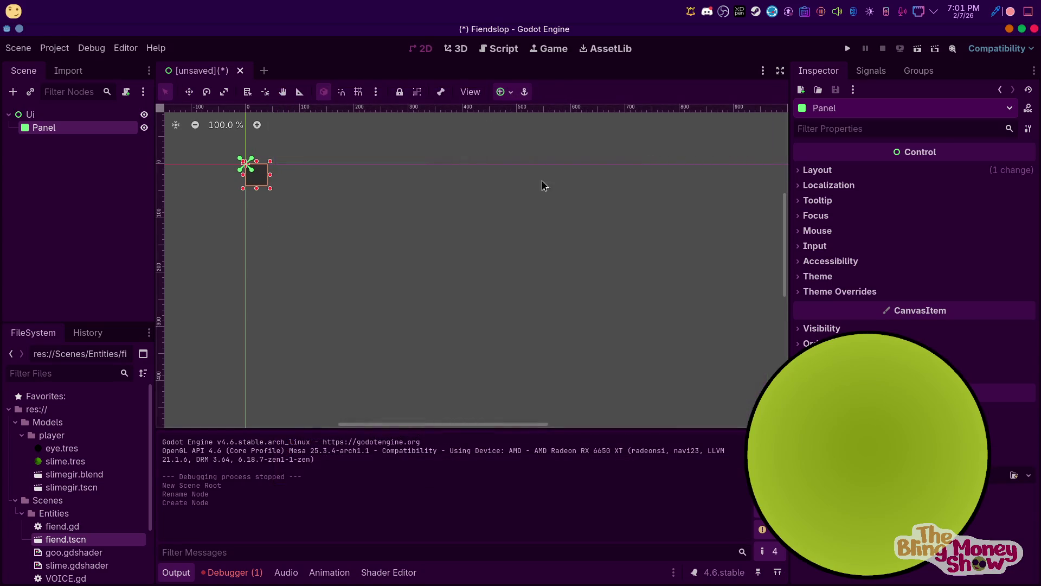
Anchor the Panel to the bottom-left corner
scroll(548, 183, down, 4)
click(504, 92)
click(512, 173)
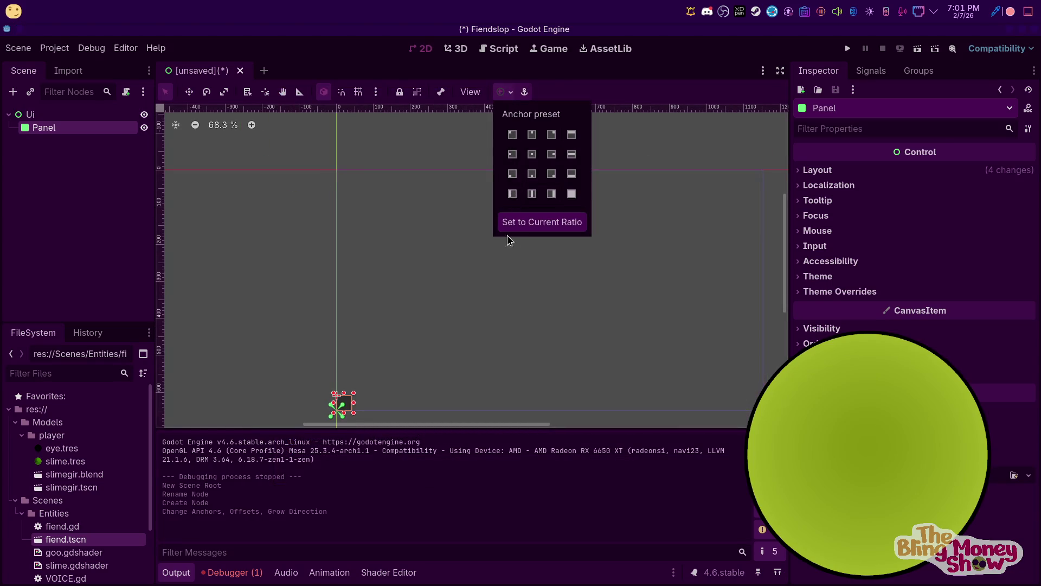
click(833, 291)
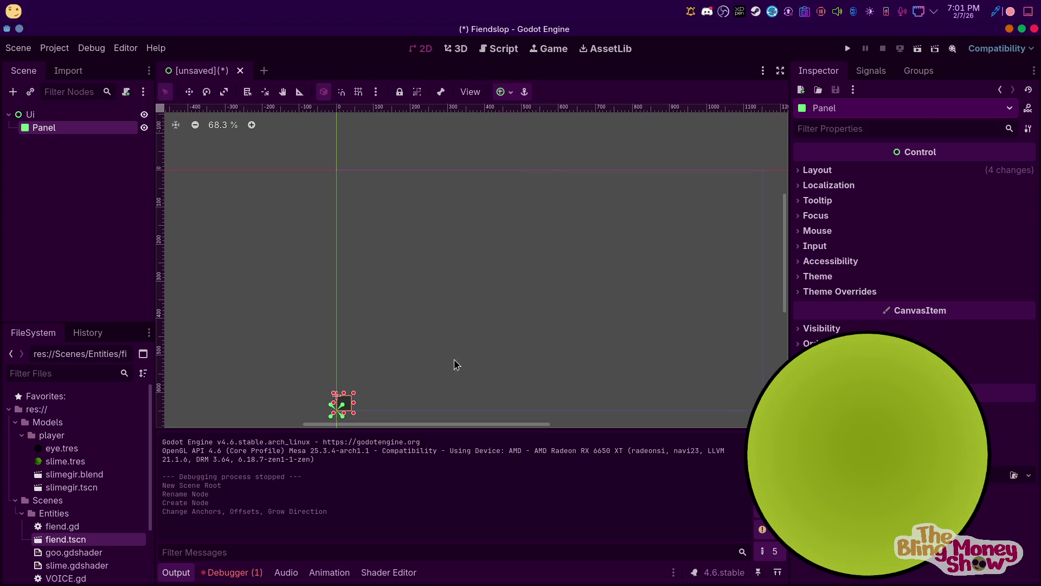
Resize the Panel to about 375 × 241 pixels and give it a new StyleBoxFlat override
click(817, 170)
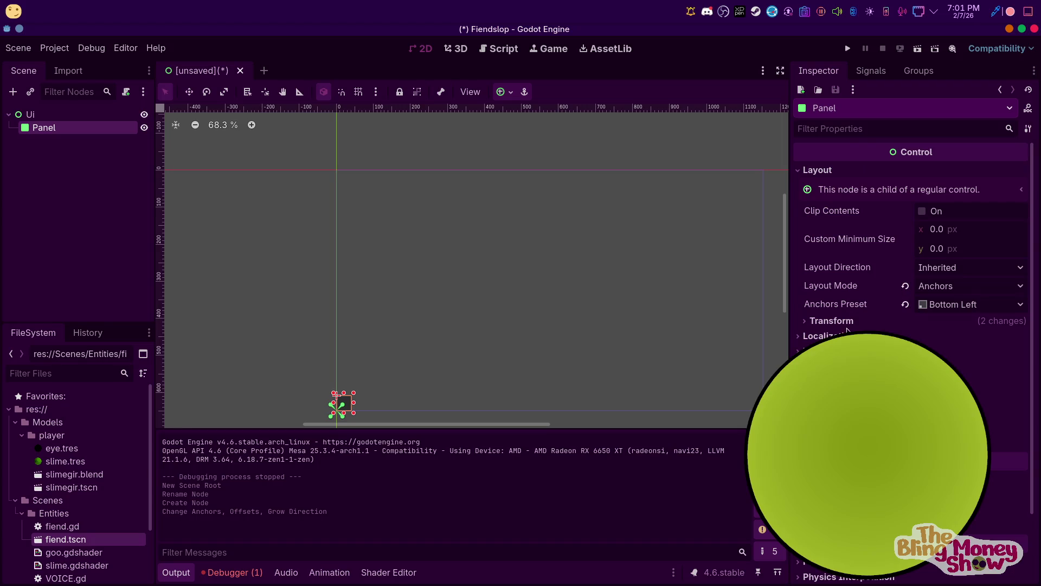
drag(354, 403, 475, 397)
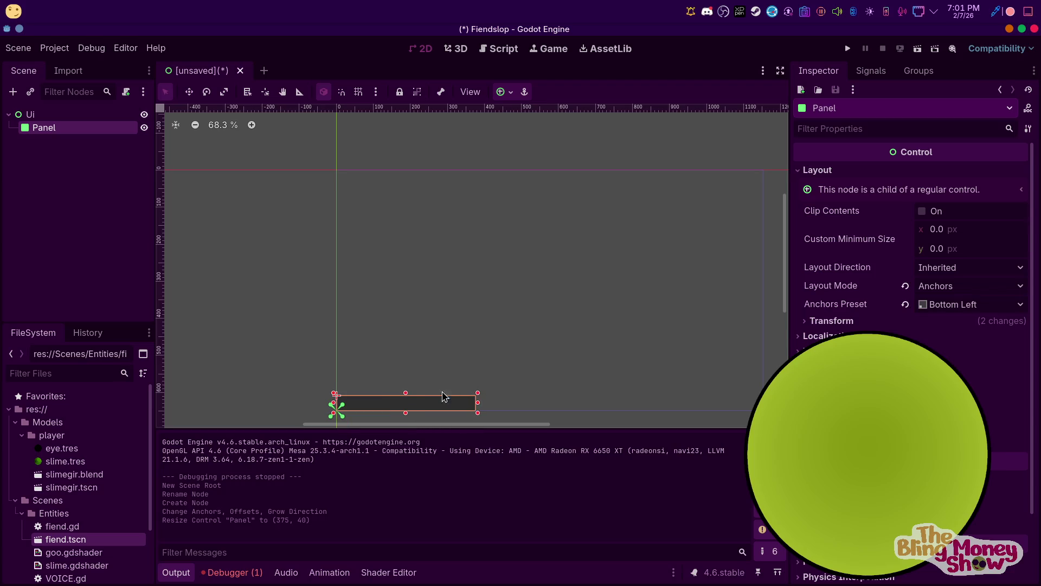
drag(403, 392, 403, 317)
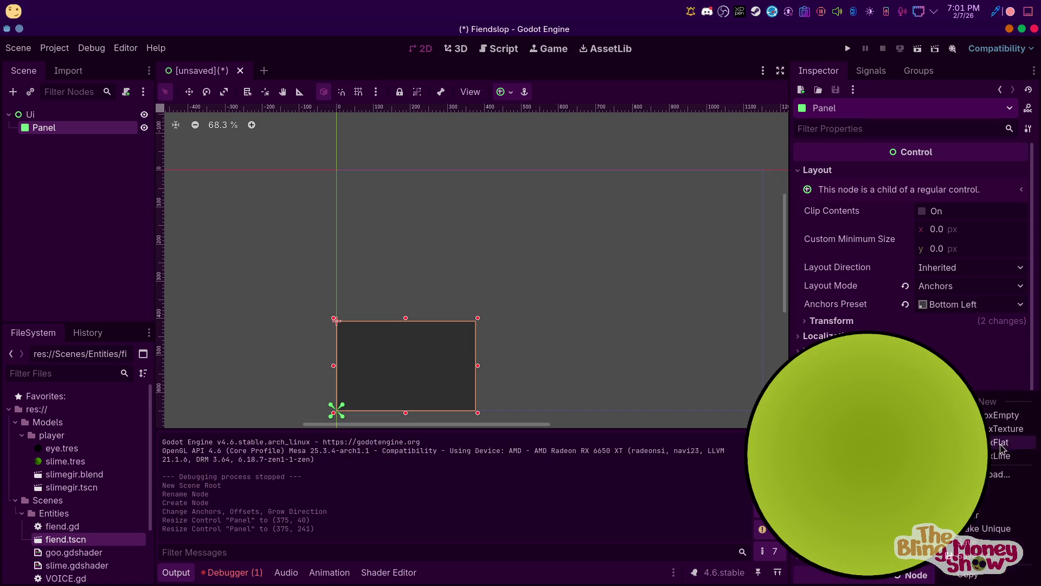
click(1011, 443)
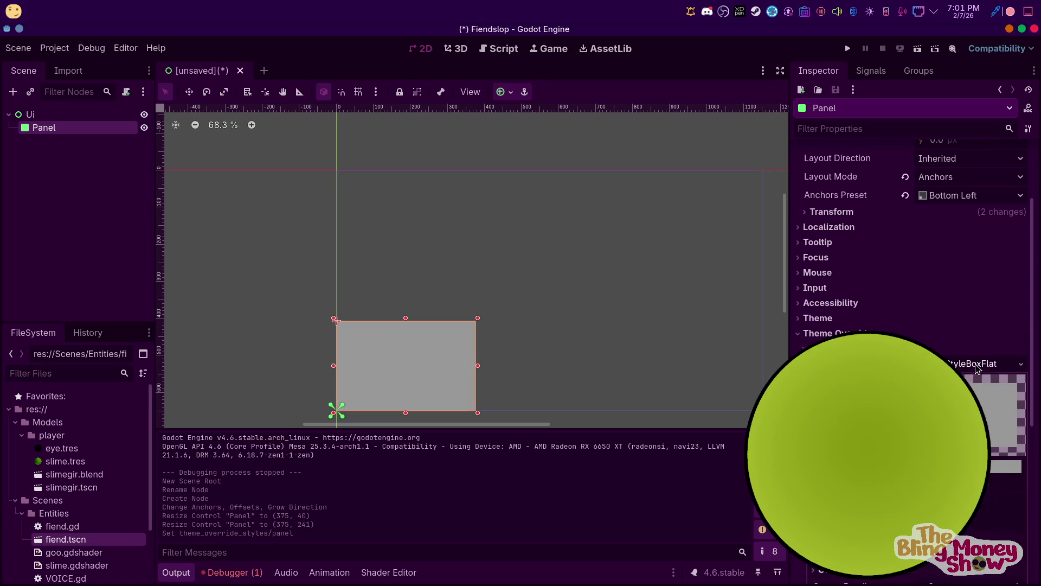
Round all four corners of the Panel's StyleBoxFlat by setting its corner radii
click(971, 363)
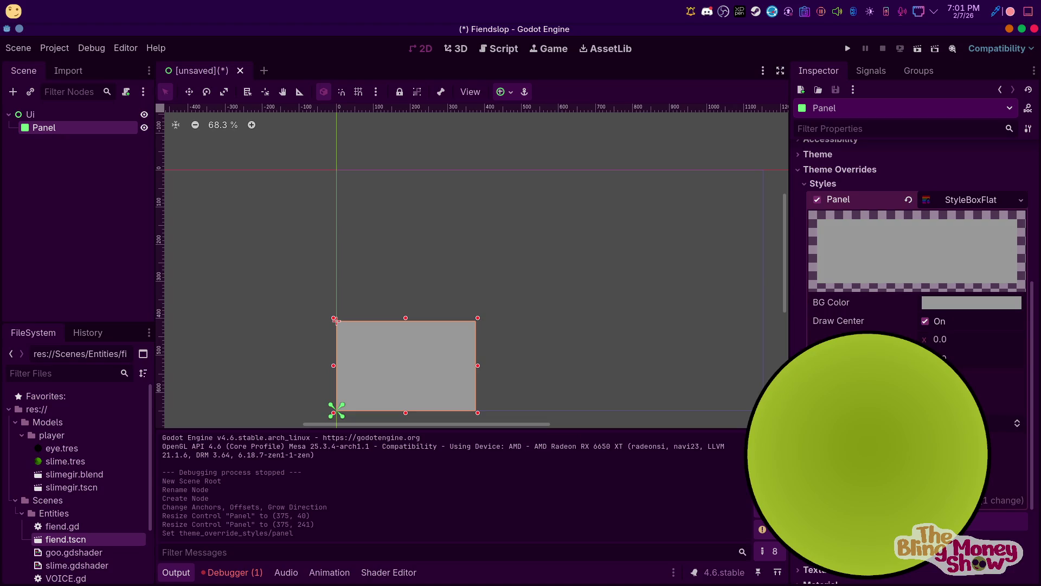
click(846, 441)
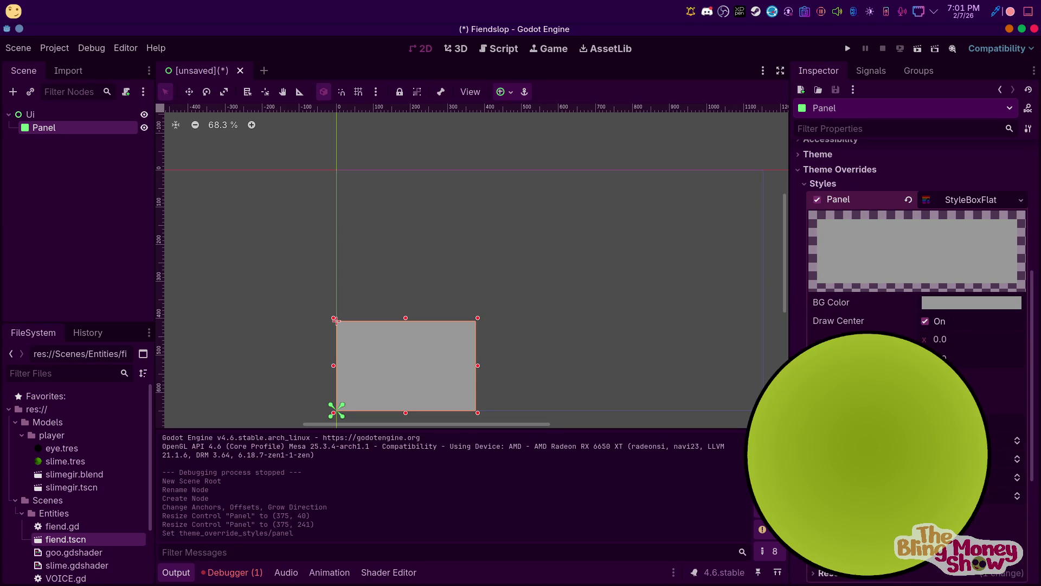
mouse_move(868, 441)
mouse_down()
mouse_move(881, 440)
mouse_move(881, 459)
mouse_up()
mouse_move(954, 459)
mouse_down()
mouse_move(970, 459)
mouse_move(971, 477)
mouse_up()
scroll(375, 304, up, 6)
scroll(488, 372, down, 1)
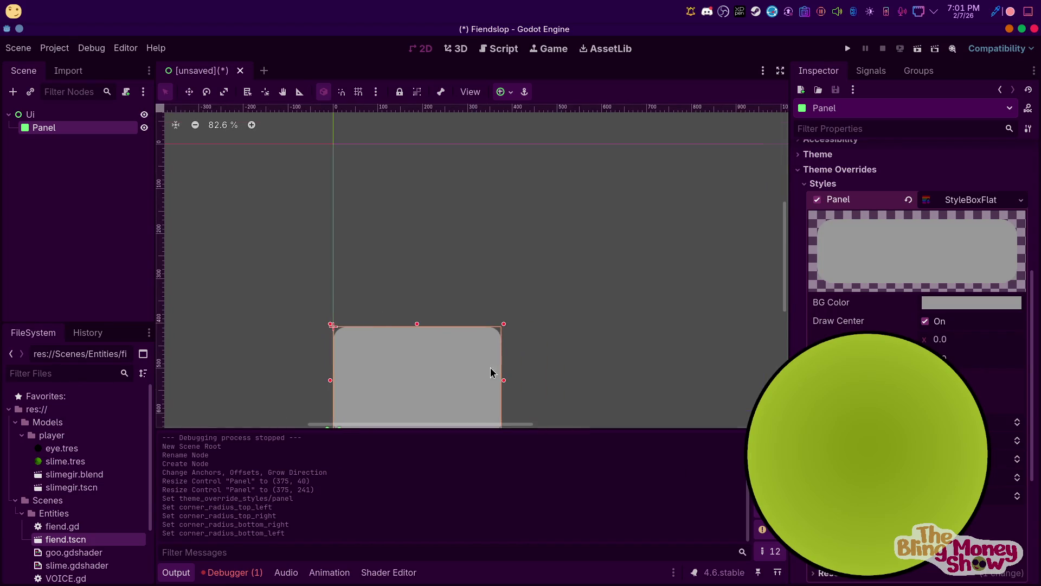
scroll(488, 372, down, 2)
scroll(488, 235, up, 3)
scroll(917, 461, down, 2)
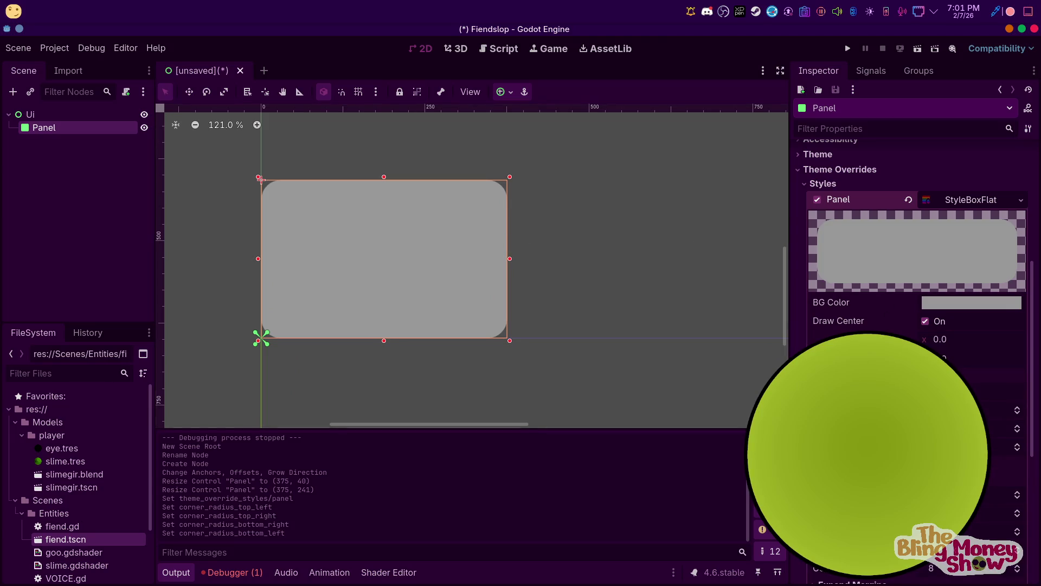
Add a border to the style, enable Blend, and make the border color light cyan
mouse_move(955, 392)
mouse_down()
mouse_move(971, 392)
mouse_move(971, 447)
mouse_up()
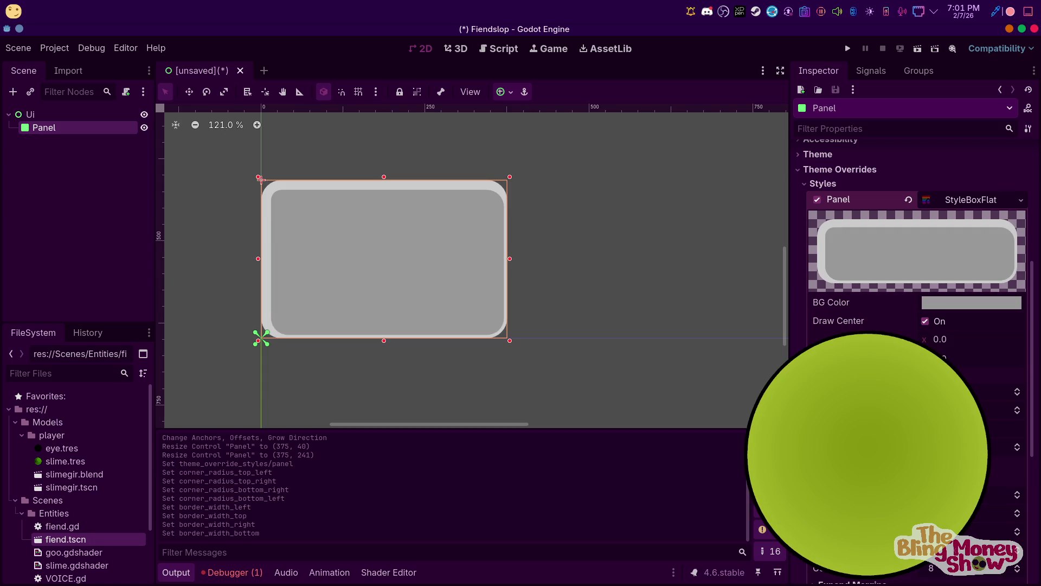
click(830, 466)
click(925, 498)
click(1005, 480)
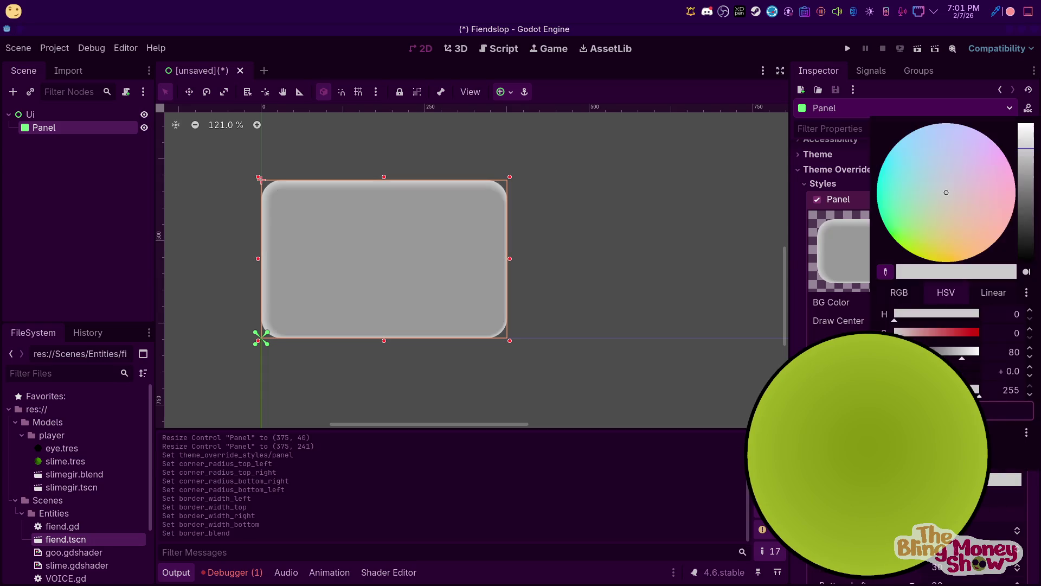
mouse_move(911, 200)
mouse_down()
mouse_move(904, 147)
mouse_move(881, 134)
mouse_move(865, 161)
mouse_up()
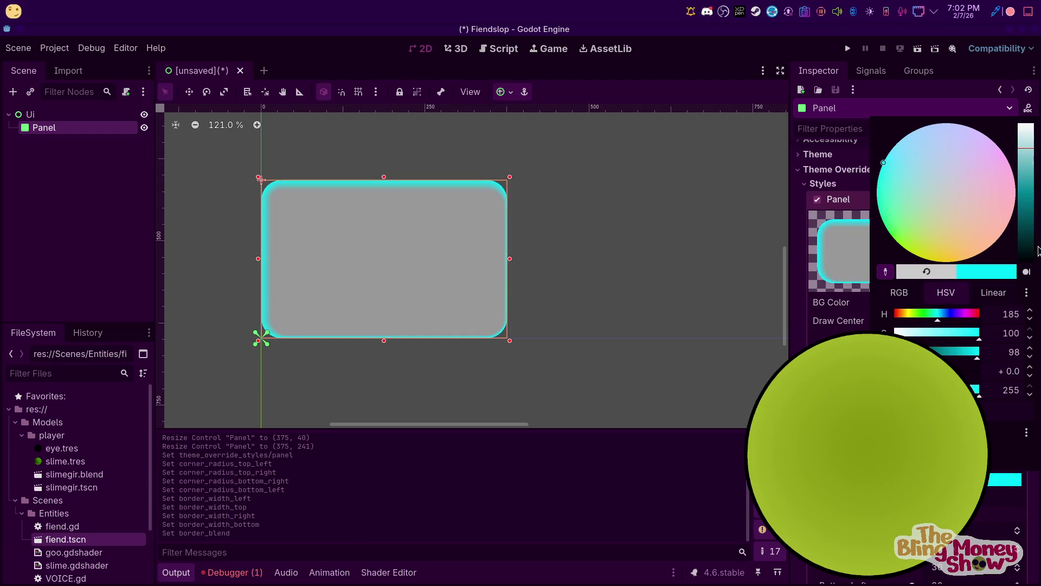
key(Escape)
Set the style's BG Color to a dark teal shade
click(970, 310)
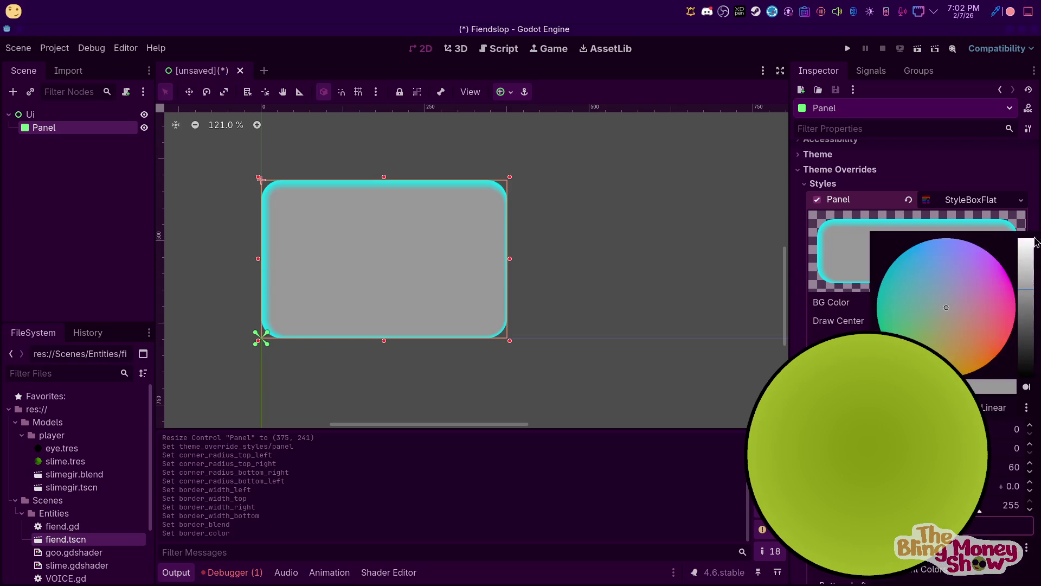
drag(927, 291, 893, 261)
mouse_move(1022, 357)
mouse_down()
mouse_move(1022, 368)
mouse_move(1021, 317)
mouse_up()
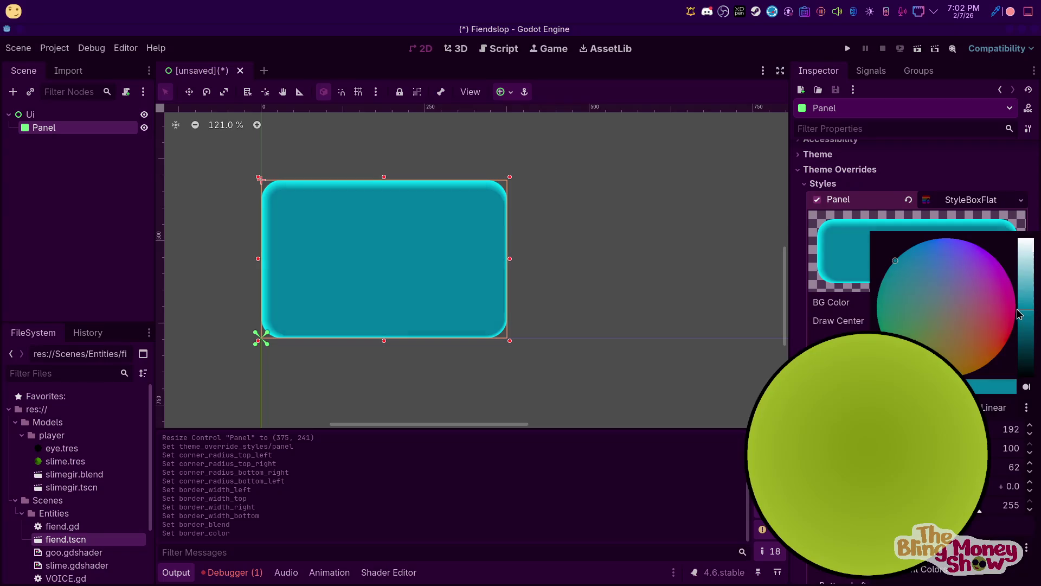
click(619, 286)
click(600, 279)
Thin the Panel's left, top and right border widths
scroll(279, 196, up, 5)
click(403, 196)
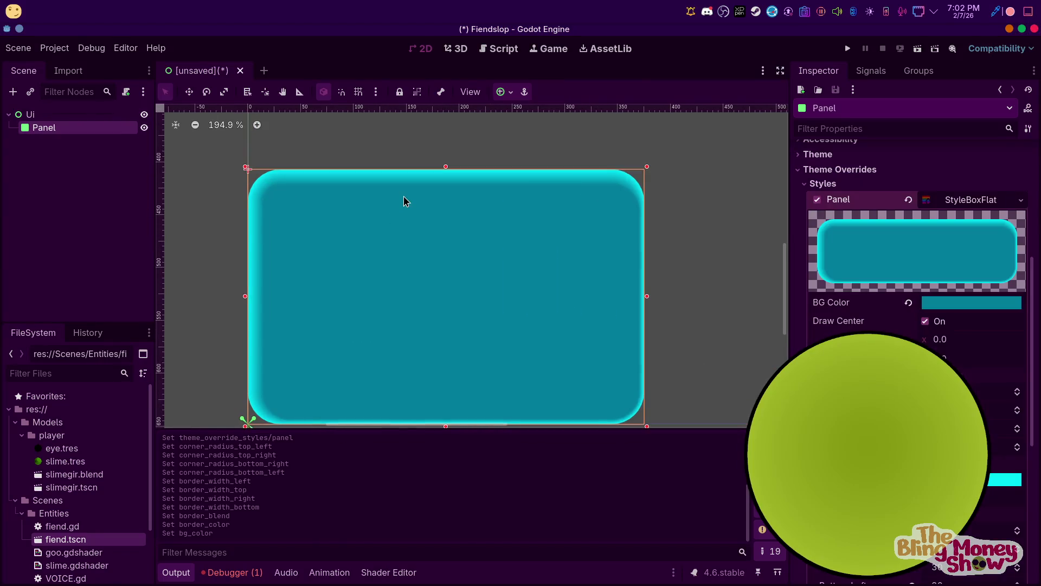
scroll(351, 204, down, 4)
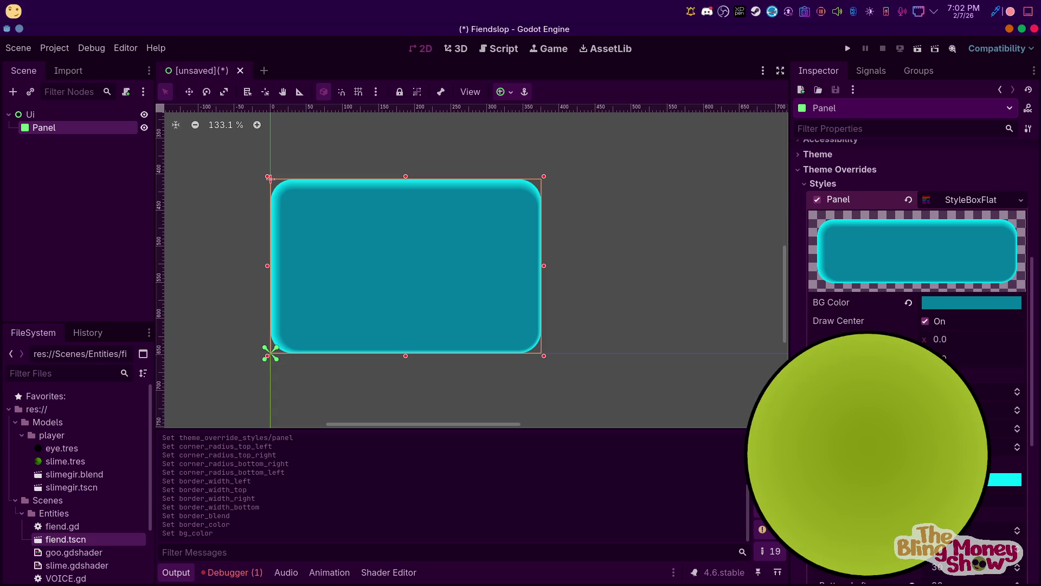
mouse_move(966, 391)
mouse_down()
mouse_move(955, 391)
mouse_move(955, 410)
mouse_up()
click(651, 332)
click(477, 236)
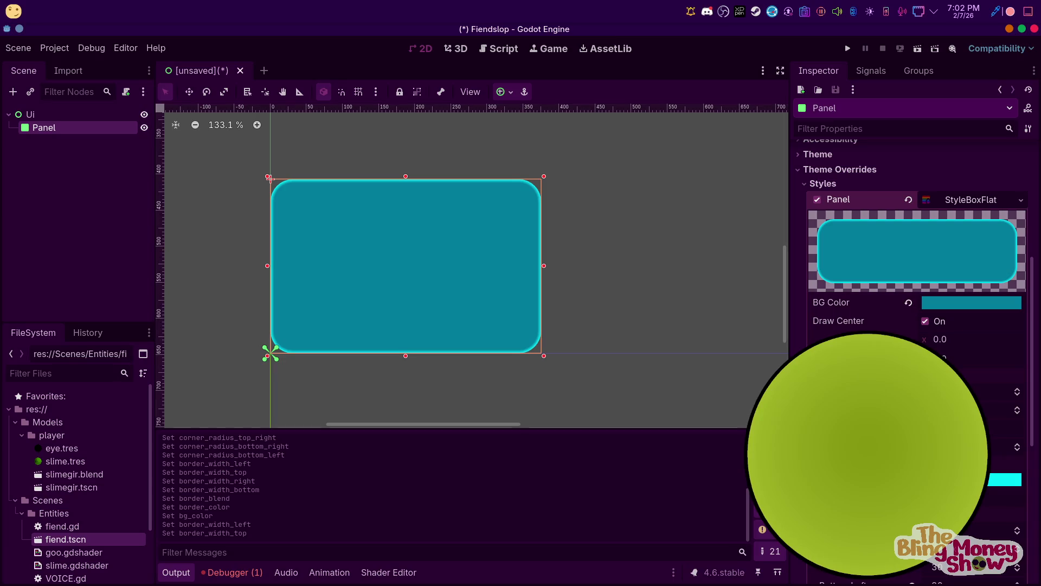
mouse_move(966, 428)
mouse_down()
mouse_move(955, 428)
mouse_move(955, 447)
mouse_up()
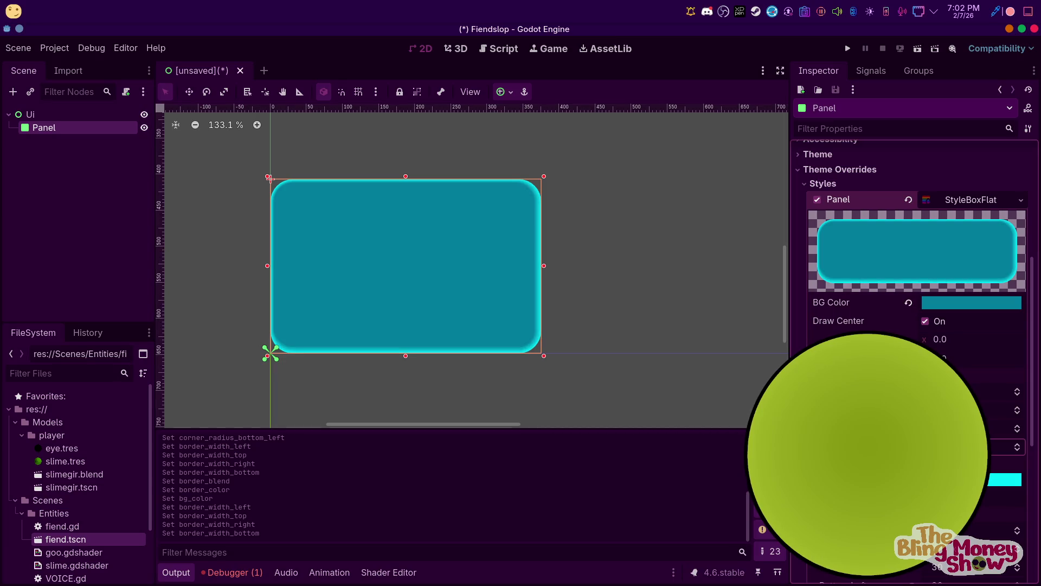
Thin the left and top borders further, checking the Panel's finished look
click(702, 237)
click(489, 275)
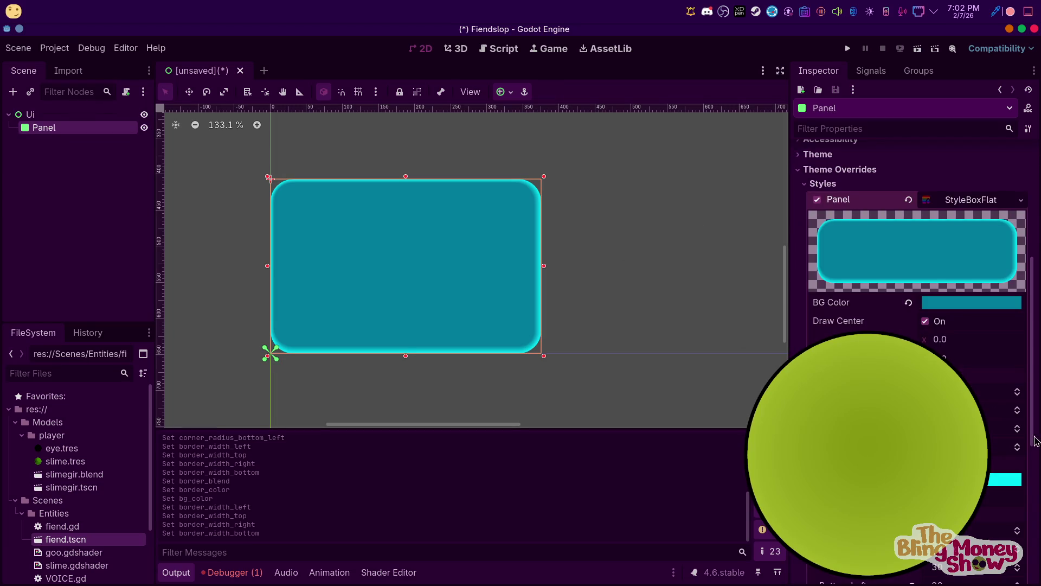
click(679, 280)
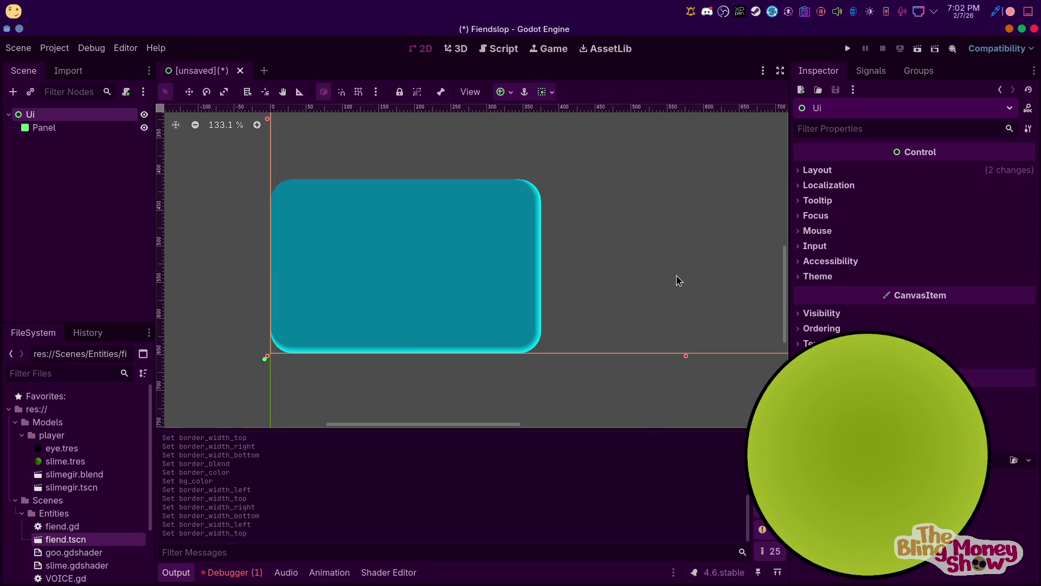
click(468, 198)
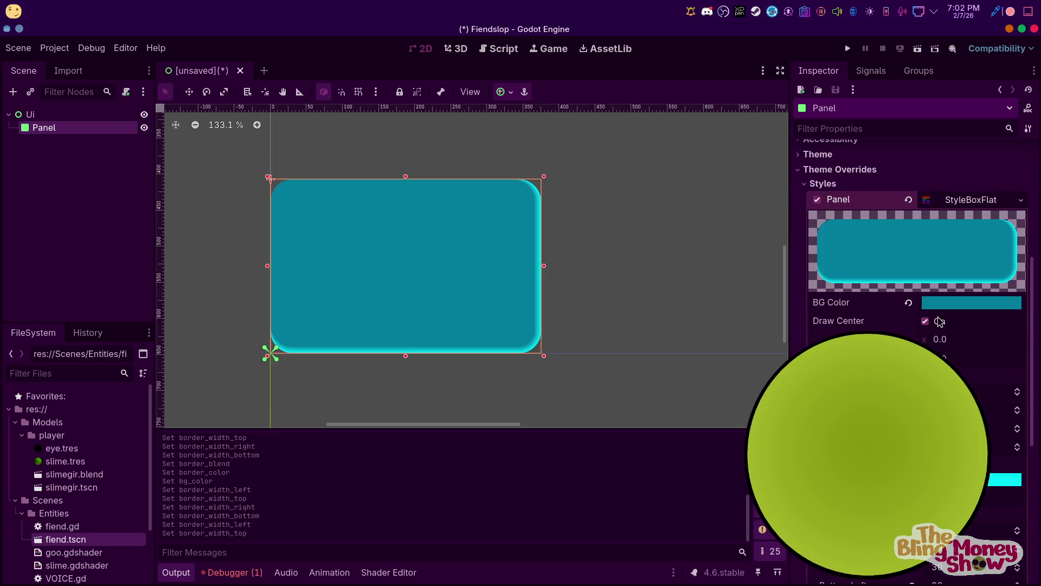
click(640, 311)
click(383, 190)
right_click(44, 129)
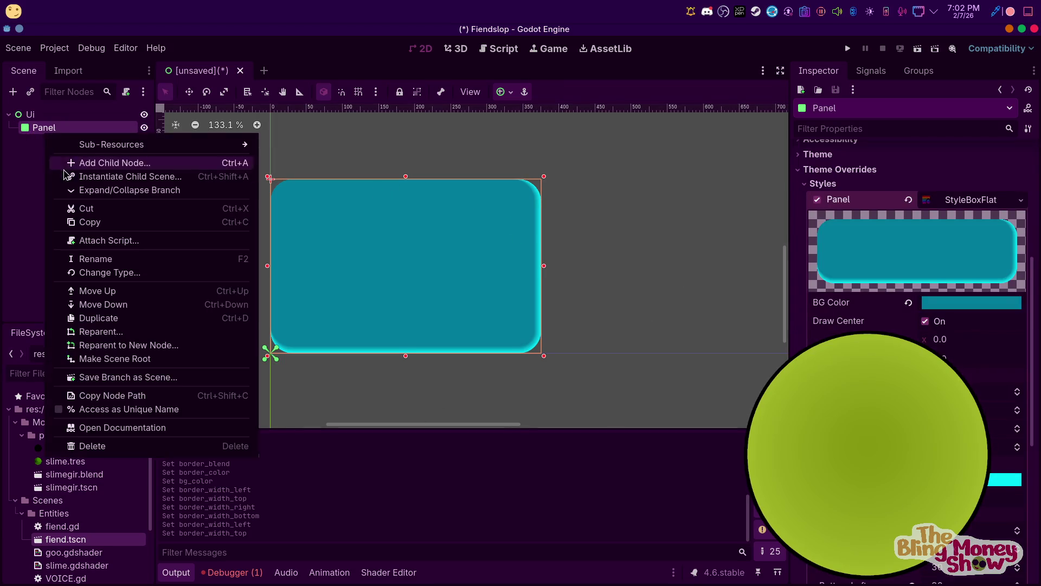
Add a ScrollContainer as a child of the Panel
click(128, 161)
key(ctrl+a)
text(s)
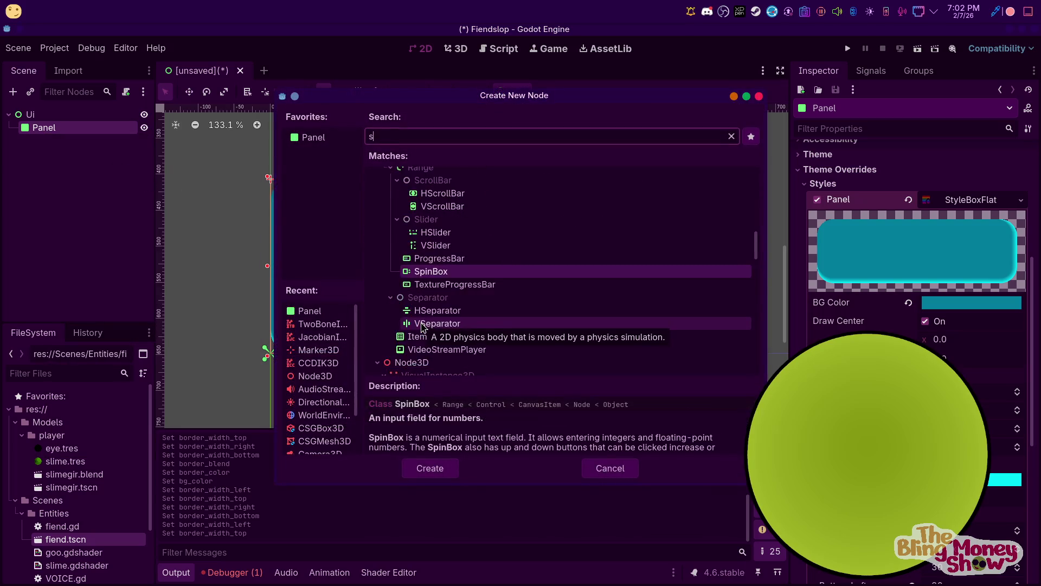
text(croll)
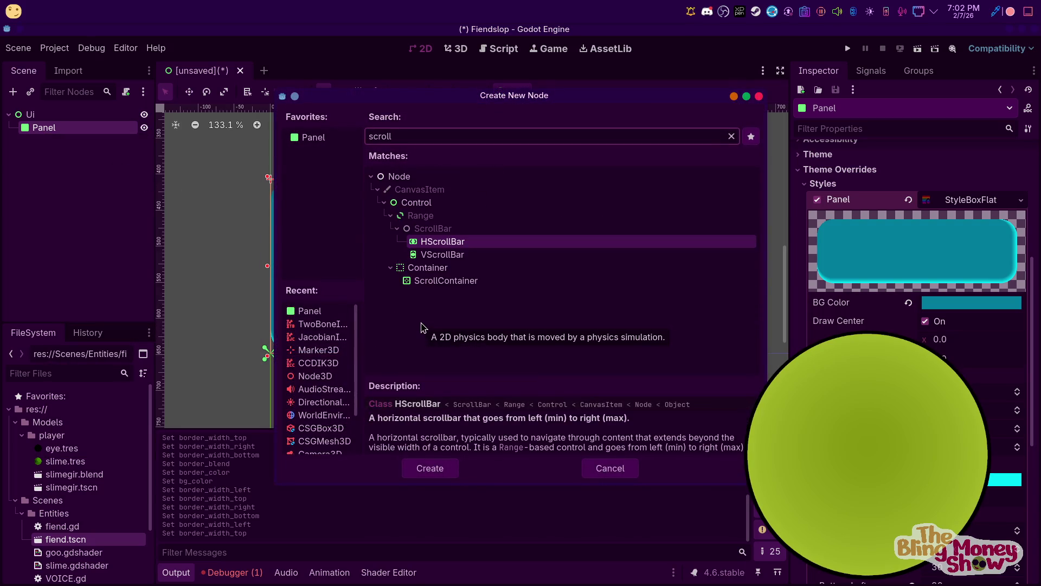
key(Down)
key(Down)
key(Down)
key(Tab)
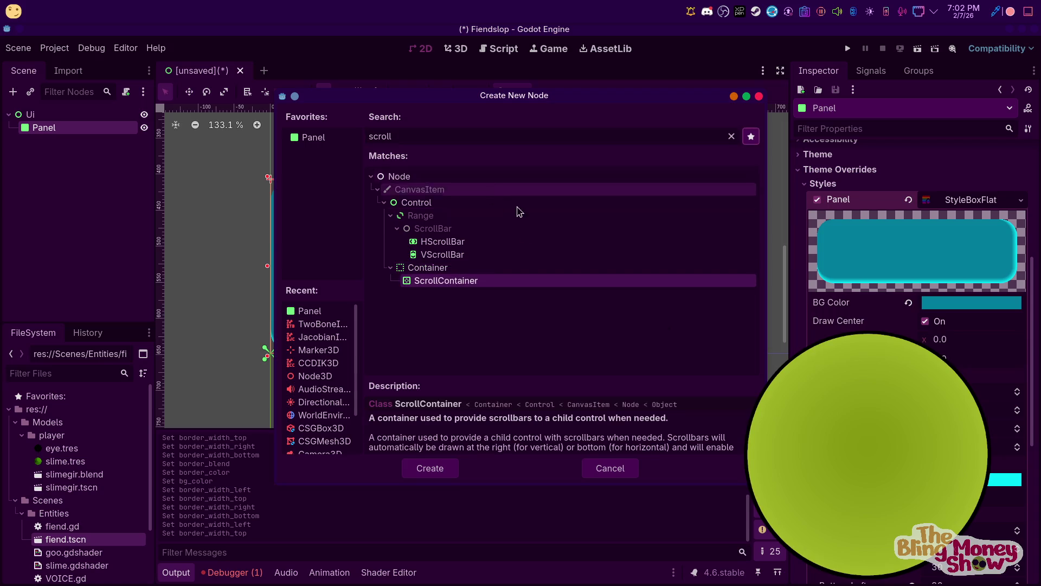
double_click(488, 280)
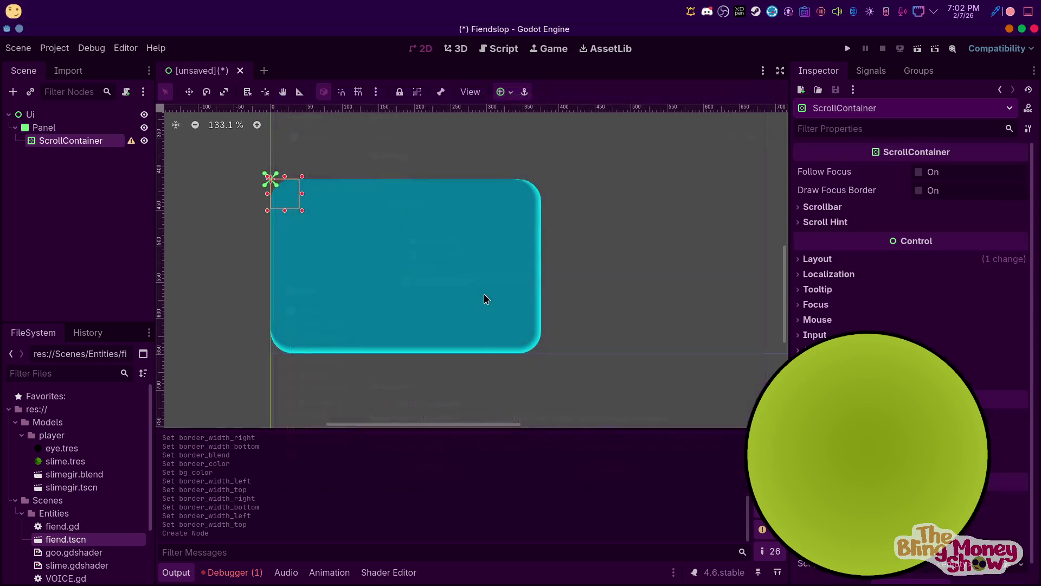
Apply the Full Rect anchor preset so the ScrollContainer fills the Panel
click(504, 92)
click(571, 193)
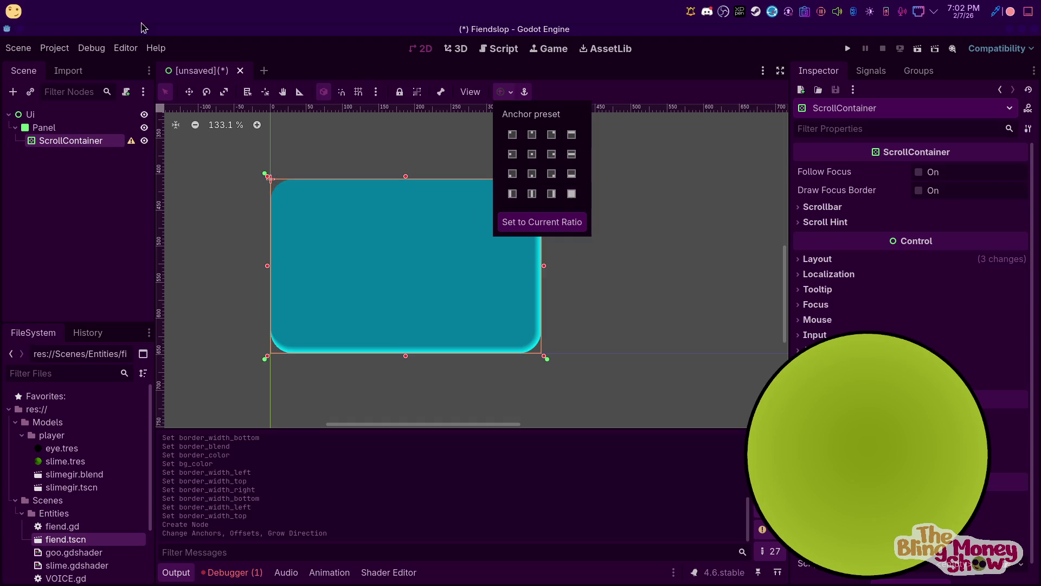
click(44, 127)
right_click(48, 130)
click(157, 161)
Create a MarginContainer under the Panel, move the ScrollContainer into it, and anchor it Full Rect
text(marg)
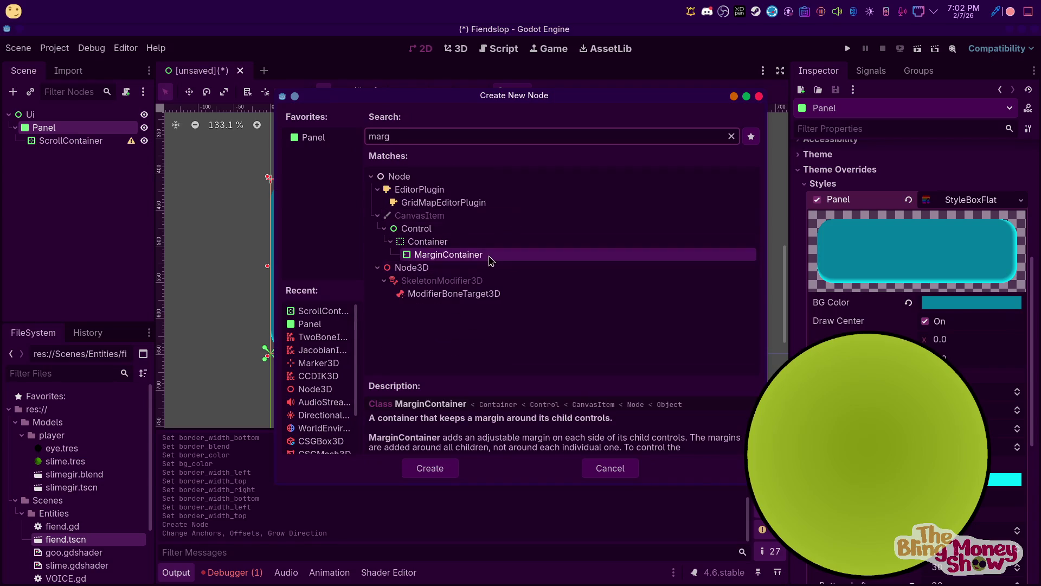
double_click(491, 256)
drag(76, 142, 82, 152)
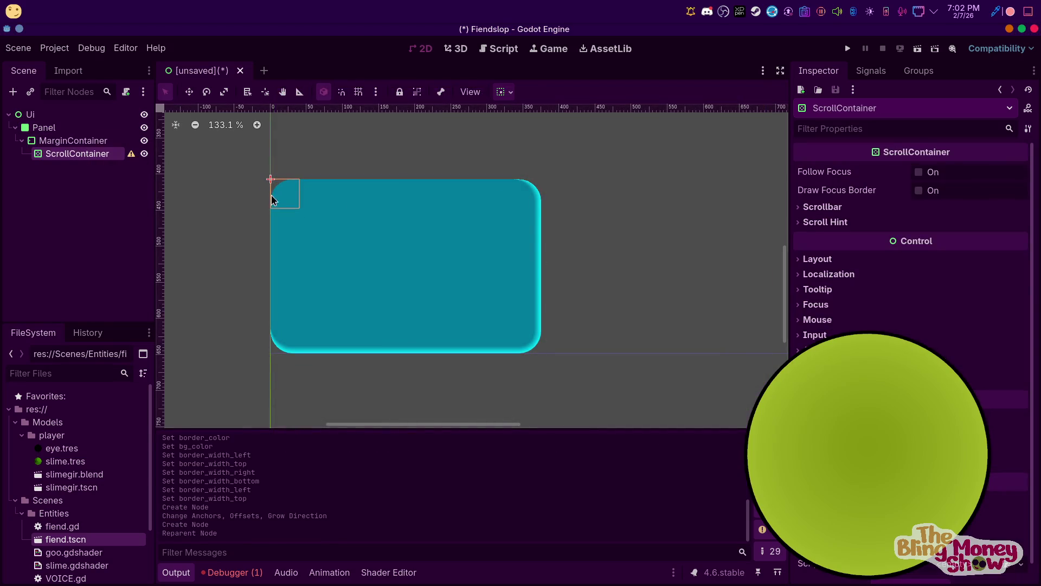
click(503, 92)
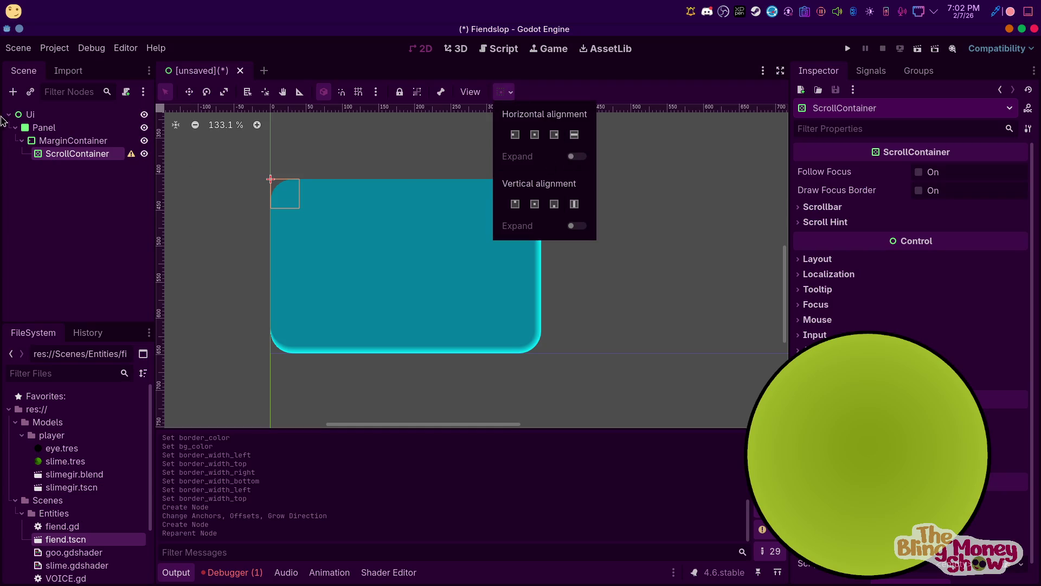
click(91, 140)
click(92, 140)
click(511, 92)
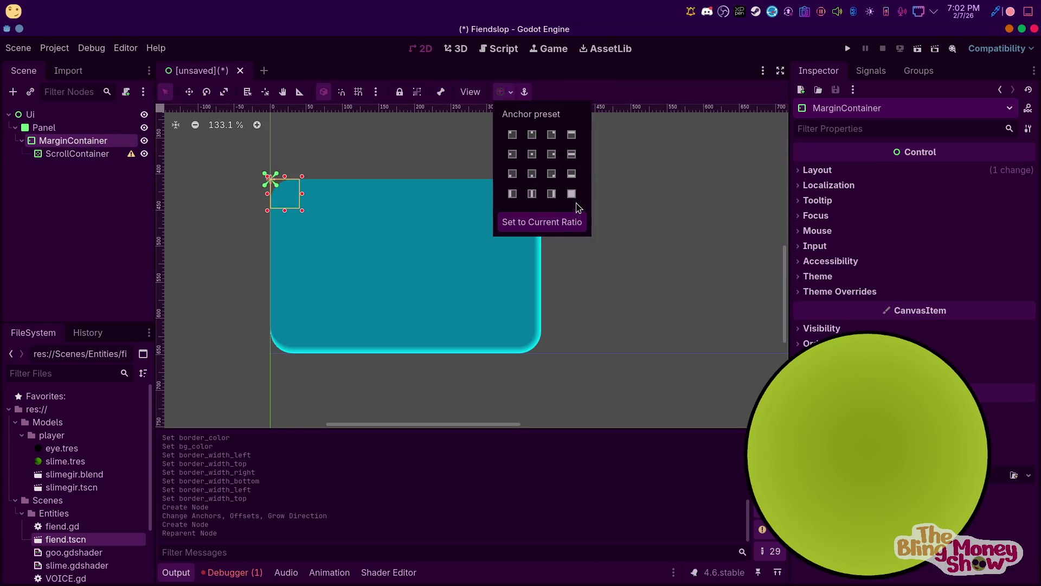
click(572, 194)
click(64, 155)
click(64, 155)
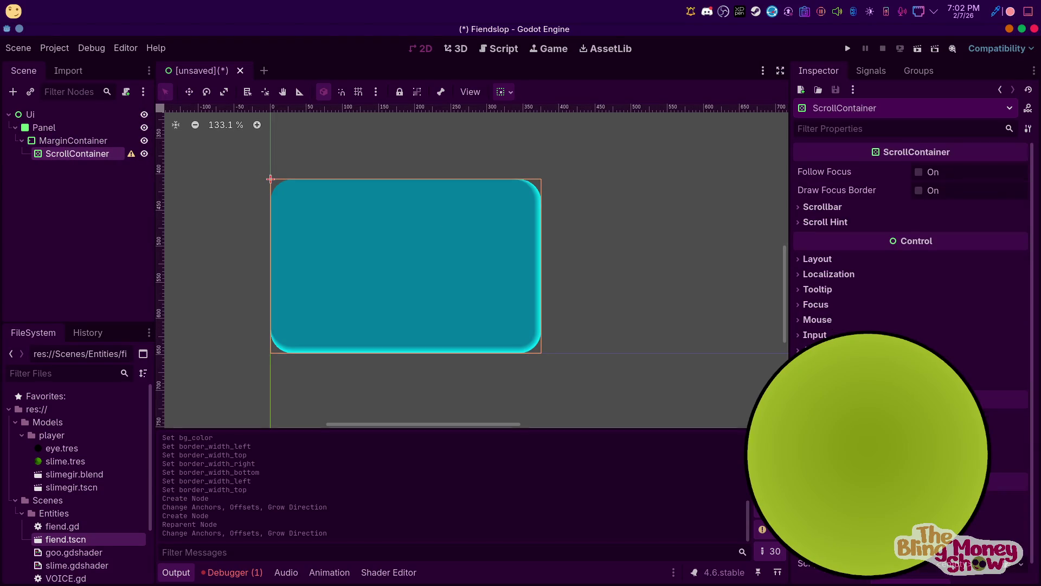
Enable the MarginContainer's Margin Left constant override and set its value to 18
click(84, 141)
click(839, 292)
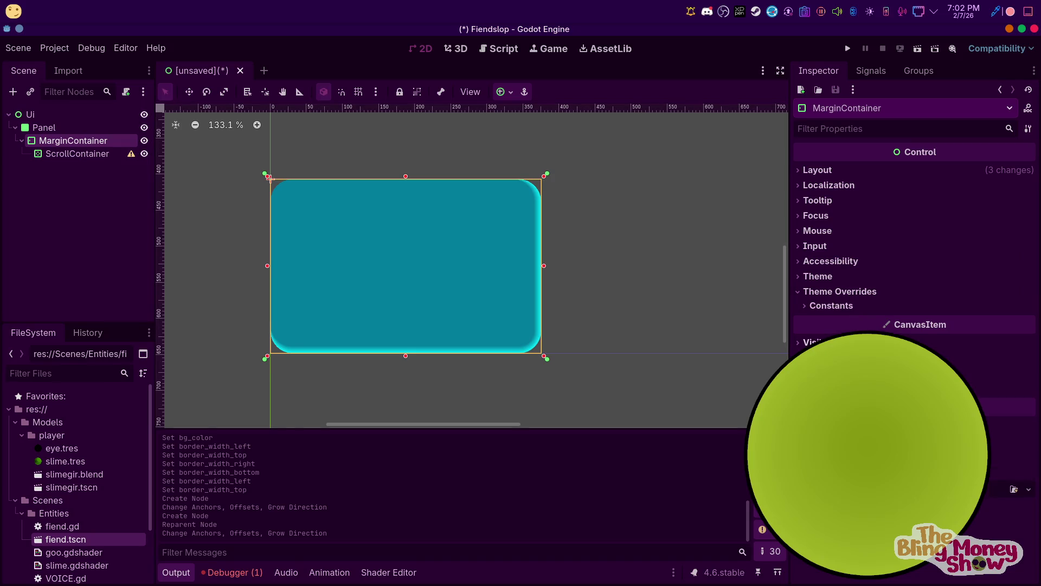
click(832, 305)
mouse_move(931, 325)
mouse_down()
mouse_move(954, 326)
mouse_move(935, 322)
mouse_move(941, 340)
mouse_move(960, 340)
mouse_move(943, 326)
mouse_move(957, 326)
mouse_move(937, 350)
mouse_move(982, 374)
mouse_up()
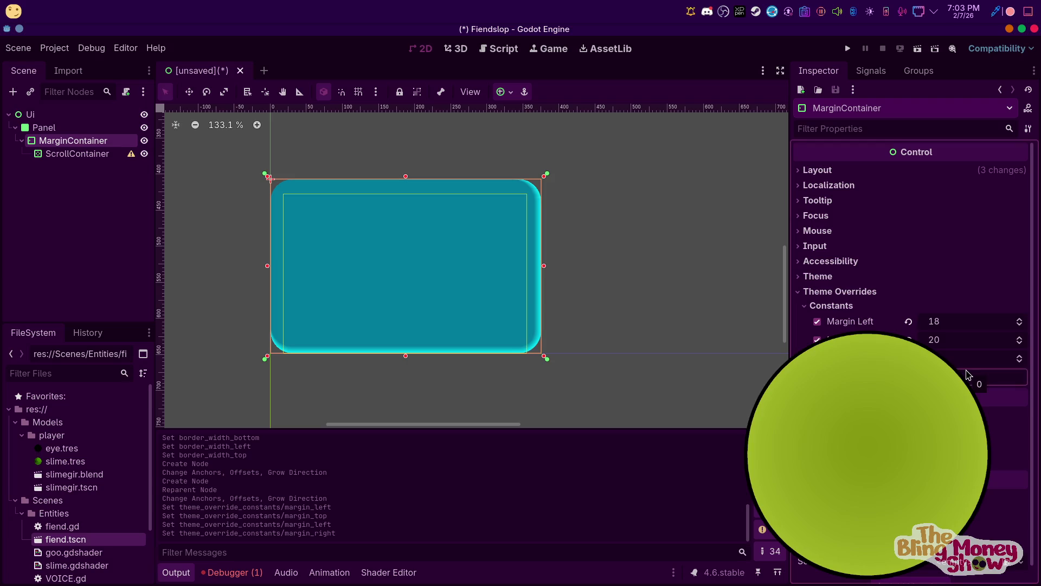
Set the MarginContainer's bottom margin to 20, change the left margin to 15, and commit the right margin
text(20)
key(Return)
click(938, 327)
key(Return)
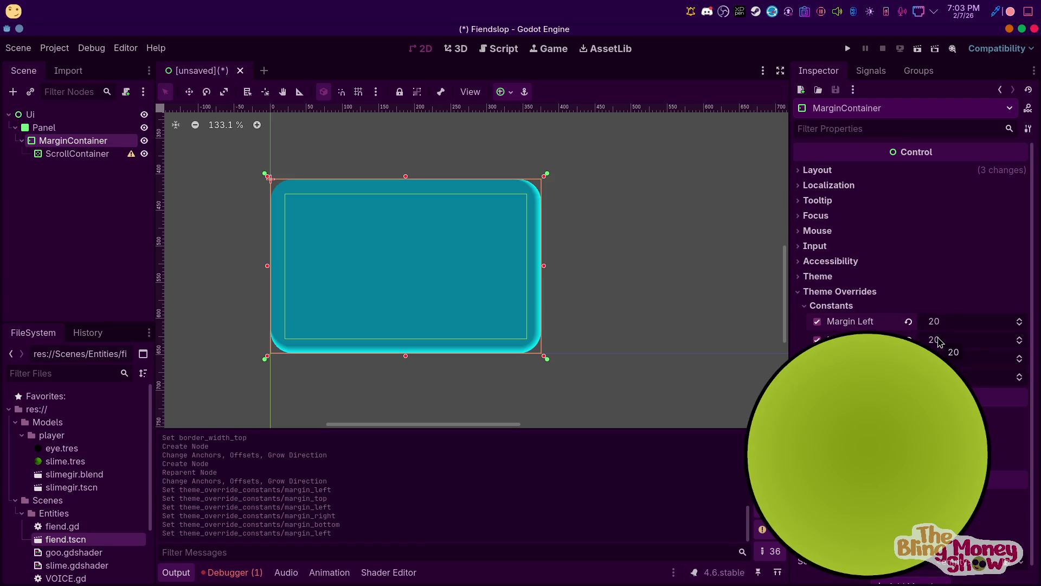
click(937, 325)
text(15)
key(Return)
key(Return)
click(632, 175)
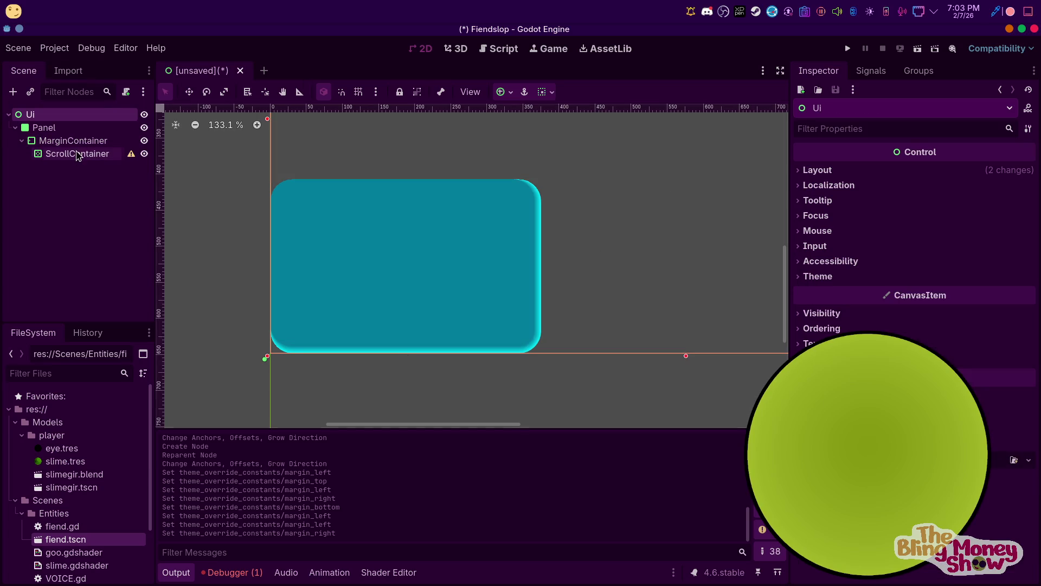
Add a VBoxContainer as a child of the ScrollContainer
right_click(79, 155)
click(198, 163)
text(vb)
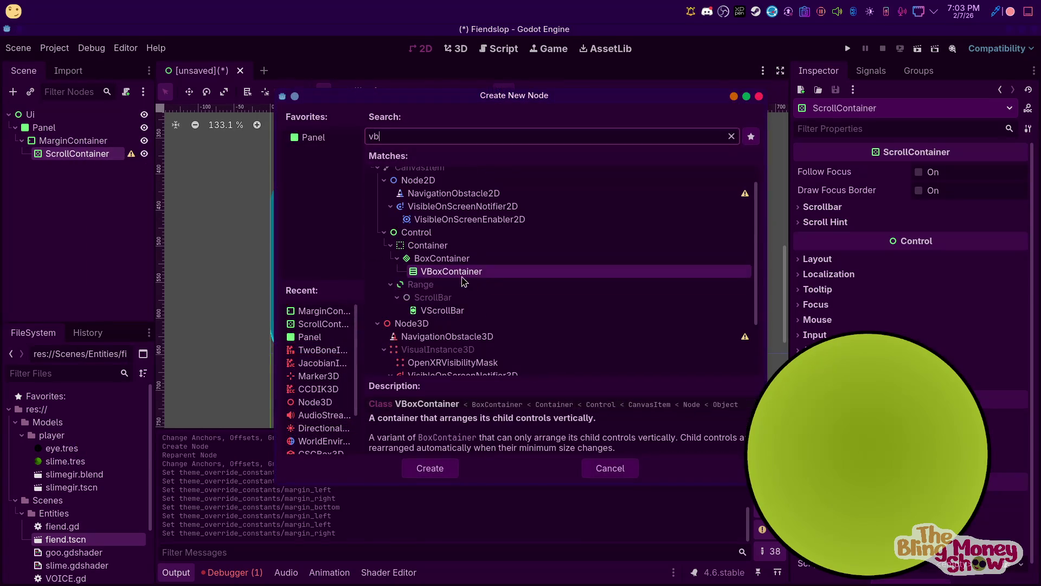
click(431, 468)
Add a trial HBoxContainer inside the VBoxContainer, then delete it again
right_click(100, 169)
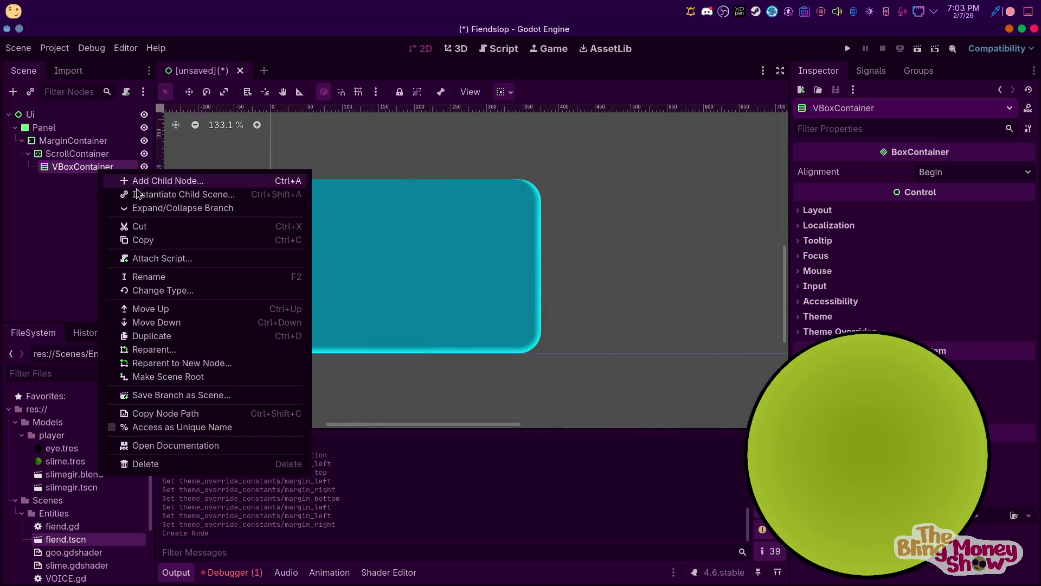
click(147, 183)
text(vb)
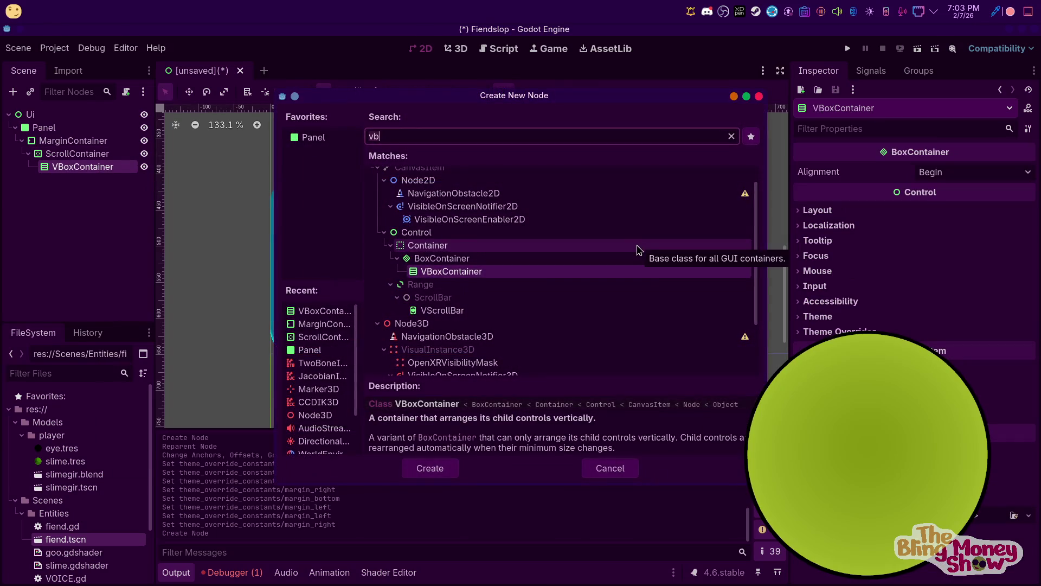
text(hb)
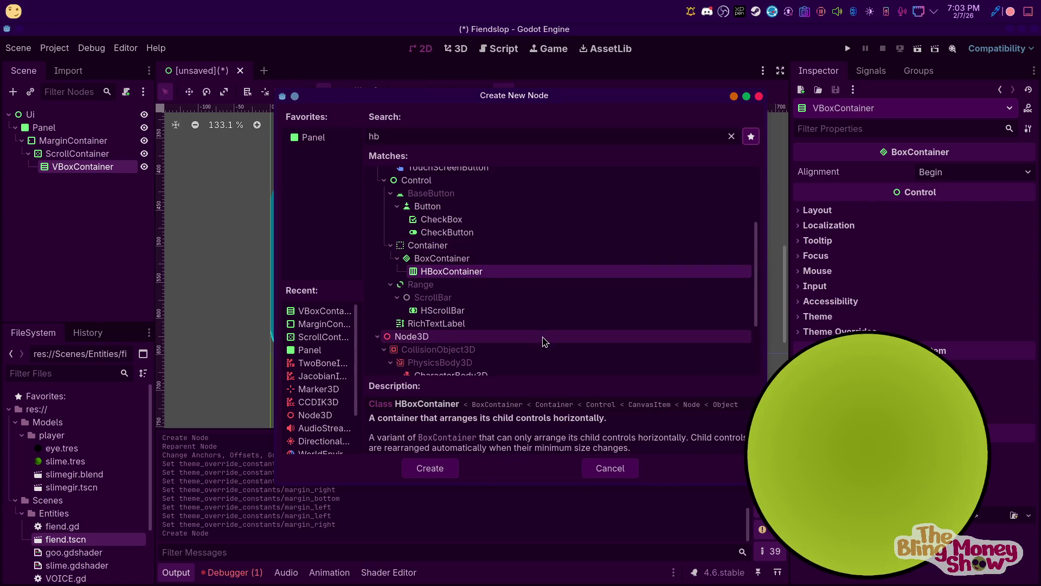
double_click(474, 274)
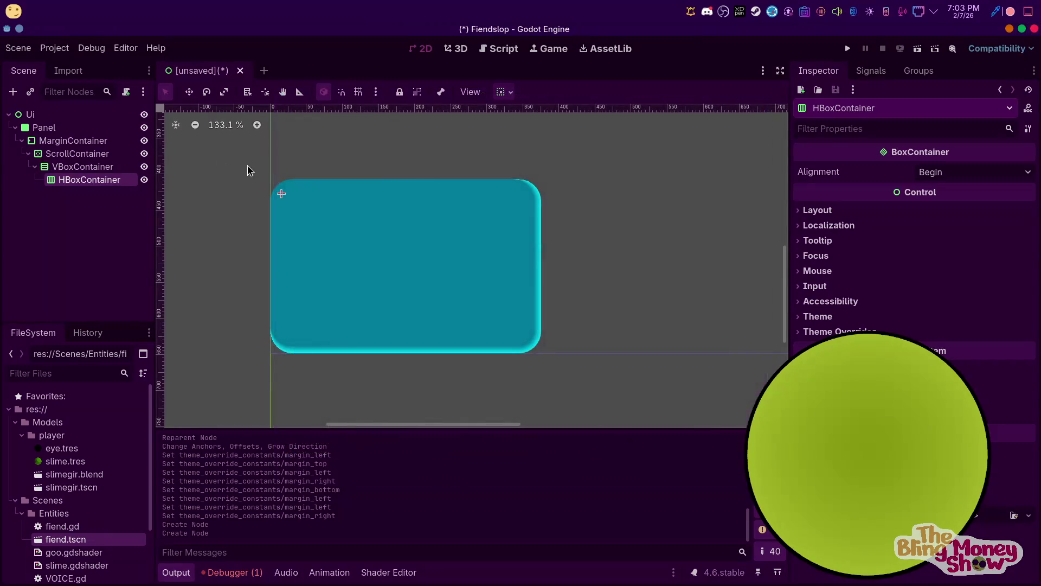
right_click(69, 186)
click(135, 471)
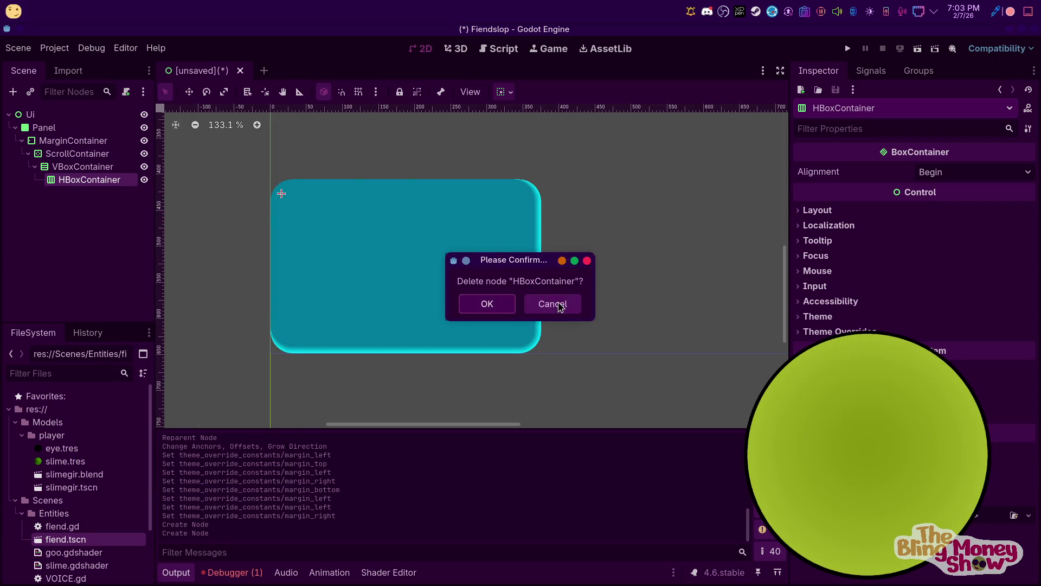
click(487, 304)
Add a RichTextLabel inside the VBoxContainer
right_click(87, 167)
click(136, 176)
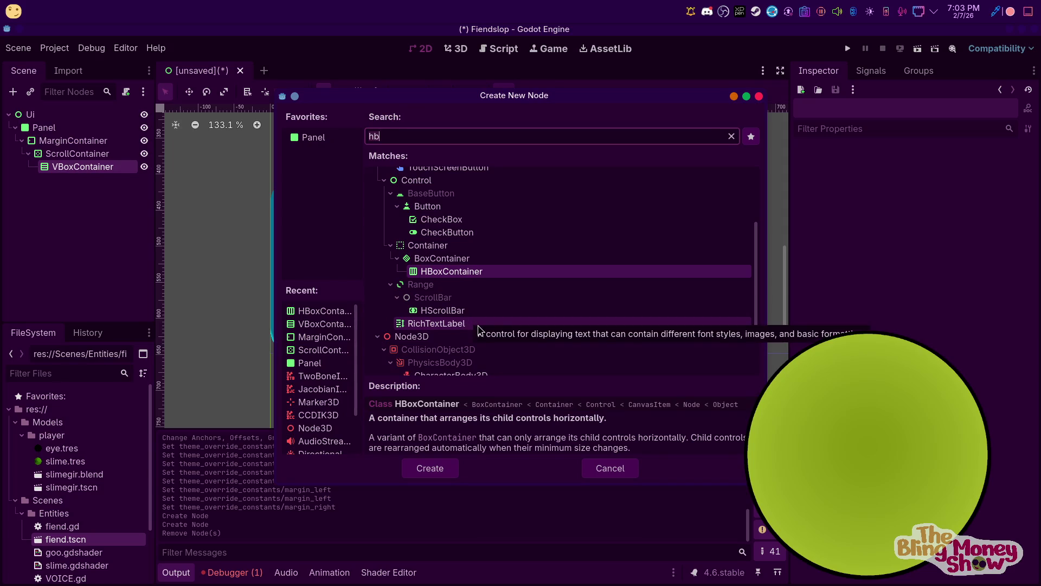
double_click(479, 327)
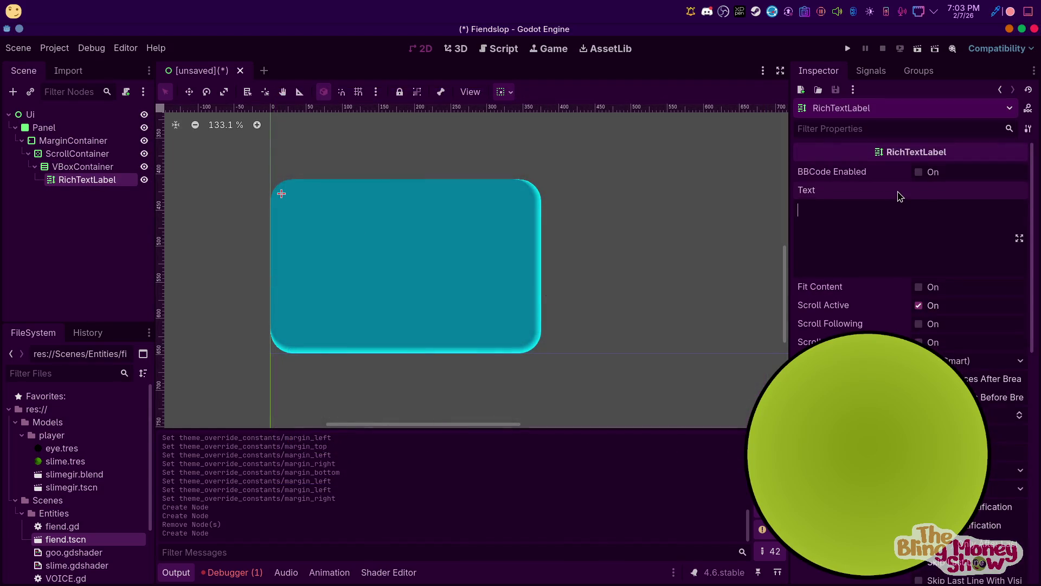
Set the label text to 'Slime: I'm slimming' and make the VBoxContainer expand both ways
text(Slime: I'm slimming)
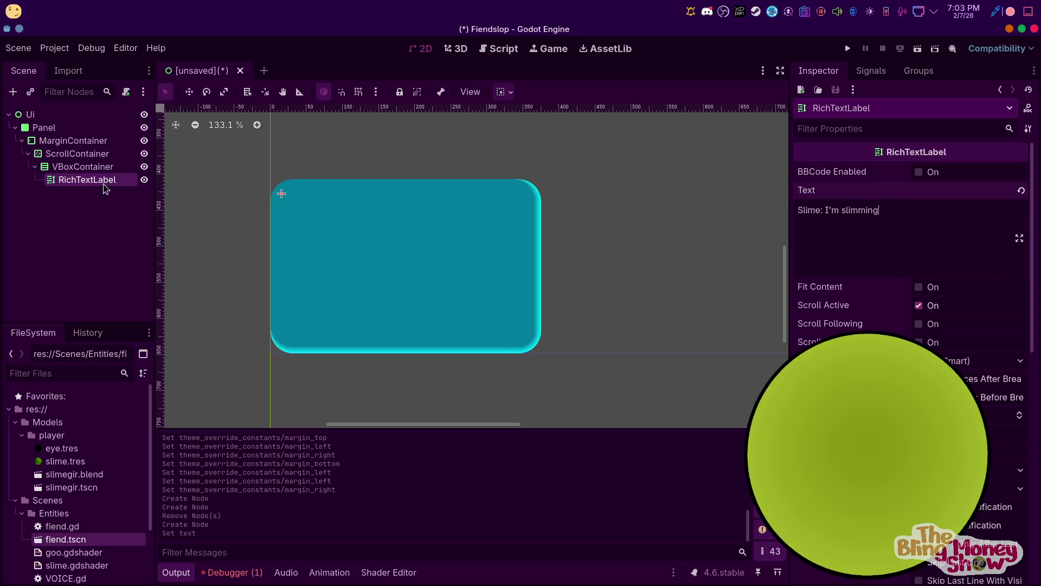
click(91, 177)
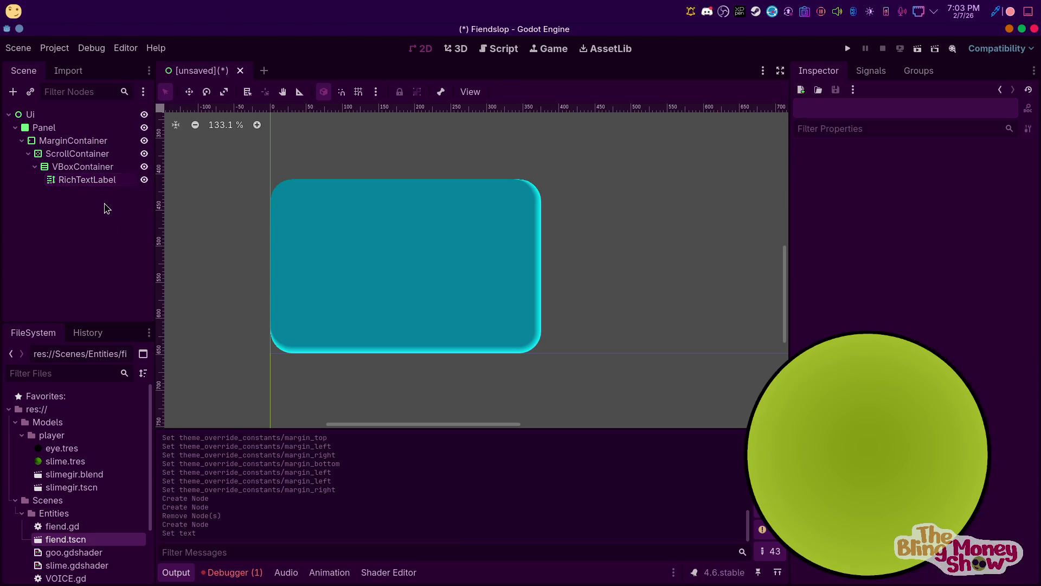
click(83, 166)
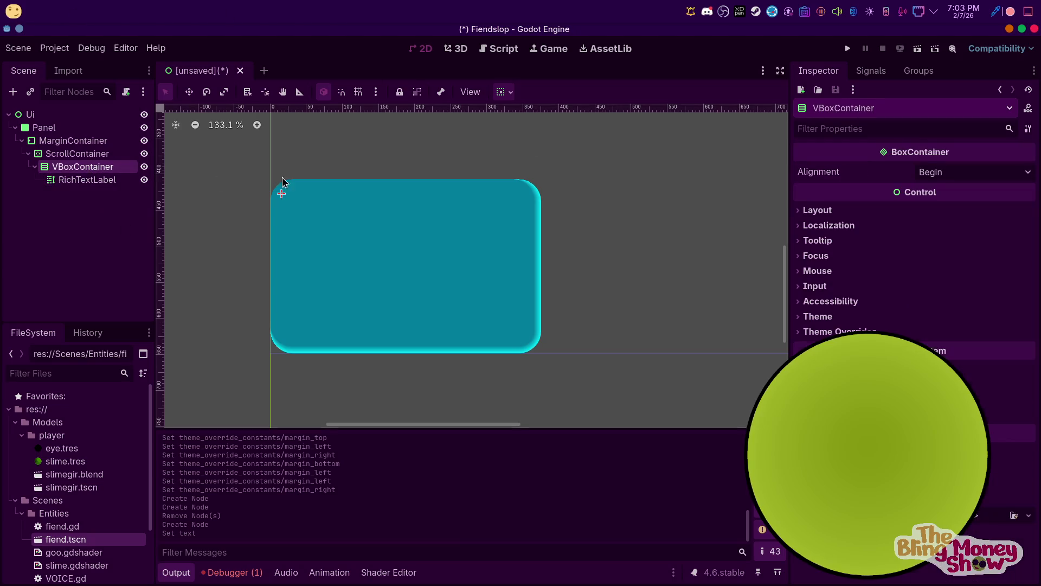
click(503, 94)
click(576, 226)
click(576, 157)
Turn on Clip Contents and Fit Content for the RichTextLabel
click(87, 180)
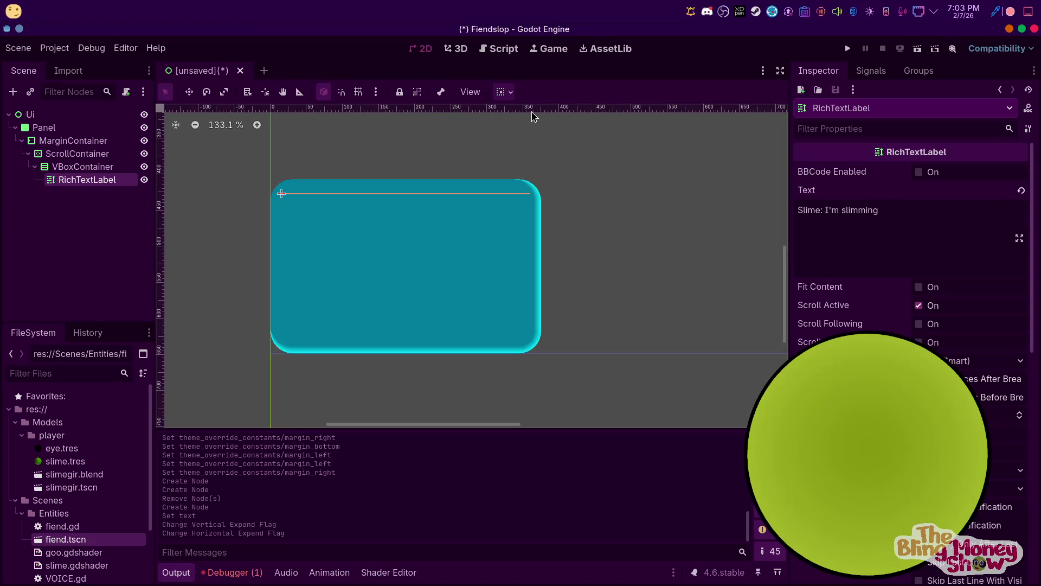
scroll(828, 154, down, 5)
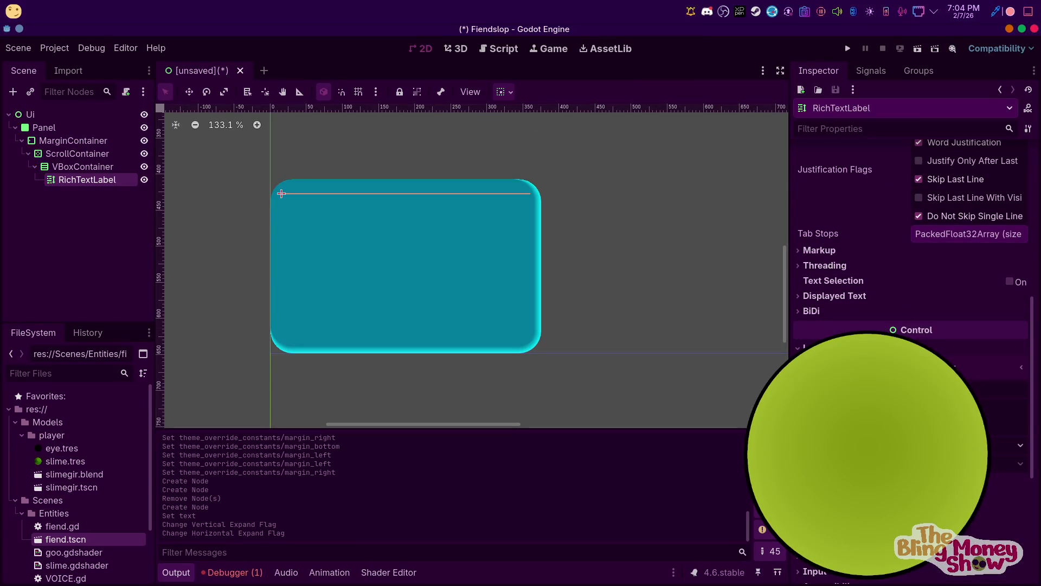
click(918, 368)
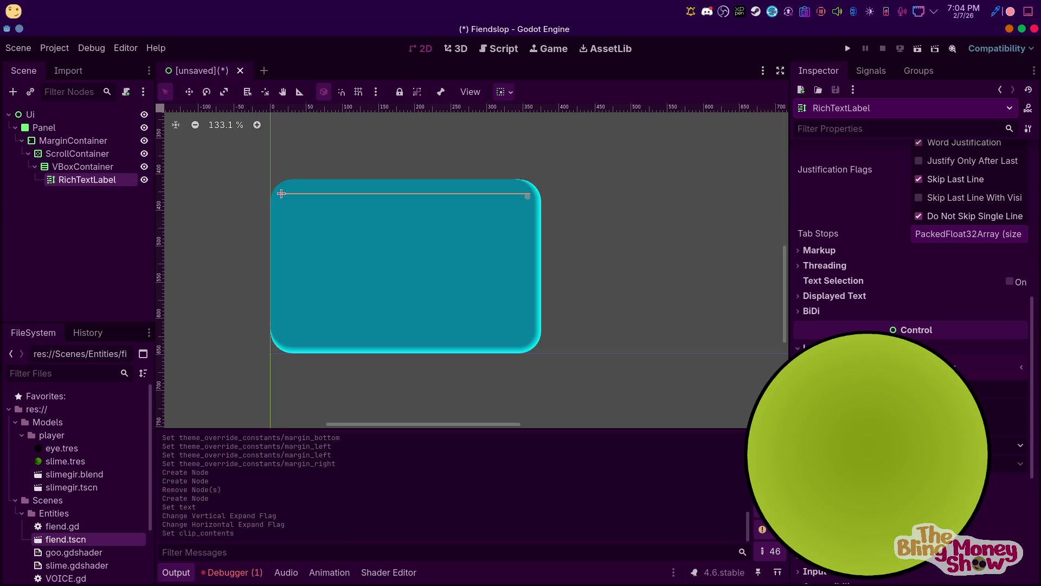
scroll(942, 345, up, 10)
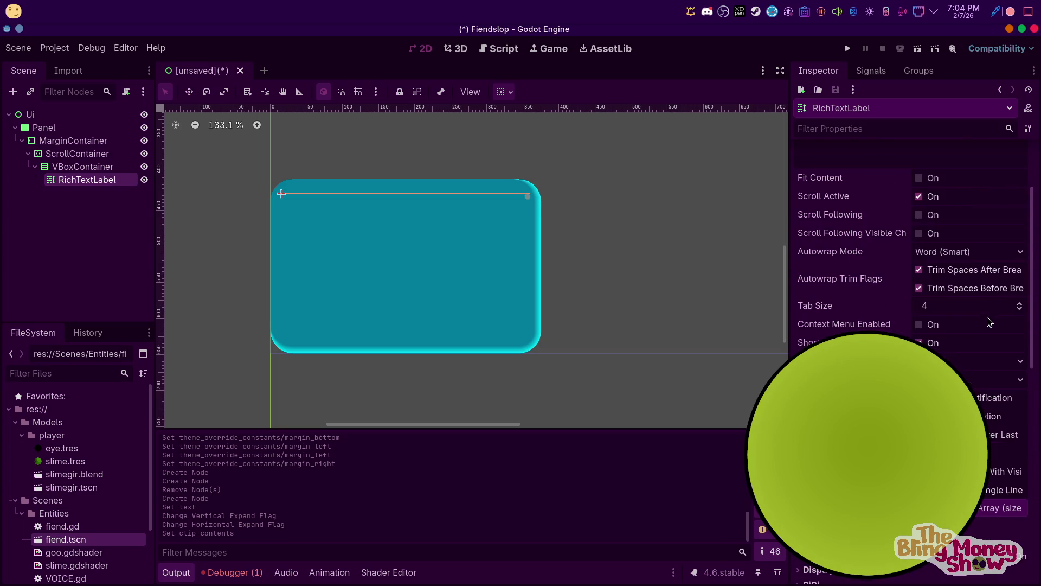
click(919, 287)
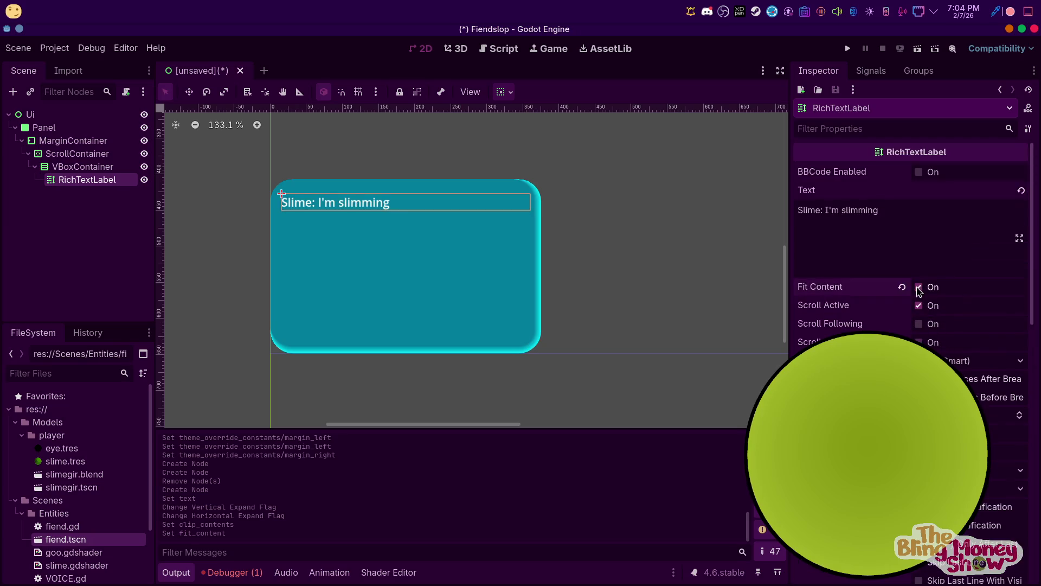
Duplicate the RichTextLabel with Ctrl+D to fill the list
click(69, 197)
click(103, 179)
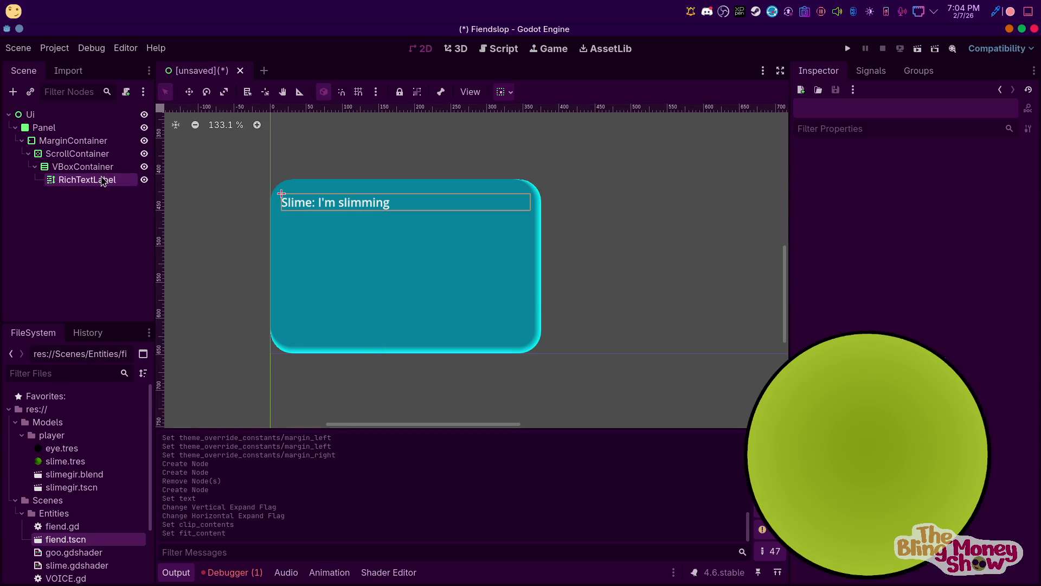
key(ctrl+d)
key(ctrl+d)
key(ctrl+d)
key(ctrl+d)
key(ctrl+d)
key(ctrl+d)
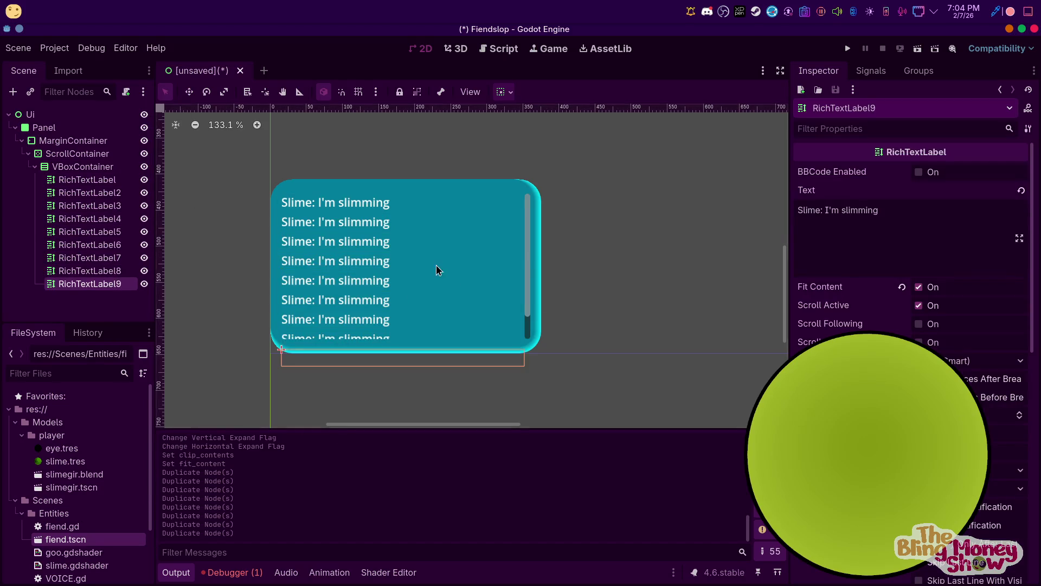
Delete RichTextLabel2 through RichTextLabel9, keeping only the original label
scroll(453, 304, up, 2)
click(534, 276)
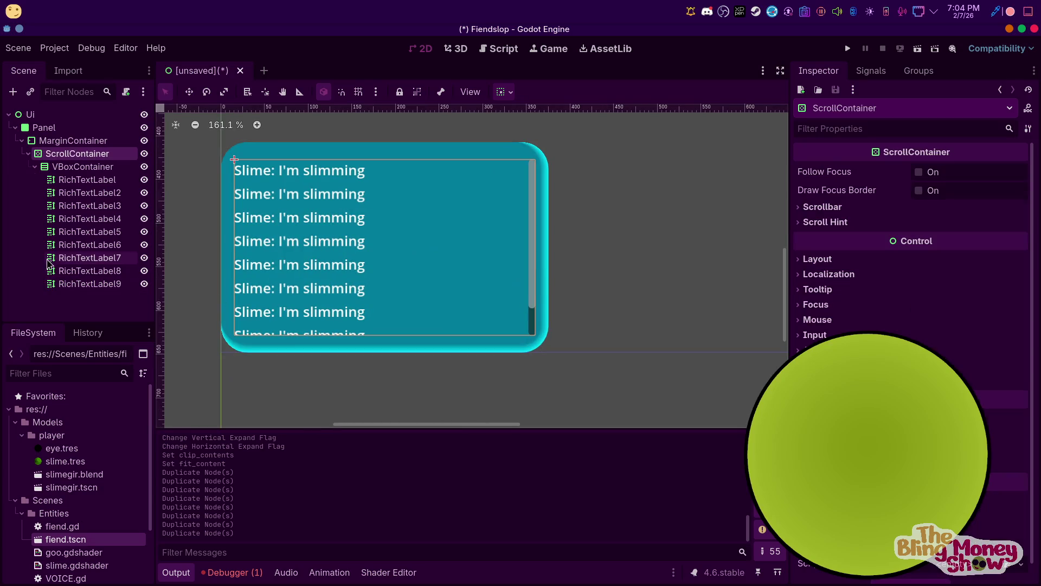
click(80, 181)
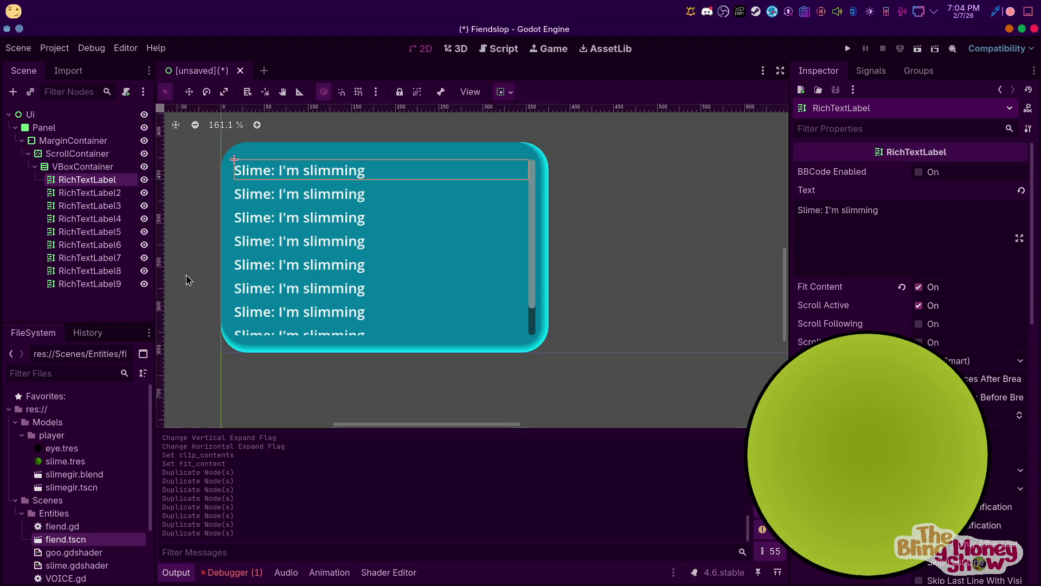
shift+click(66, 287)
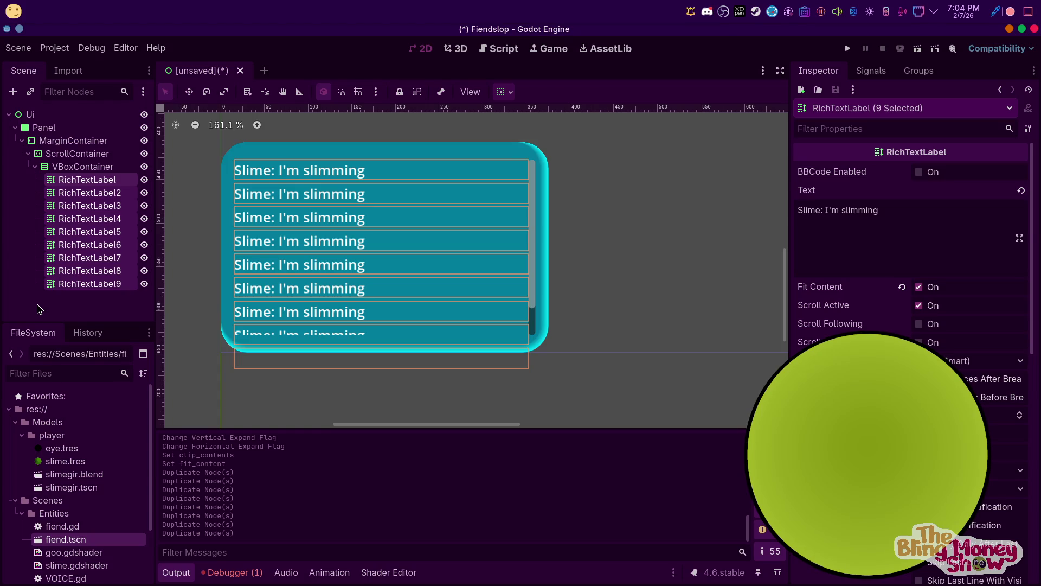
key(Delete)
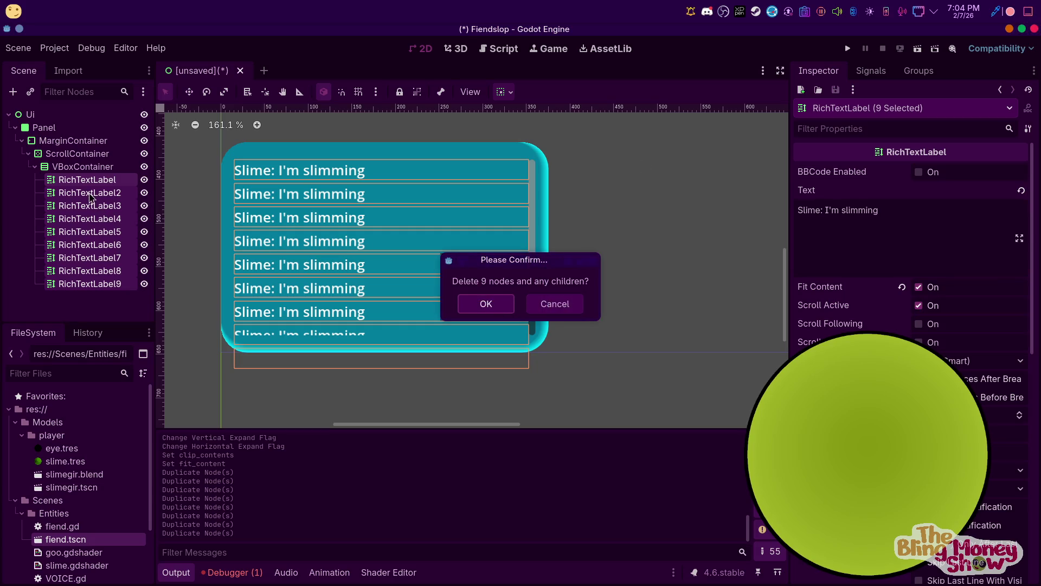
click(538, 302)
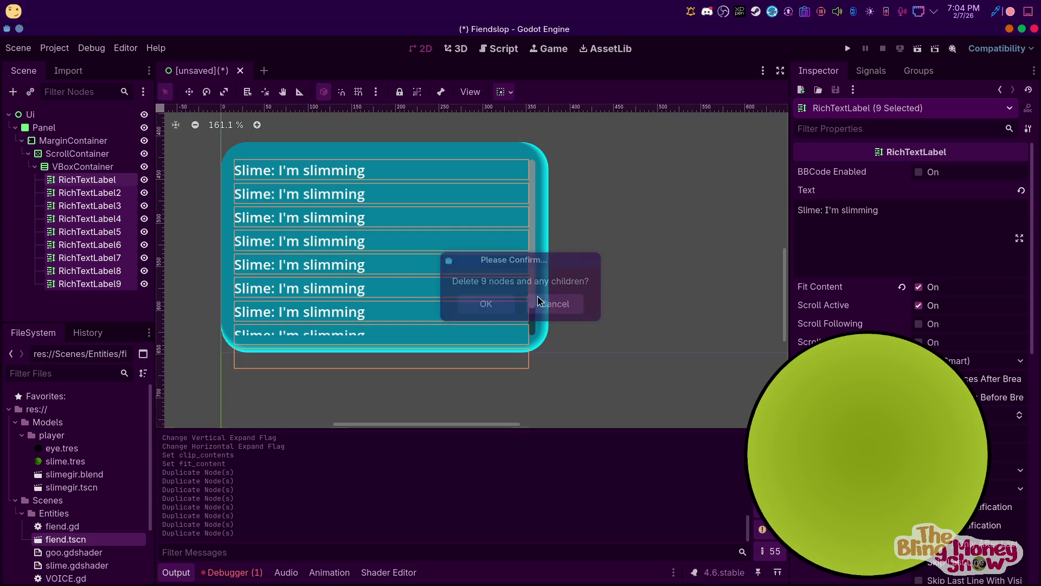
click(57, 193)
shift+click(116, 281)
key(Delete)
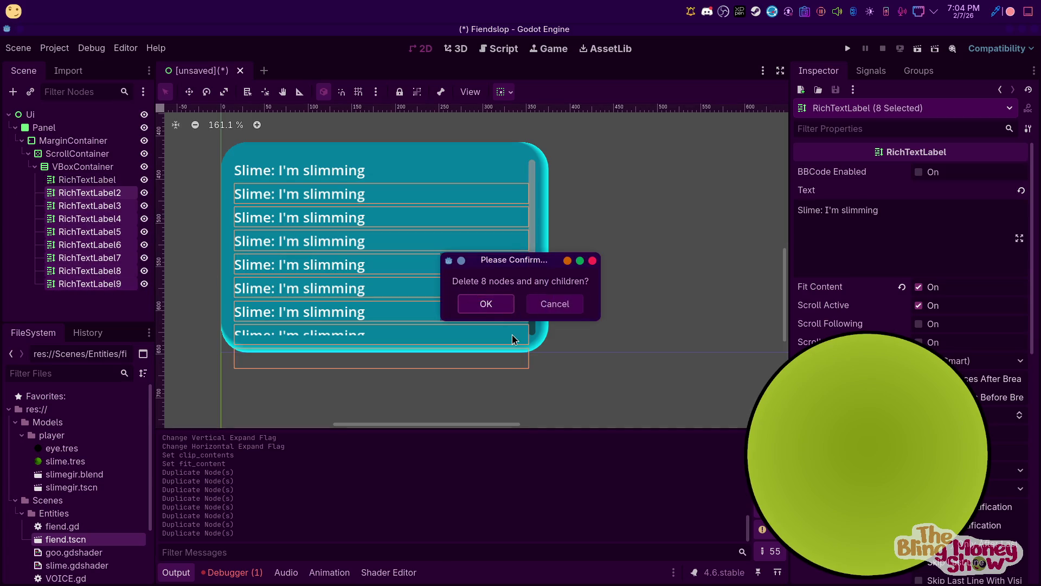
click(486, 302)
Rename the remaining RichTextLabel to ChatMessage and bring up its context menu
right_click(77, 182)
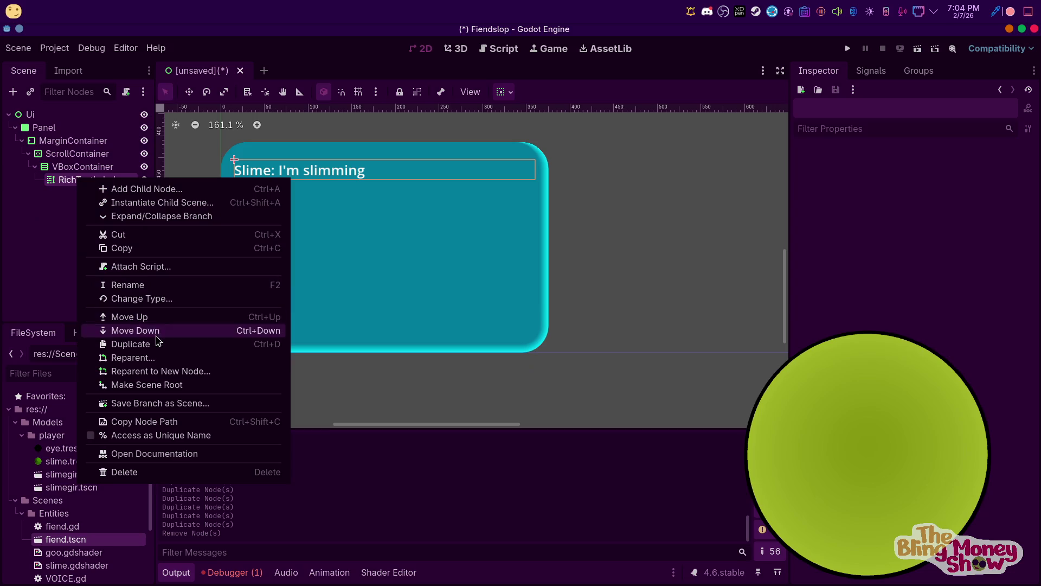
click(149, 283)
text(Chat)
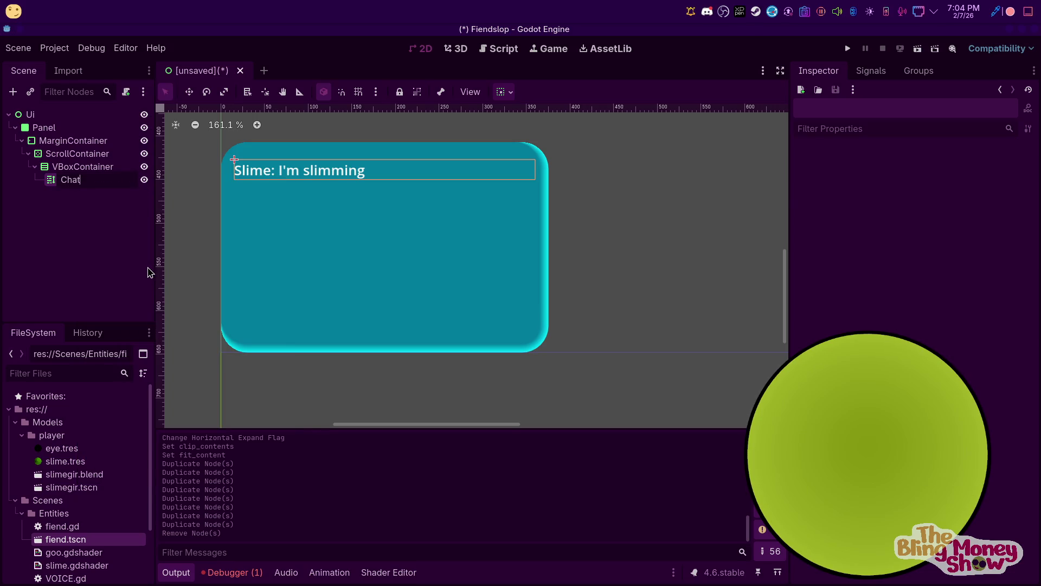
text(Message)
key(Return)
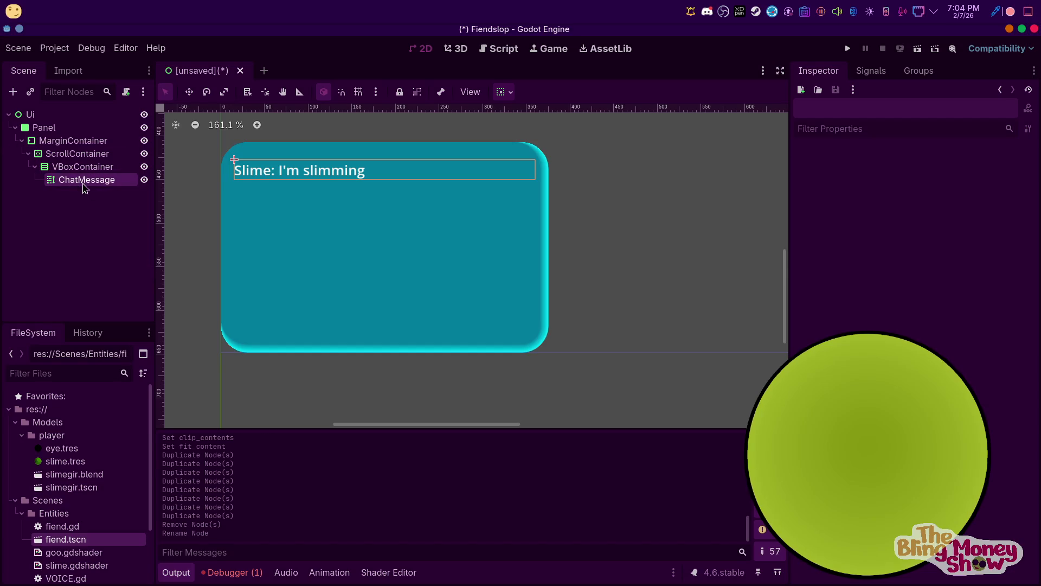
right_click(100, 184)
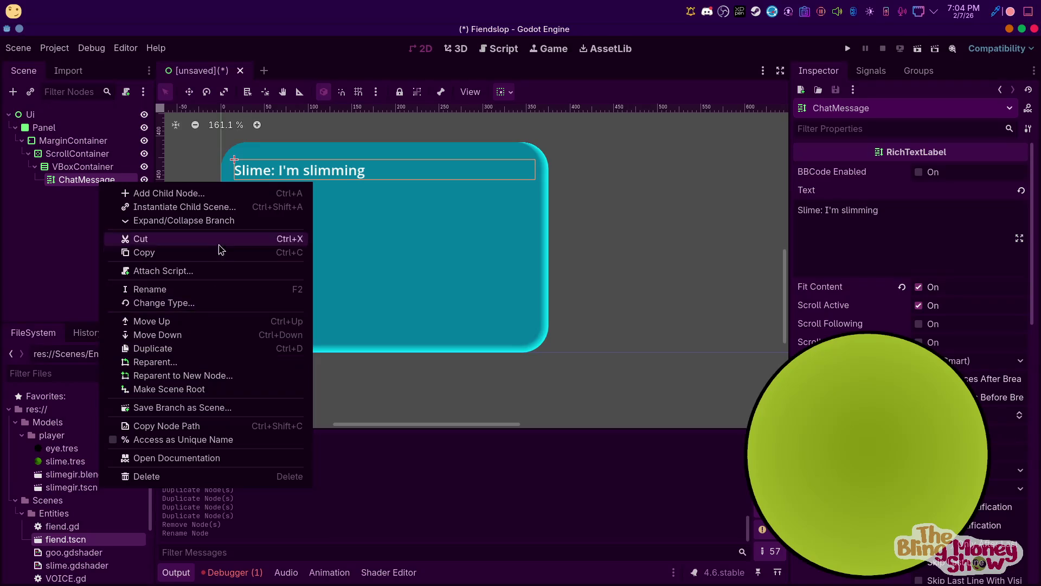
Attach a new chat_message.gd script to ChatMessage and clear the template functions
click(184, 274)
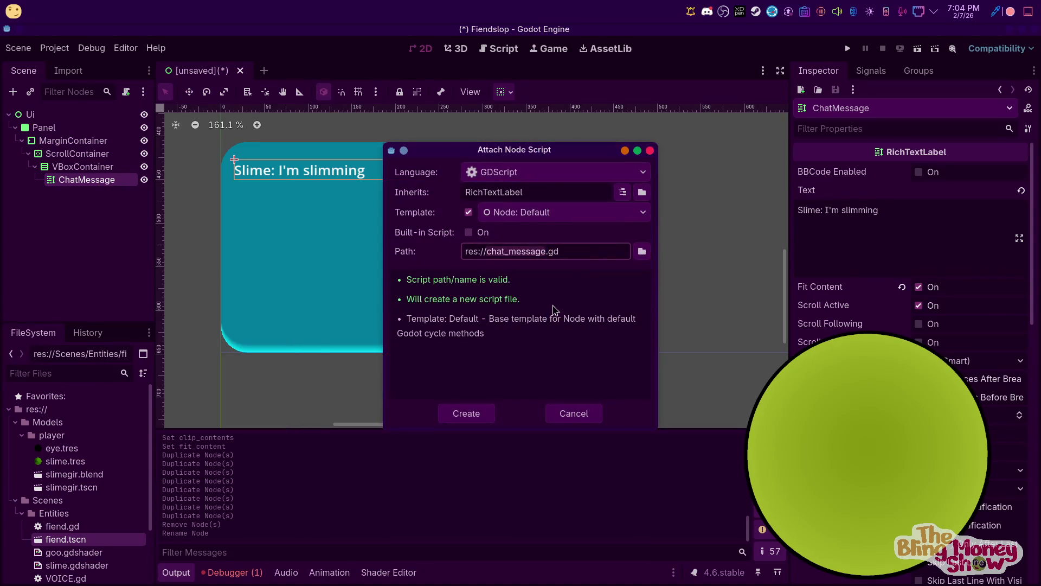
click(454, 415)
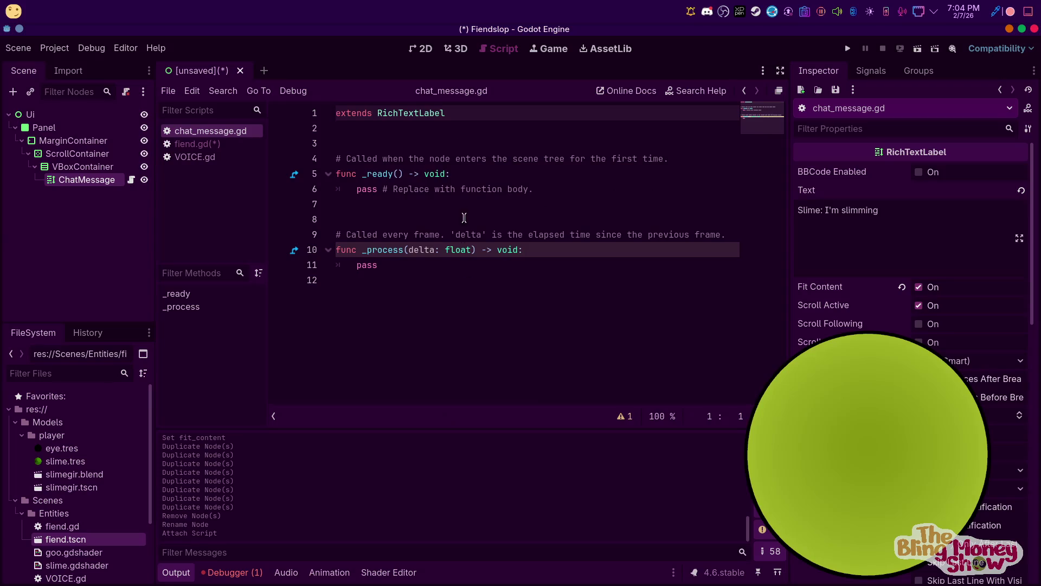
mouse_move(347, 280)
mouse_down()
mouse_move(366, 179)
mouse_move(343, 144)
mouse_up()
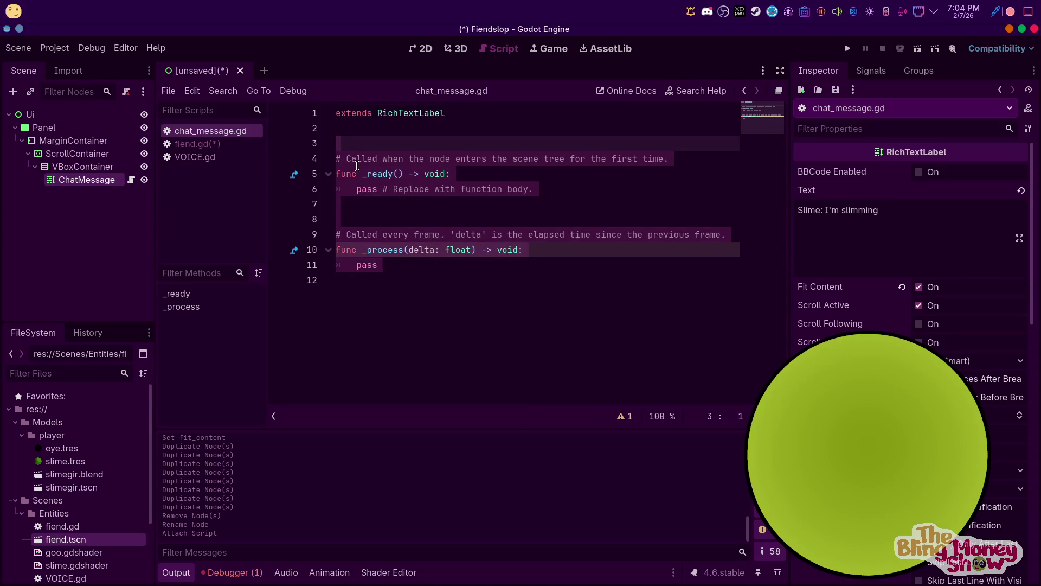
key(BackSpace)
Declare var sender : String and var color : Color in the script
text(var)
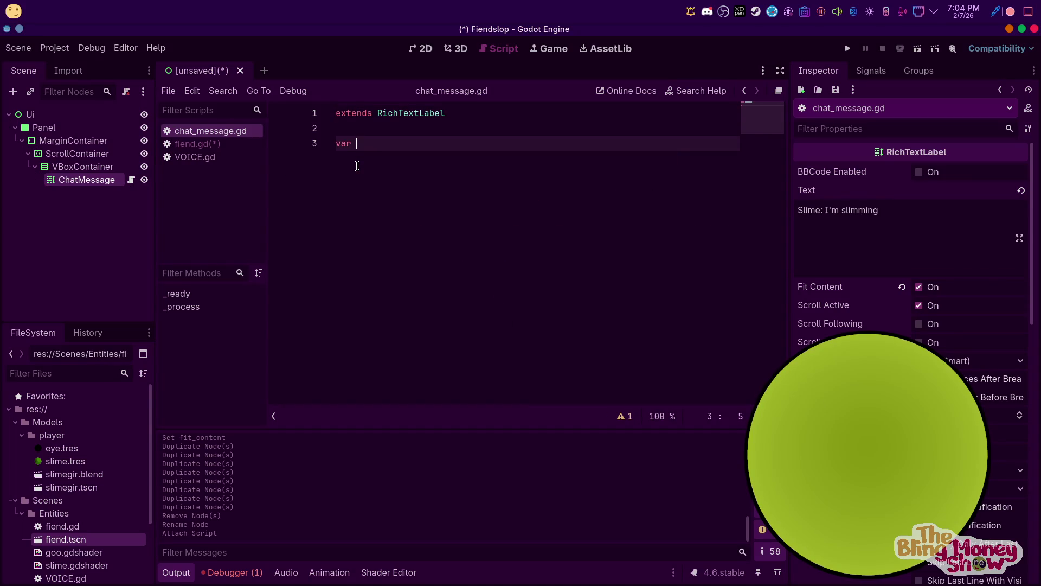
text(u)
text(ender)
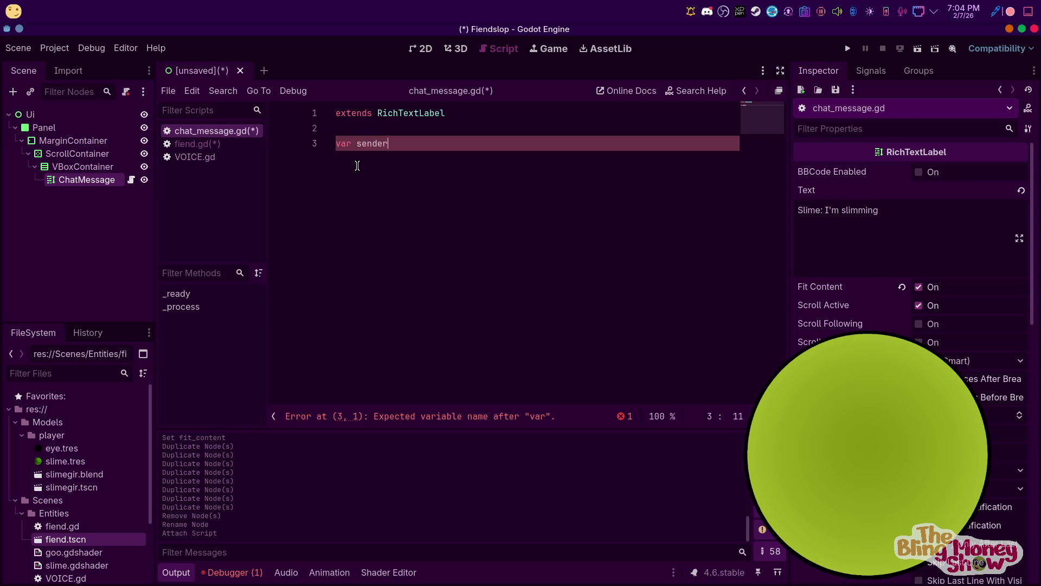
text( : String)
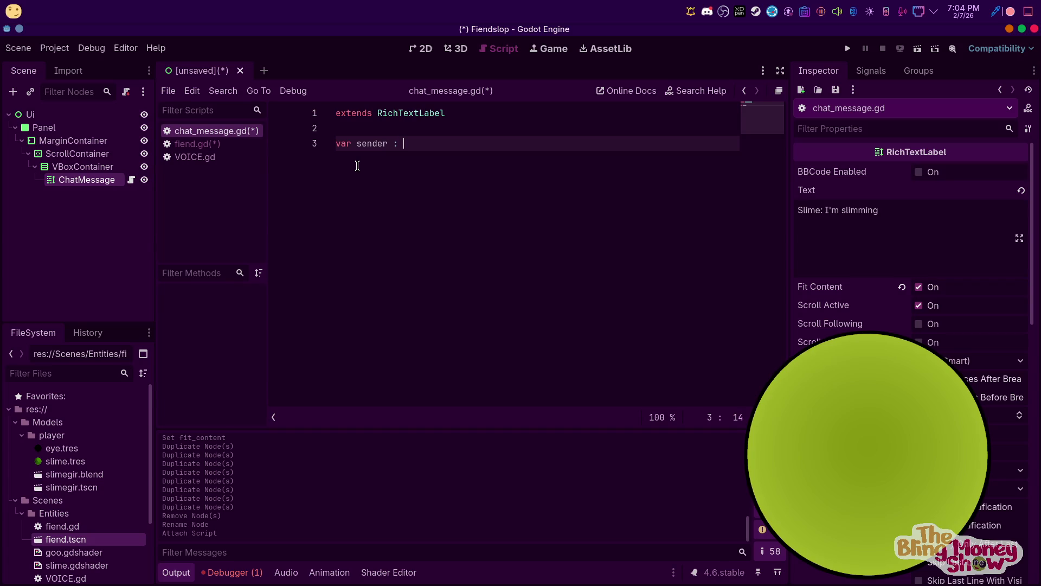
key(Return)
text(ar color)
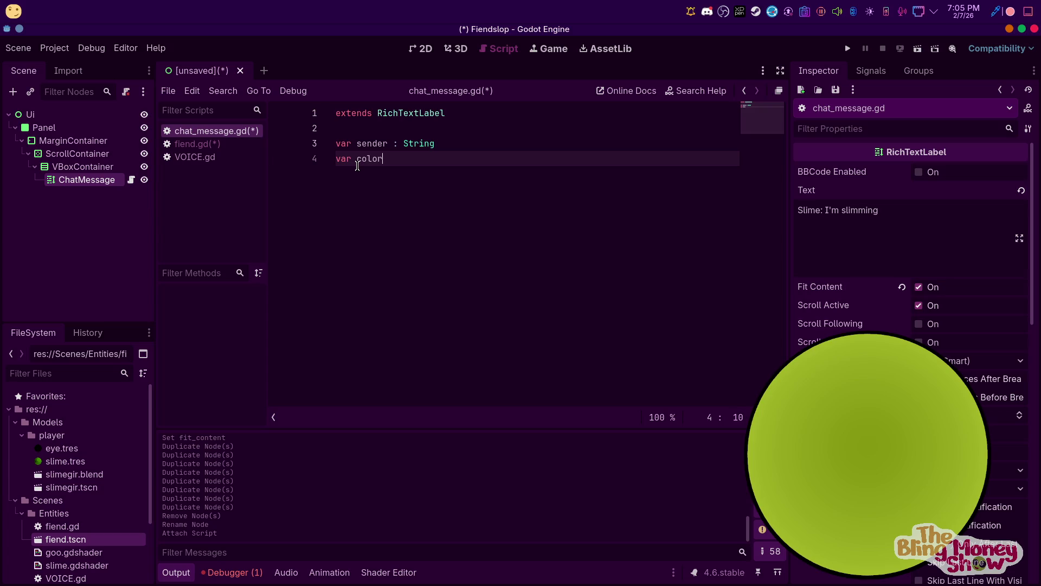
text( : col)
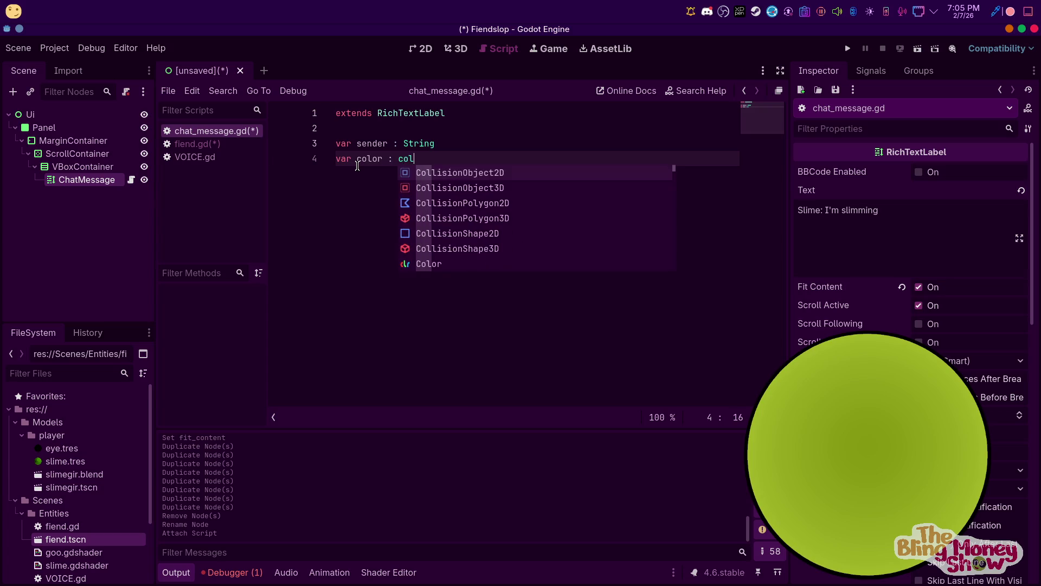
key(Down)
key(Down)
key(Down)
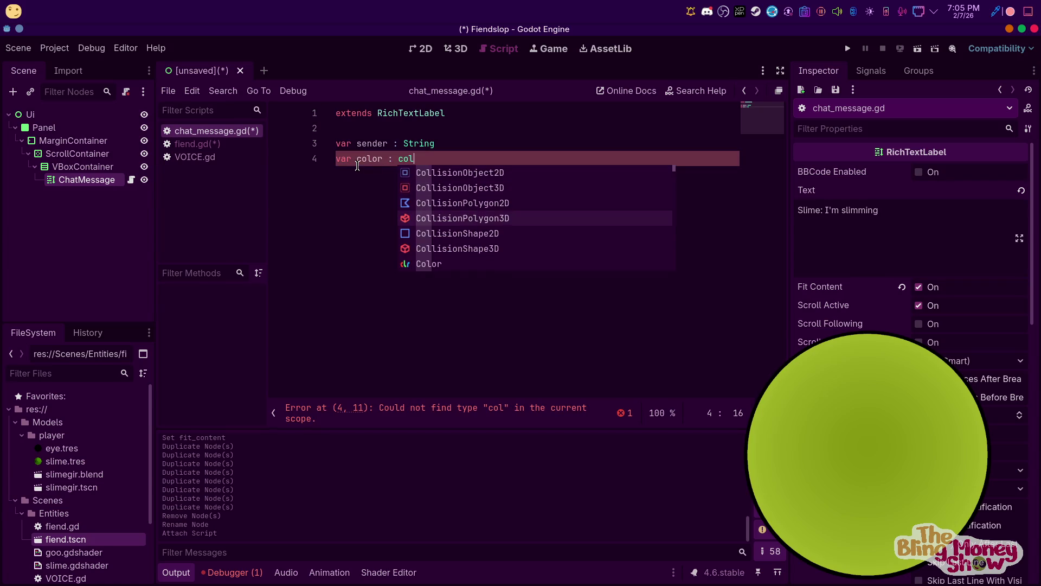
key(Return)
key(Return)
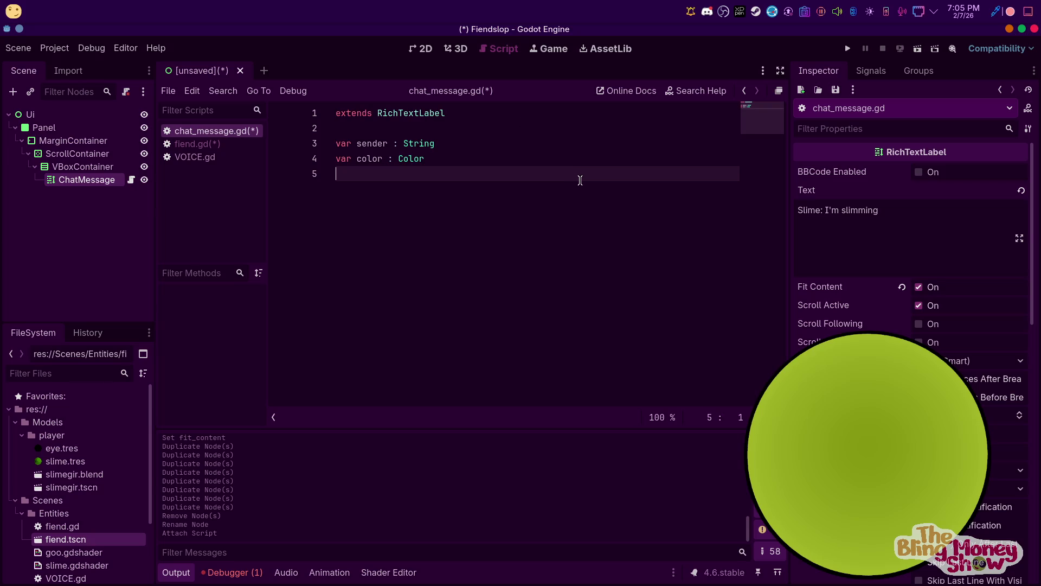
key(Tab)
Add a func populate(): declaration below the variables
key(Return)
text(fu)
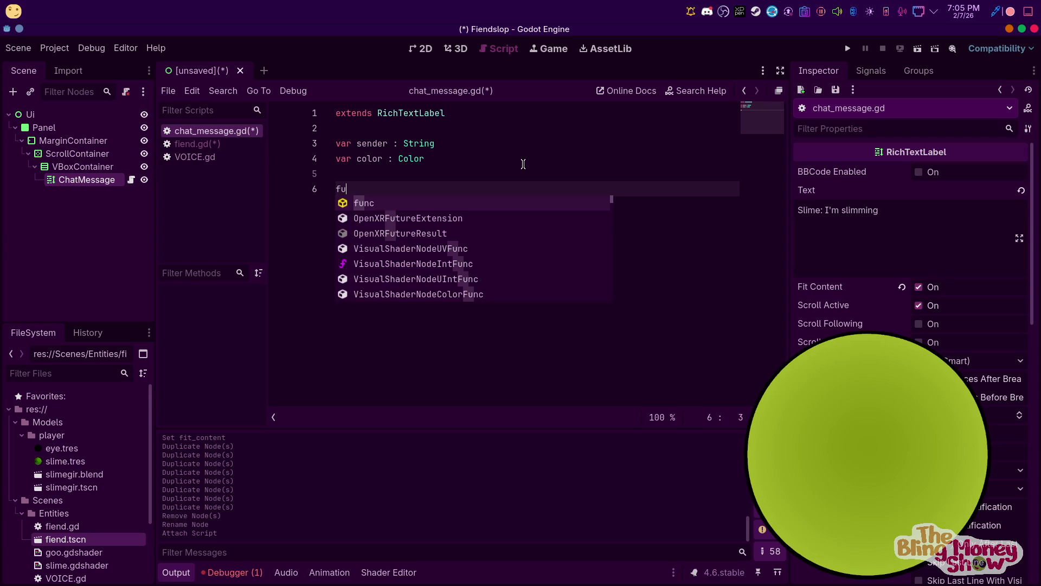
text(nc sh)
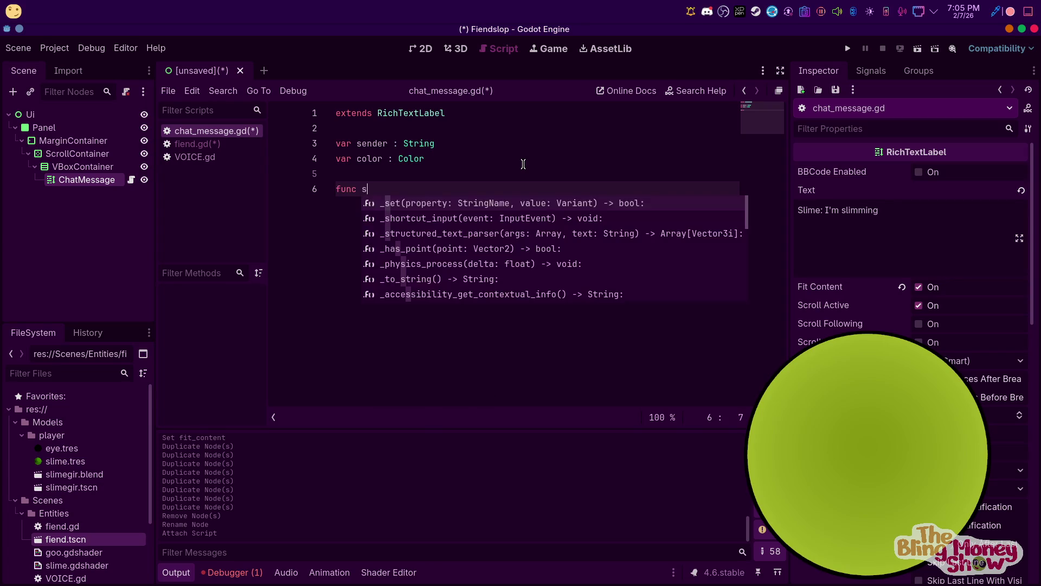
key(BackSpace)
key(BackSpace)
text(poop)
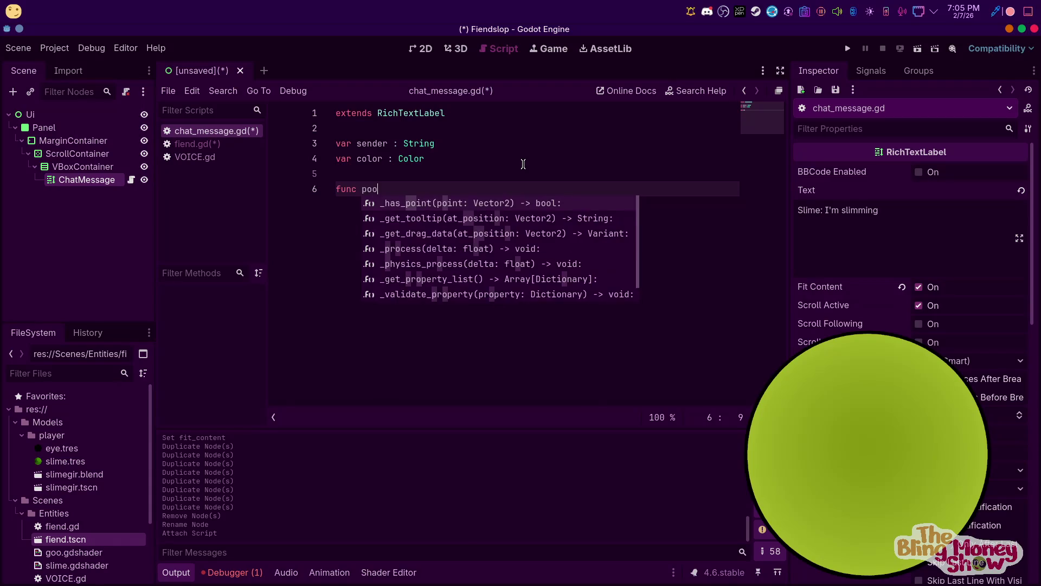
key(BackSpace)
key(BackSpace)
text(pulat)
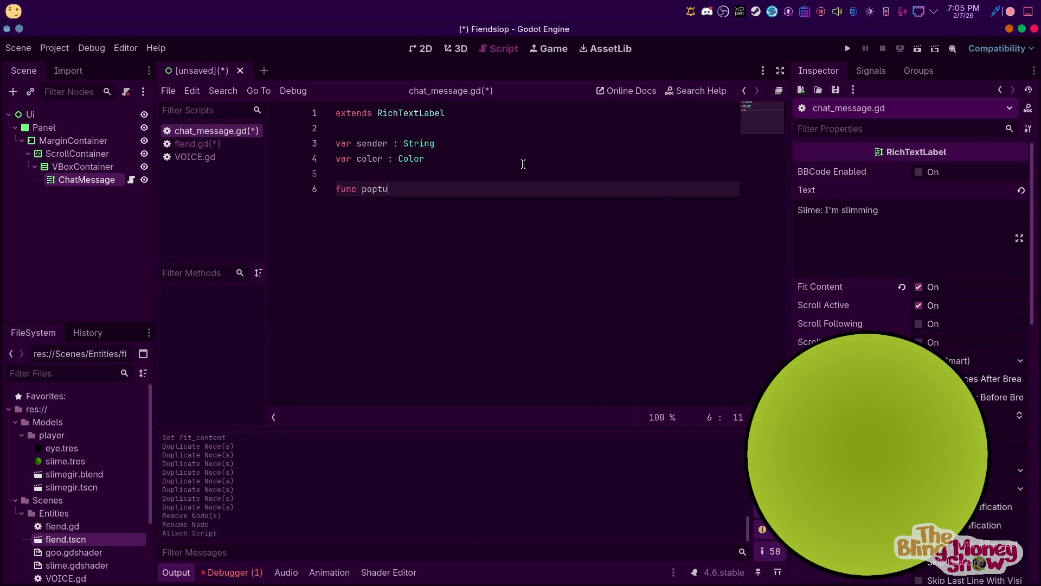
text(e():)
key(Return)
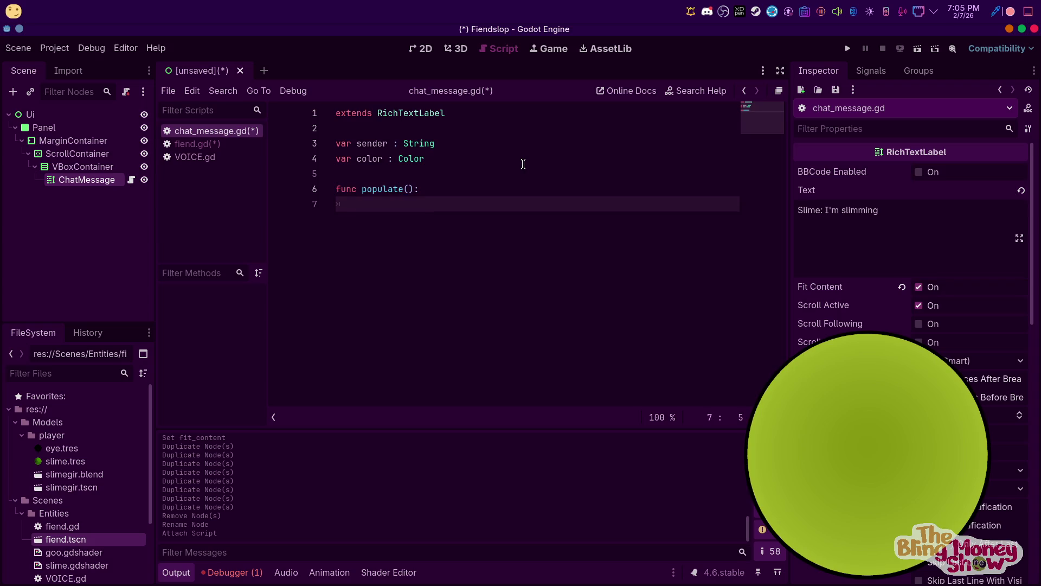
Write the populate() body line text = sender +
text(s)
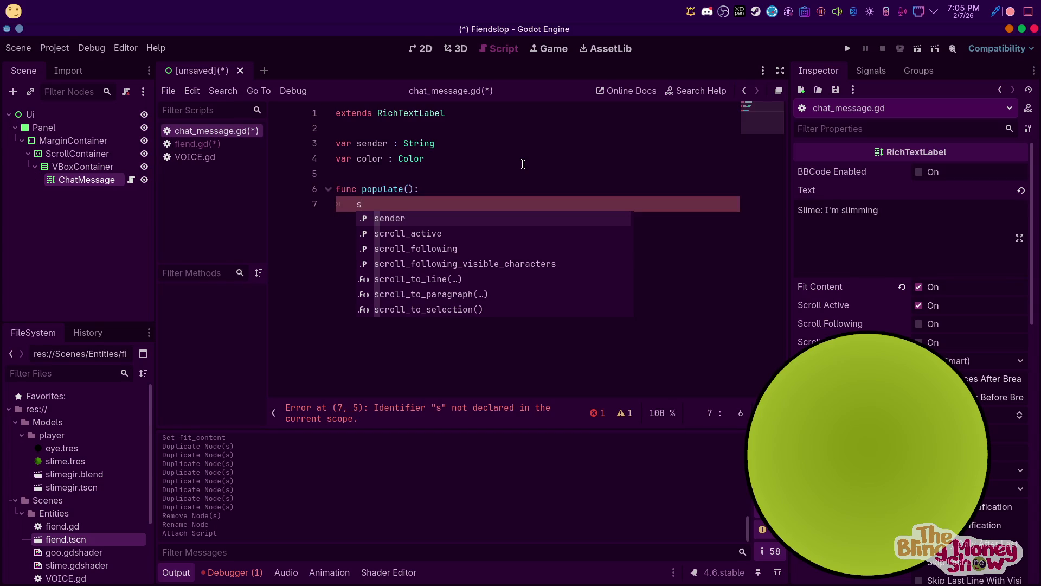
key(BackSpace)
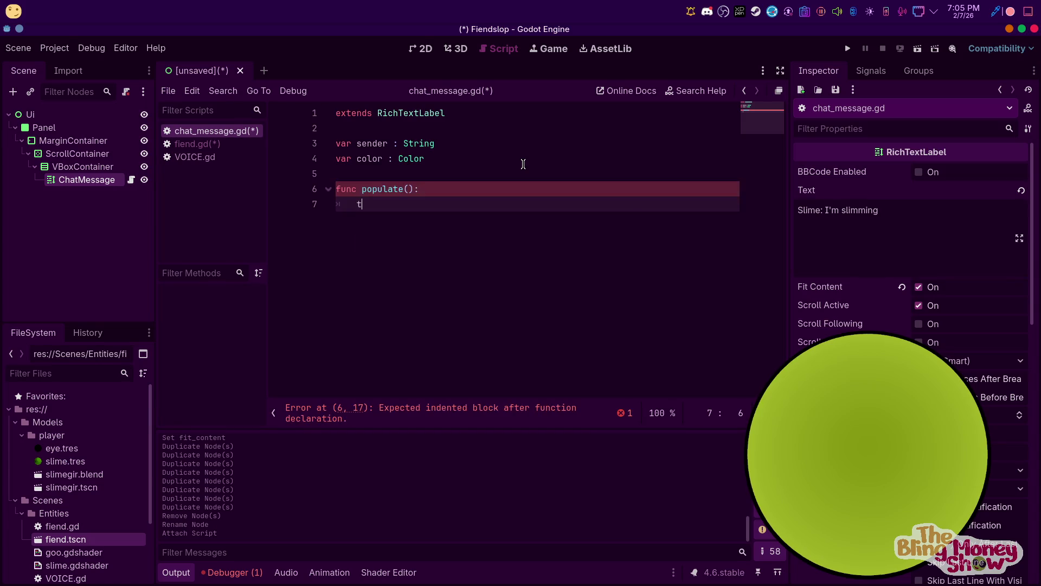
text(t)
key(Down)
key(Down)
key(Return)
text(.)
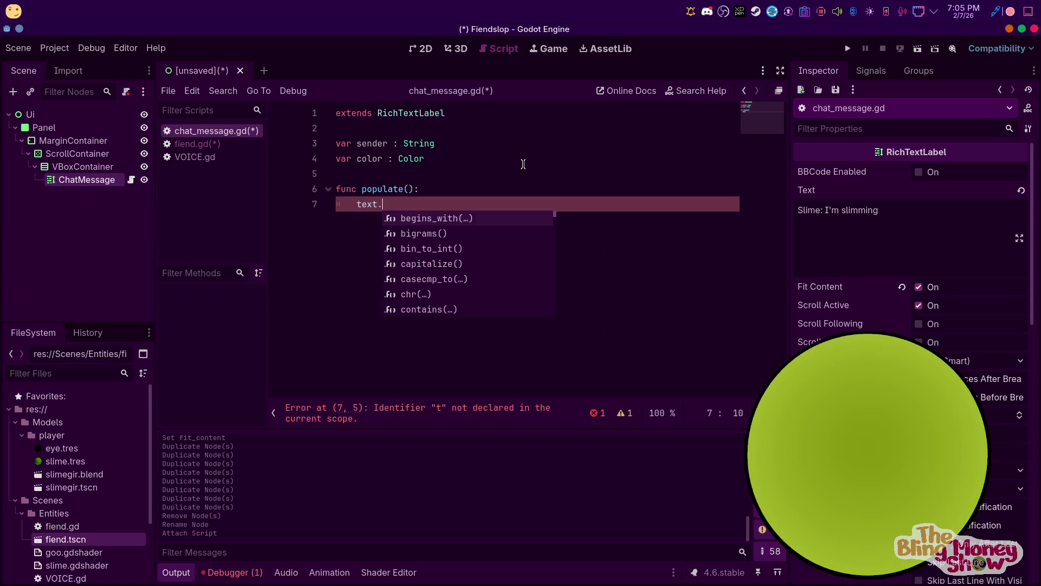
key(BackSpace)
text(= )
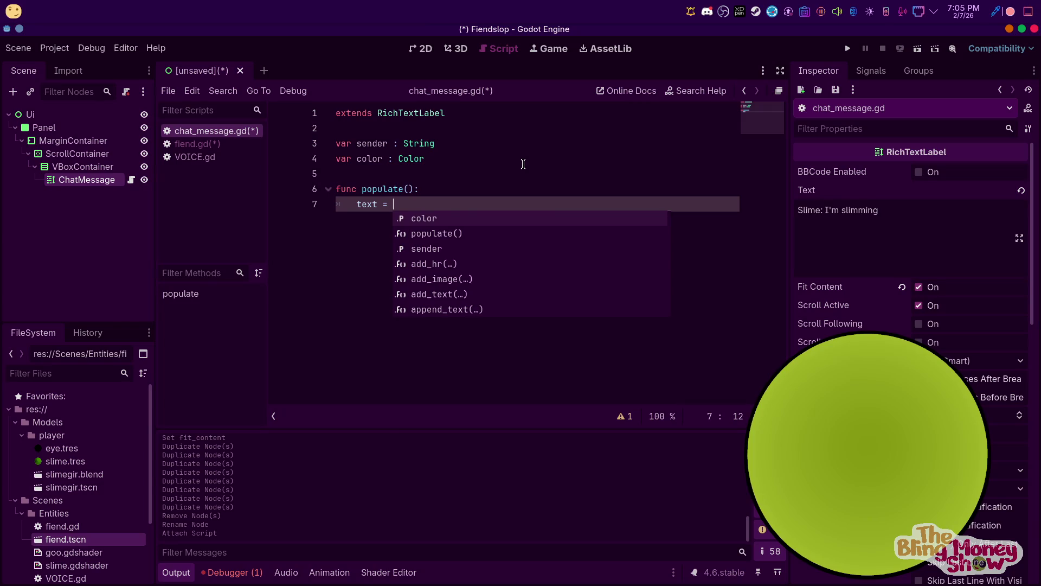
text(s)
key(Return)
key(BackSpace)
key(BackSpace)
key(BackSpace)
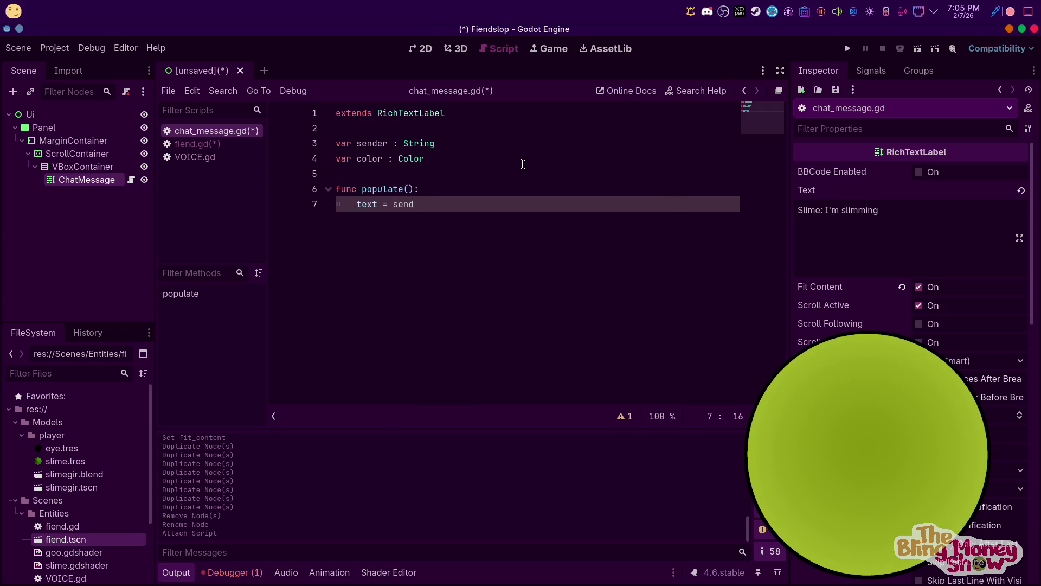
text(tr)
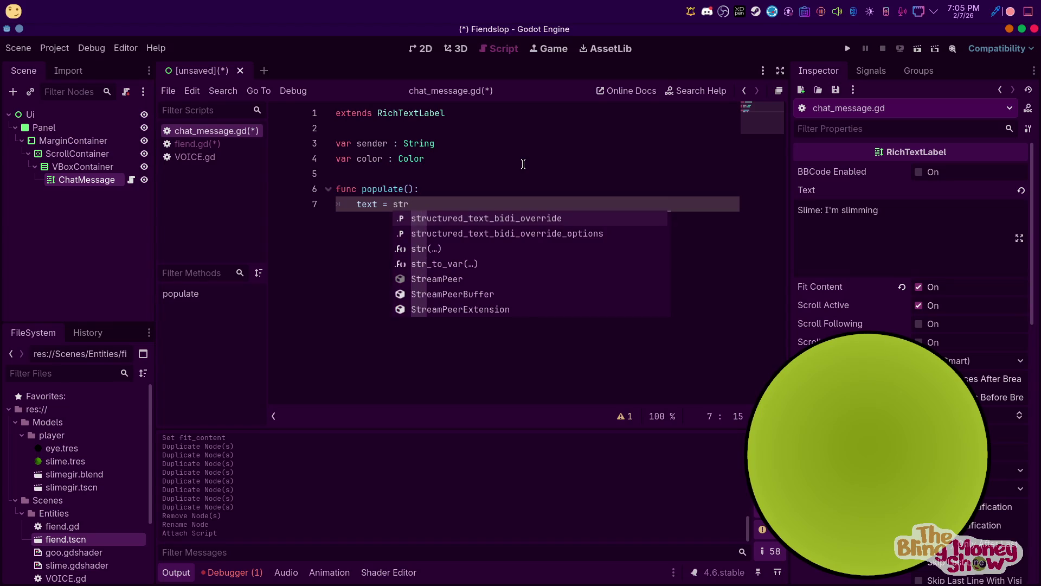
text((sende)
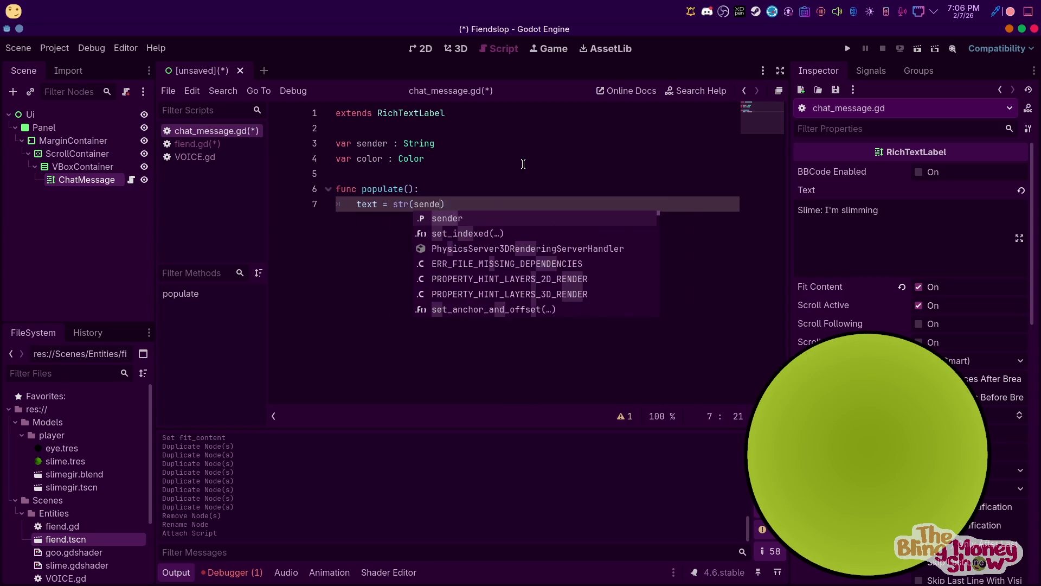
text(r))
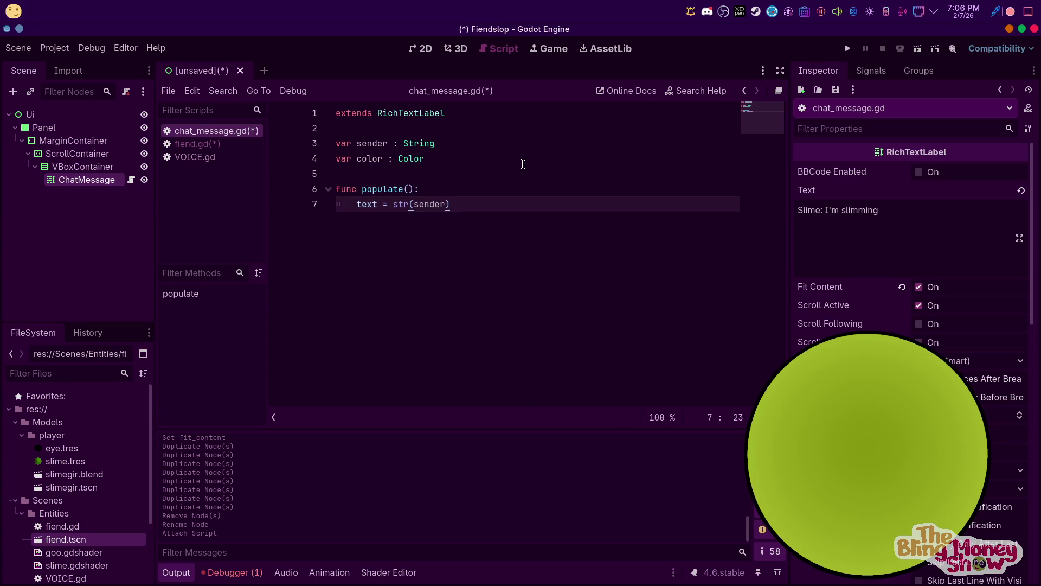
key(BackSpace)
key(BackSpace)
key(BackSpace)
text(sendeer)
key(BackSpace)
key(BackSpace)
text(r + ")
key(BackSpace)
Begin declaring a message String variable on line 5
click(417, 168)
text(var e)
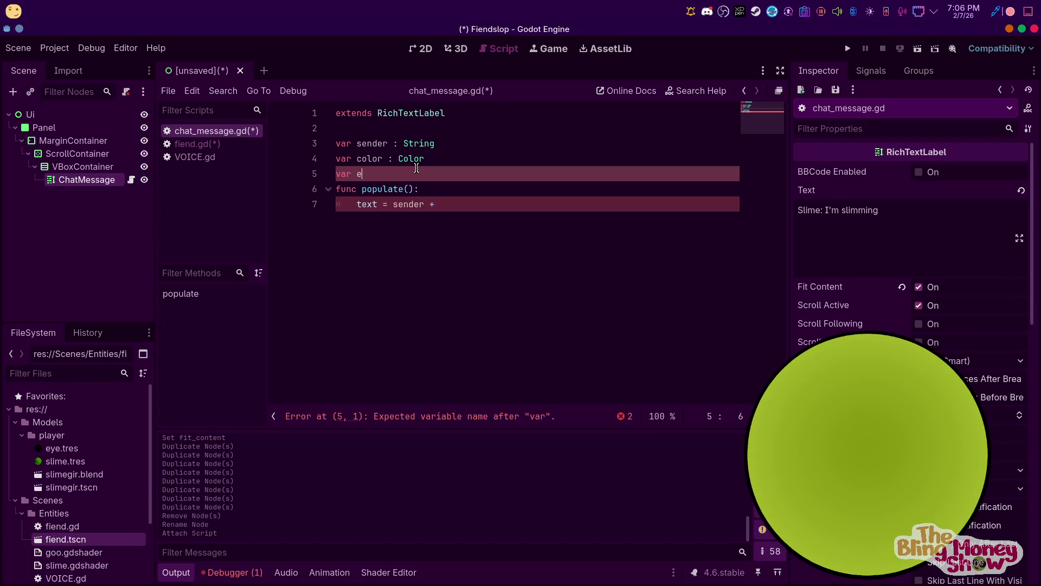
key(BackSpace)
text(mes)
text(sage)
text( : s)
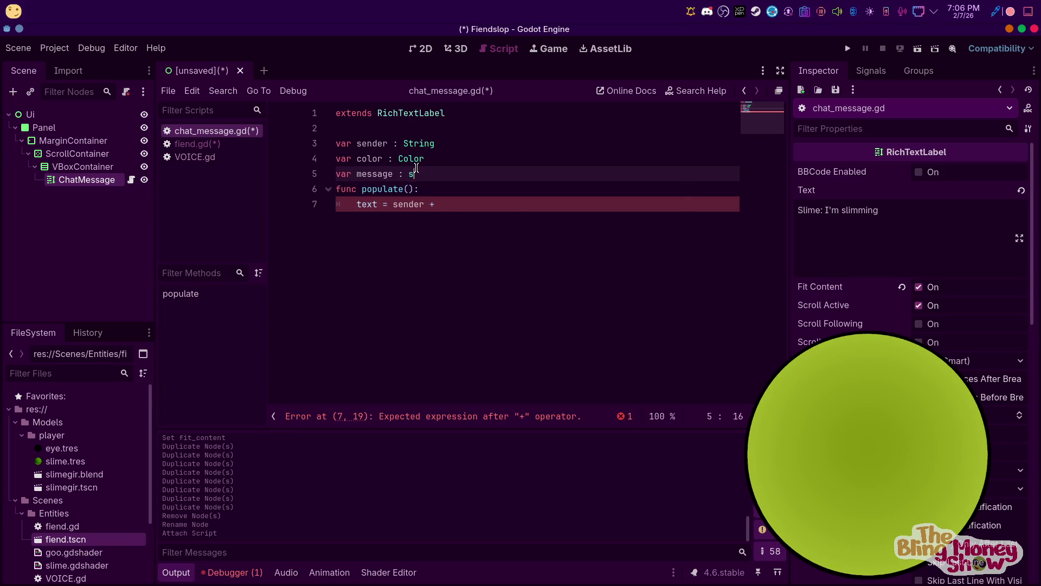
text(tri)
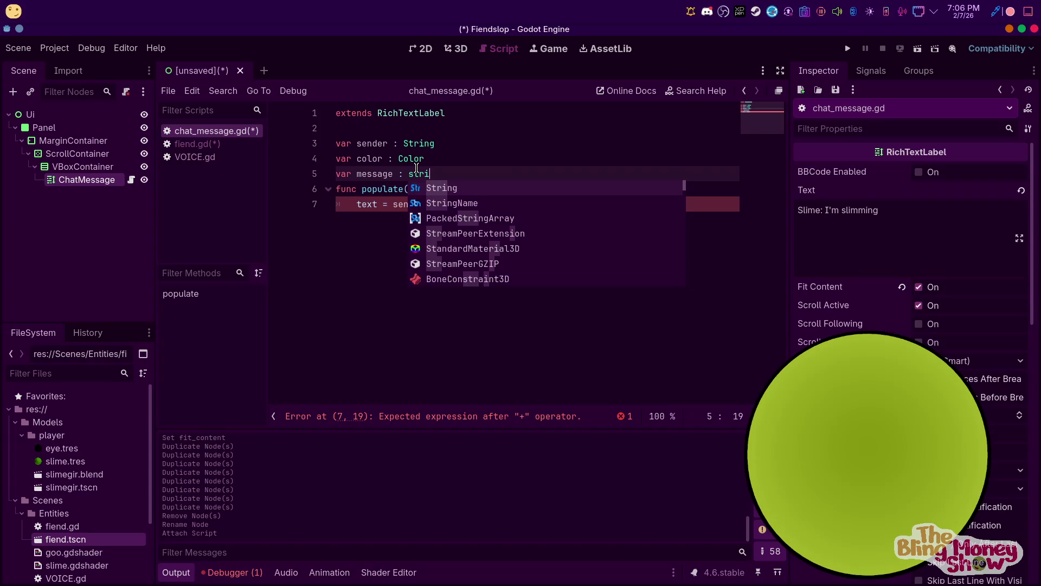